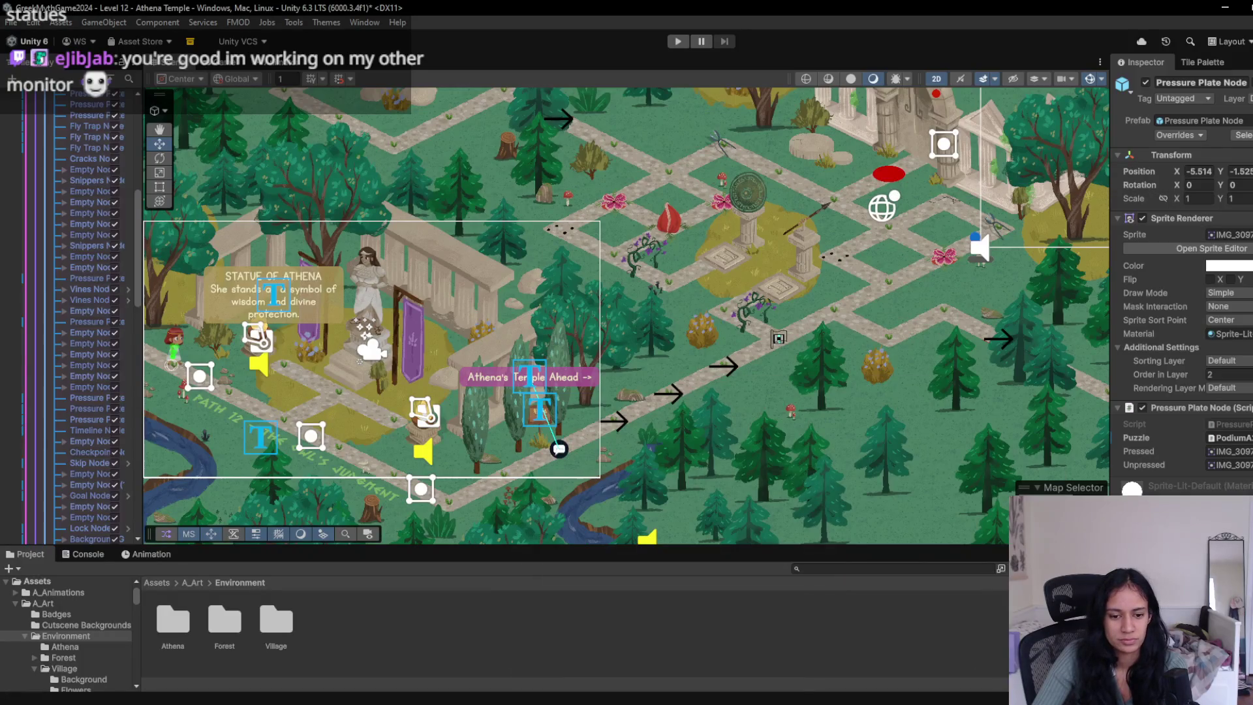
- Glance at the Trello task board, then return to the Unity editor
{"action": "mouse_move", "coordinate": [379, 699]}
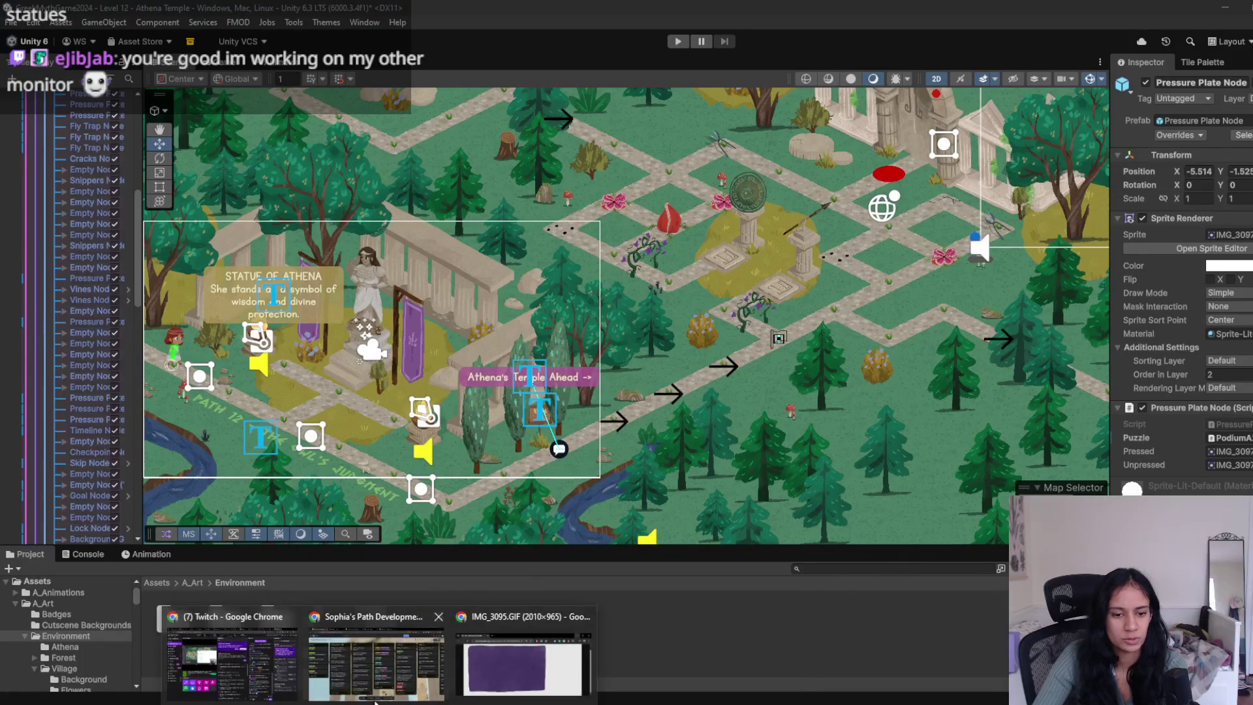
{"action": "left_click", "coordinate": [379, 660]}
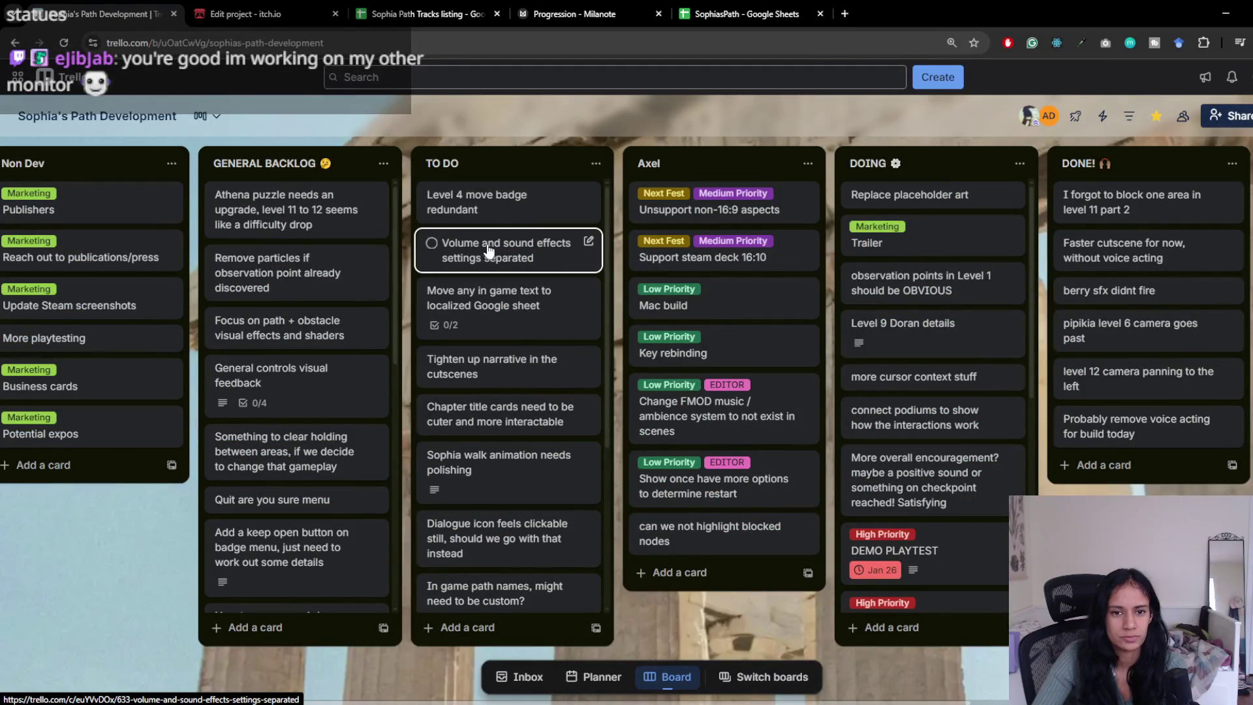
{"action": "mouse_move", "coordinate": [646, 699]}
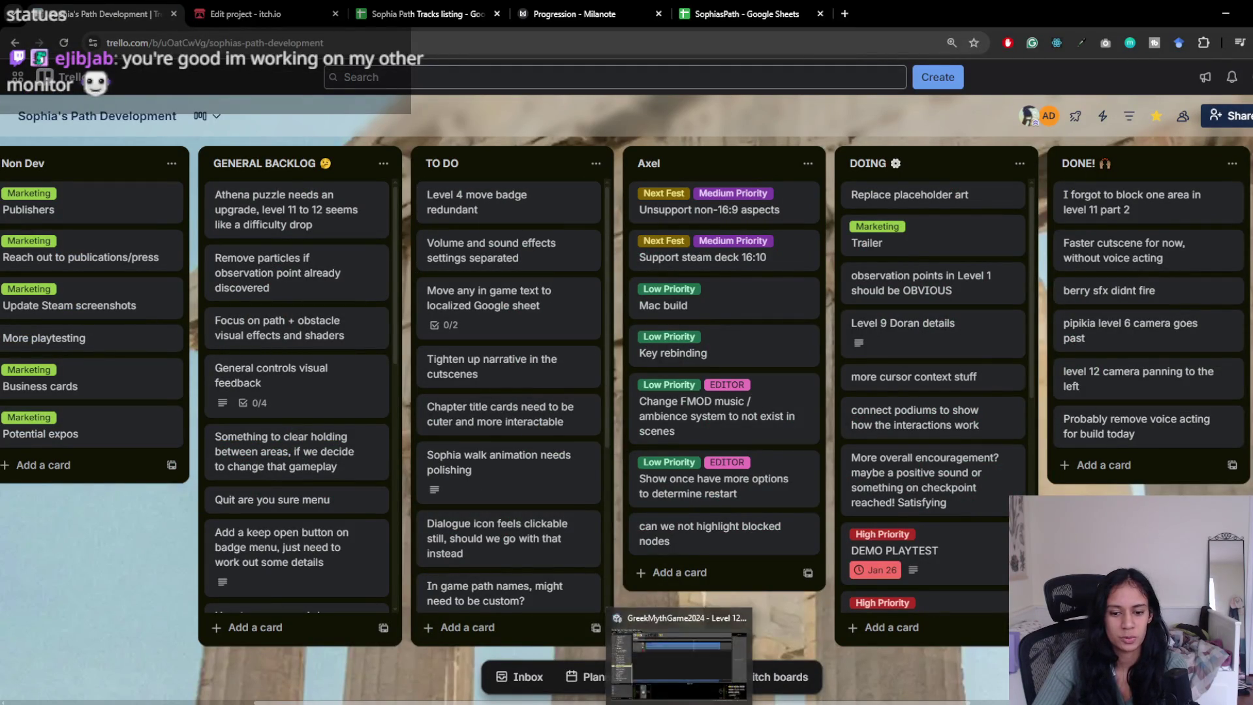
{"action": "left_click", "coordinate": [646, 627]}
- Open the Level 4 scene after saving Level 12, then view Level 12's changes in GitHub Desktop
{"action": "scroll", "coordinate": [90, 98], "scroll_direction": "up", "scroll_amount": 10}
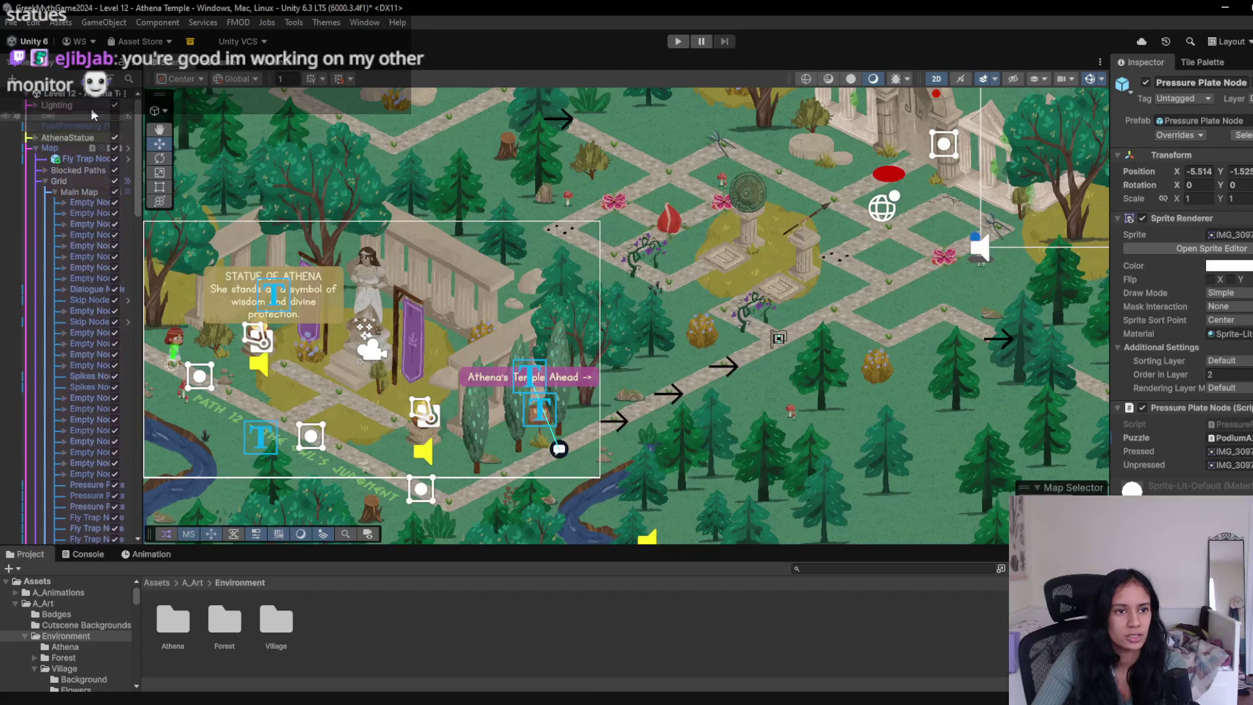
{"action": "left_click", "coordinate": [77, 96]}
{"action": "left_click", "coordinate": [52, 212]}
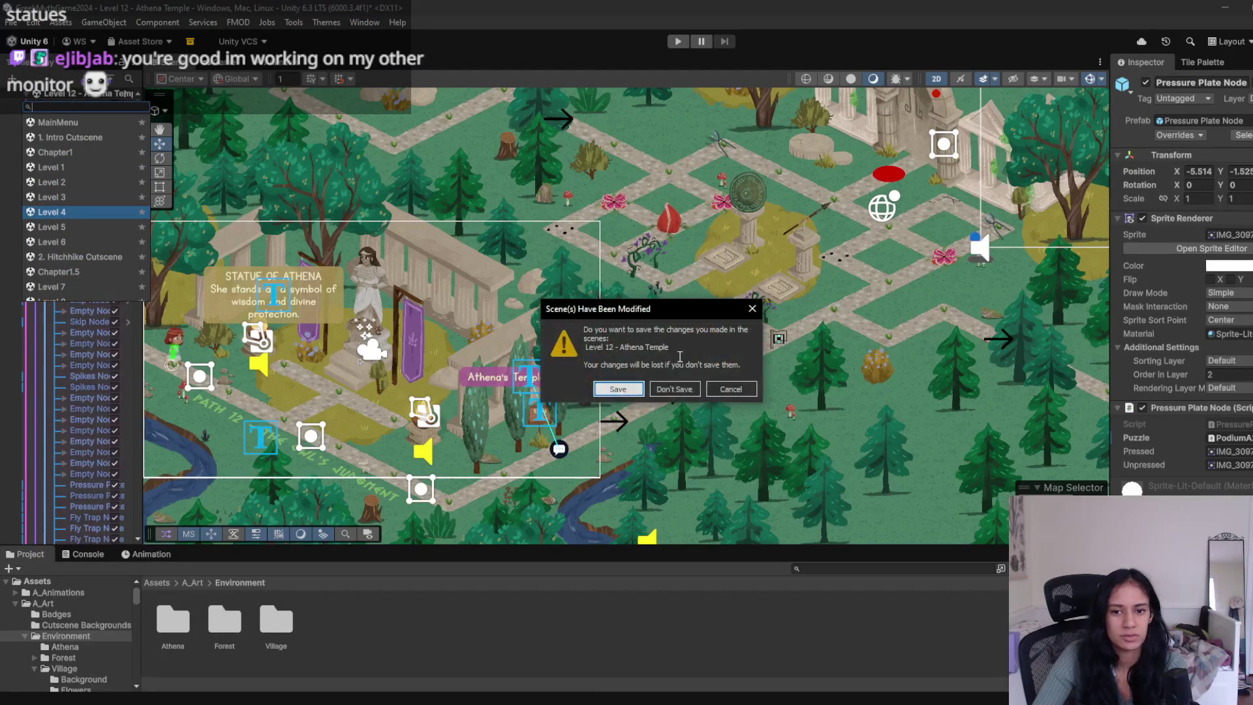
{"action": "left_click", "coordinate": [629, 394]}
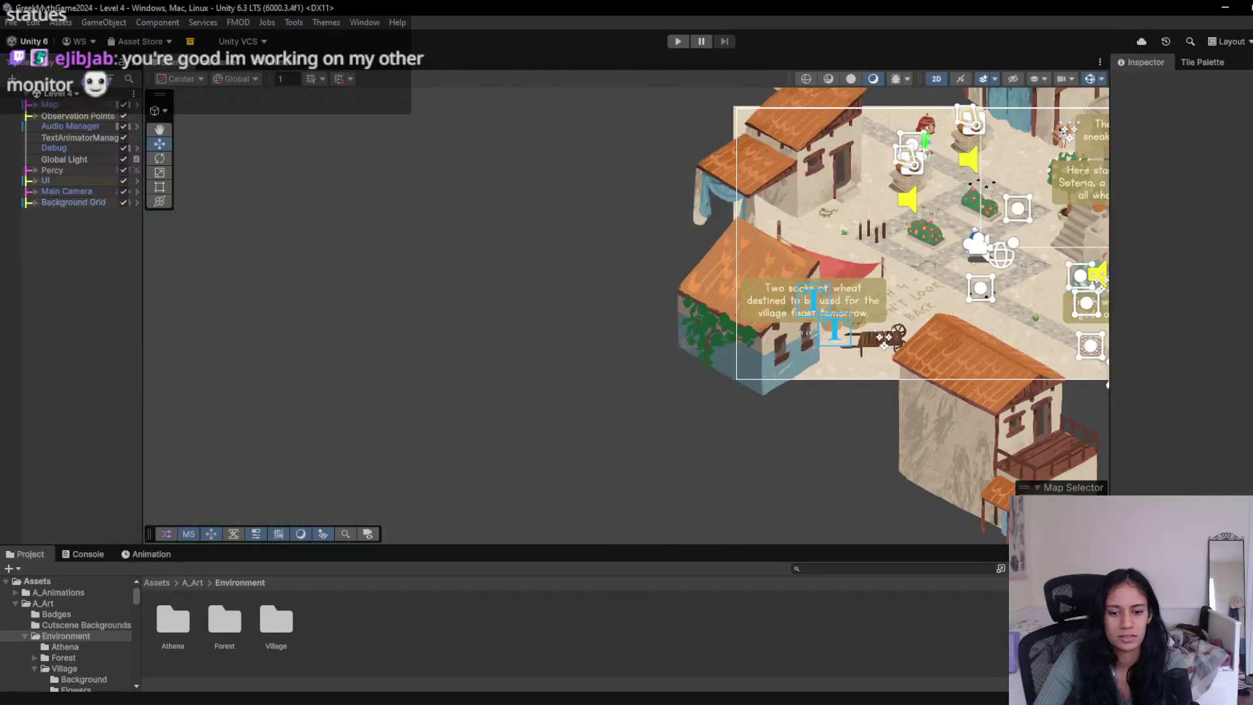
{"action": "key", "text": "alt+Tab"}
{"action": "left_click", "coordinate": [186, 127]}
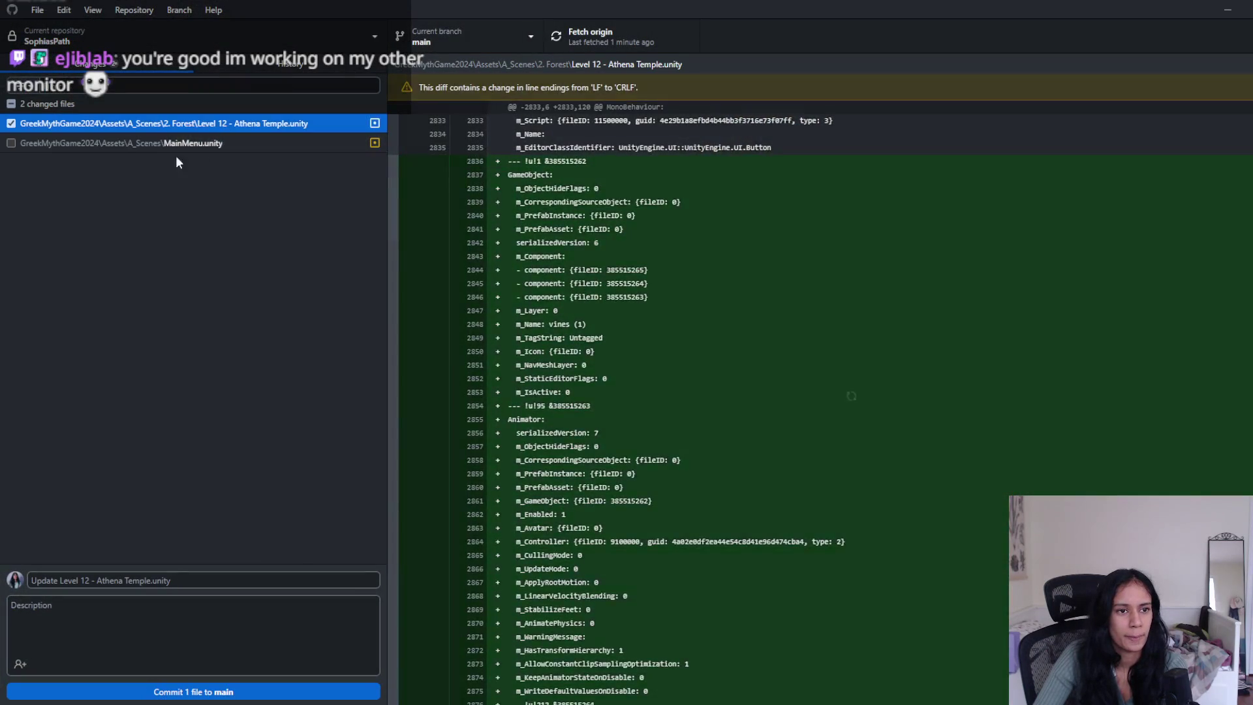
- Commit Level 12 - Athena Temple.unity to main, push to origin, and minimize GitHub Desktop
{"action": "left_click", "coordinate": [271, 583]}
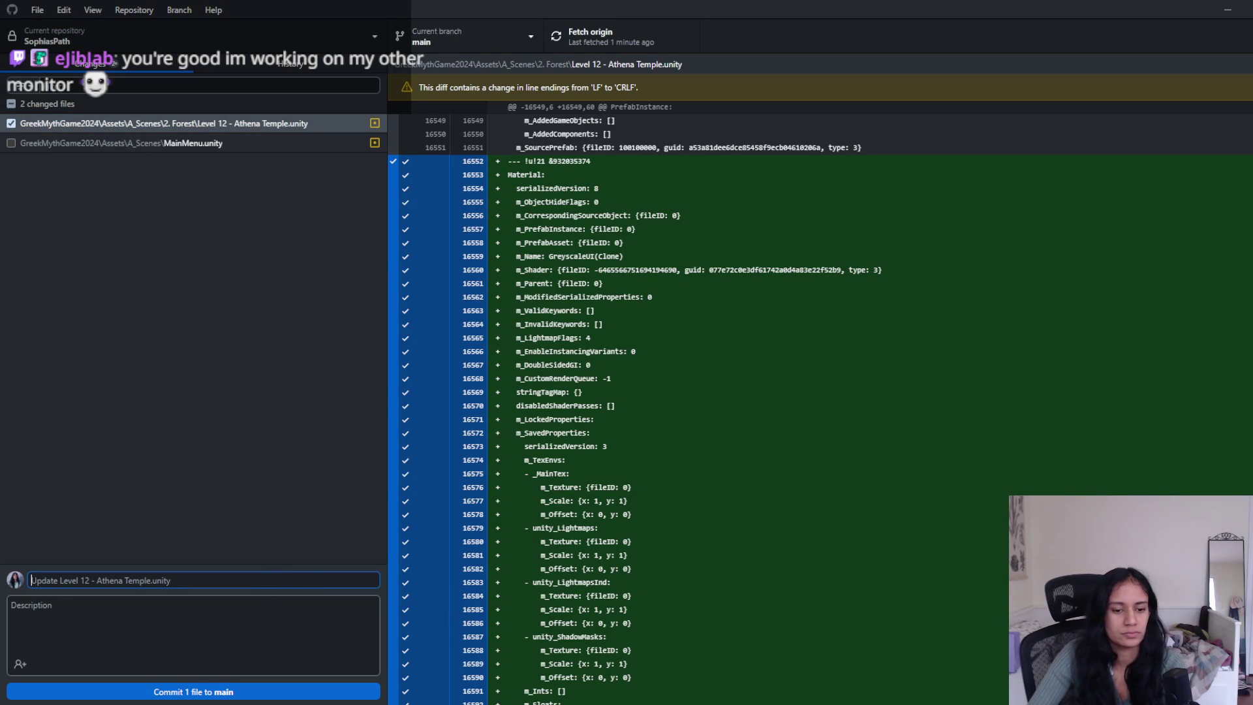
{"action": "left_click", "coordinate": [249, 693]}
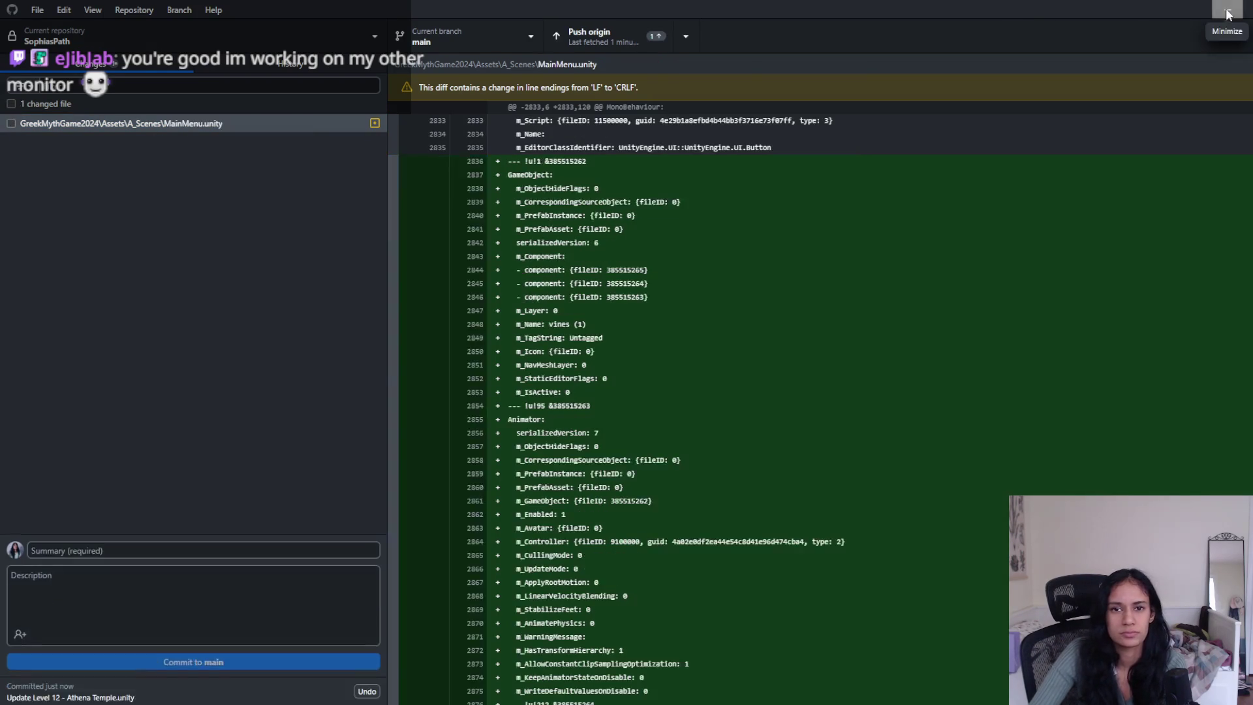
{"action": "left_click", "coordinate": [618, 41]}
{"action": "left_click", "coordinate": [1225, 9]}
{"action": "scroll", "coordinate": [588, 385], "scroll_direction": "up", "scroll_amount": 5}
{"action": "scroll", "coordinate": [587, 395], "scroll_direction": "up", "scroll_amount": 3}
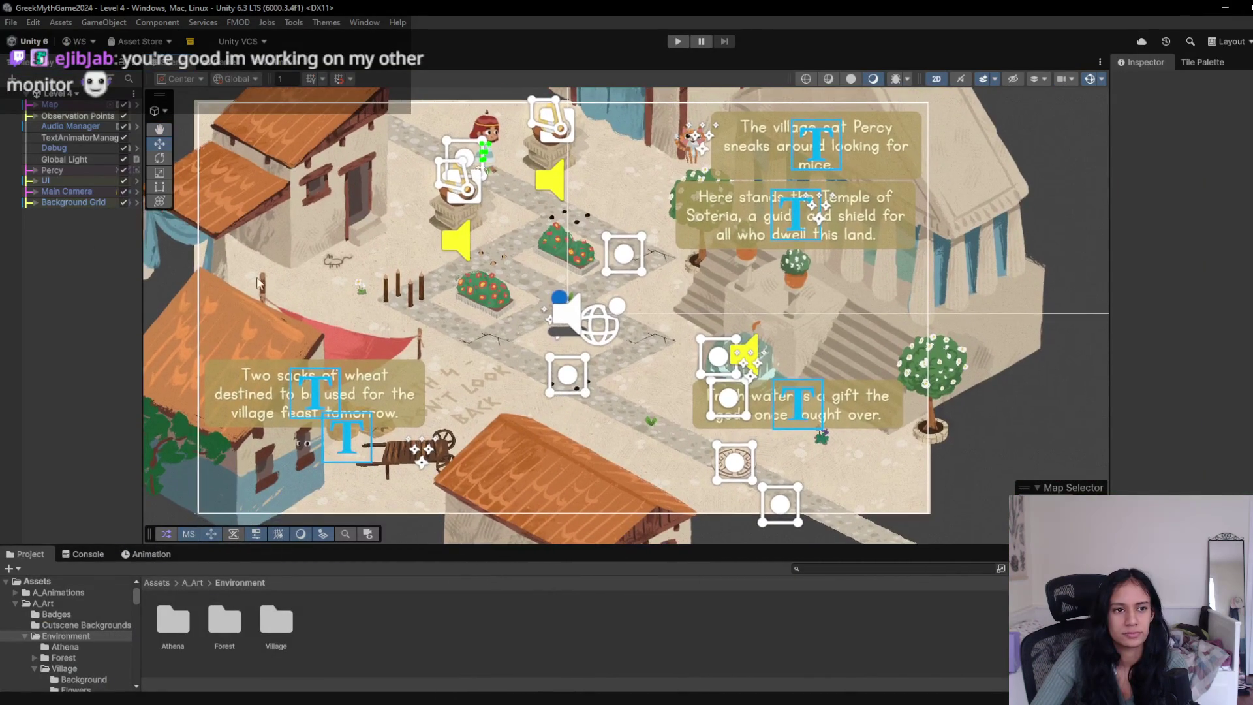
- Select Path Canvas under UI, nudge the village view, and enter Play mode
{"action": "left_click", "coordinate": [47, 185]}
{"action": "left_click", "coordinate": [36, 181]}
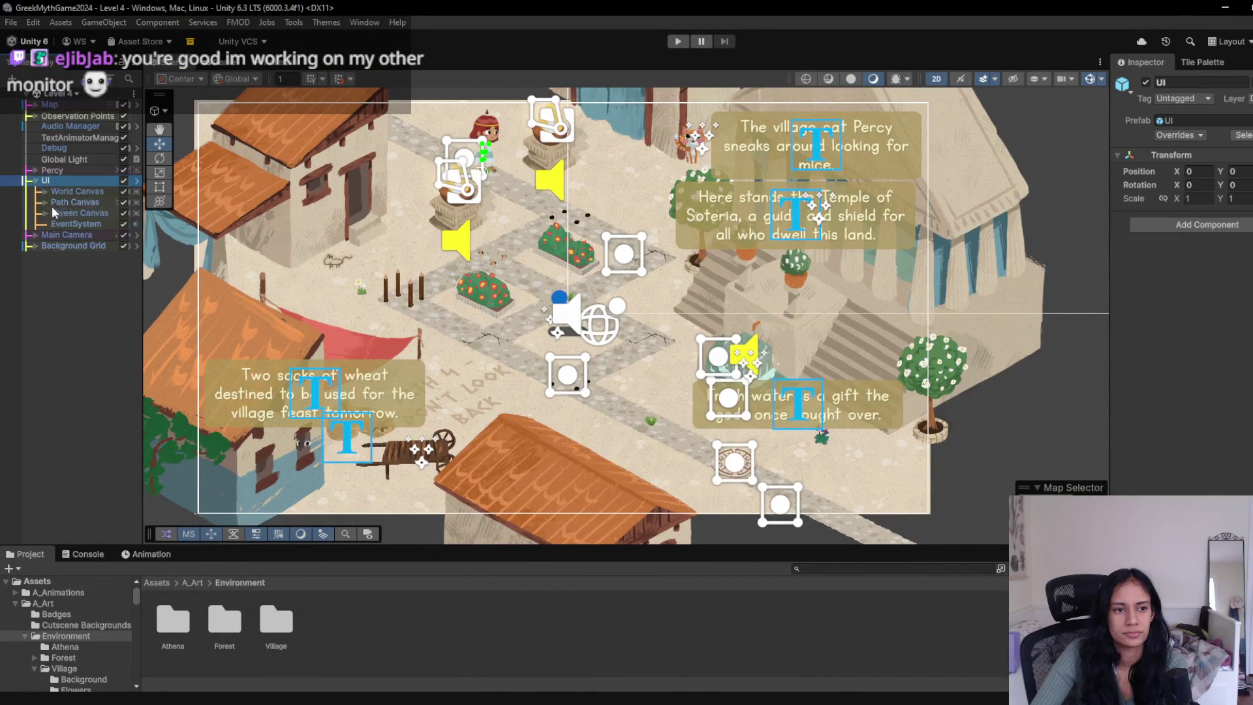
{"action": "left_click", "coordinate": [51, 203]}
{"action": "mouse_move", "coordinate": [667, 288]}
{"action": "left_mouse_down"}
{"action": "mouse_move", "coordinate": [692, 307]}
{"action": "mouse_move", "coordinate": [714, 291]}
{"action": "left_mouse_up"}
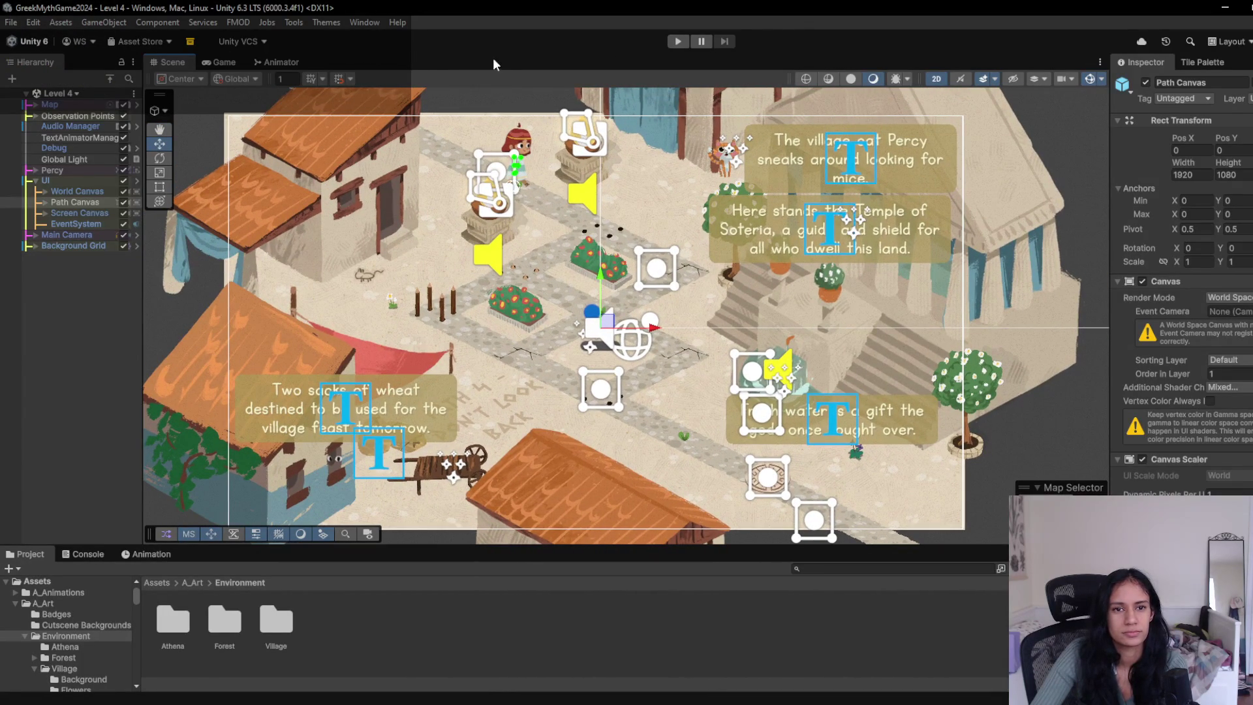
{"action": "left_click", "coordinate": [678, 41]}
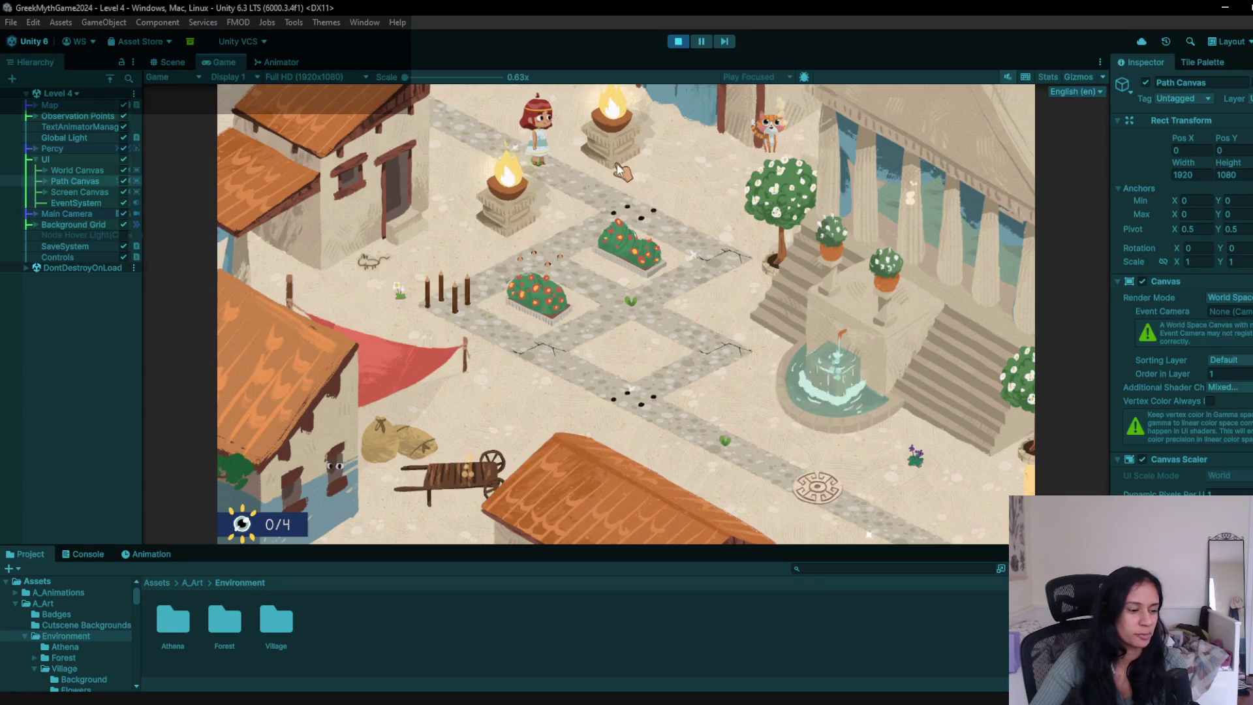
- Walk the character between the village path nodes around the flower bed and fountain
{"action": "left_click", "coordinate": [641, 218]}
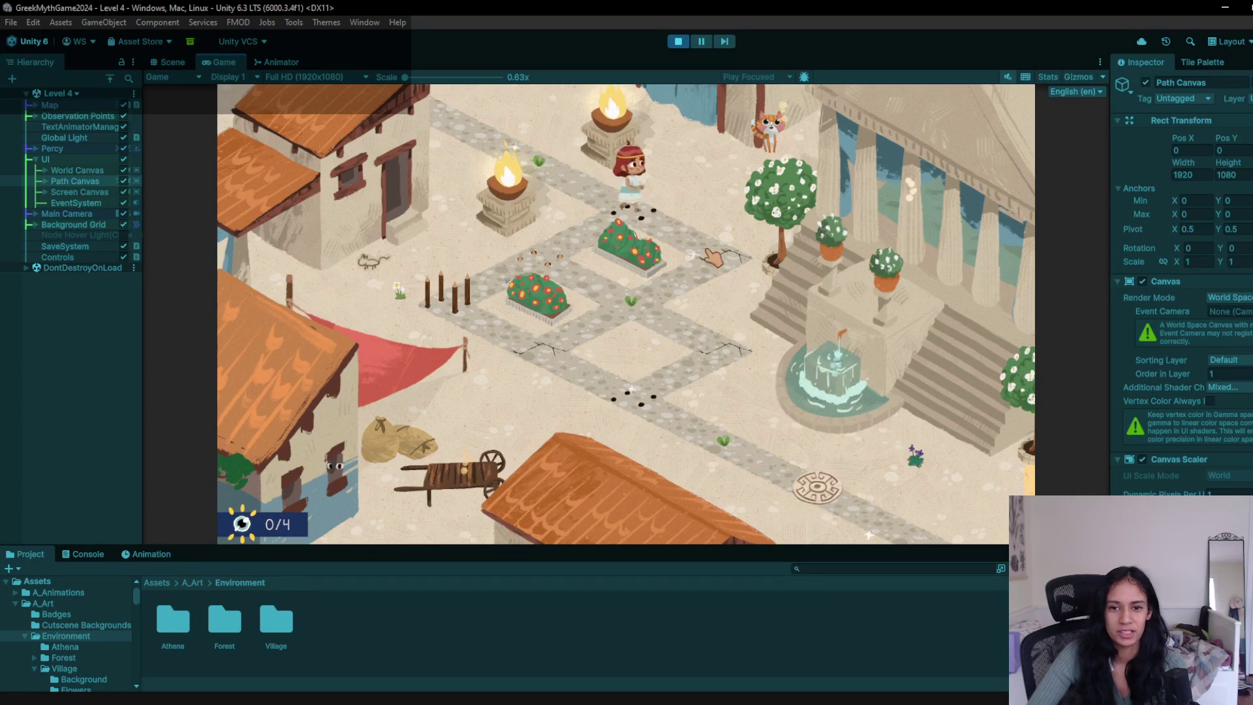
{"action": "left_click", "coordinate": [547, 394]}
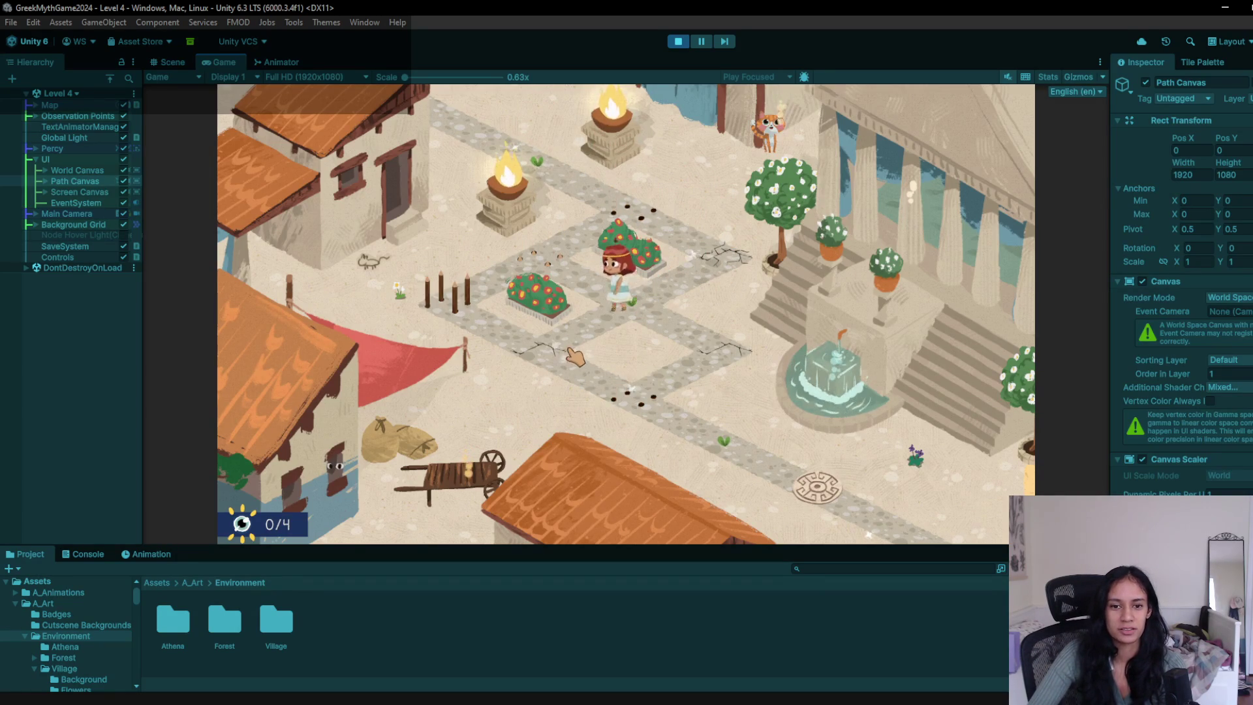
{"action": "left_click", "coordinate": [471, 320]}
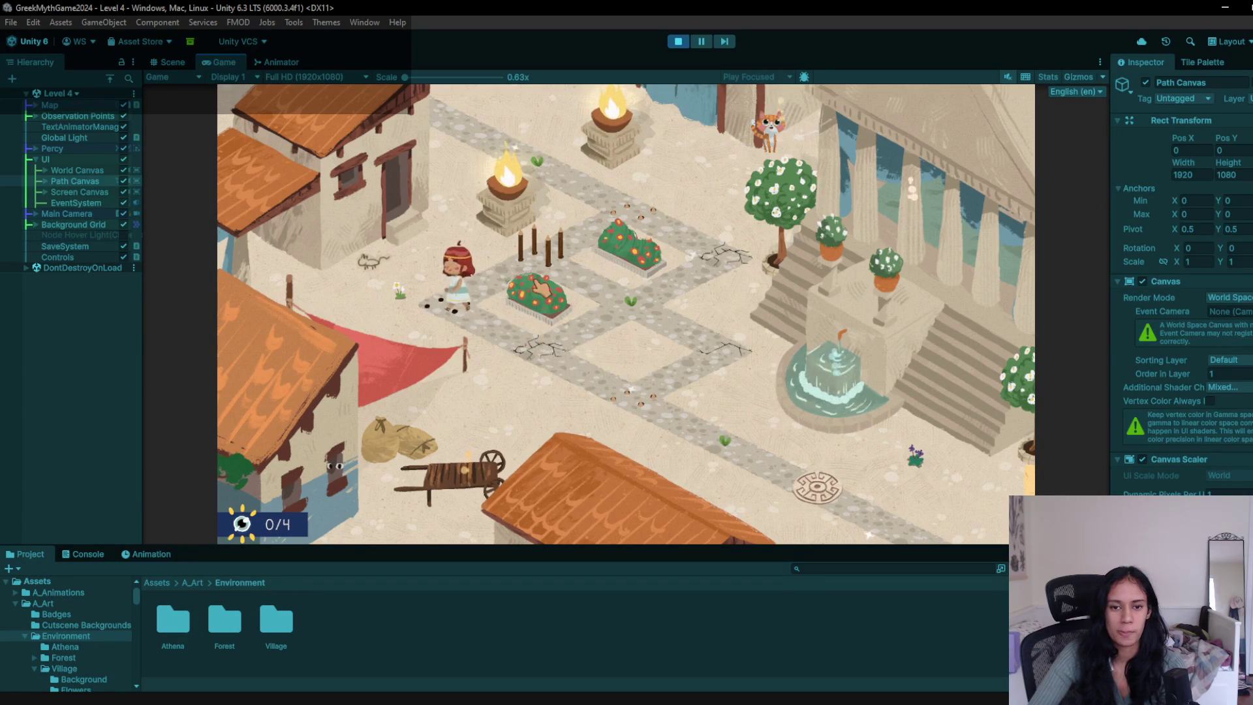
{"action": "left_click", "coordinate": [539, 258]}
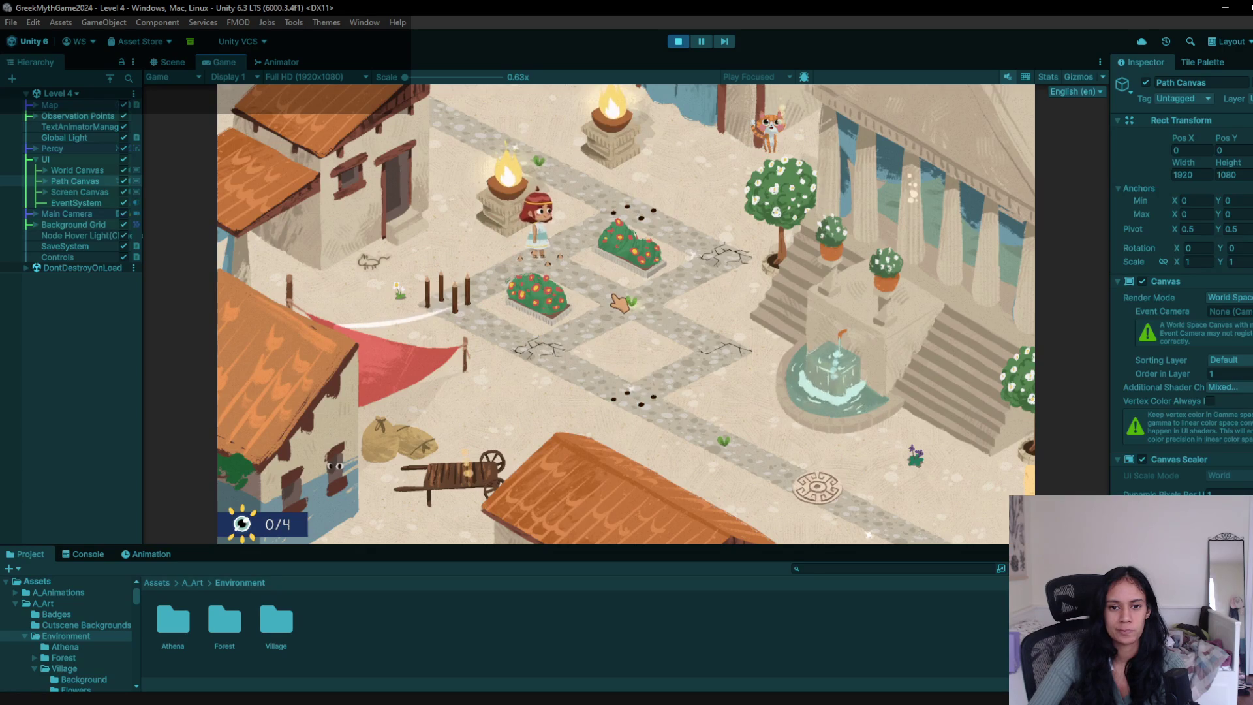
{"action": "left_click", "coordinate": [619, 303]}
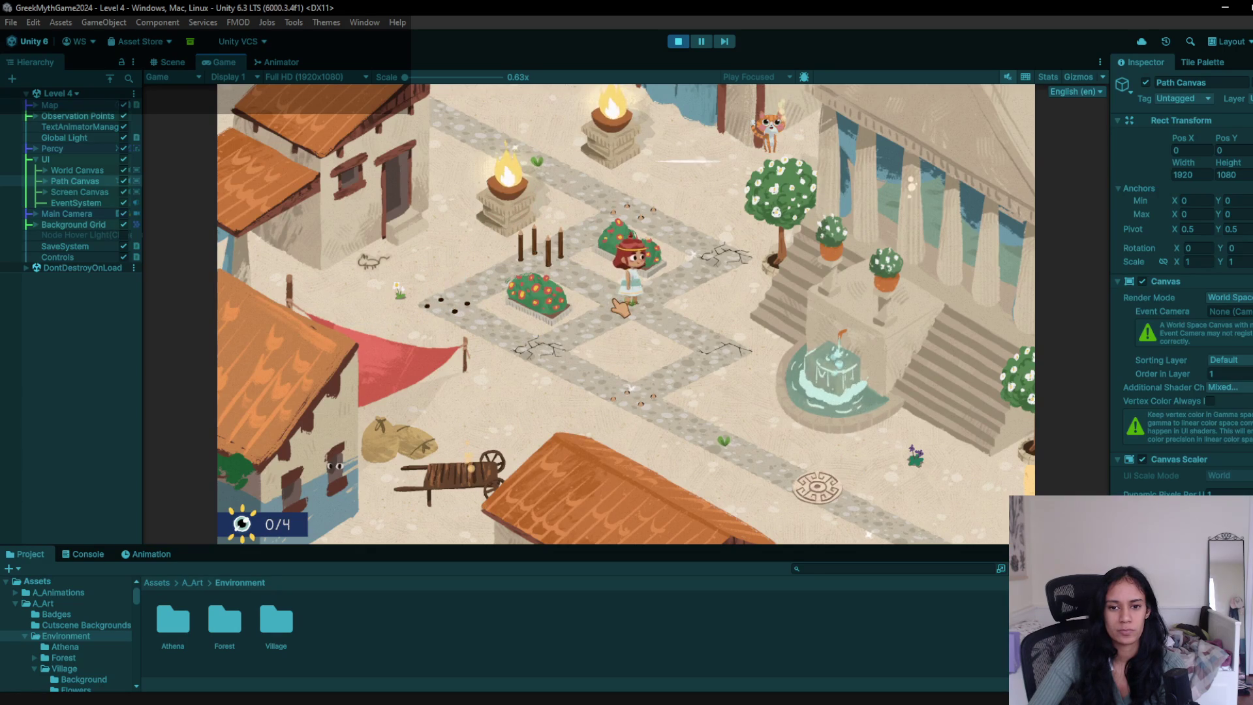
{"action": "left_click", "coordinate": [719, 346]}
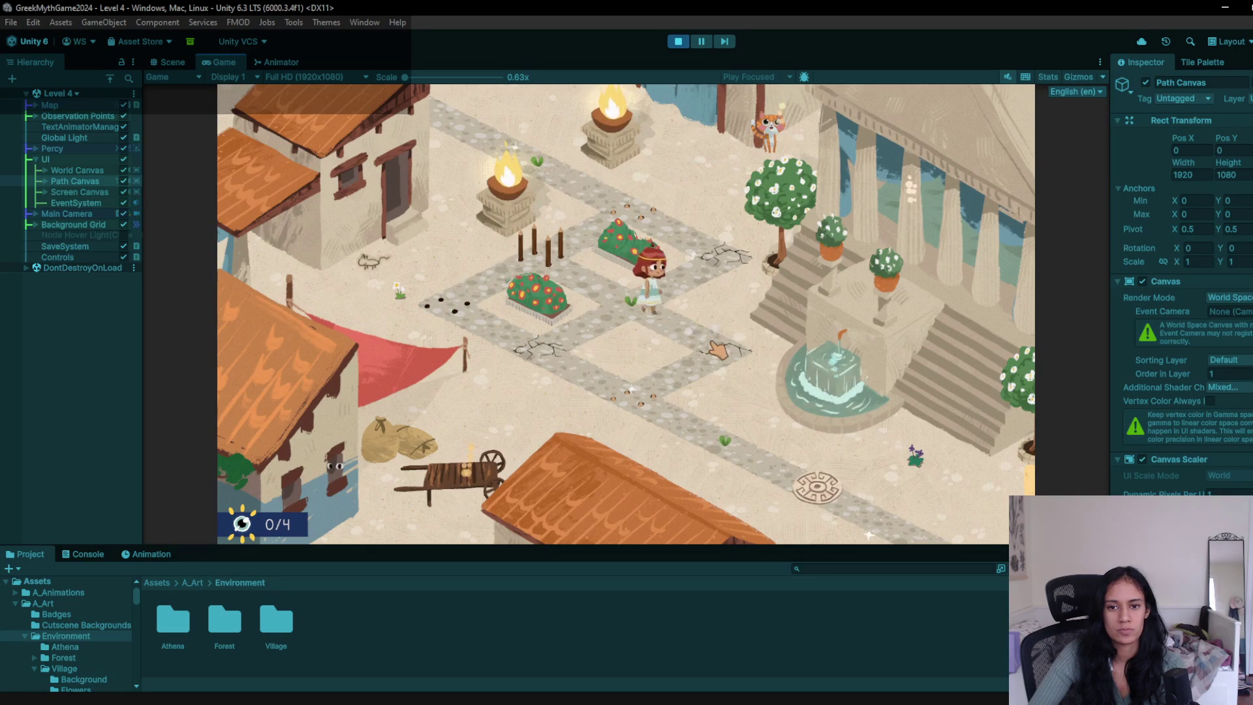
{"action": "left_click", "coordinate": [625, 304]}
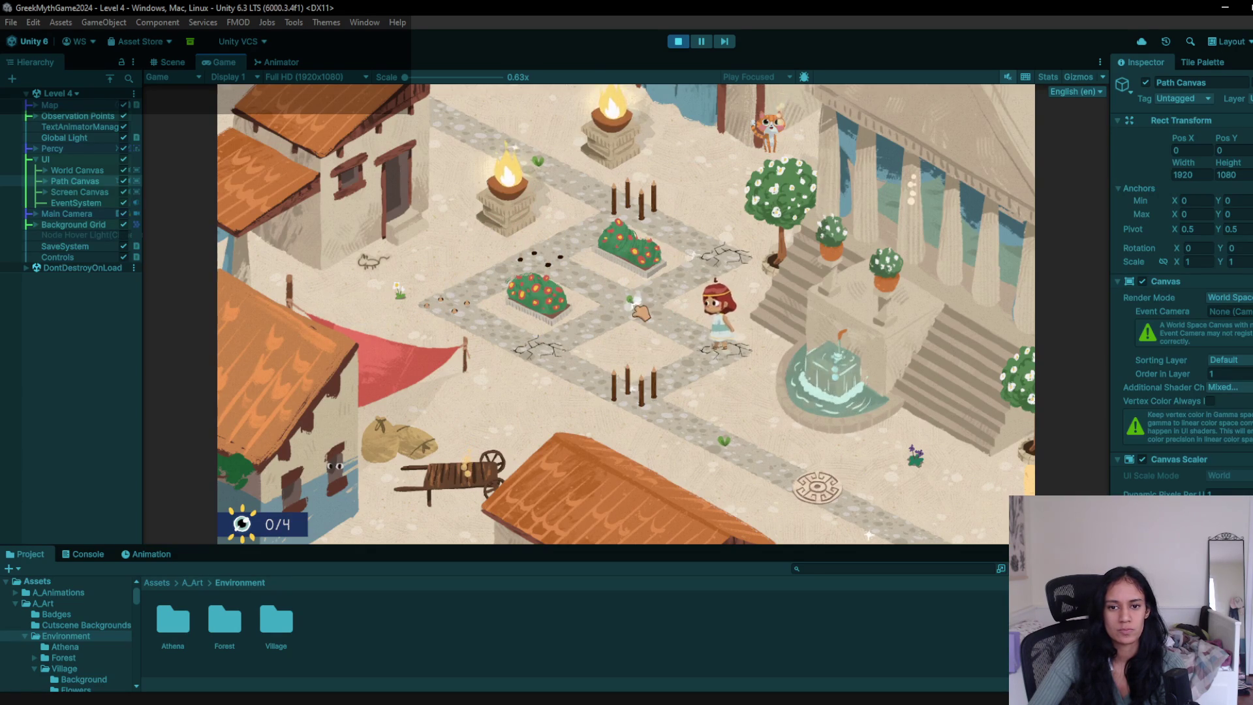
- Reach the cracked-tile node, inspect the fountain to raise the counter to 1/4, then stop playing
{"action": "left_click", "coordinate": [583, 351]}
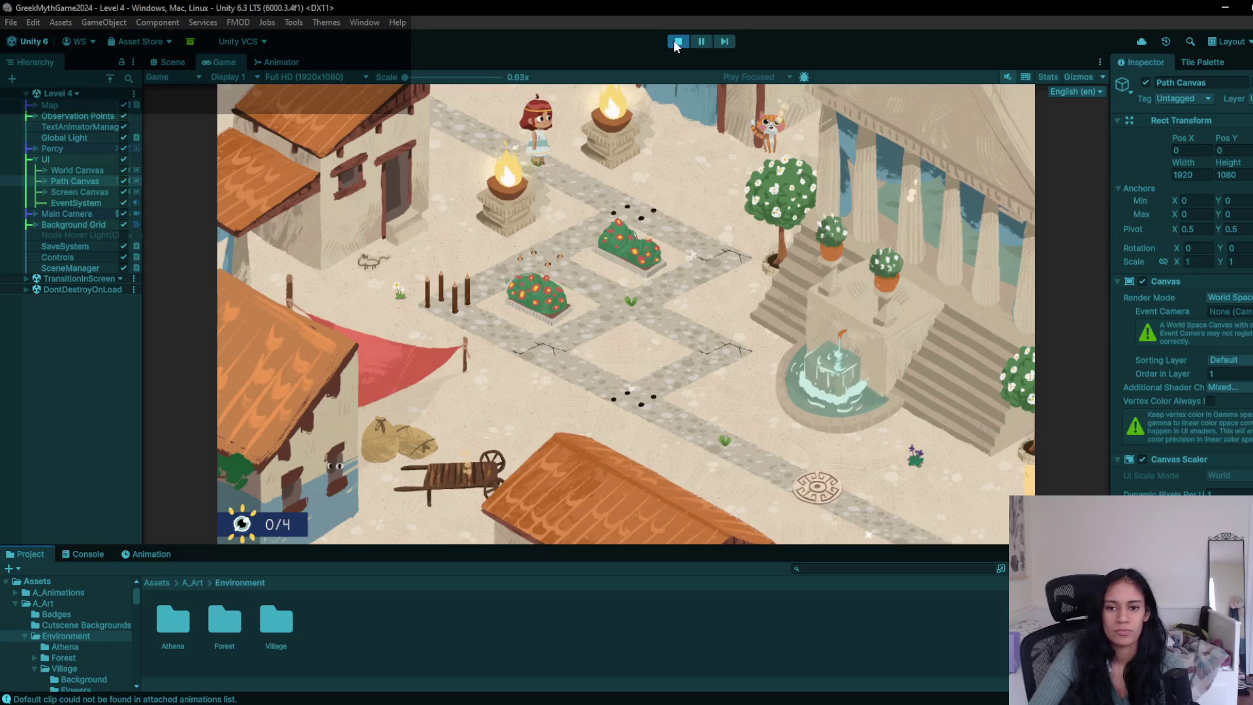
{"action": "left_click", "coordinate": [831, 372]}
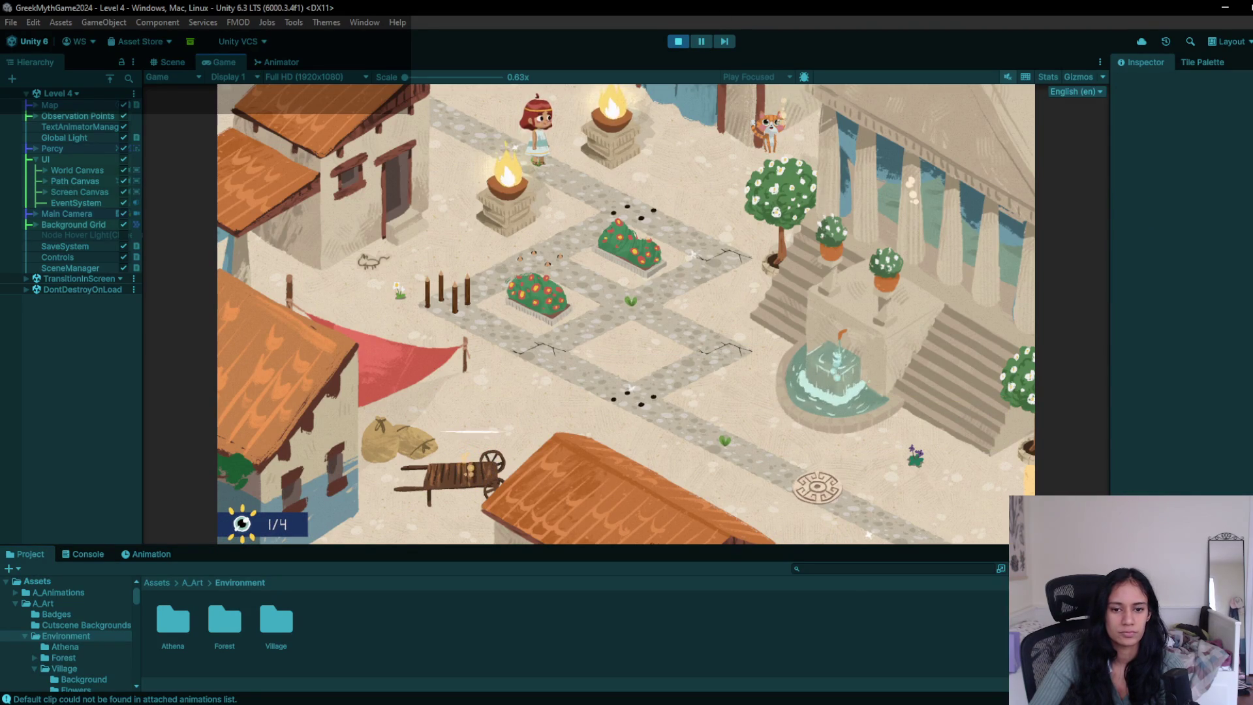
{"action": "left_click", "coordinate": [679, 41]}
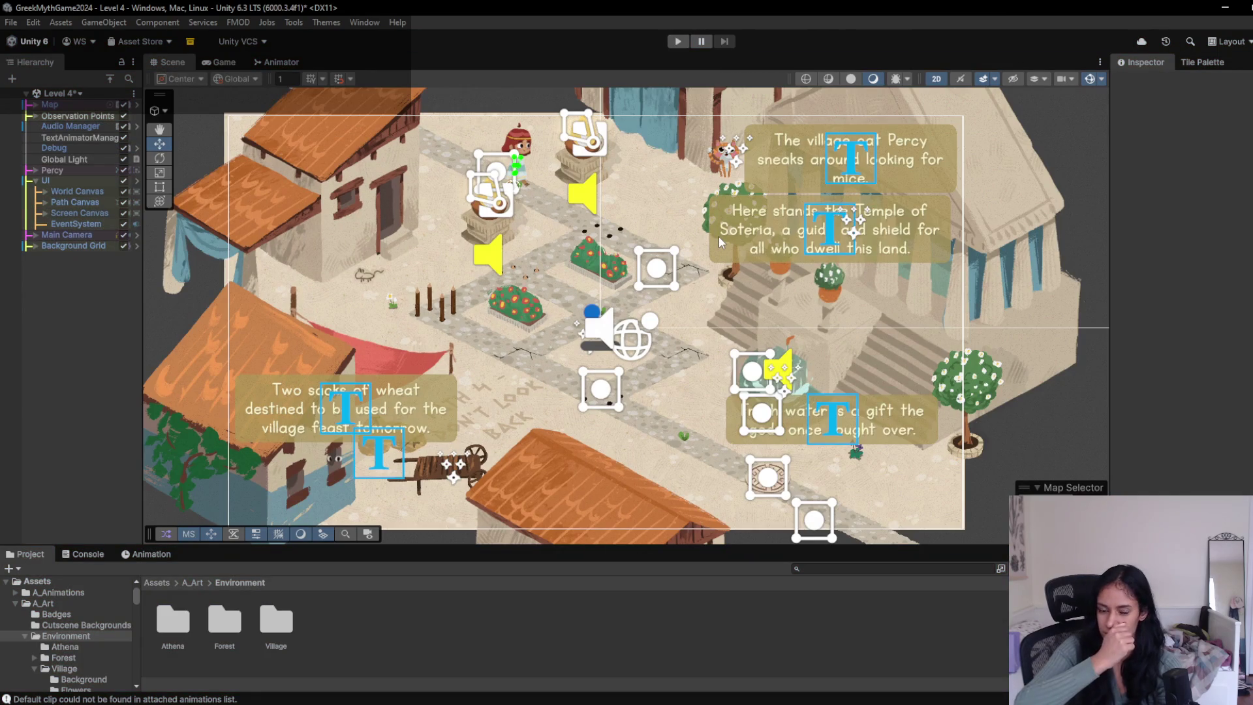
- Paint stone path tiles over the sand in the lower village from the tile palette
{"action": "scroll", "coordinate": [668, 371], "scroll_direction": "up", "scroll_amount": 4}
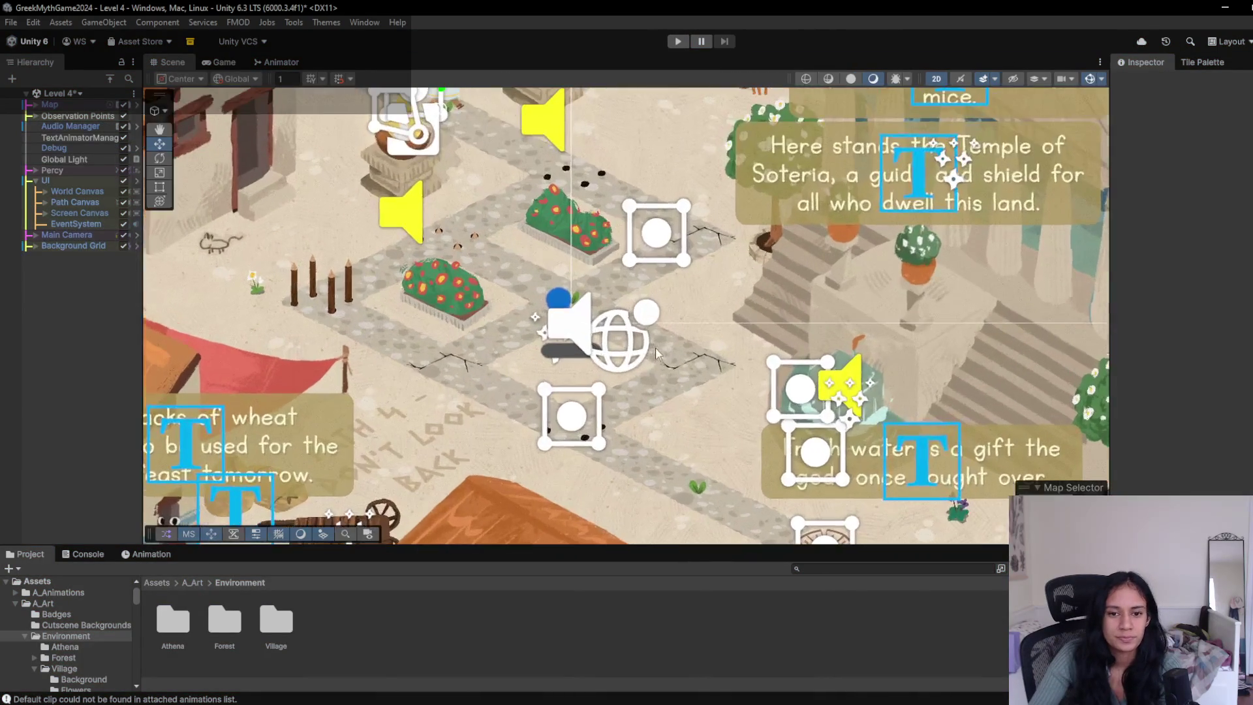
{"action": "scroll", "coordinate": [669, 371], "scroll_direction": "down", "scroll_amount": 2}
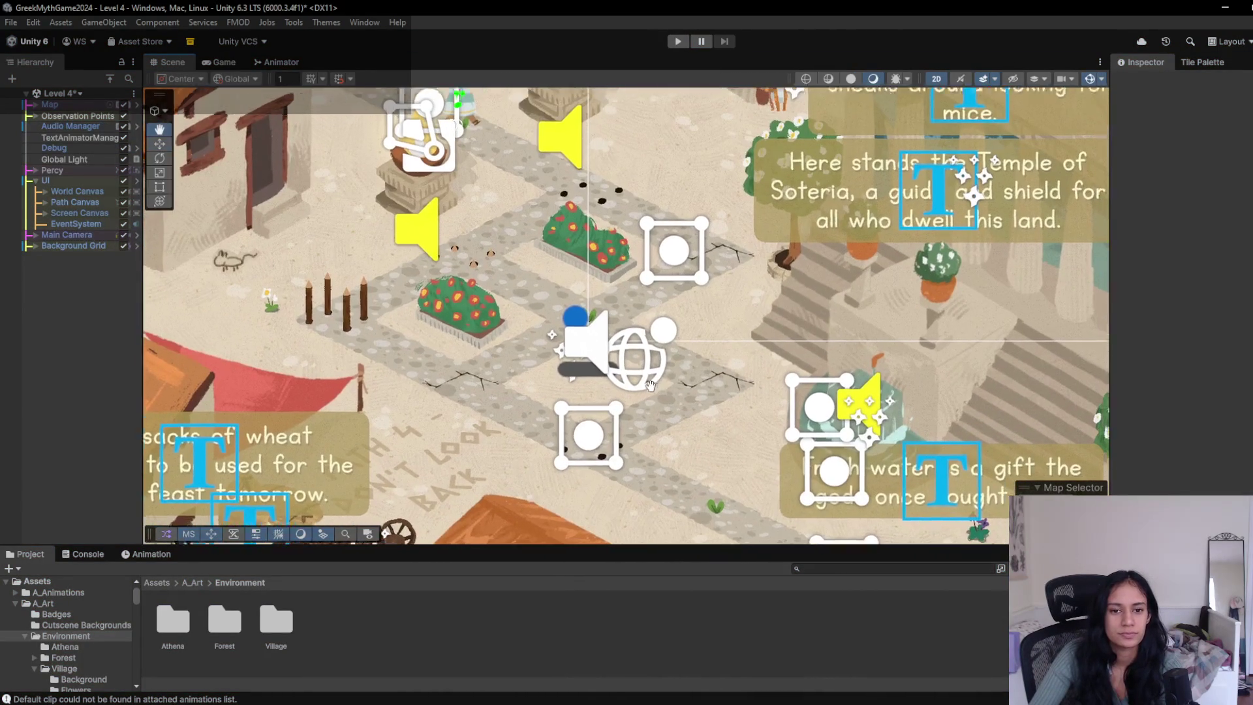
{"action": "scroll", "coordinate": [624, 375], "scroll_direction": "up", "scroll_amount": 2}
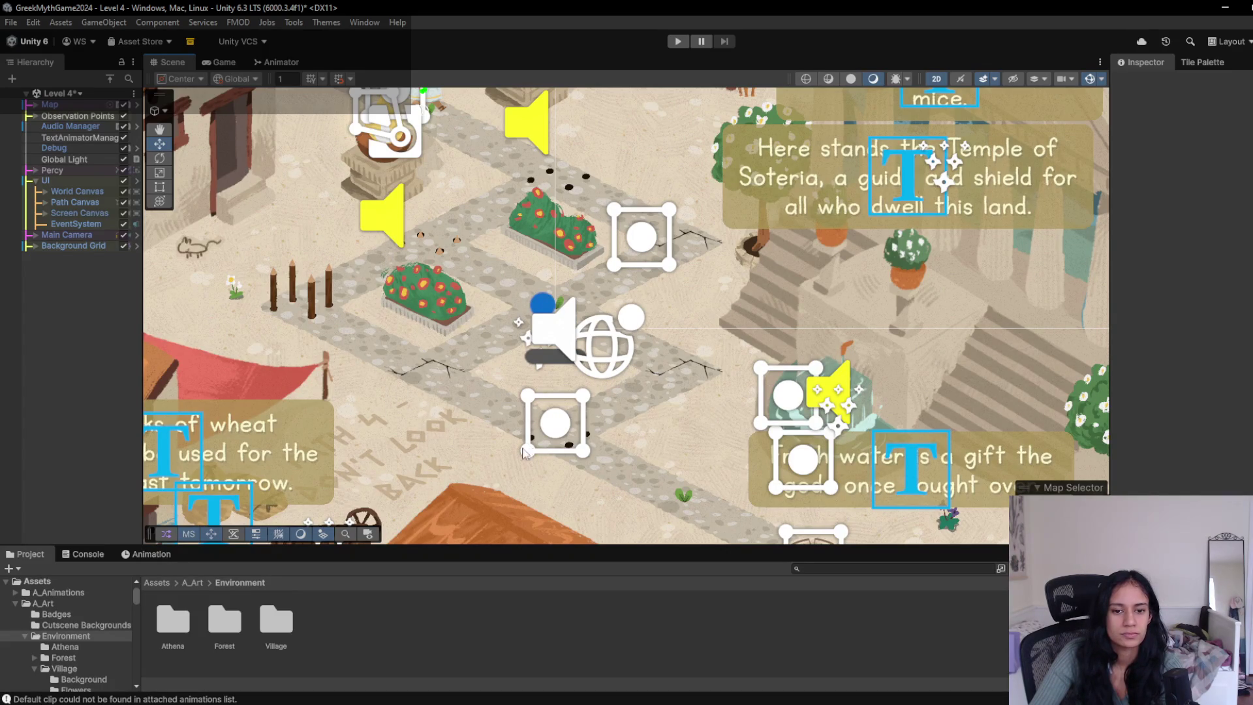
{"action": "left_click", "coordinate": [1189, 63]}
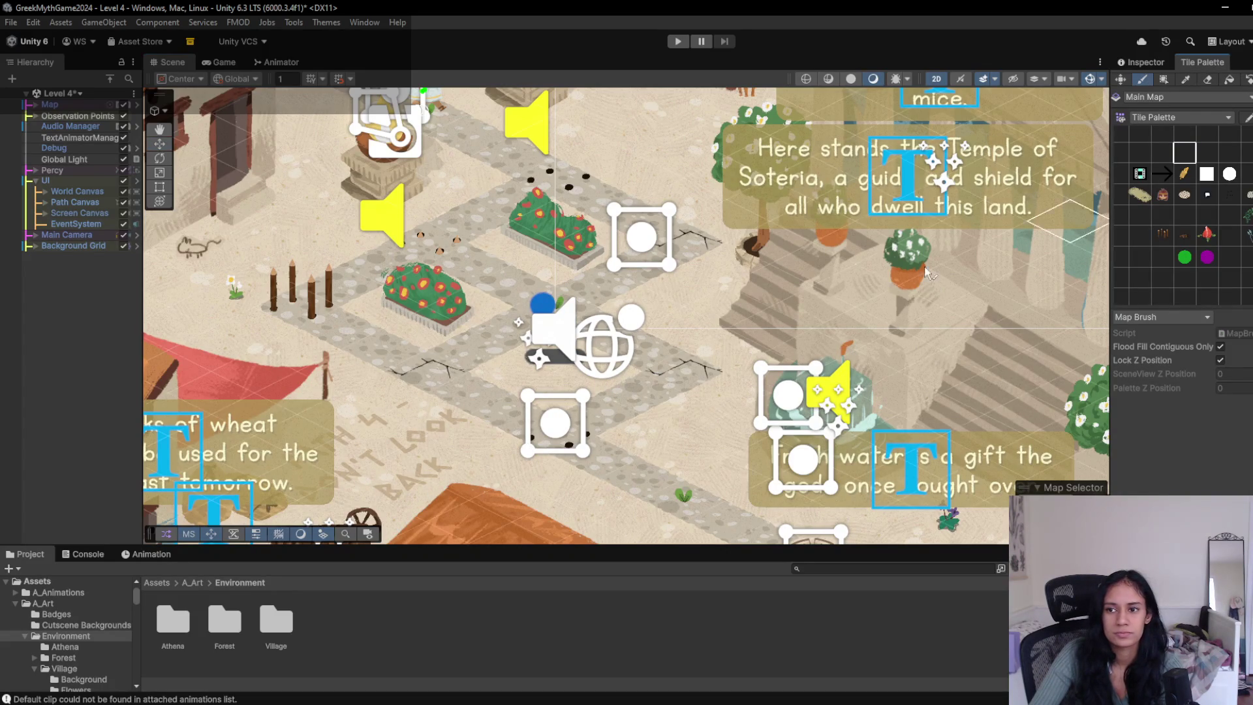
{"action": "left_click_drag", "start_coordinate": [569, 310], "coordinate": [679, 218]}
{"action": "mouse_move", "coordinate": [512, 301]}
{"action": "left_mouse_down"}
{"action": "mouse_move", "coordinate": [486, 337]}
{"action": "mouse_move", "coordinate": [513, 408]}
{"action": "left_mouse_up"}
- Zoom out the Scene view and start playtesting Level 4
{"action": "scroll", "coordinate": [714, 320], "scroll_direction": "down", "scroll_amount": 3}
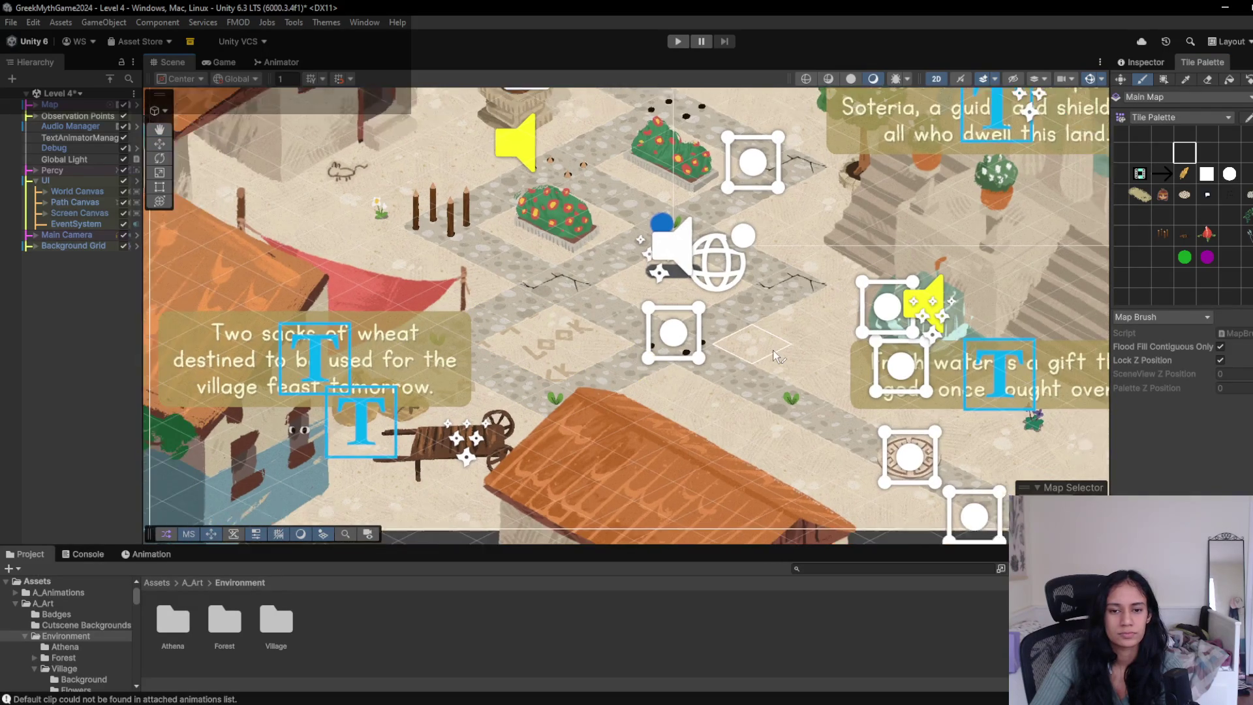
{"action": "scroll", "coordinate": [715, 321], "scroll_direction": "down", "scroll_amount": 2}
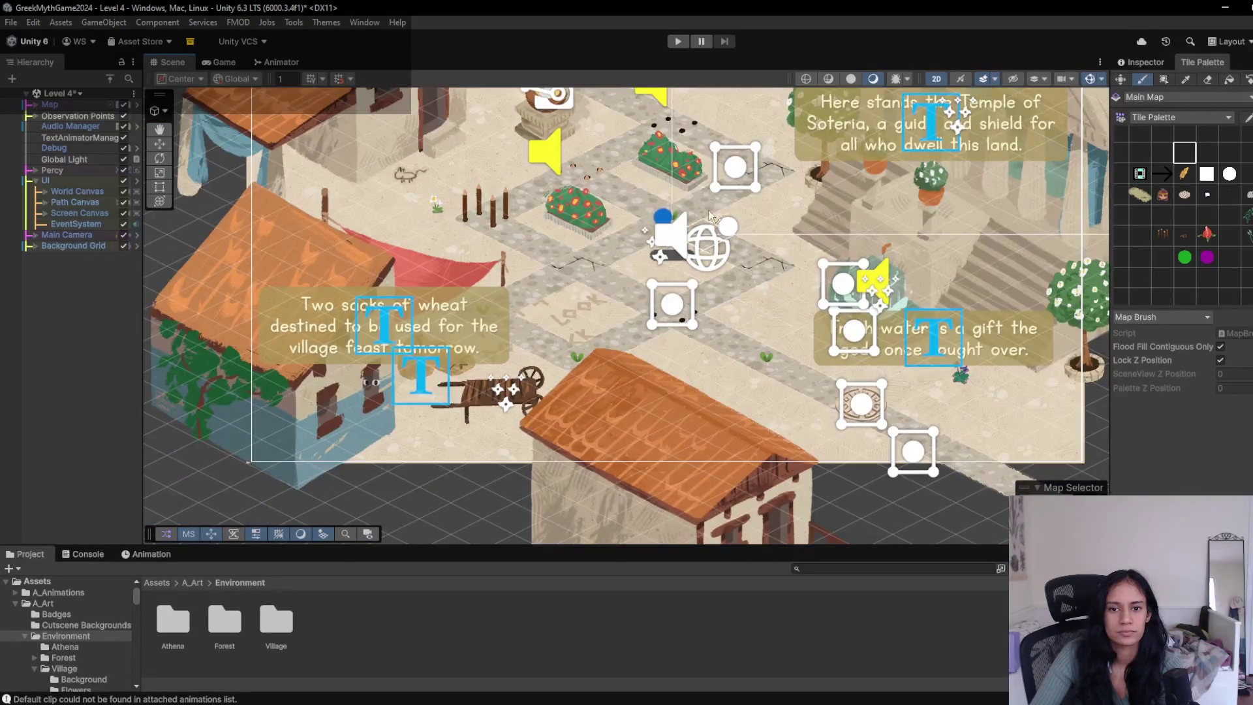
{"action": "left_click", "coordinate": [680, 42]}
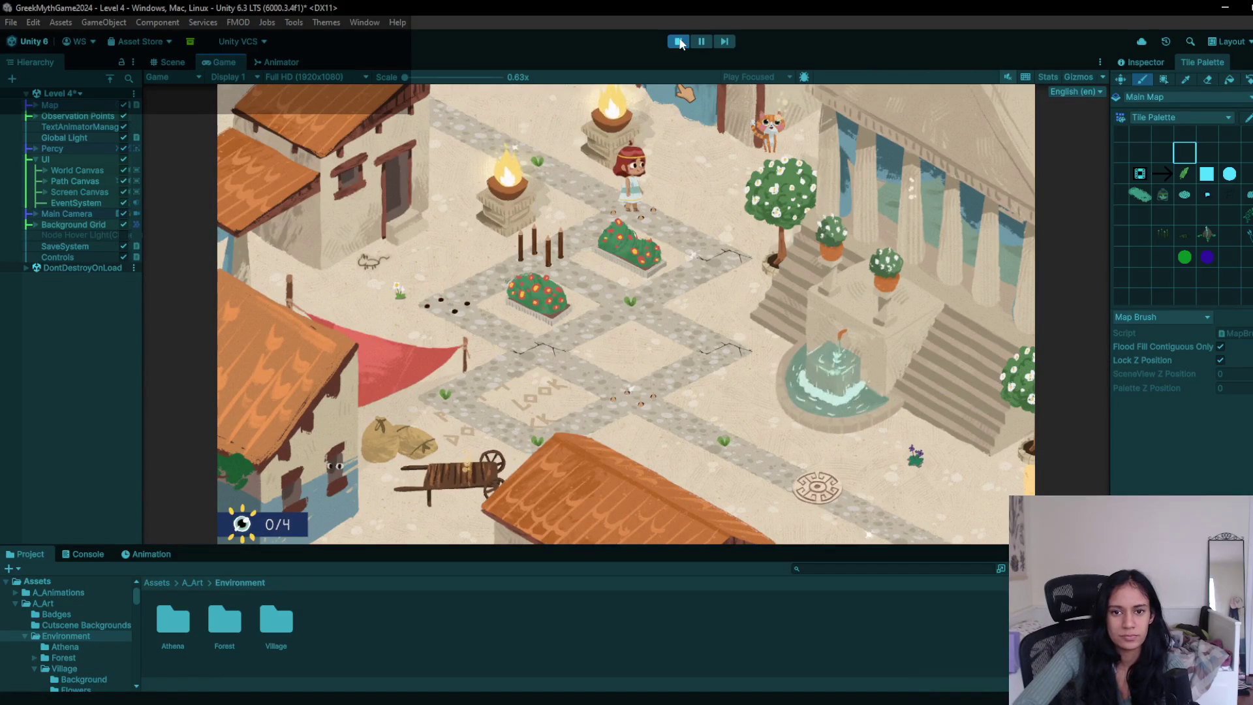
- Walk the character along the path with A, S and D, then stop and pick a new palette tile
{"action": "key", "text": "a"}
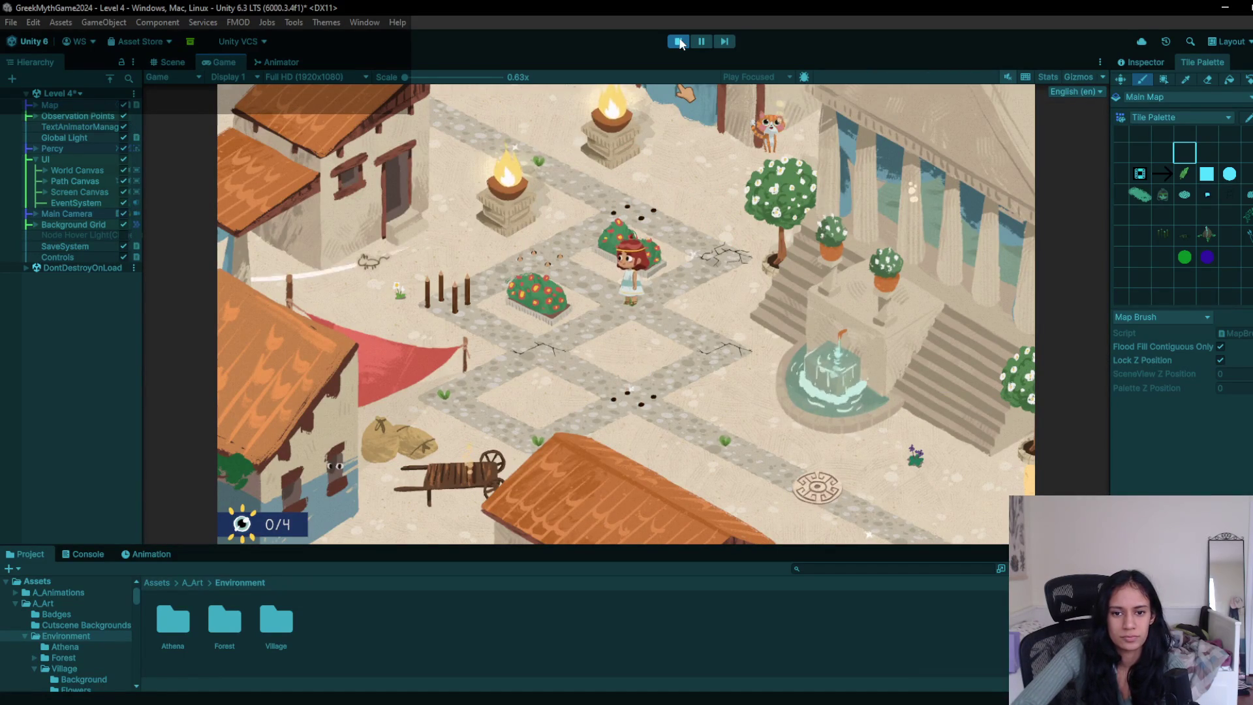
{"action": "key", "text": "a"}
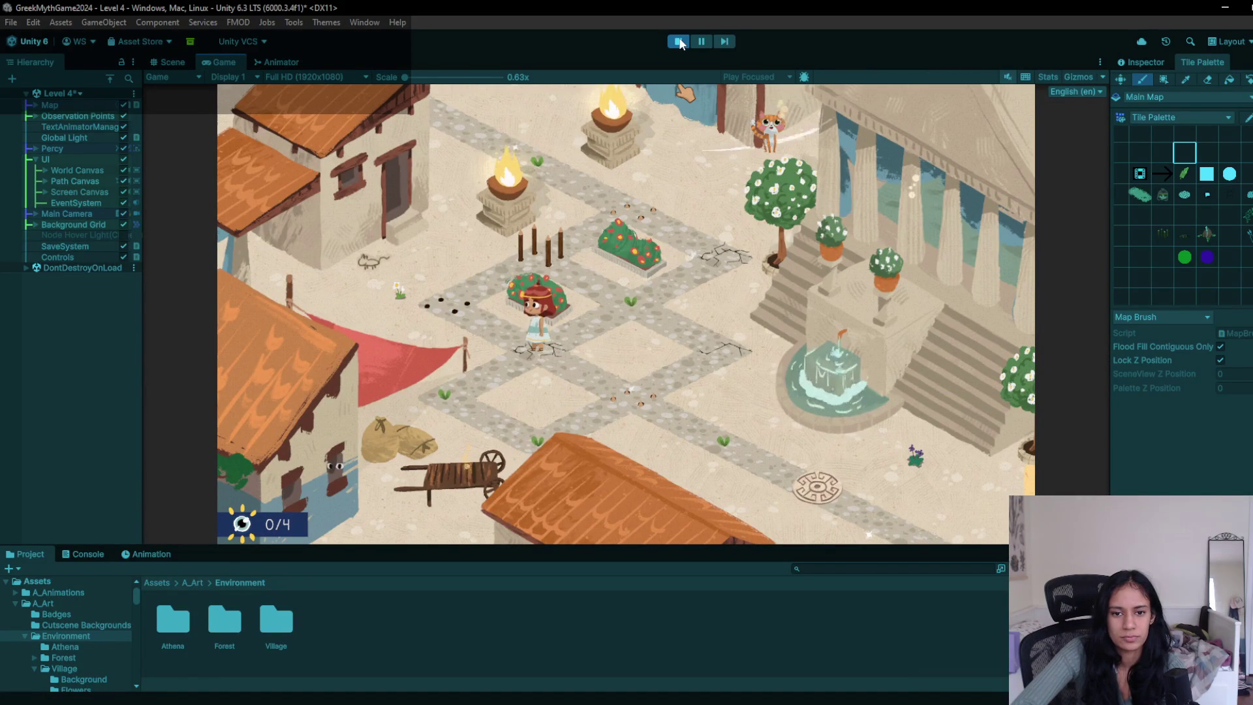
{"action": "key", "text": "a"}
{"action": "key", "text": "s"}
{"action": "key", "text": "d"}
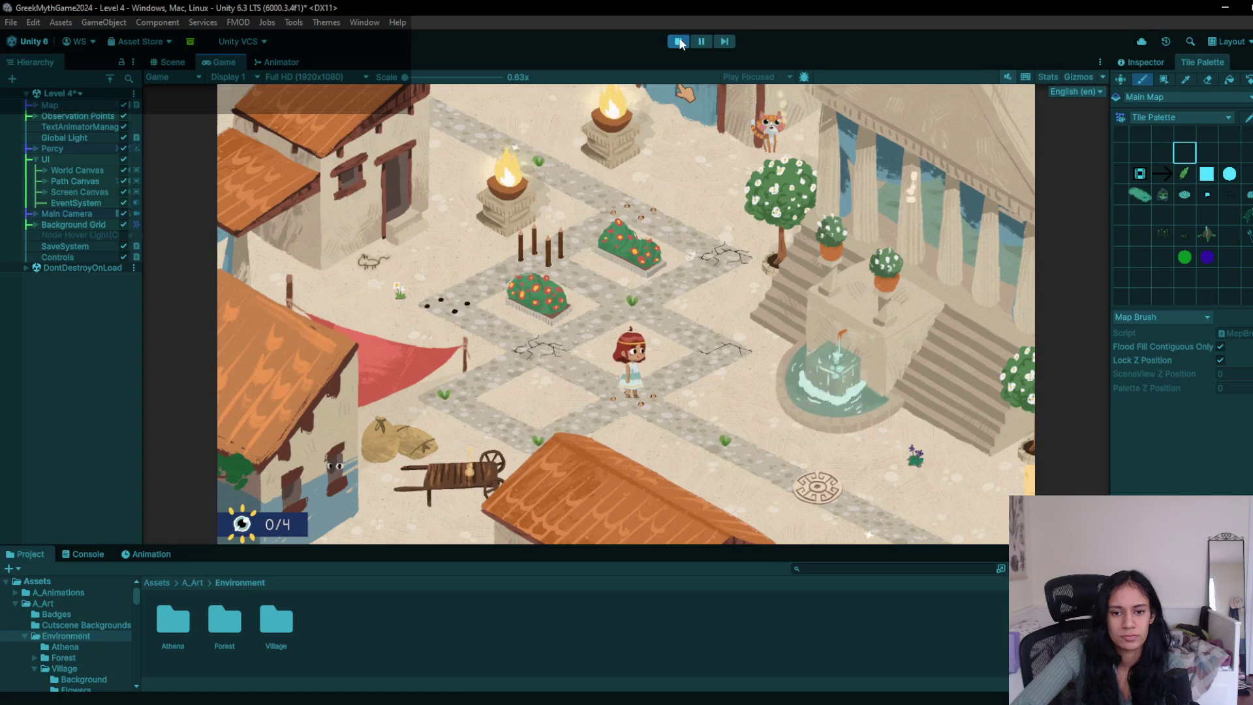
{"action": "left_click", "coordinate": [679, 43]}
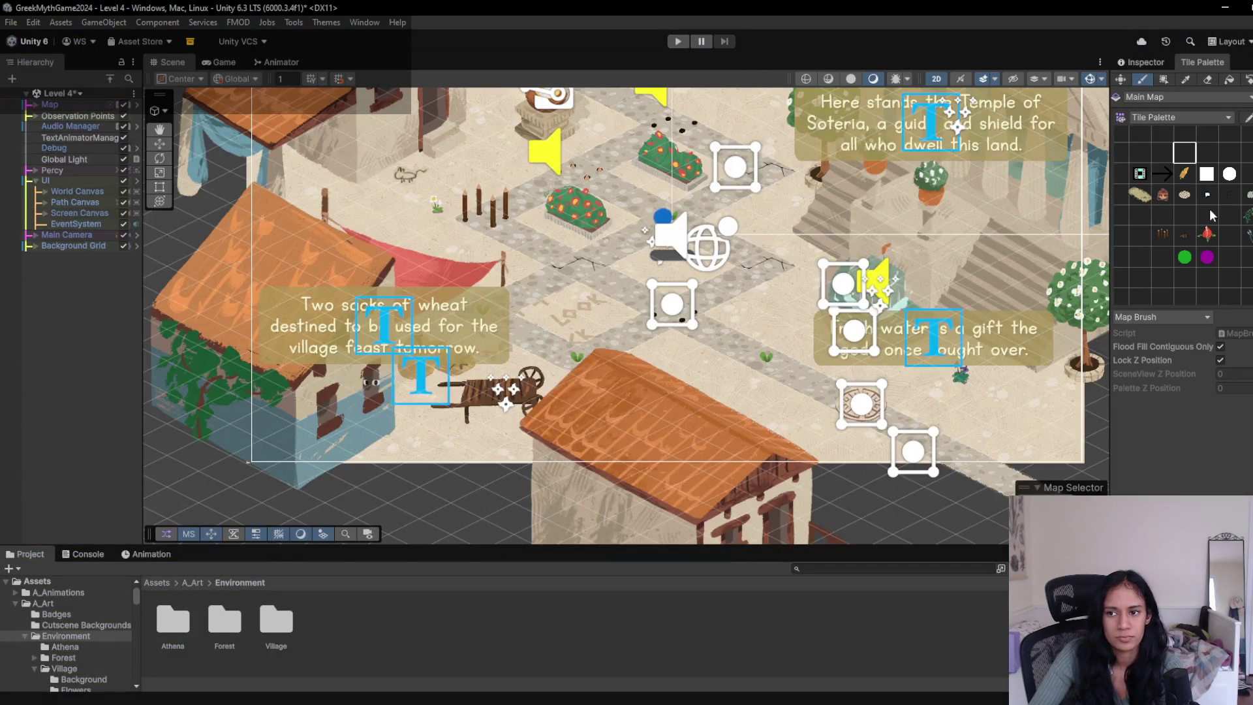
{"action": "left_click", "coordinate": [1225, 201]}
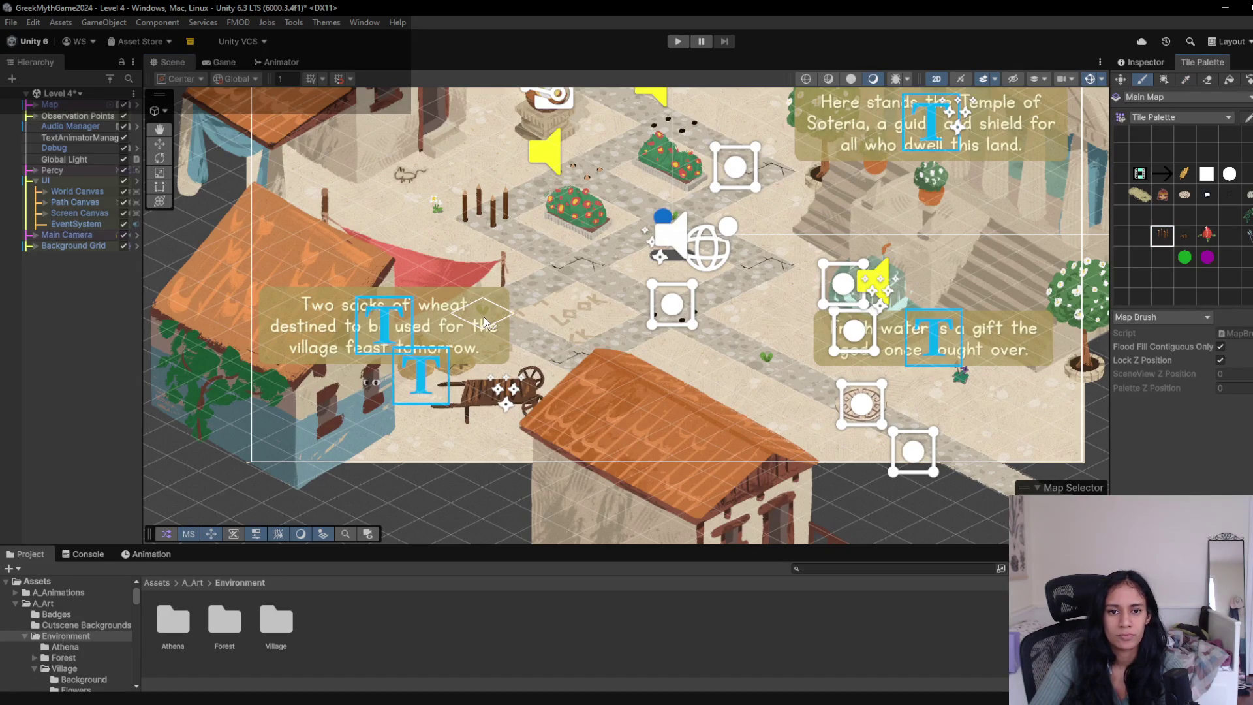
- Pan the level view right and launch the playtest, stopping once before replaying
{"action": "left_click_drag", "start_coordinate": [617, 324], "coordinate": [686, 326]}
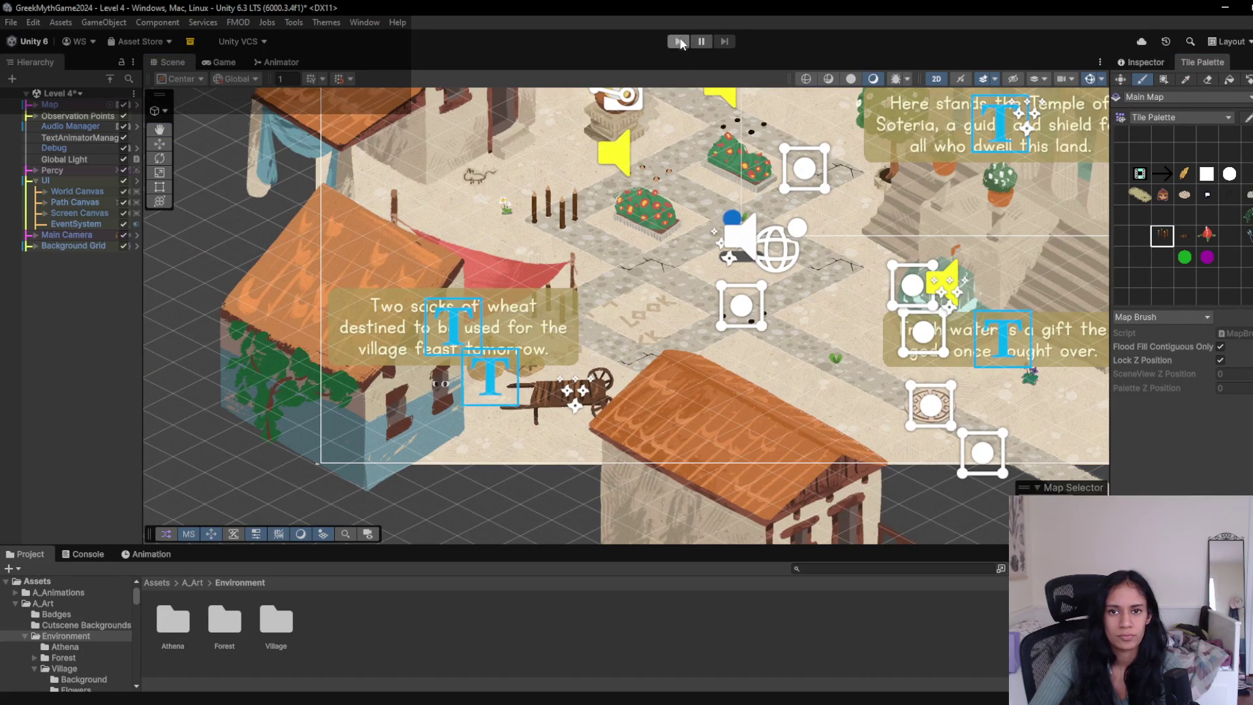
{"action": "left_click", "coordinate": [680, 42]}
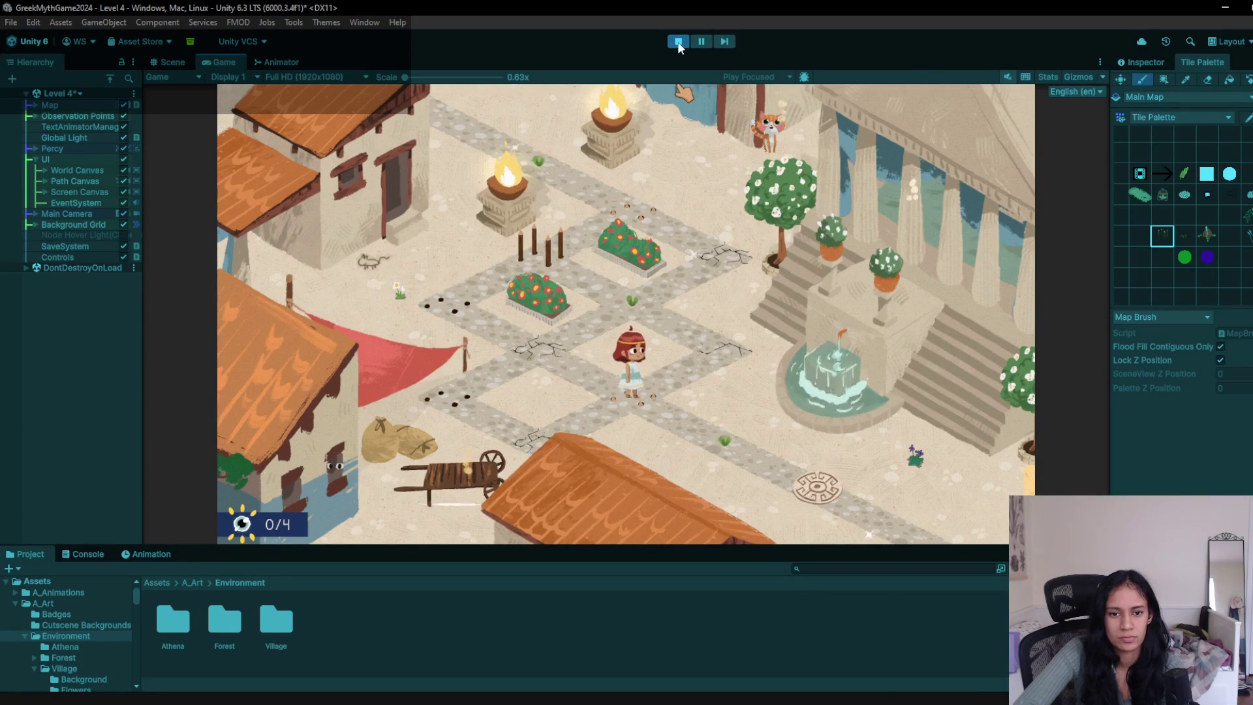
{"action": "left_click", "coordinate": [679, 42]}
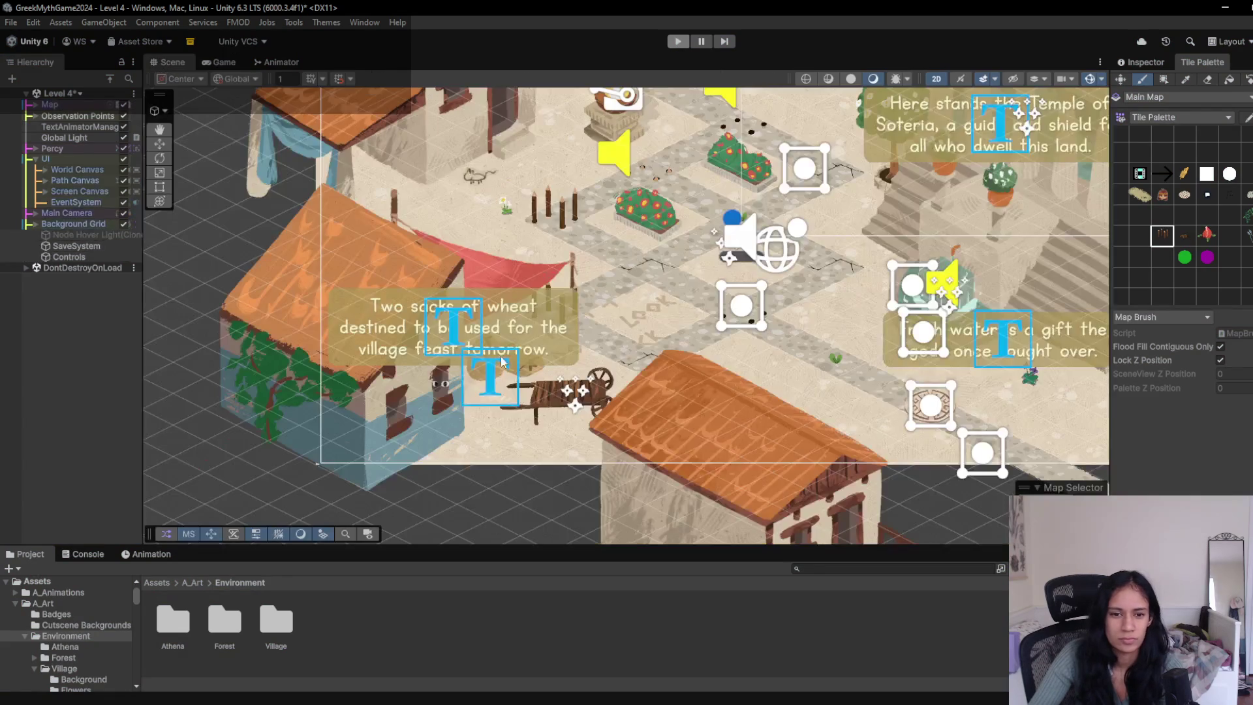
{"action": "left_click", "coordinate": [679, 42]}
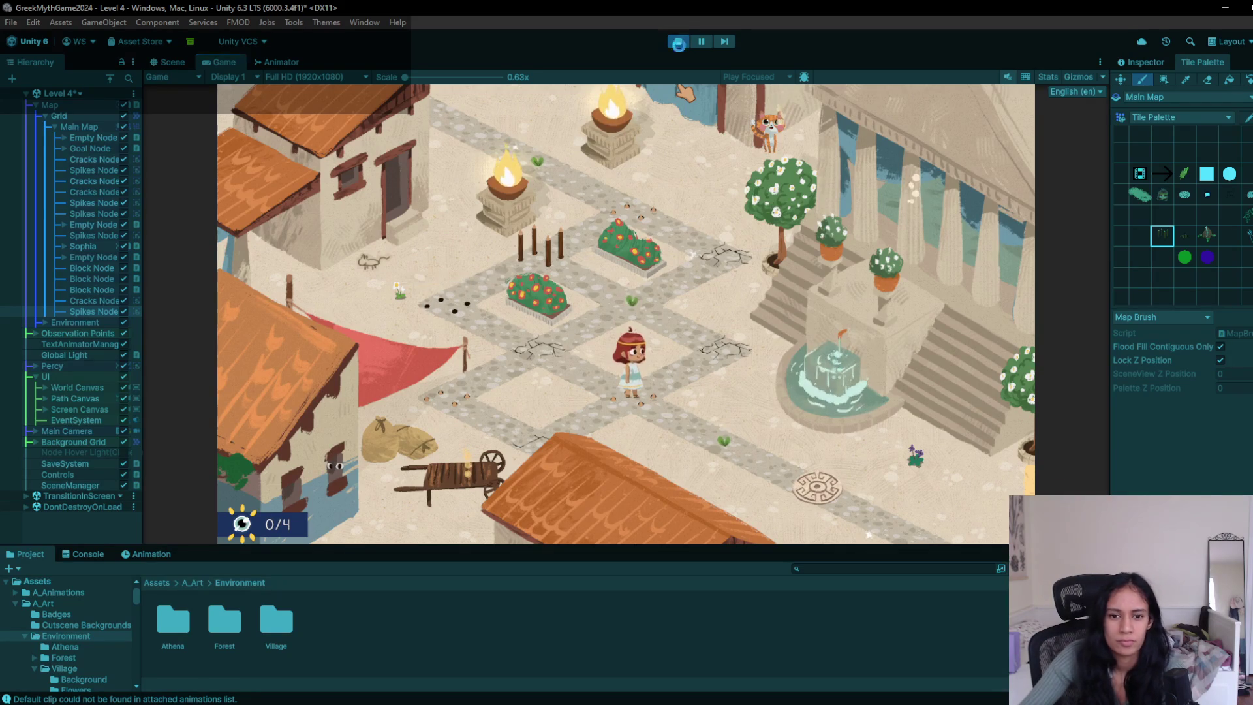
- Stop playing, switch to the tile eraser, and playtest the edited level again
{"action": "left_click", "coordinate": [679, 43]}
{"action": "left_click", "coordinate": [1209, 79]}
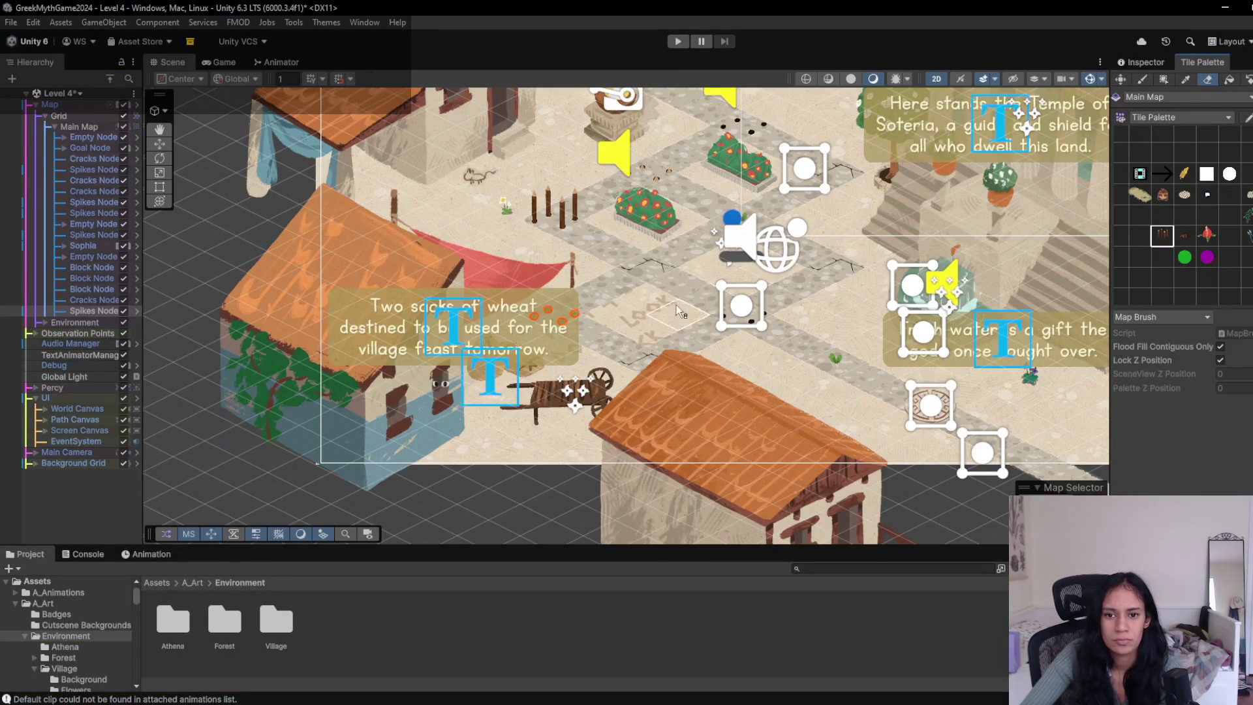
{"action": "left_click", "coordinate": [687, 41]}
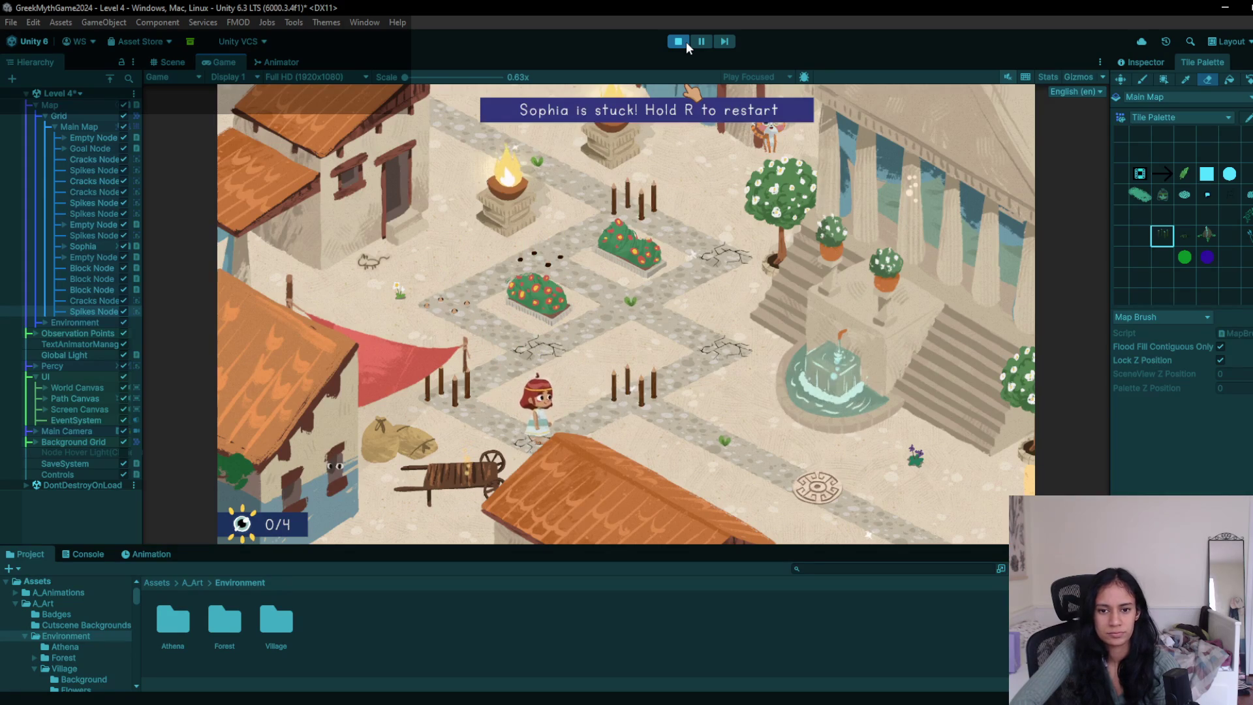
- Restart the stuck level with R, stop playing, and discard Level 4.unity changes in GitHub Desktop
{"action": "key", "text": "r"}
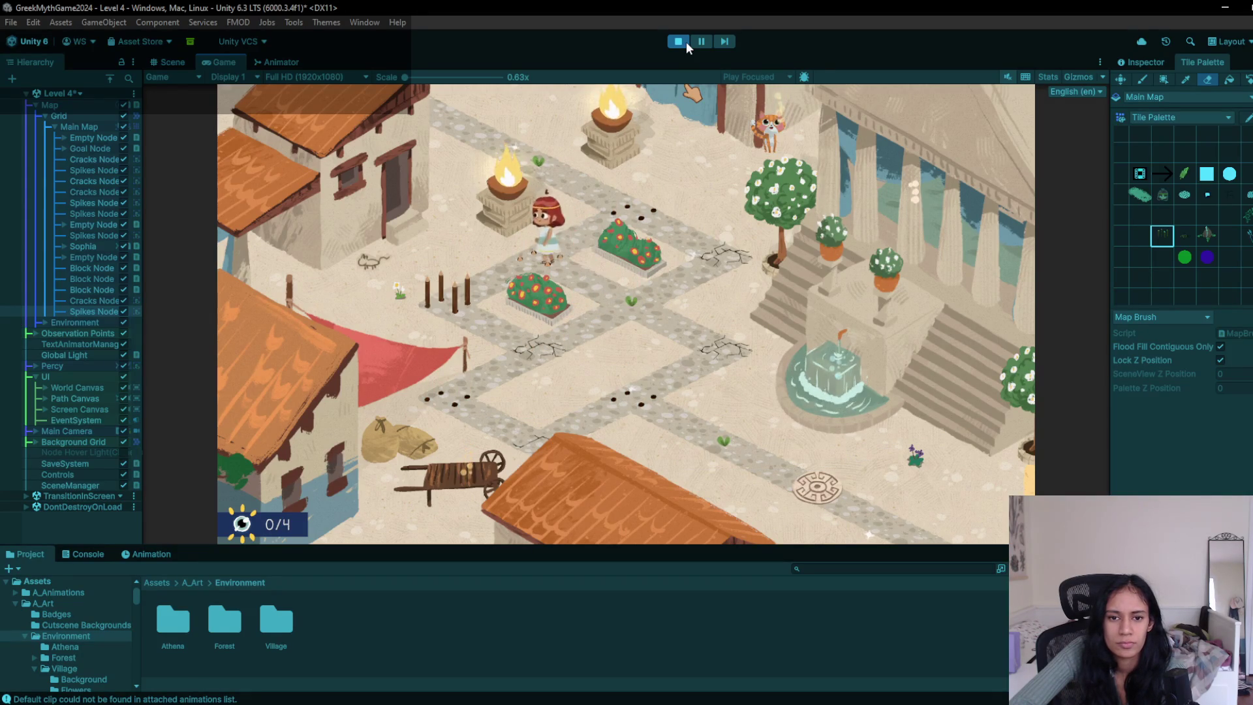
{"action": "left_click", "coordinate": [687, 41]}
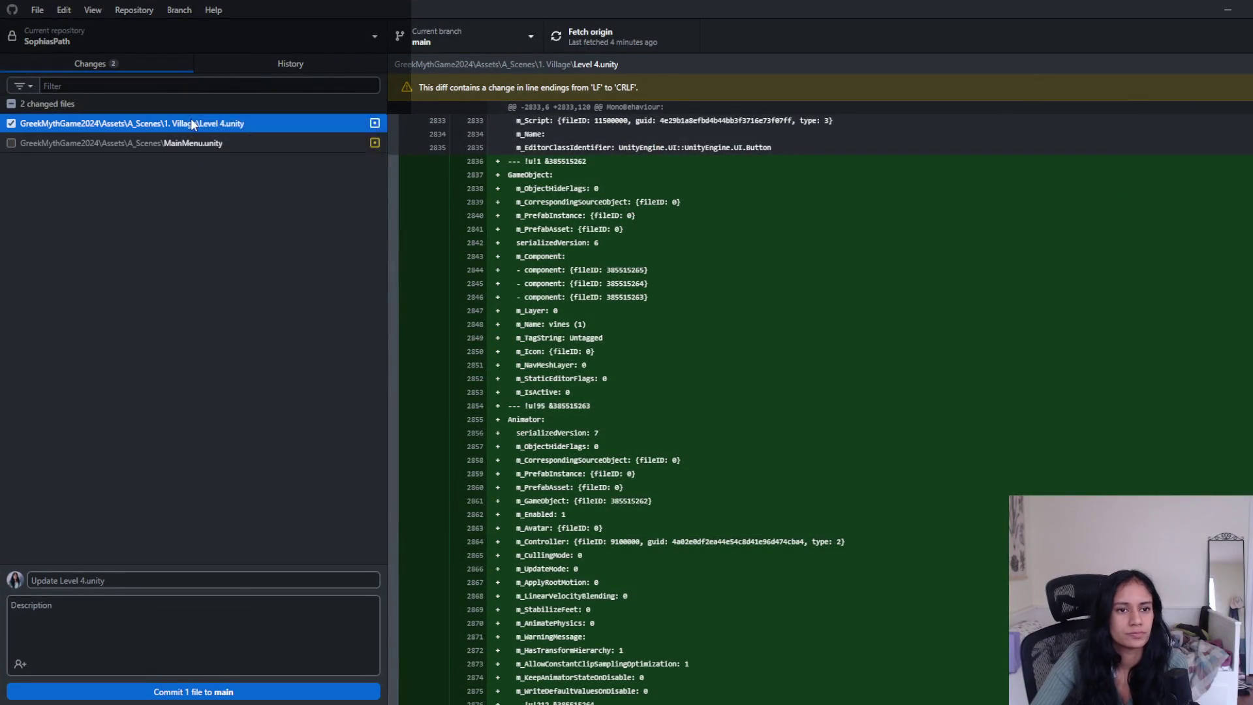
{"action": "right_click", "coordinate": [190, 120]}
{"action": "left_click", "coordinate": [224, 135]}
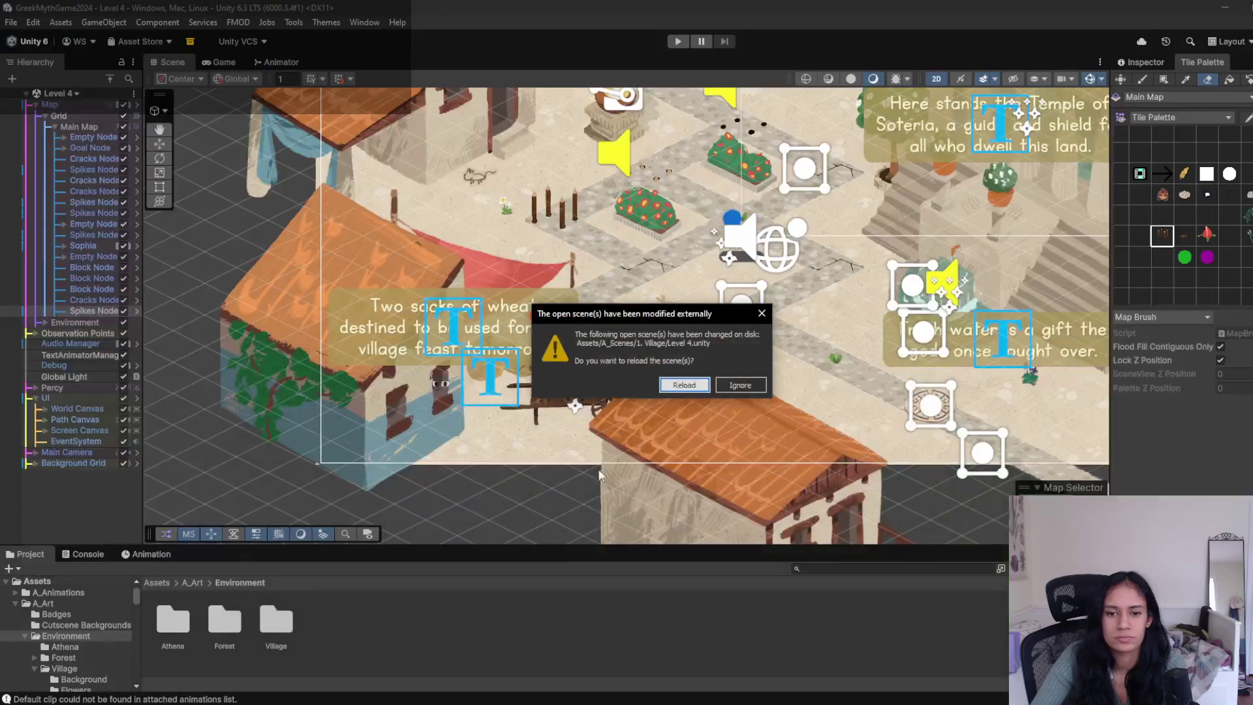
- Reload the reverted Level 4 scene from disk, recentre the puzzle, and start playing
{"action": "left_click", "coordinate": [674, 389]}
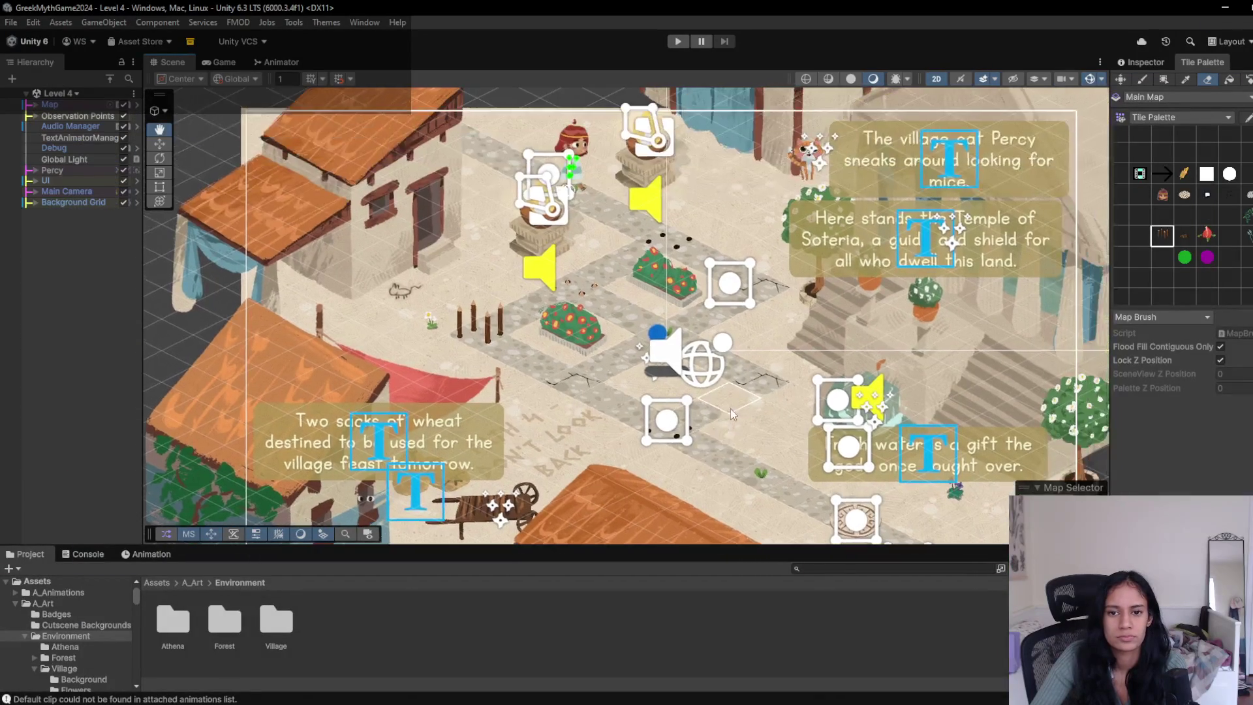
{"action": "scroll", "coordinate": [738, 443], "scroll_direction": "up", "scroll_amount": 3}
{"action": "mouse_move", "coordinate": [748, 469]}
{"action": "left_mouse_down"}
{"action": "mouse_move", "coordinate": [747, 550]}
{"action": "mouse_move", "coordinate": [694, 112]}
{"action": "left_mouse_up"}
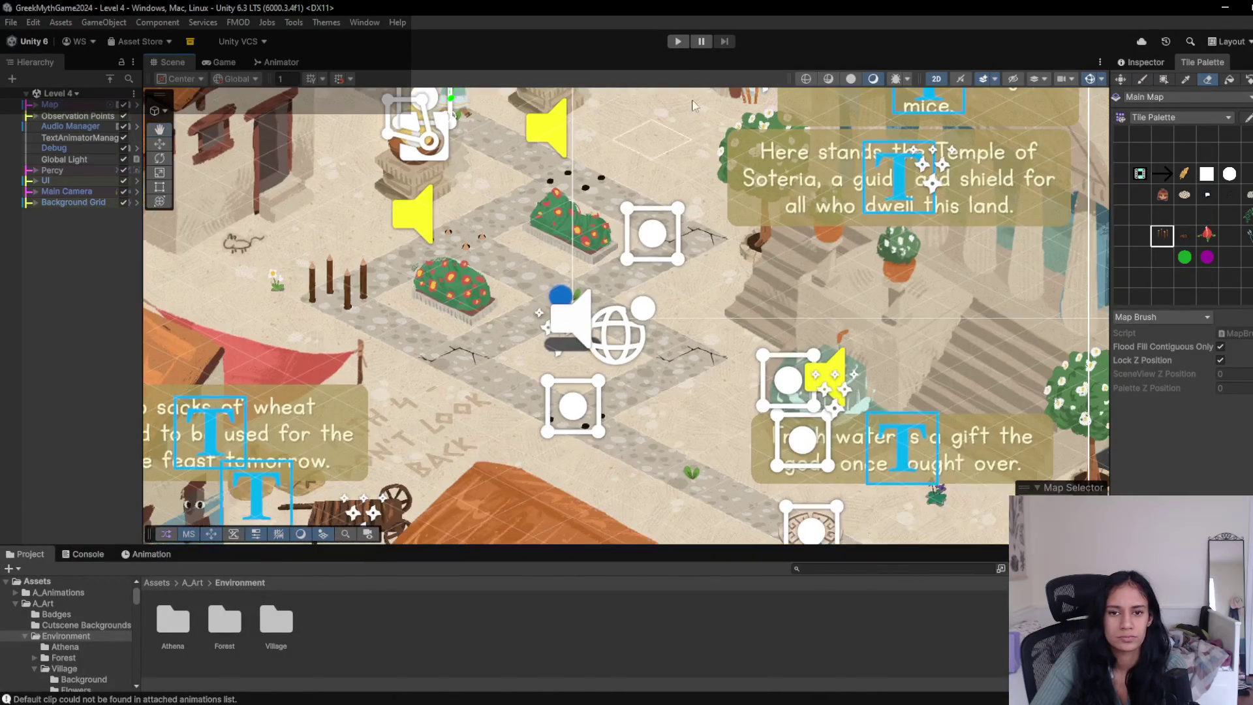
{"action": "left_click", "coordinate": [677, 46]}
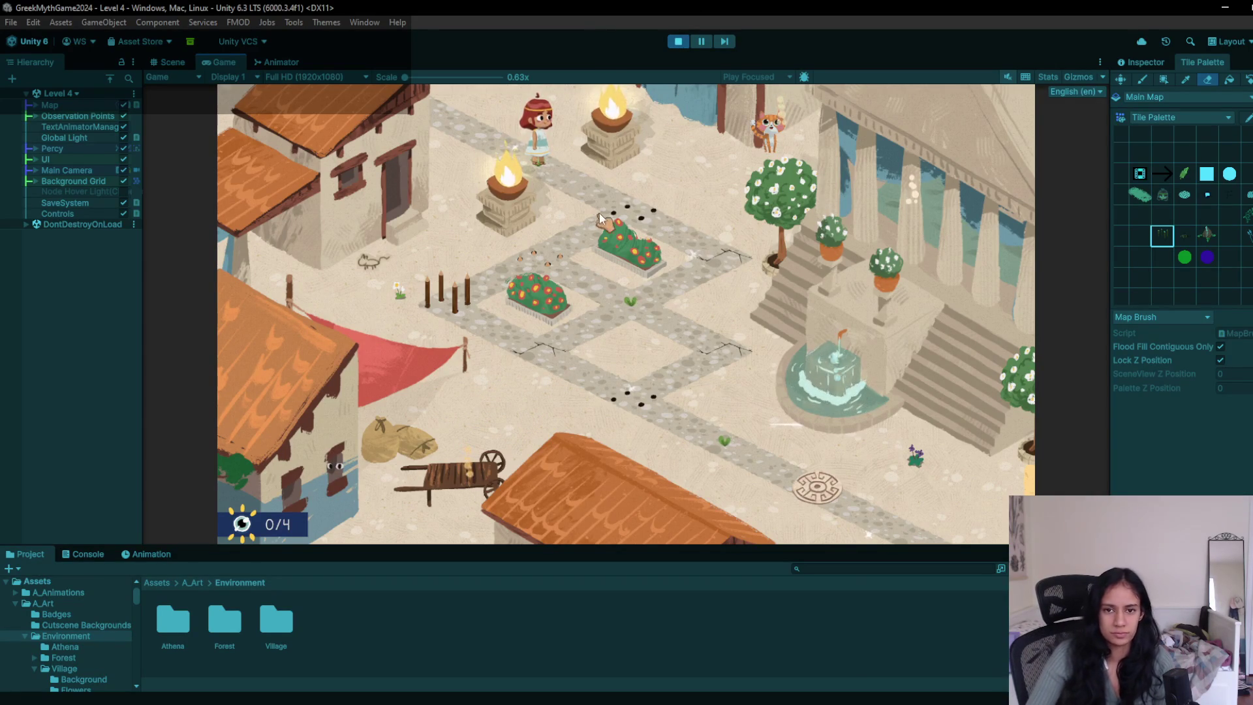
- Walk the character back and forth to the cracked tile, then stop the playtest
{"action": "left_click", "coordinate": [617, 204]}
{"action": "left_click", "coordinate": [695, 242]}
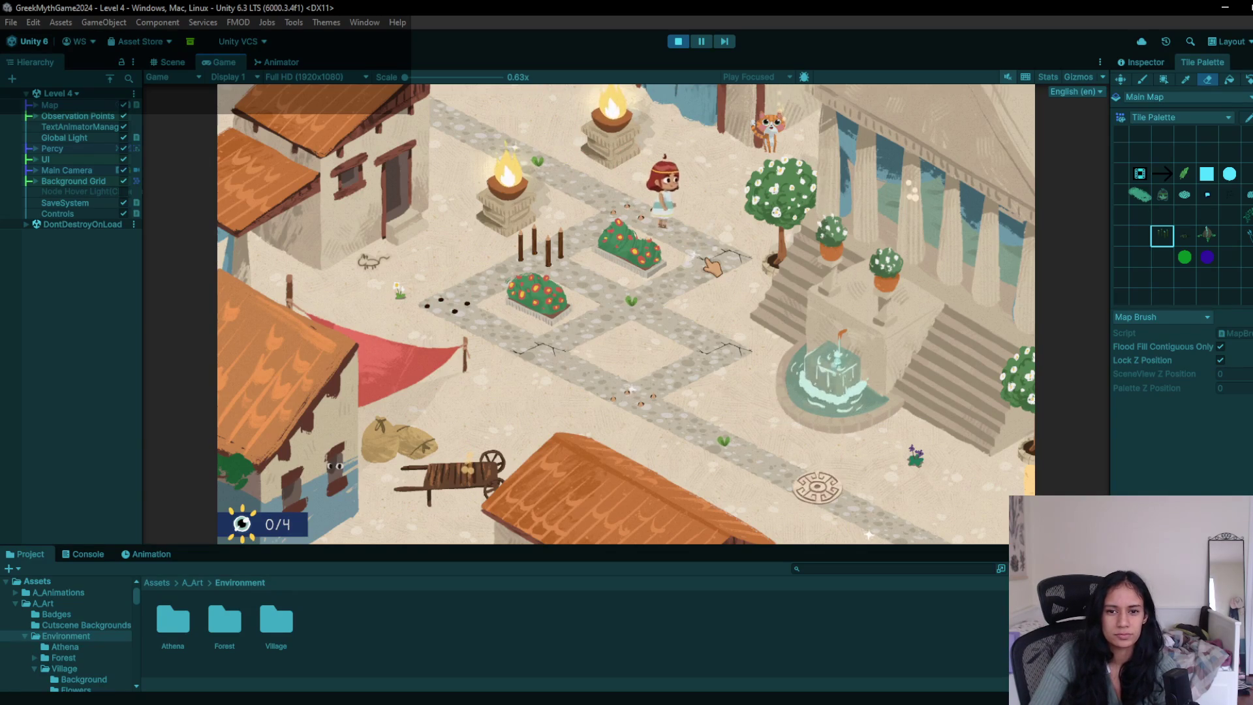
{"action": "left_click", "coordinate": [679, 301]}
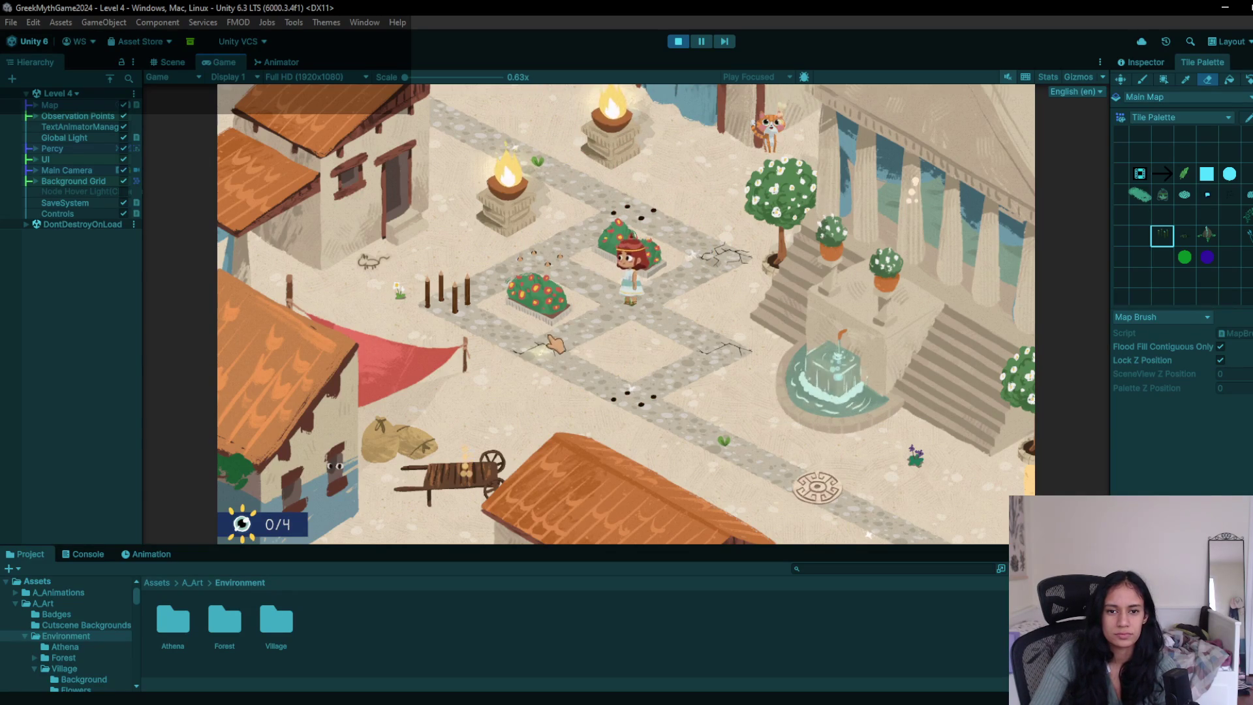
{"action": "left_click", "coordinate": [729, 358]}
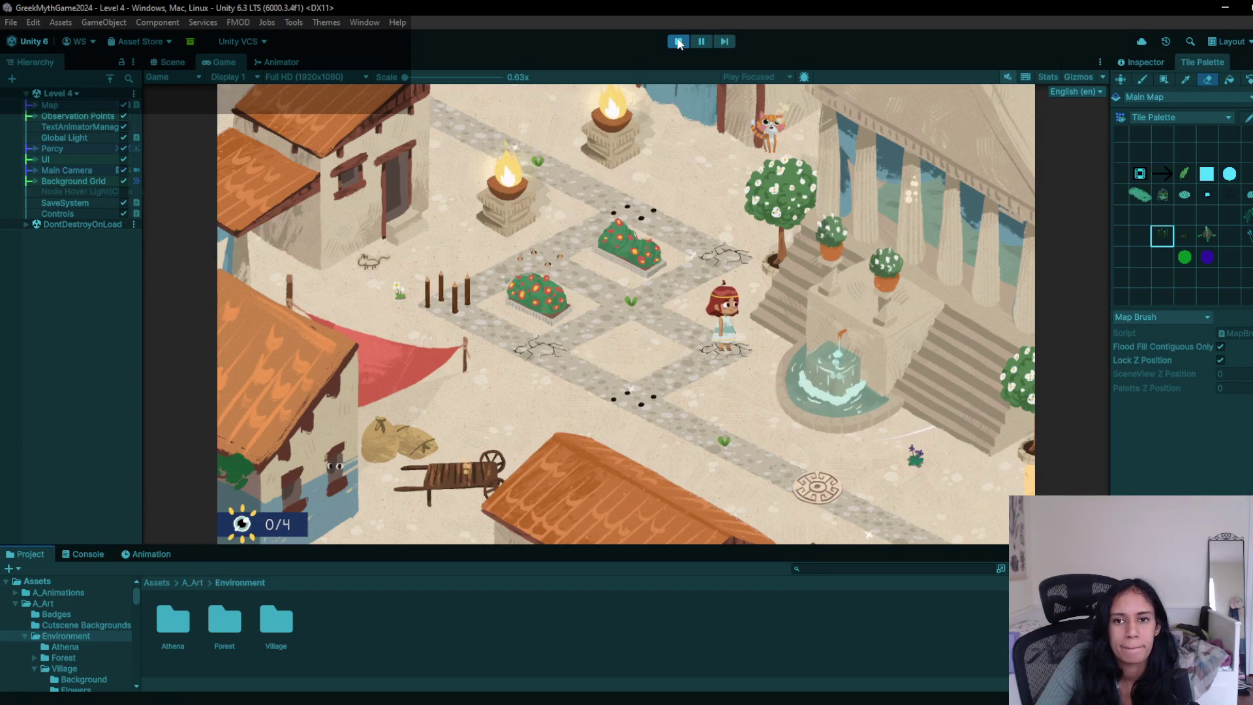
{"action": "left_click", "coordinate": [679, 42]}
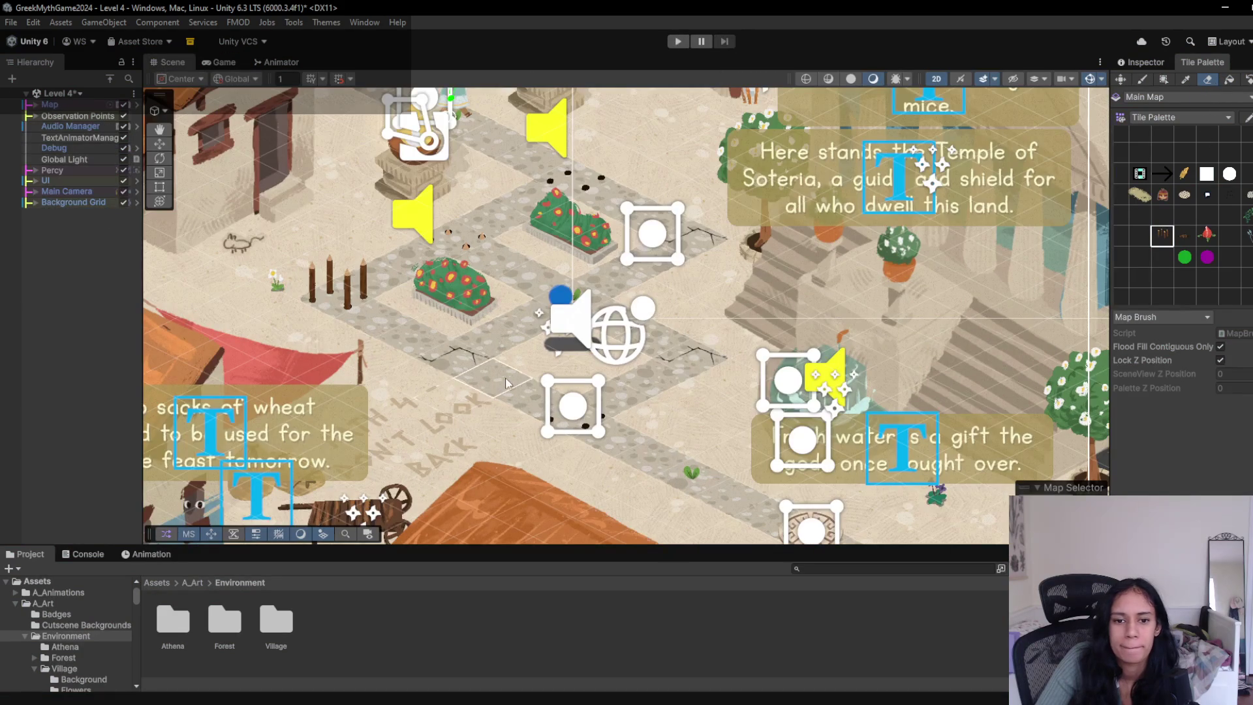
- Restart playing and walk the character between the footprint, posts and central nodes
{"action": "left_click", "coordinate": [677, 41]}
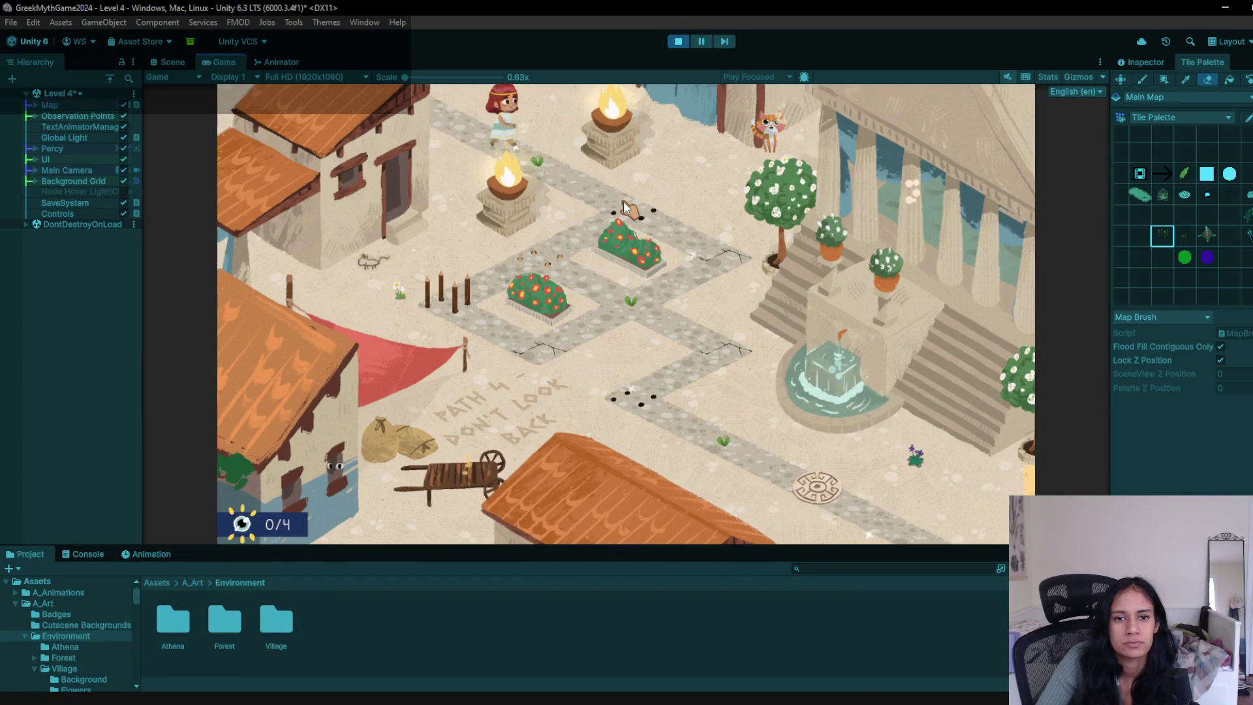
{"action": "left_click", "coordinate": [631, 304]}
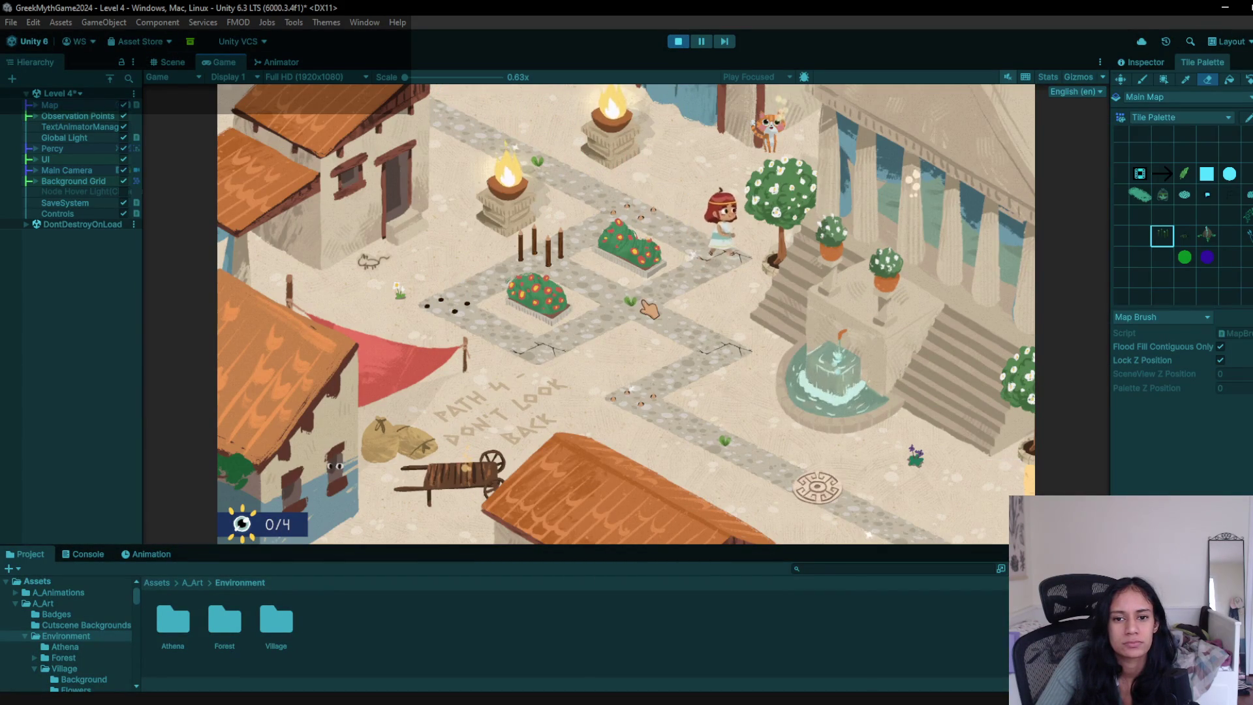
{"action": "left_click", "coordinate": [578, 351]}
{"action": "left_click", "coordinate": [545, 260]}
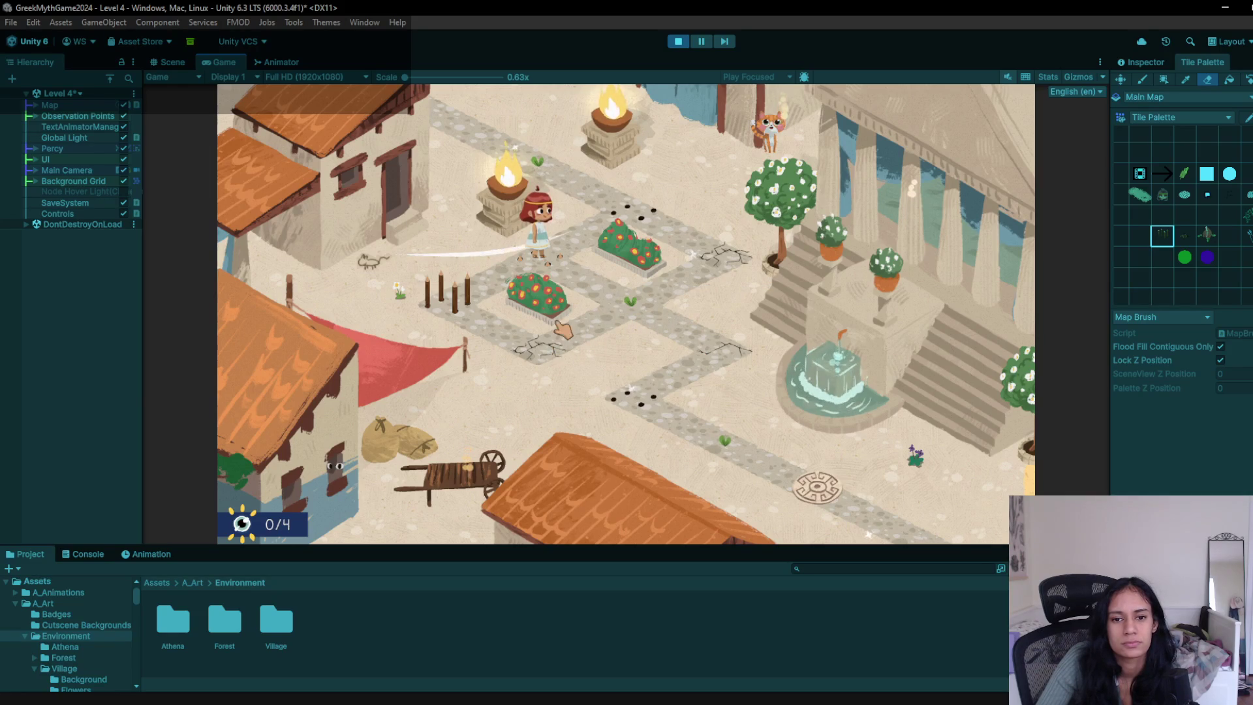
{"action": "left_click", "coordinate": [625, 300]}
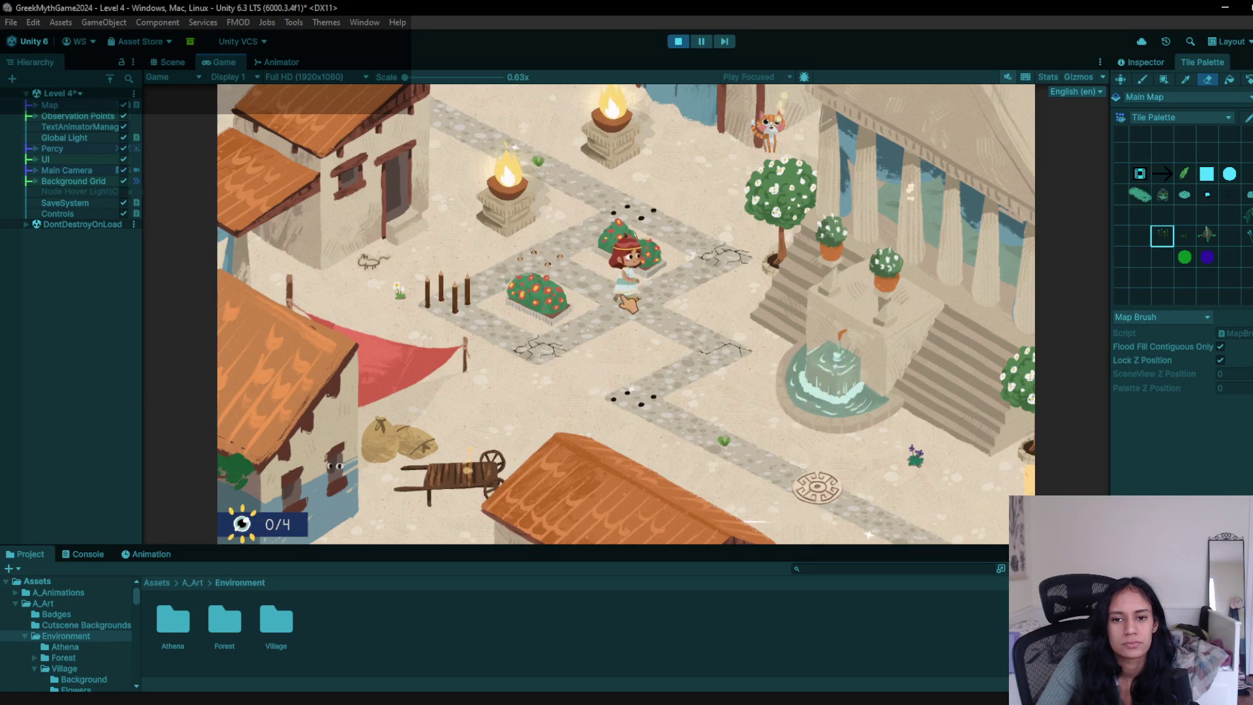
{"action": "left_click", "coordinate": [648, 327]}
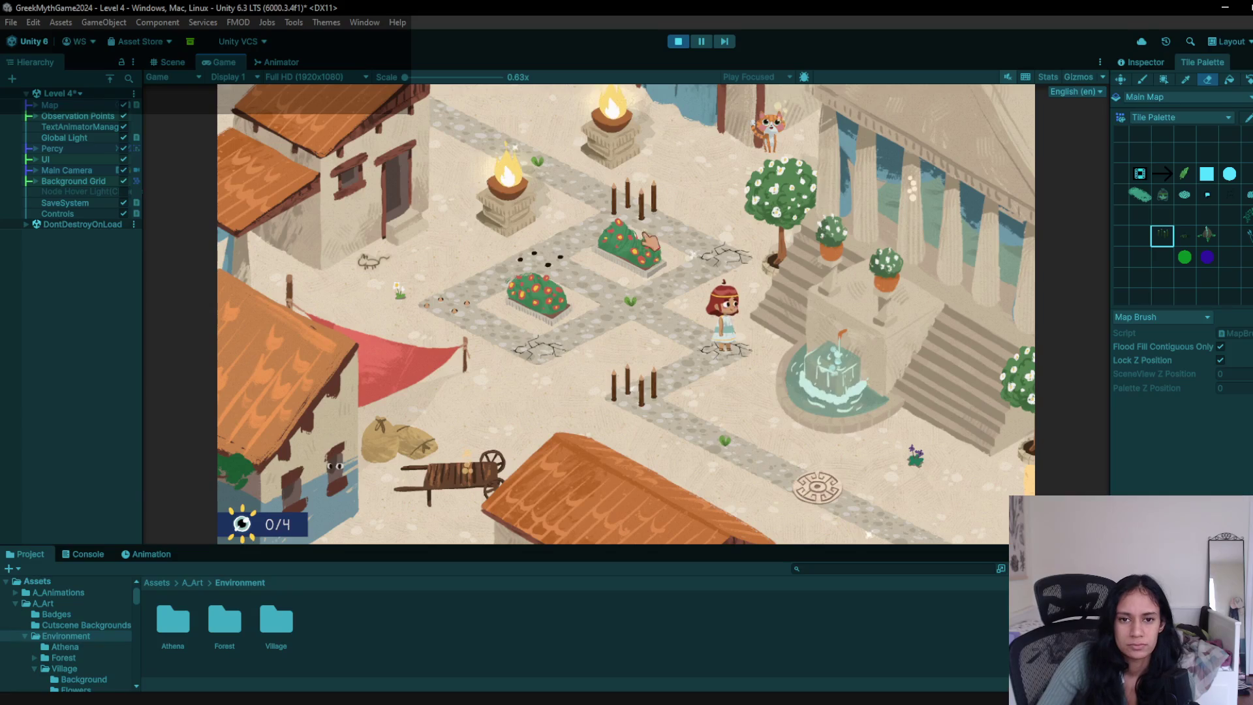
- Restart the level with R, walk to the leaf node beside the left bush, then stop playing
{"action": "key", "text": "r"}
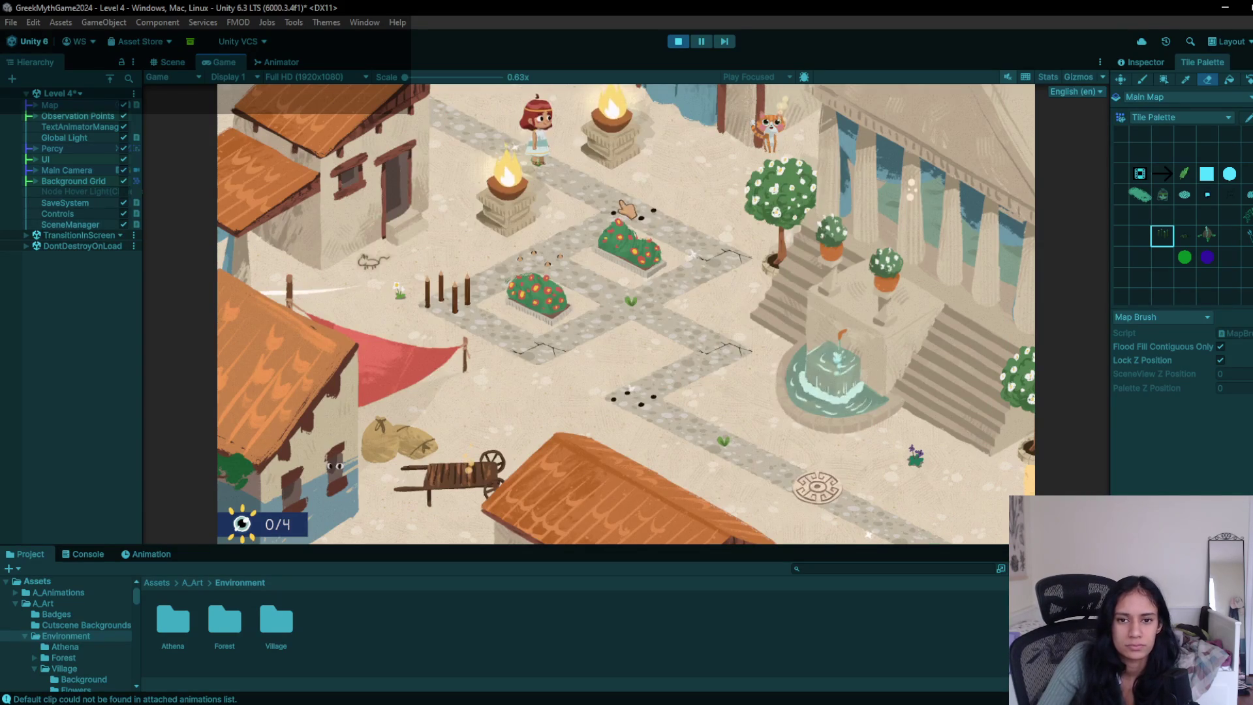
{"action": "left_click", "coordinate": [720, 264]}
{"action": "left_click", "coordinate": [679, 308]}
{"action": "left_click", "coordinate": [584, 344]}
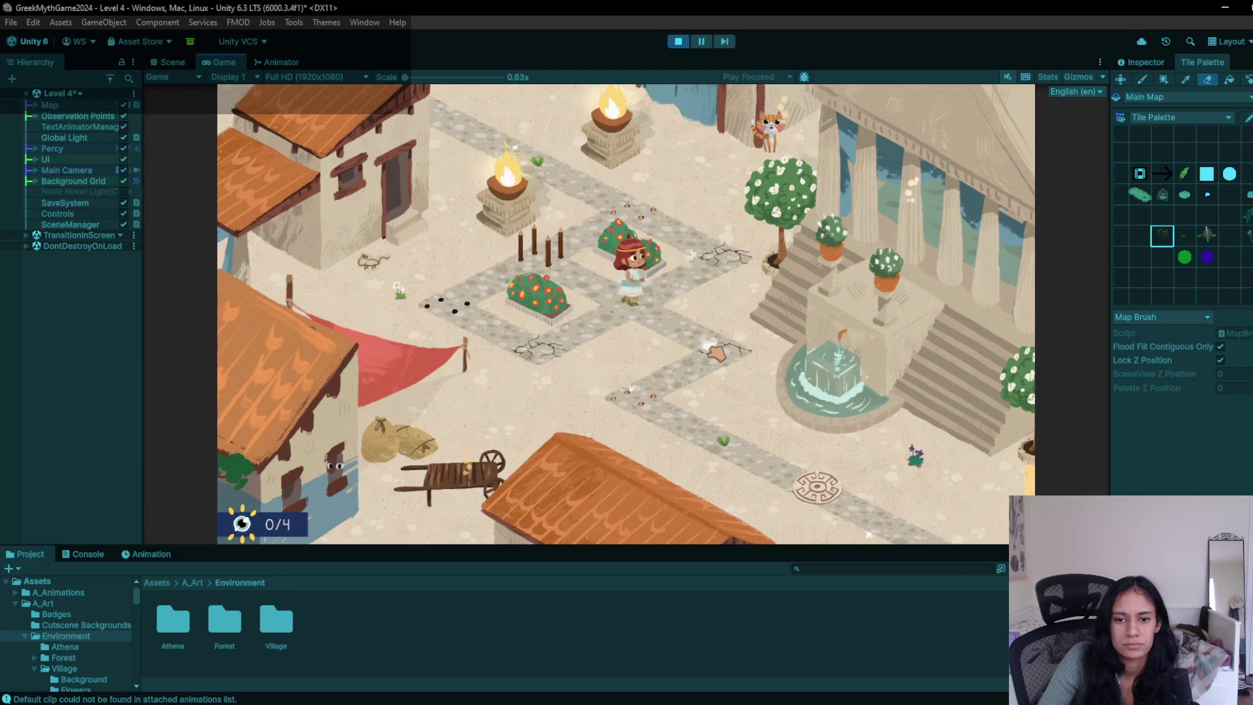
{"action": "left_click", "coordinate": [648, 312]}
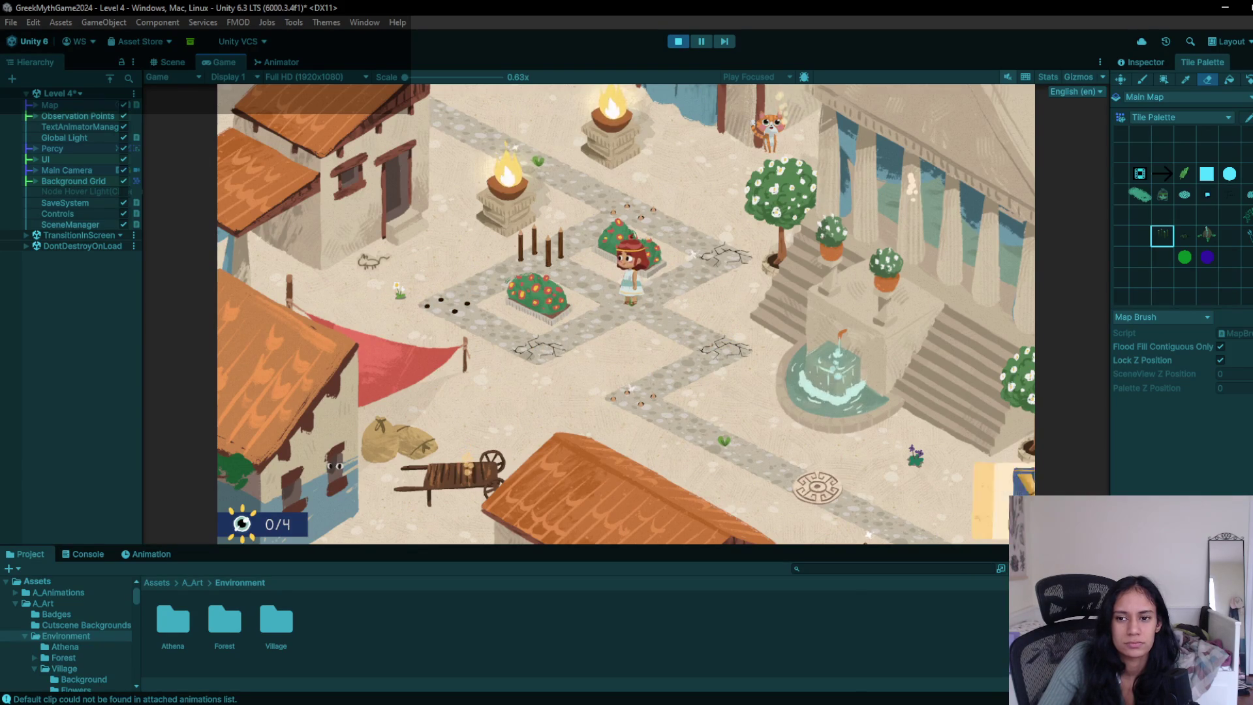
{"action": "left_click", "coordinate": [679, 41]}
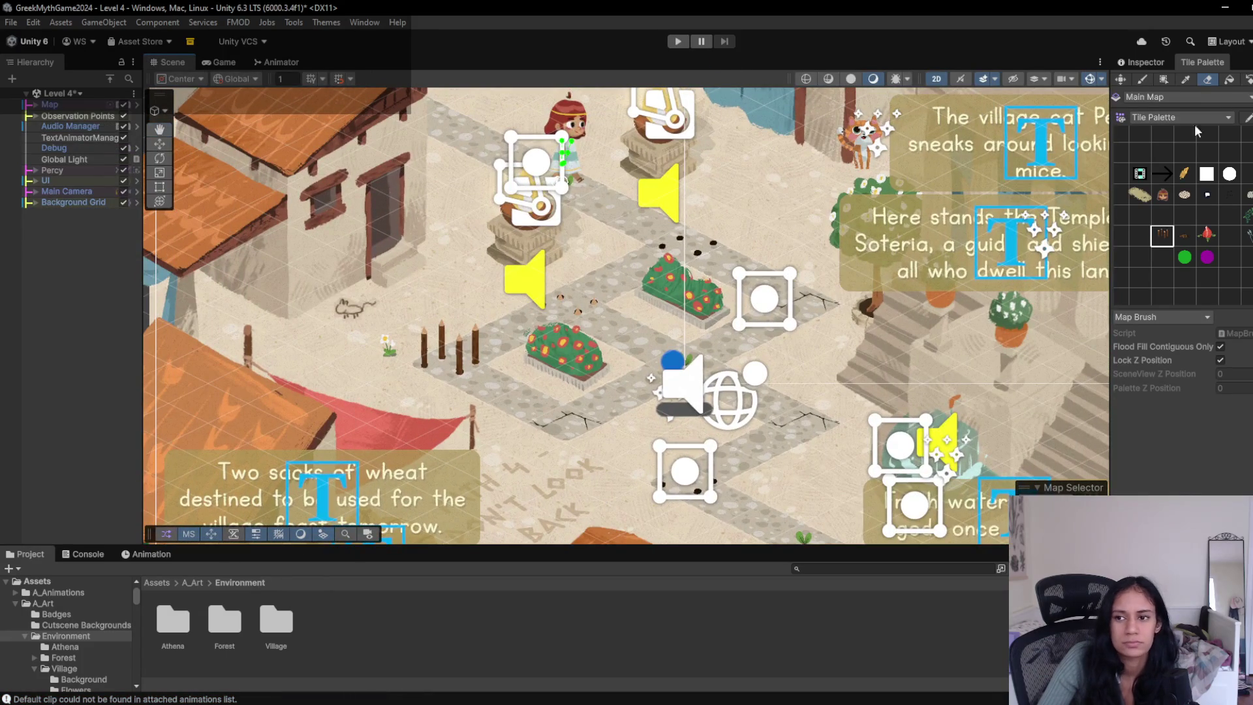
- Pick the empty palette cell, zoom out, then replay Level 4 and walk the character onto the path
{"action": "left_click", "coordinate": [1161, 150]}
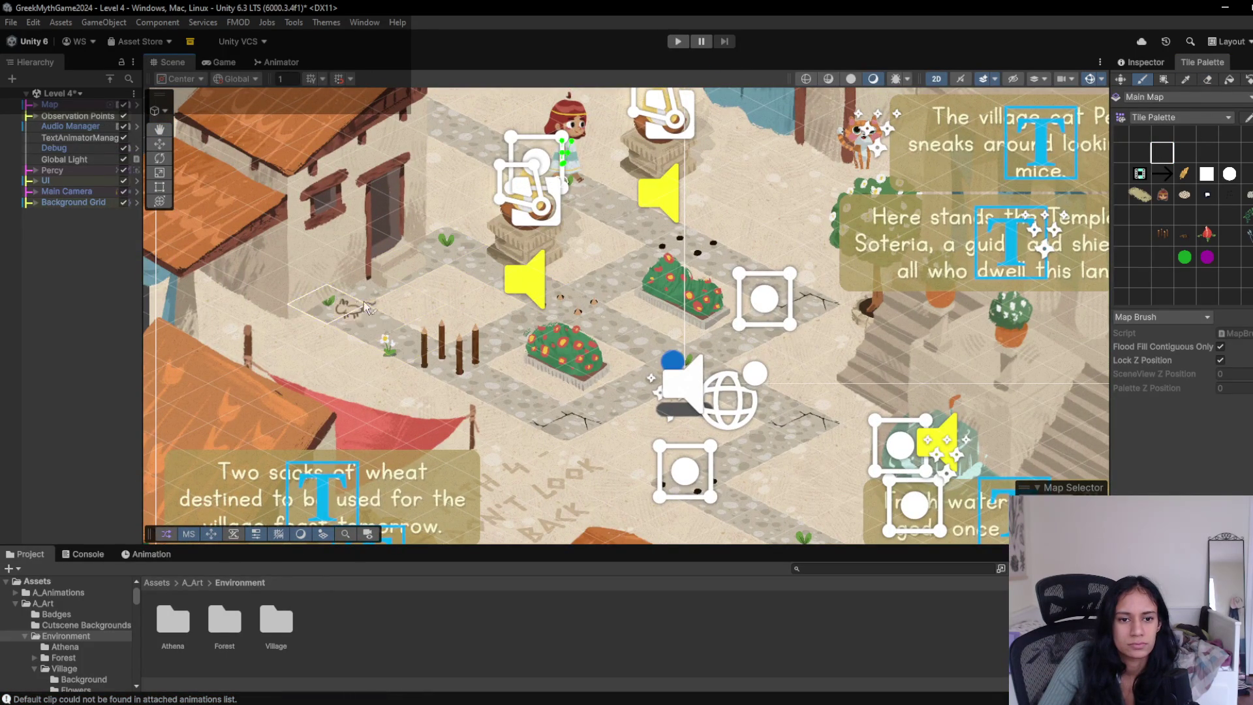
{"action": "scroll", "coordinate": [805, 313], "scroll_direction": "down", "scroll_amount": 5}
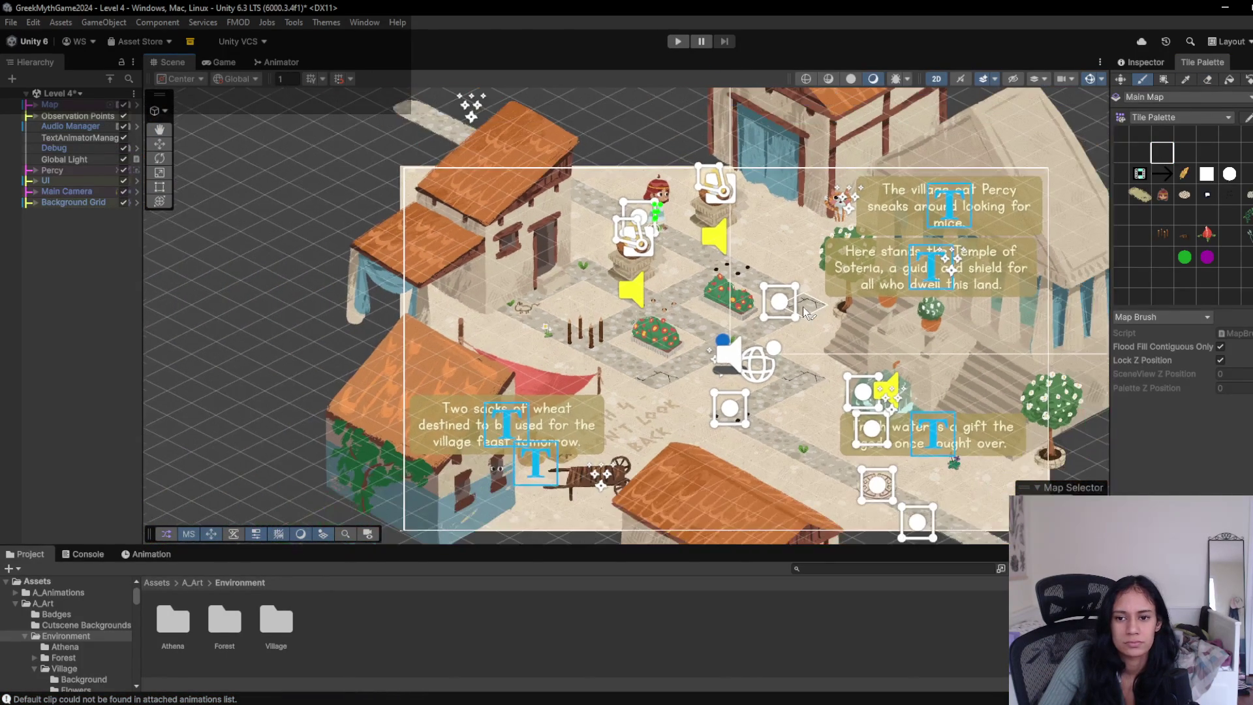
{"action": "left_click", "coordinate": [678, 42]}
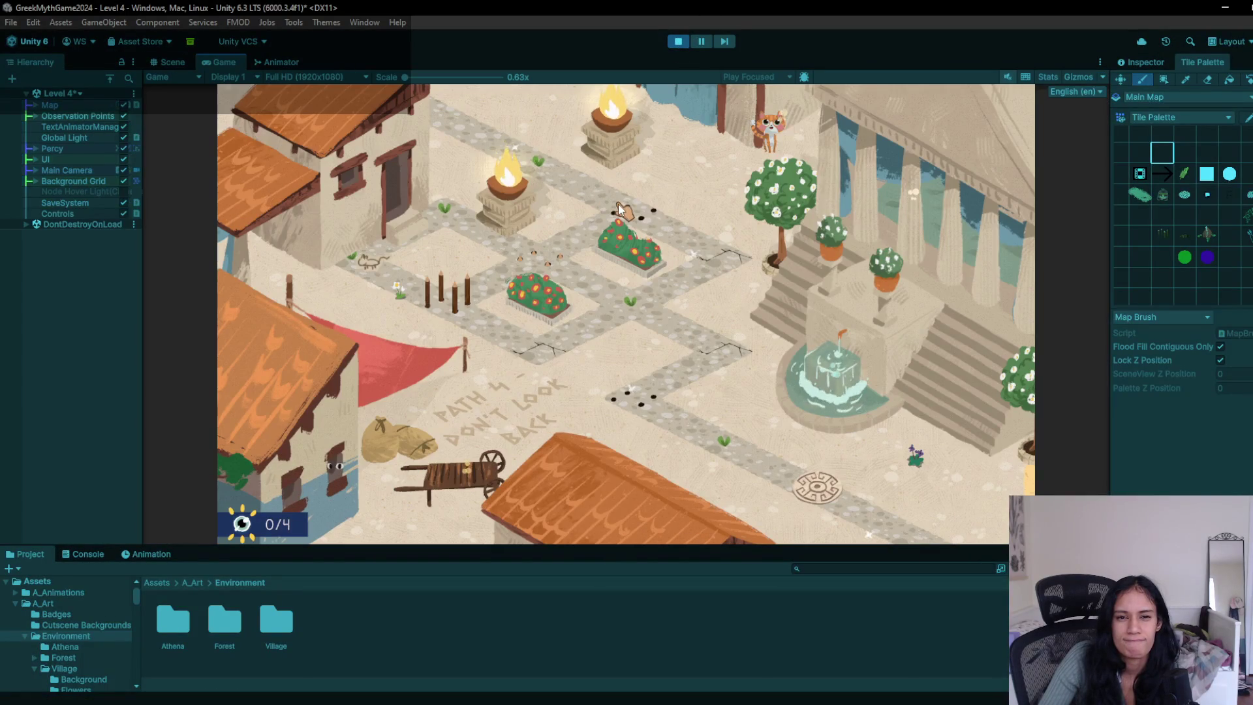
{"action": "left_click", "coordinate": [618, 207]}
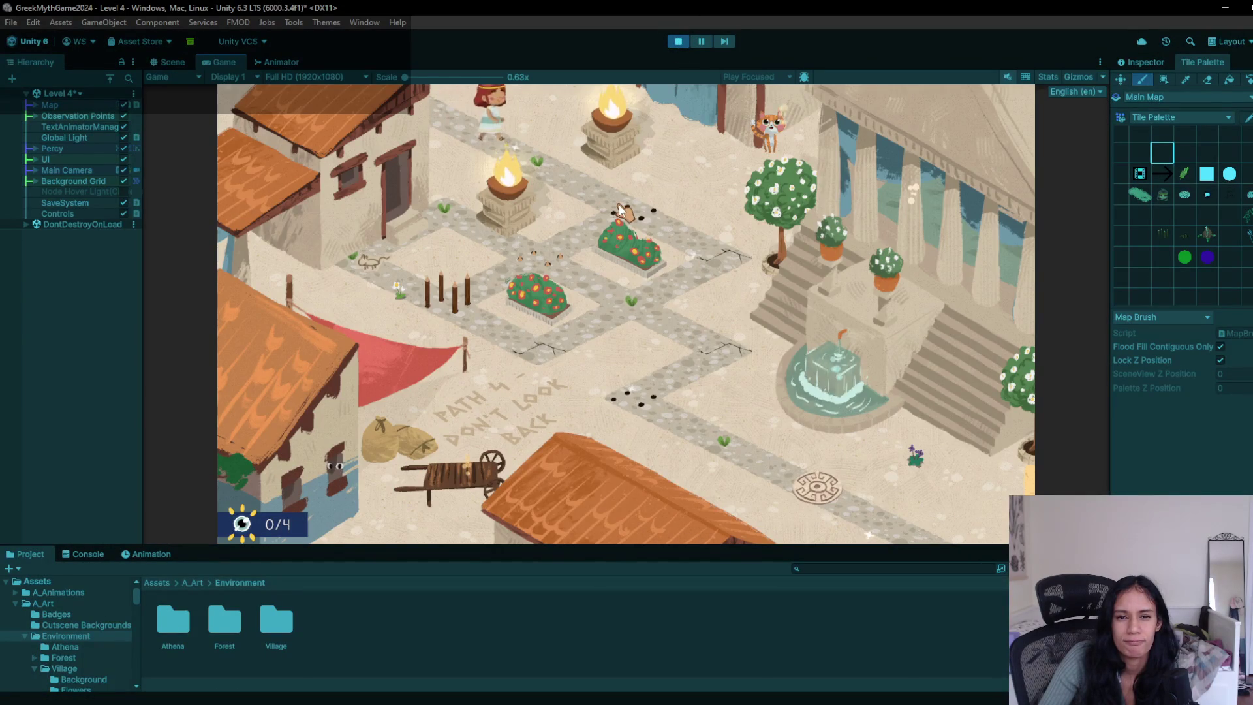
- Walk the character around the bushes, left along the path and down onto the cracked tile
{"action": "left_click", "coordinate": [640, 304]}
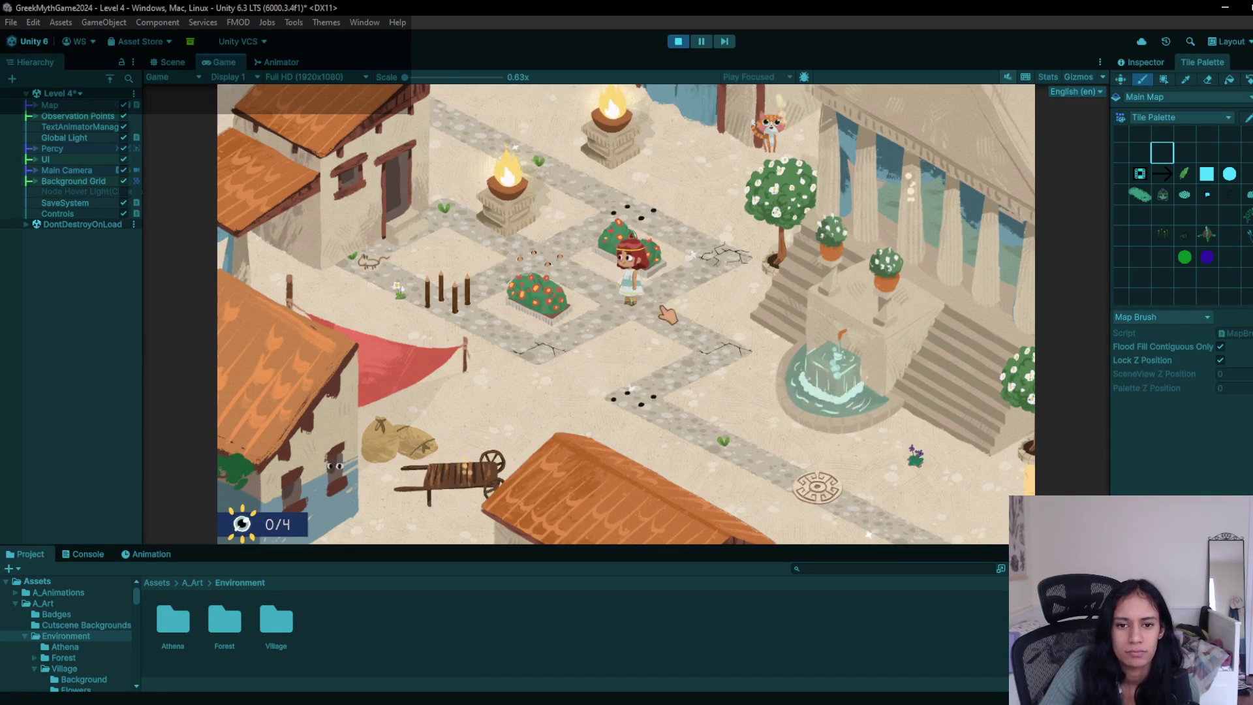
{"action": "left_click", "coordinate": [373, 277]}
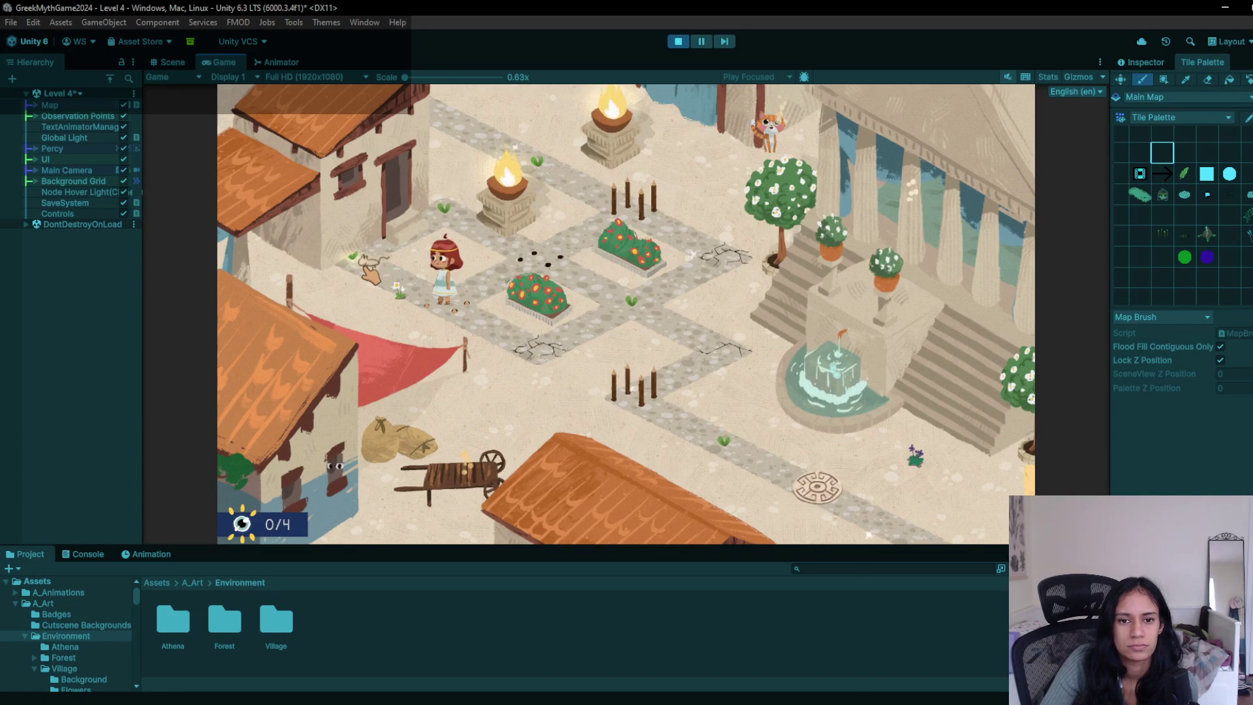
{"action": "left_click", "coordinate": [677, 326]}
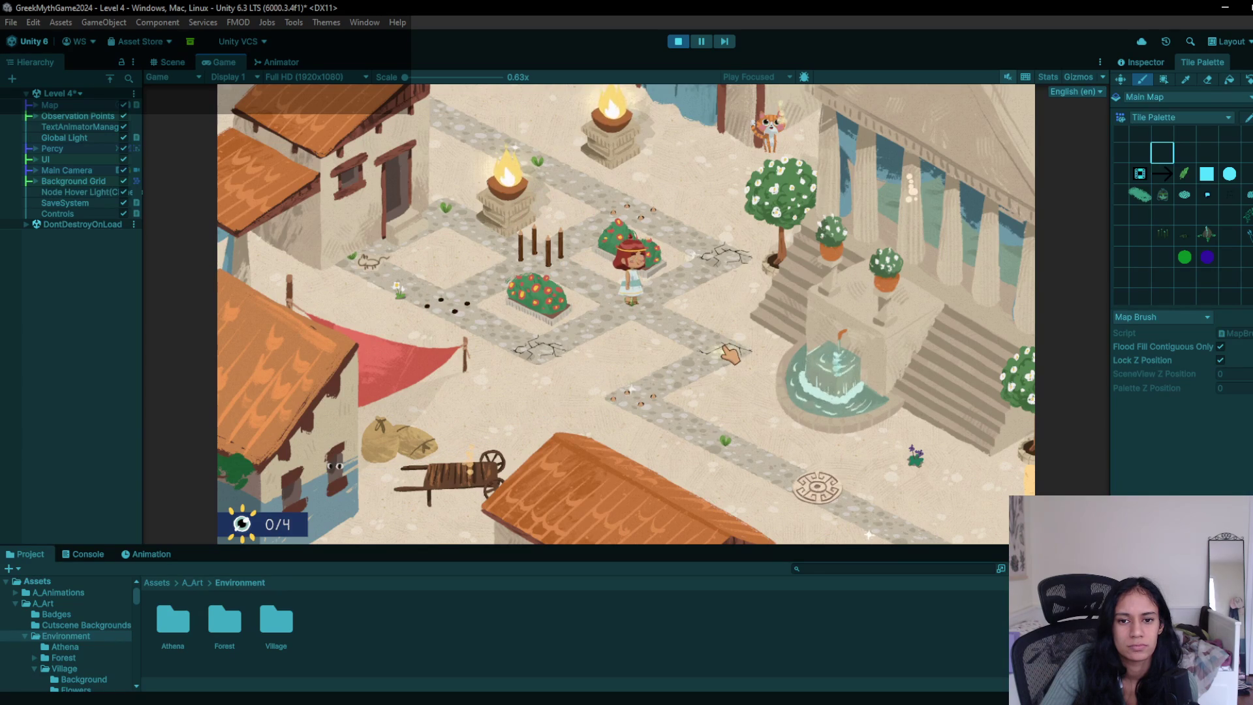
{"action": "left_click", "coordinate": [569, 351]}
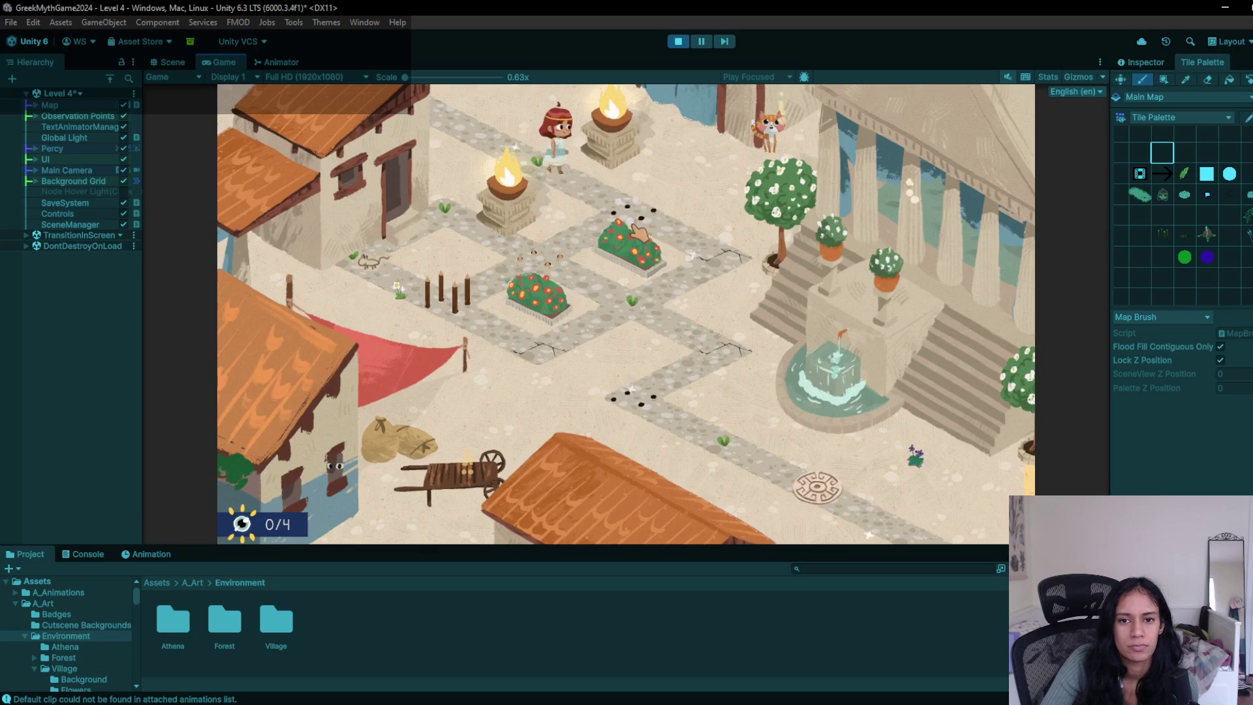
{"action": "left_click", "coordinate": [634, 229]}
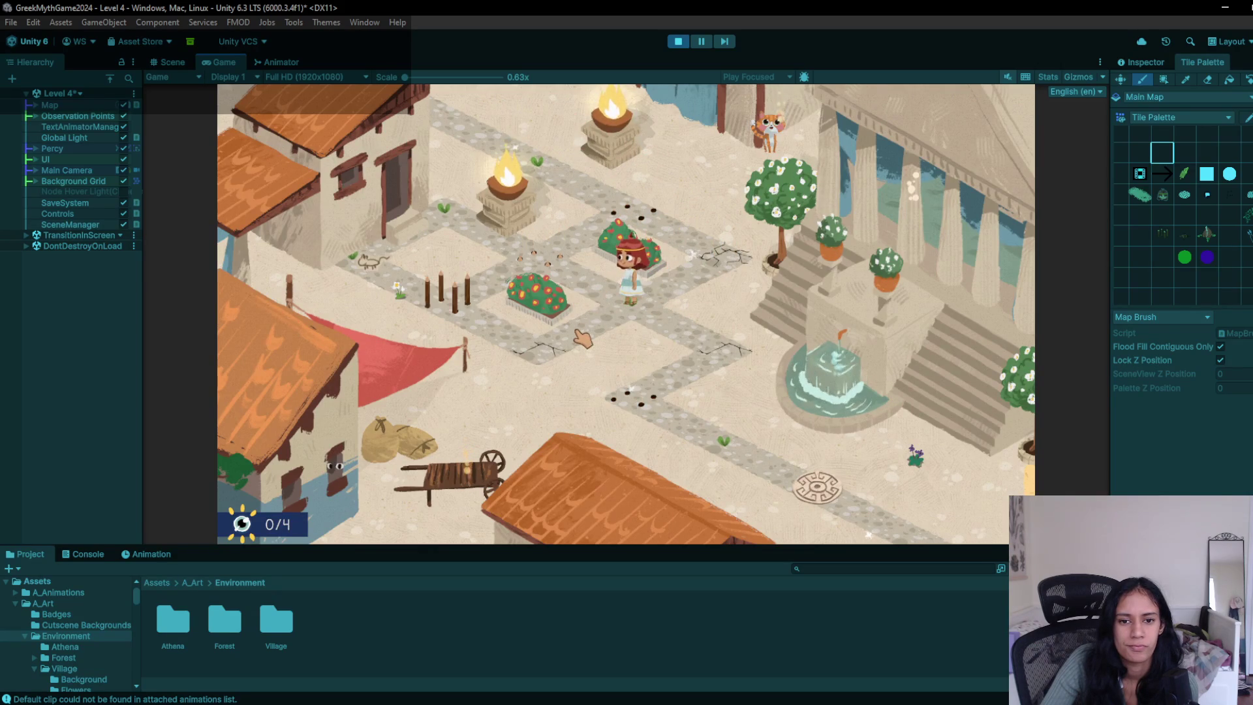
{"action": "left_click", "coordinate": [614, 337]}
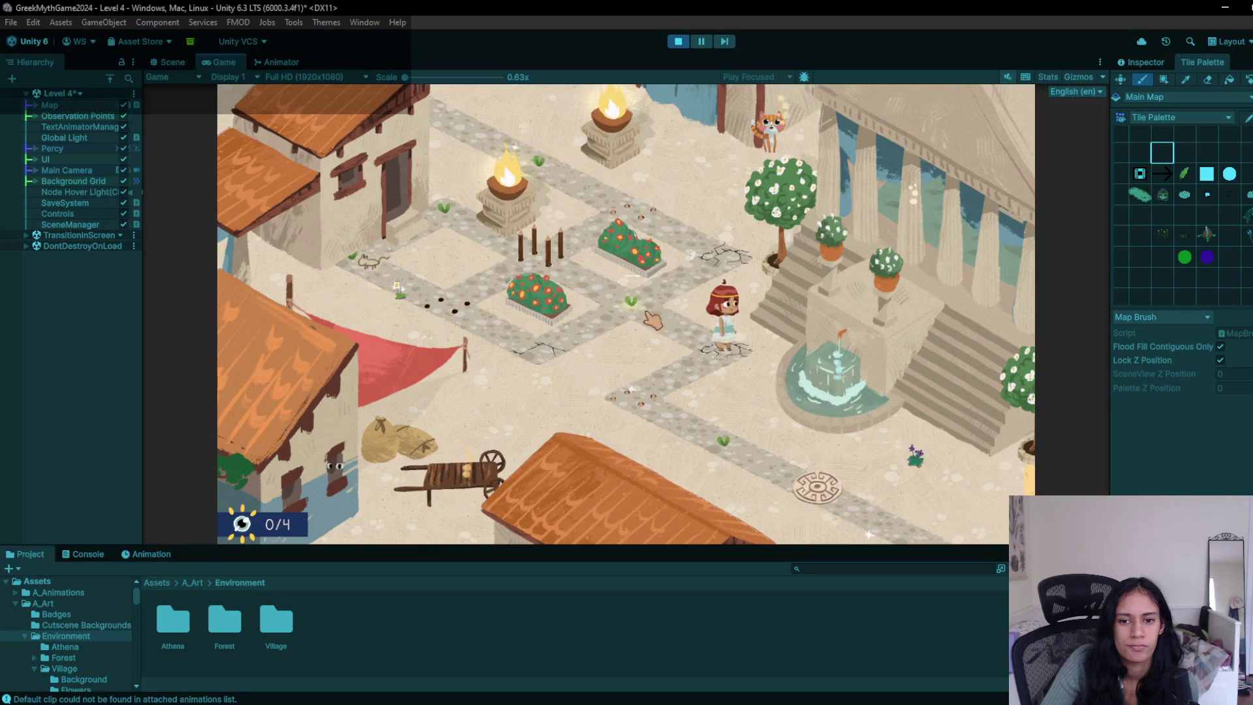
- Restart the level, walk into the house doorway and back out to the flower bed, then stop playing
{"action": "key", "text": "r"}
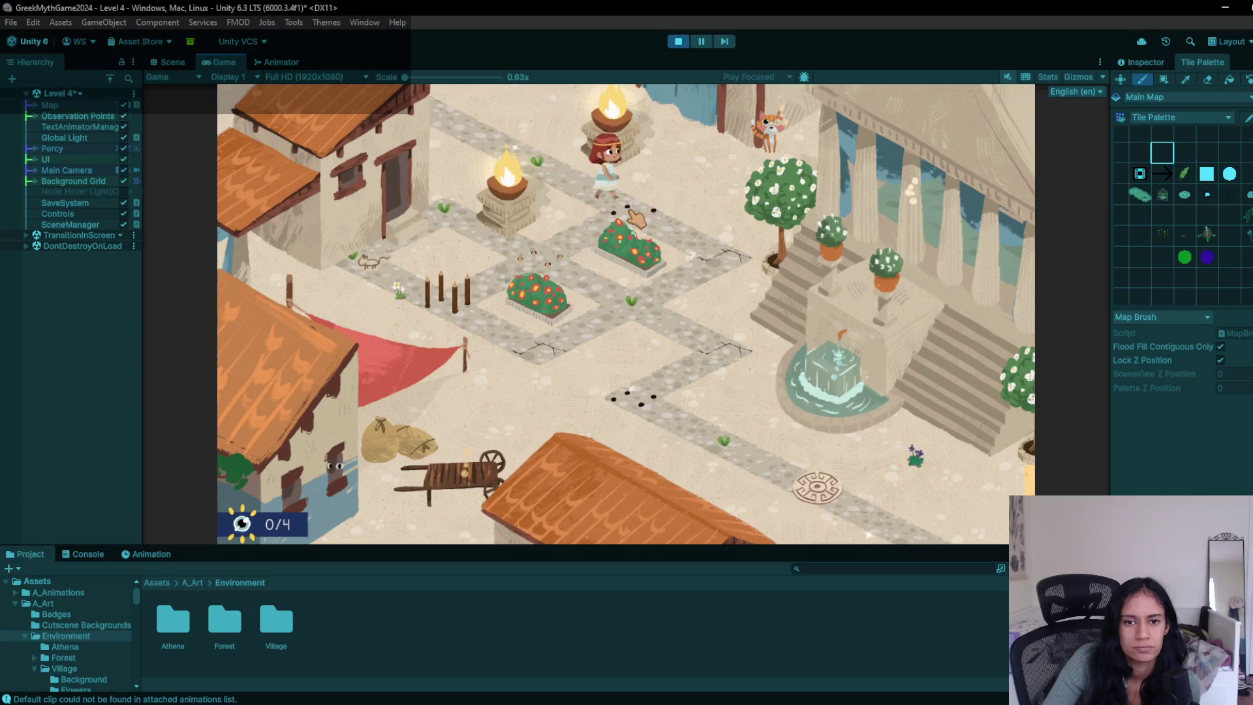
{"action": "left_click", "coordinate": [693, 256]}
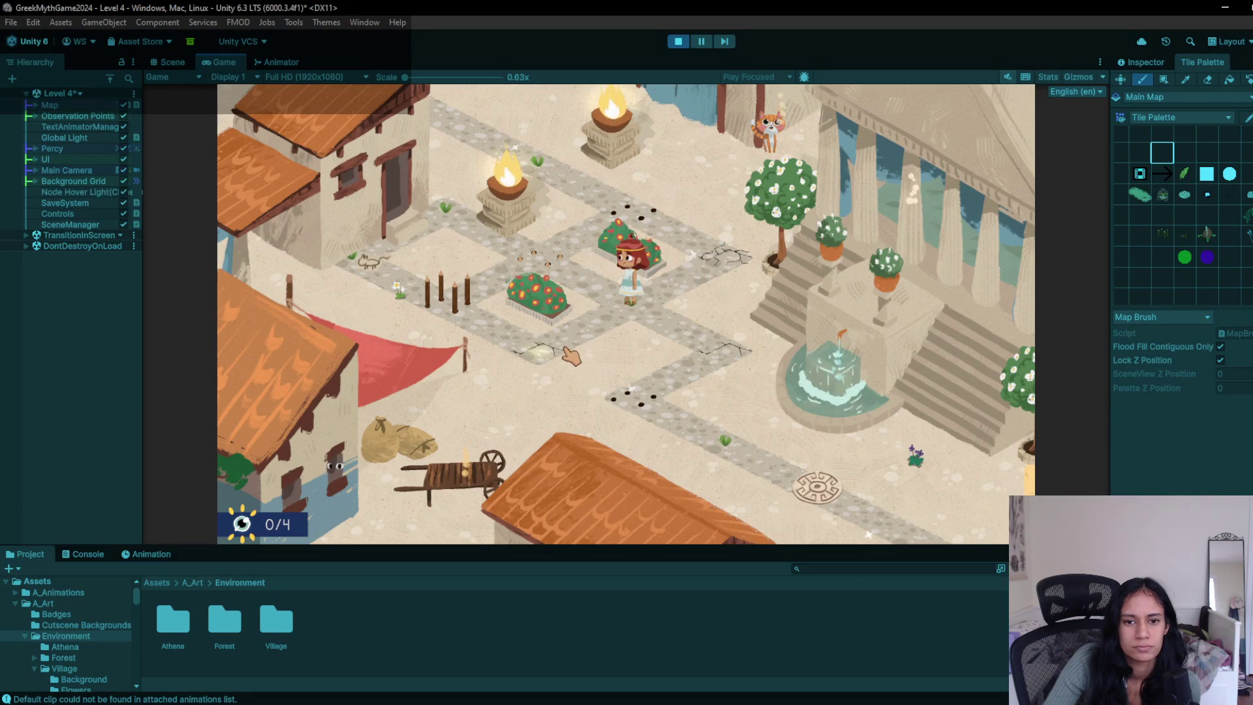
{"action": "left_click", "coordinate": [446, 312]}
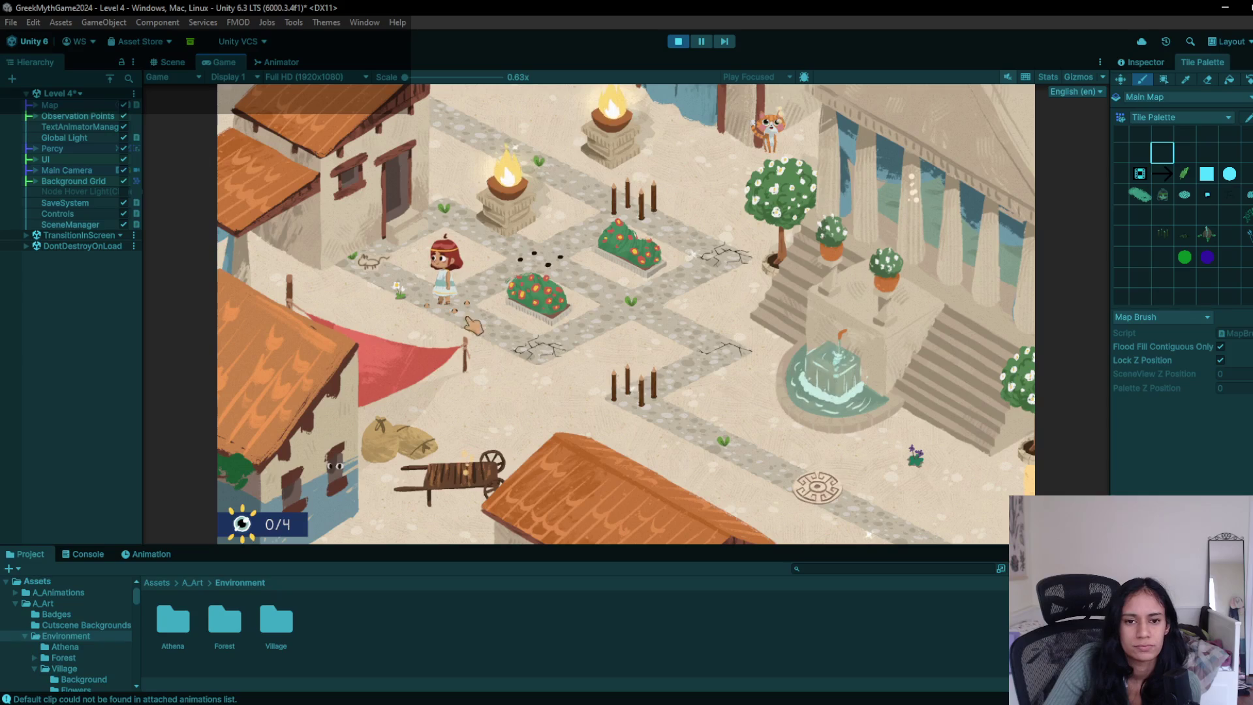
{"action": "left_click", "coordinate": [539, 278]}
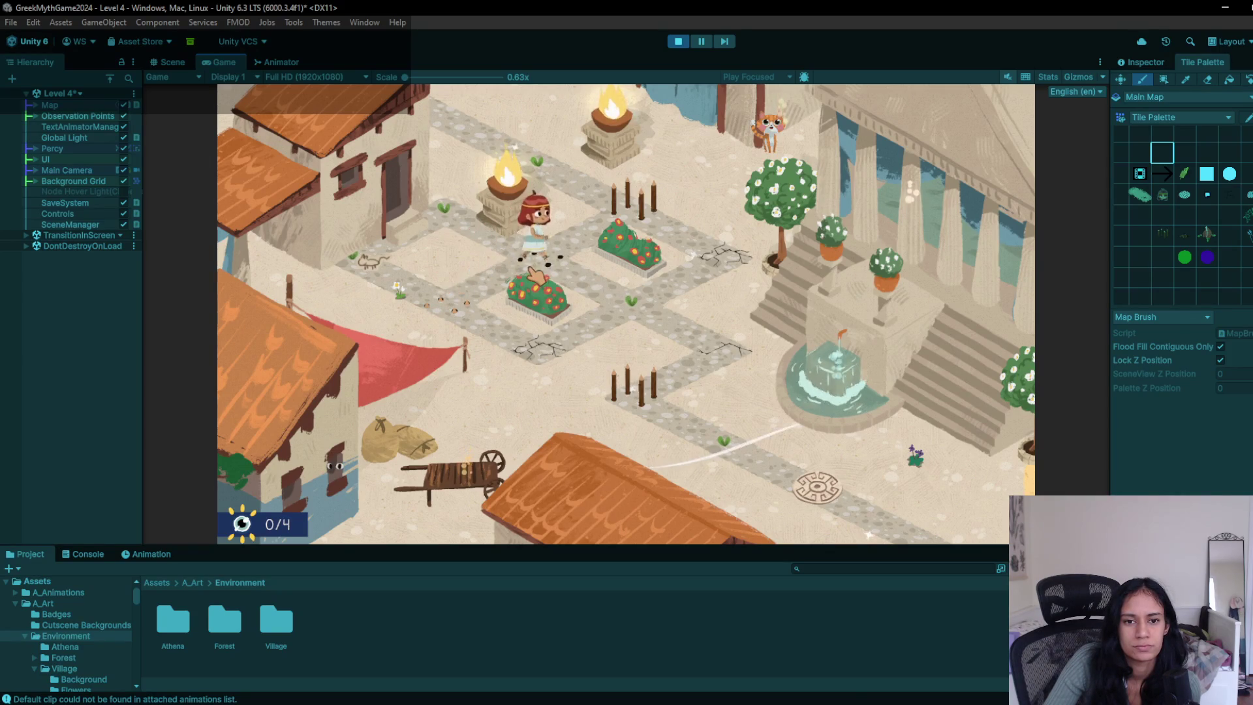
{"action": "left_click", "coordinate": [396, 242]}
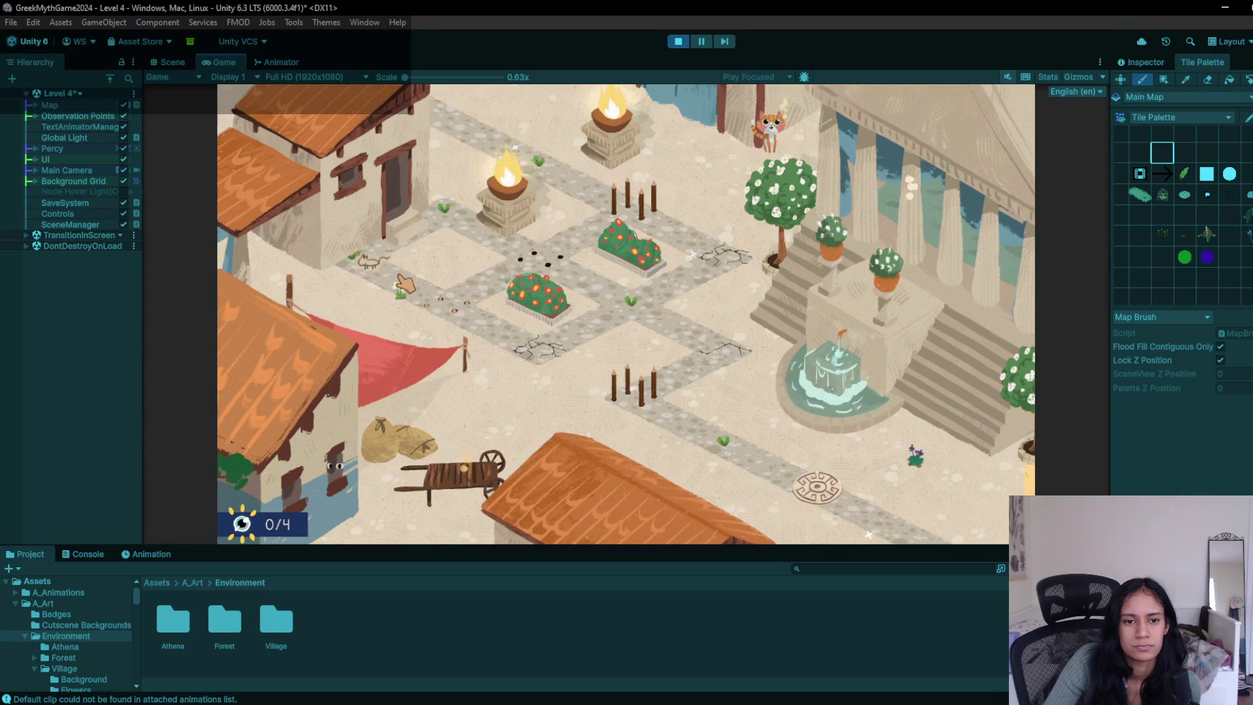
{"action": "left_click", "coordinate": [452, 301]}
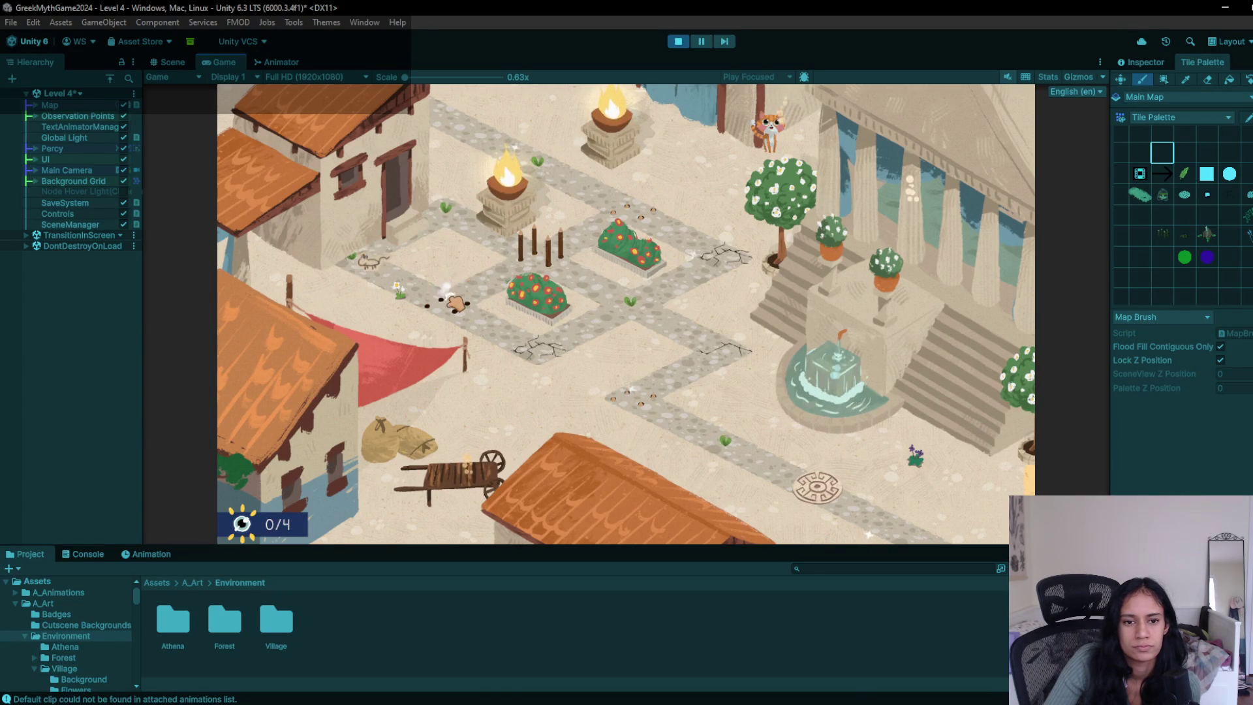
{"action": "left_click", "coordinate": [617, 306]}
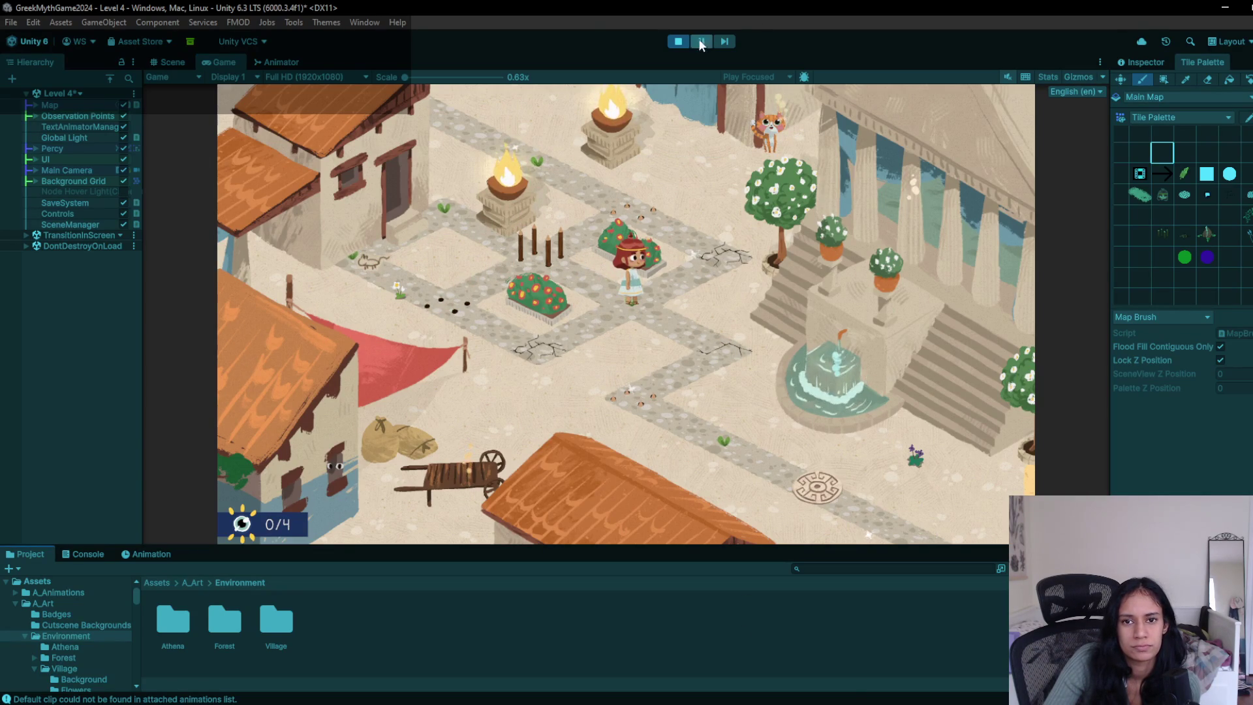
{"action": "left_click", "coordinate": [679, 42]}
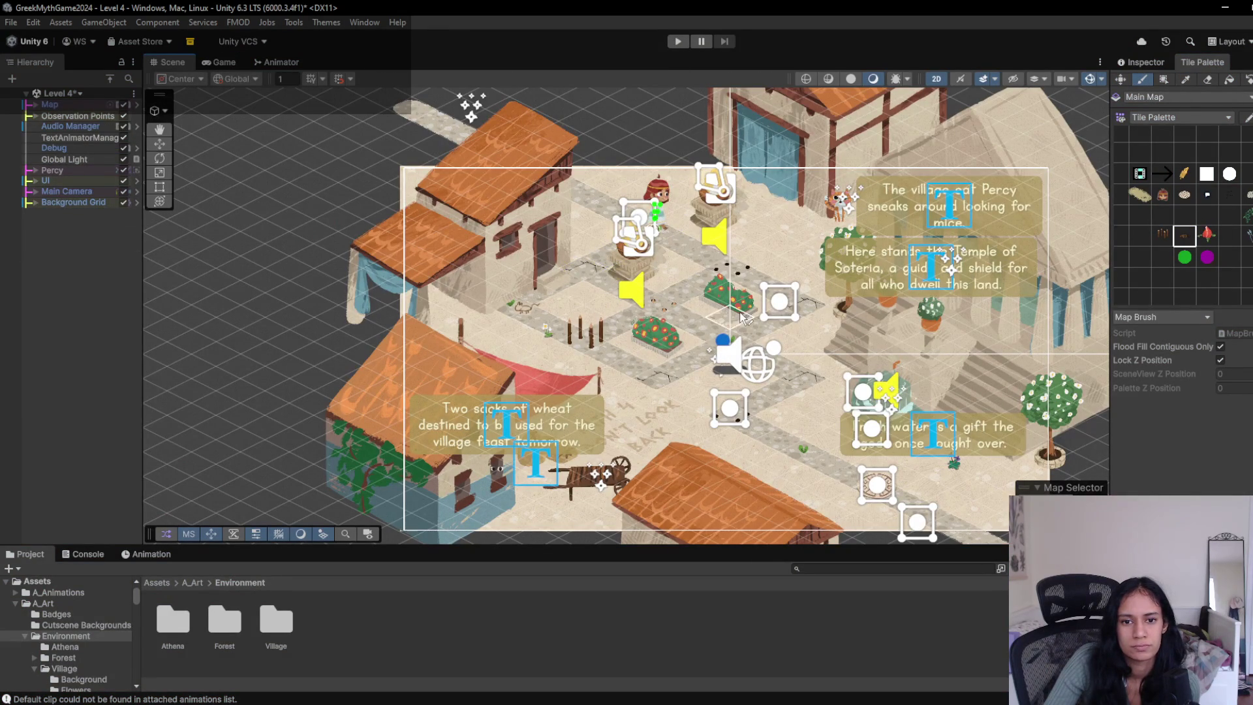
- Frame the Map object and shift the whole Map slightly up-left
{"action": "left_click", "coordinate": [71, 105]}
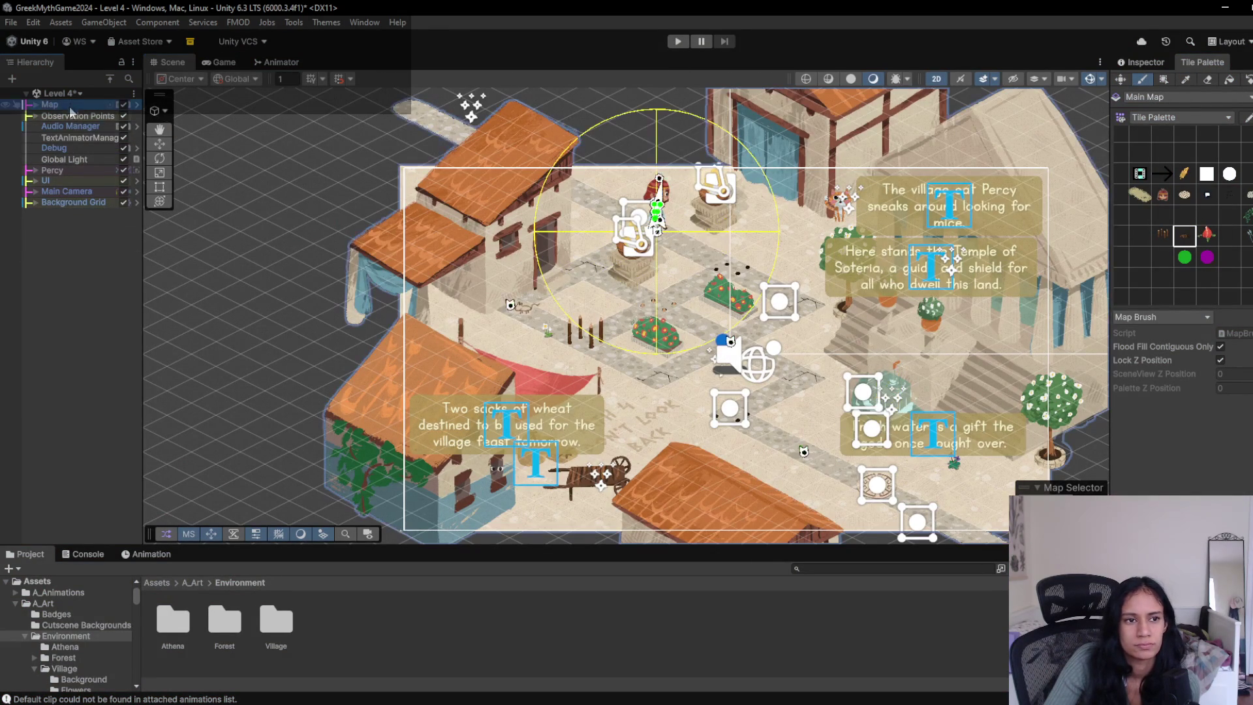
{"action": "left_click", "coordinate": [65, 203]}
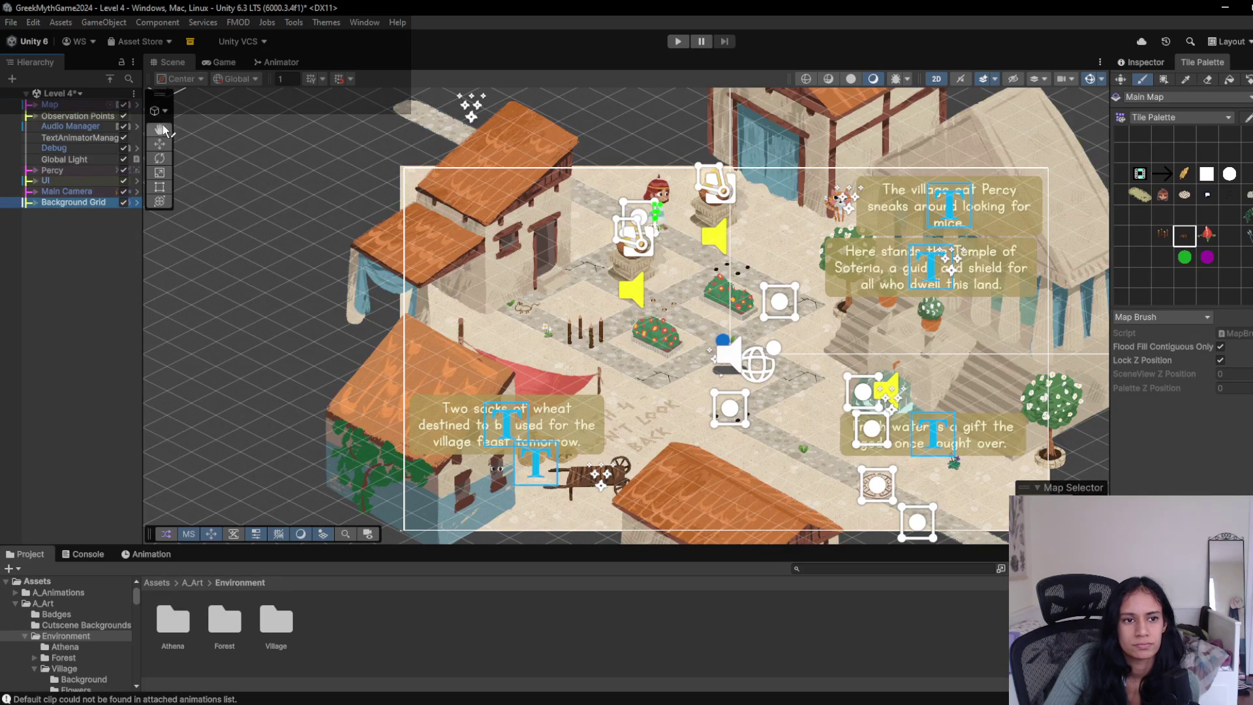
{"action": "scroll", "coordinate": [491, 189], "scroll_direction": "down", "scroll_amount": 10}
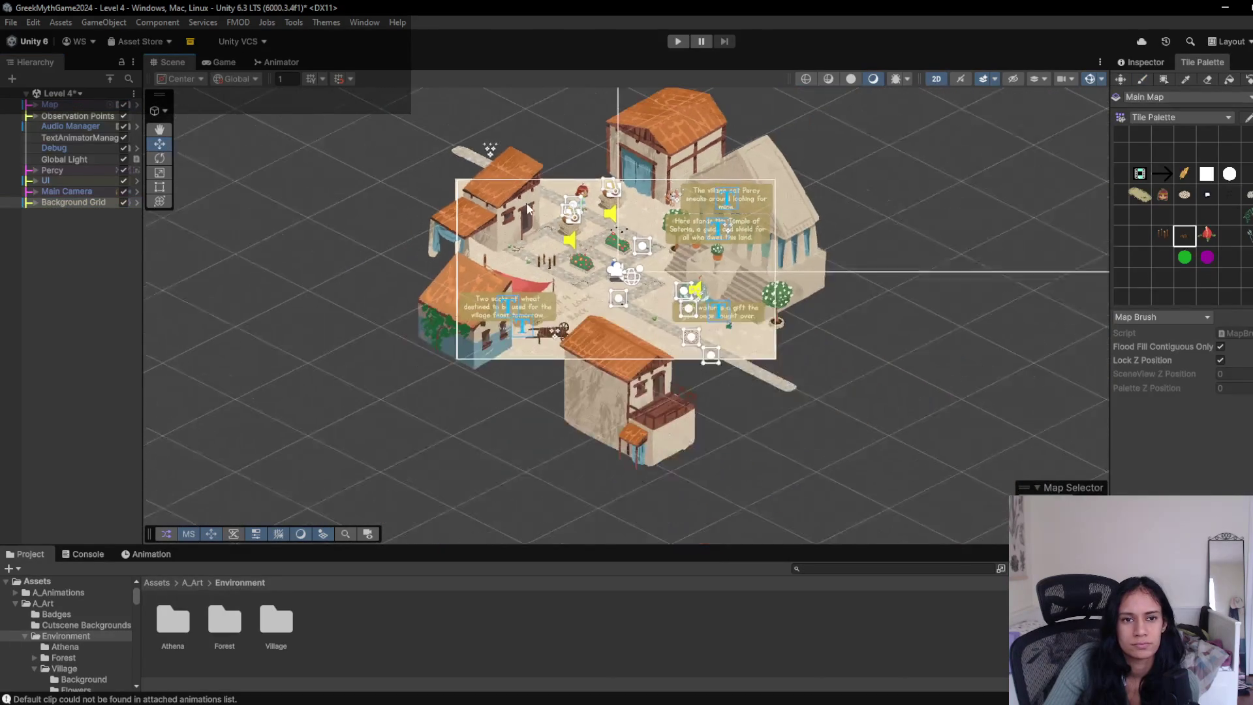
{"action": "scroll", "coordinate": [388, 171], "scroll_direction": "up", "scroll_amount": 2}
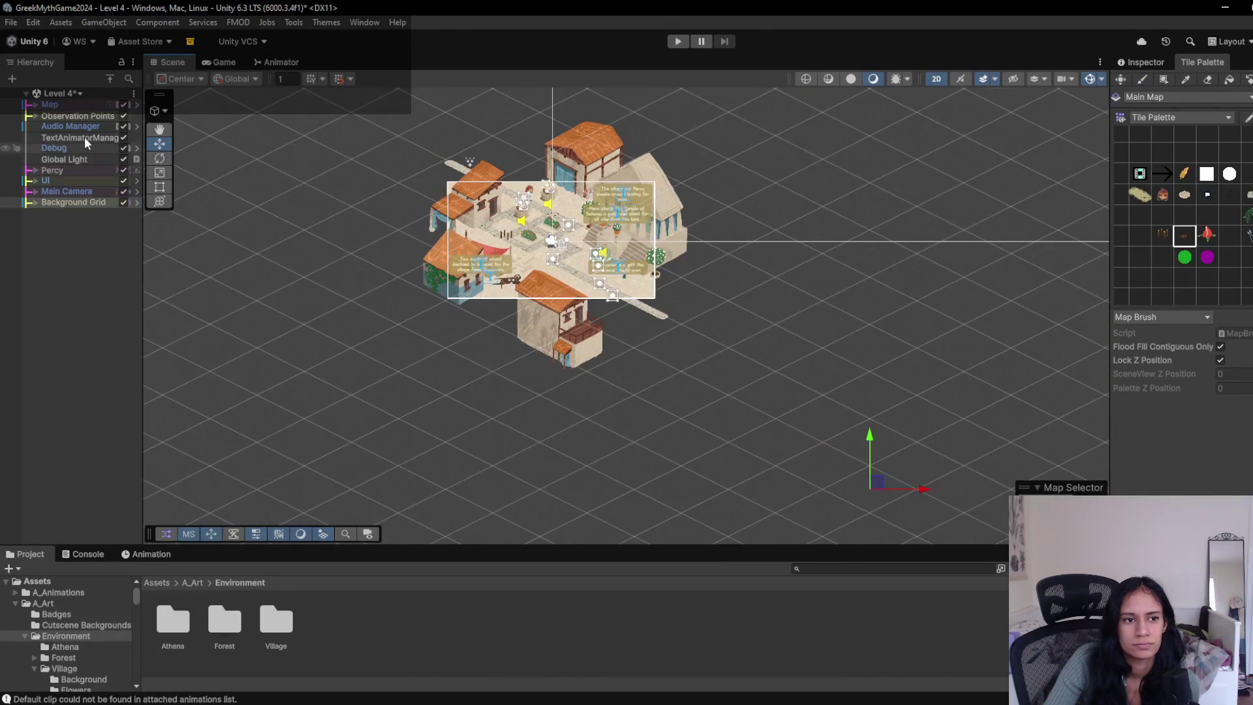
{"action": "double_click", "coordinate": [82, 106]}
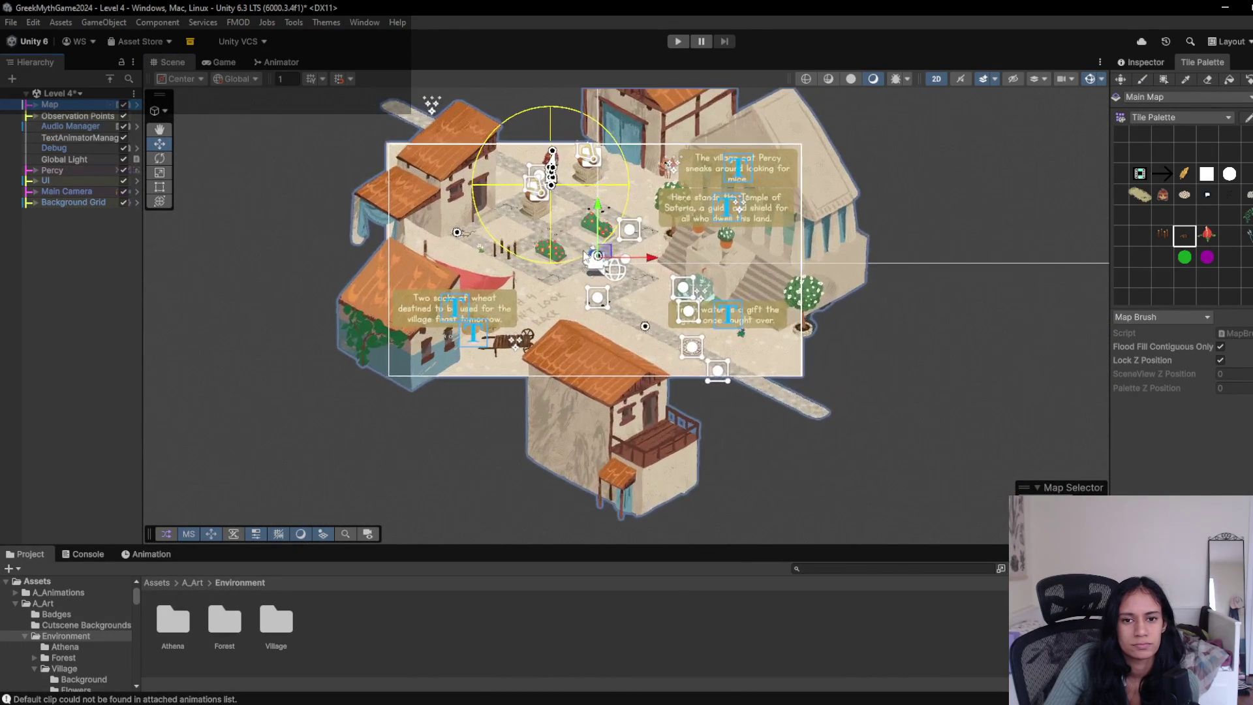
{"action": "scroll", "coordinate": [601, 266], "scroll_direction": "up", "scroll_amount": 3}
{"action": "scroll", "coordinate": [617, 277], "scroll_direction": "up", "scroll_amount": 2}
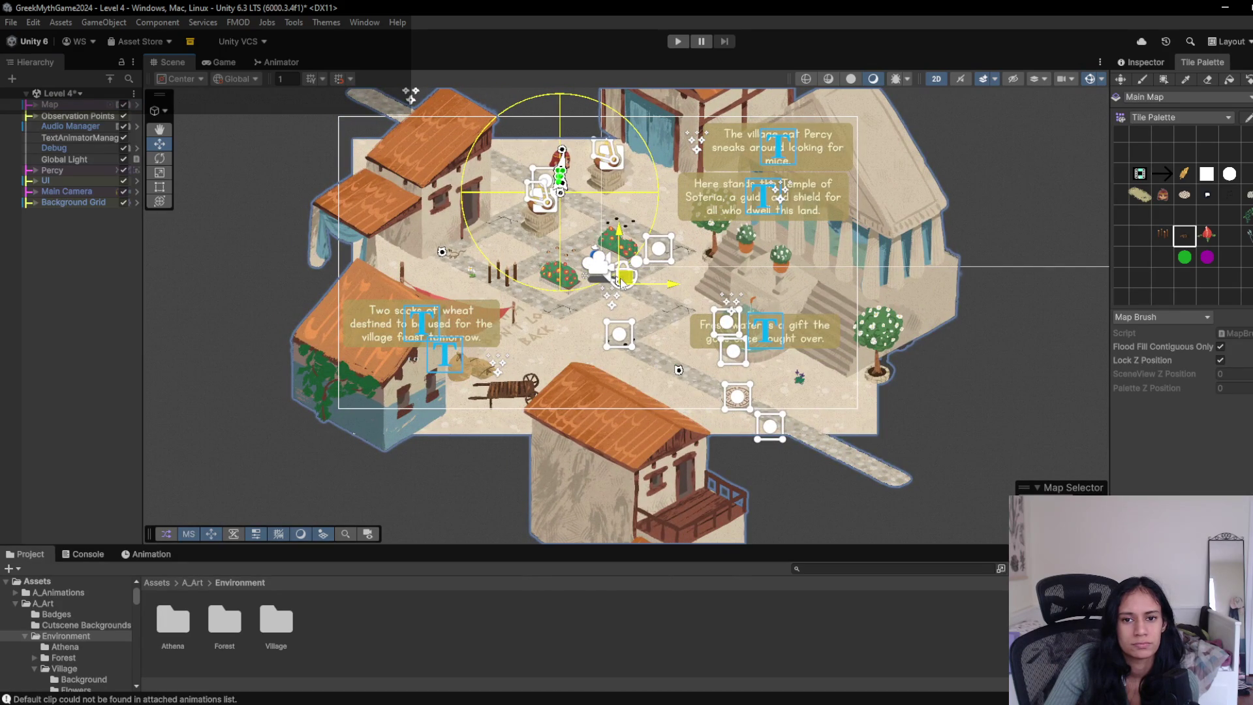
{"action": "left_click_drag", "start_coordinate": [620, 278], "coordinate": [603, 256]}
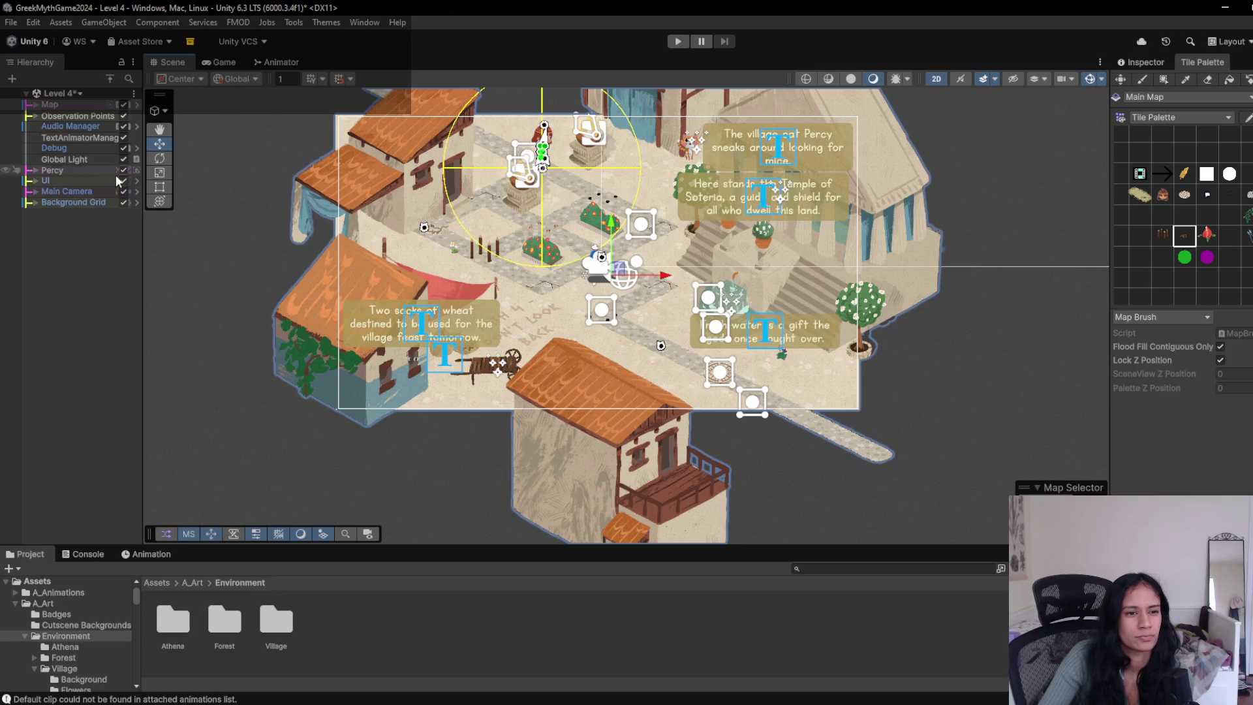
- Toggle the Background Grid's visibility, enable the Move tool, and set the Tile Palette to Paint Brush
{"action": "left_click", "coordinate": [121, 202]}
{"action": "left_click", "coordinate": [121, 202]}
{"action": "left_click", "coordinate": [87, 202]}
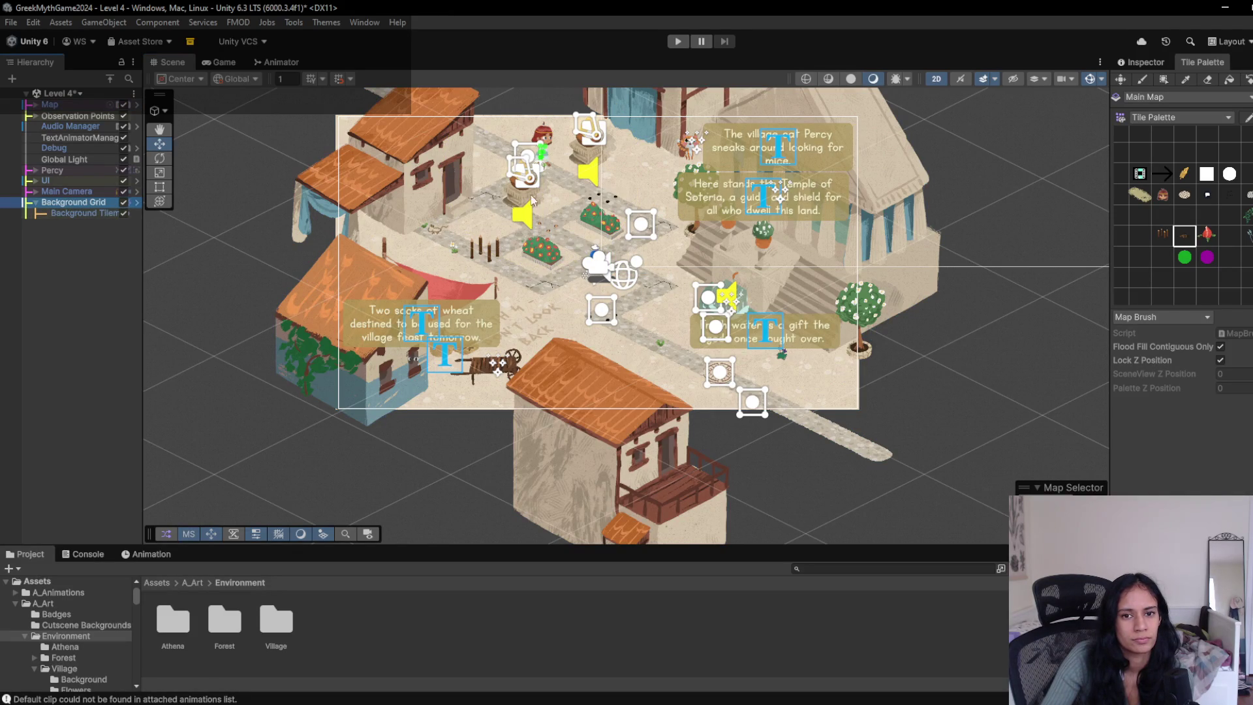
{"action": "left_click", "coordinate": [162, 146]}
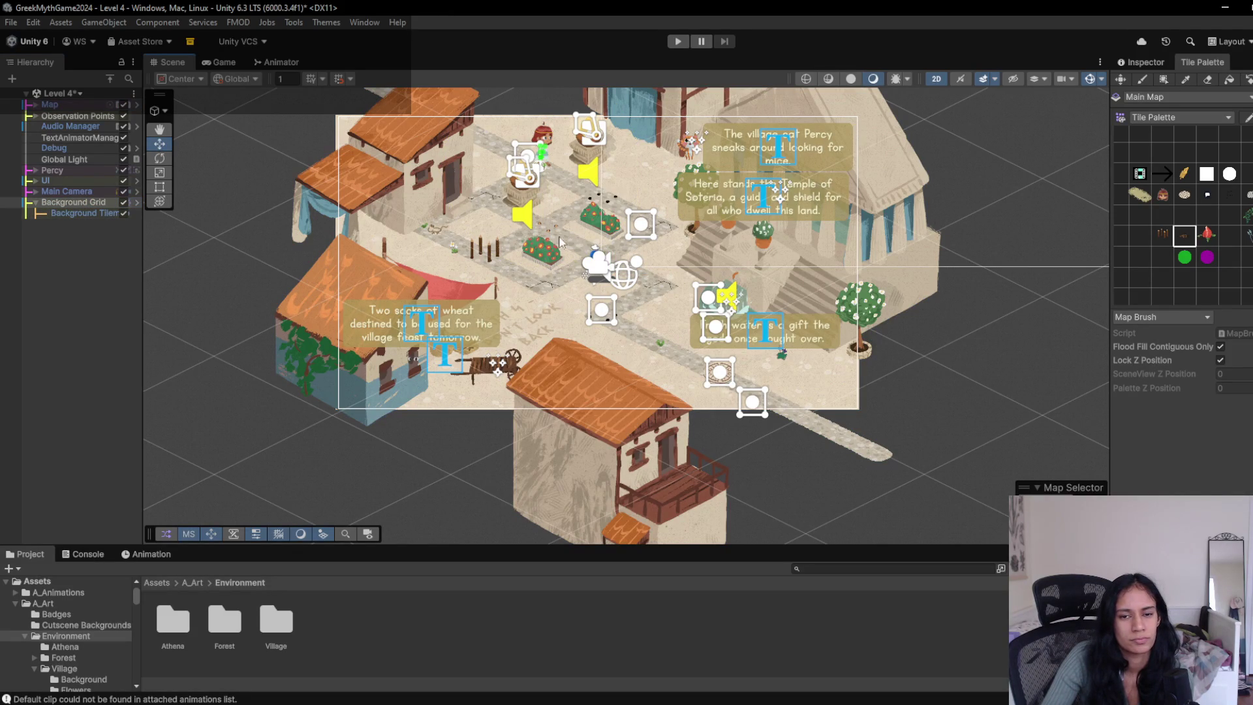
{"action": "scroll", "coordinate": [636, 281], "scroll_direction": "up", "scroll_amount": 5}
{"action": "left_click", "coordinate": [1205, 154]}
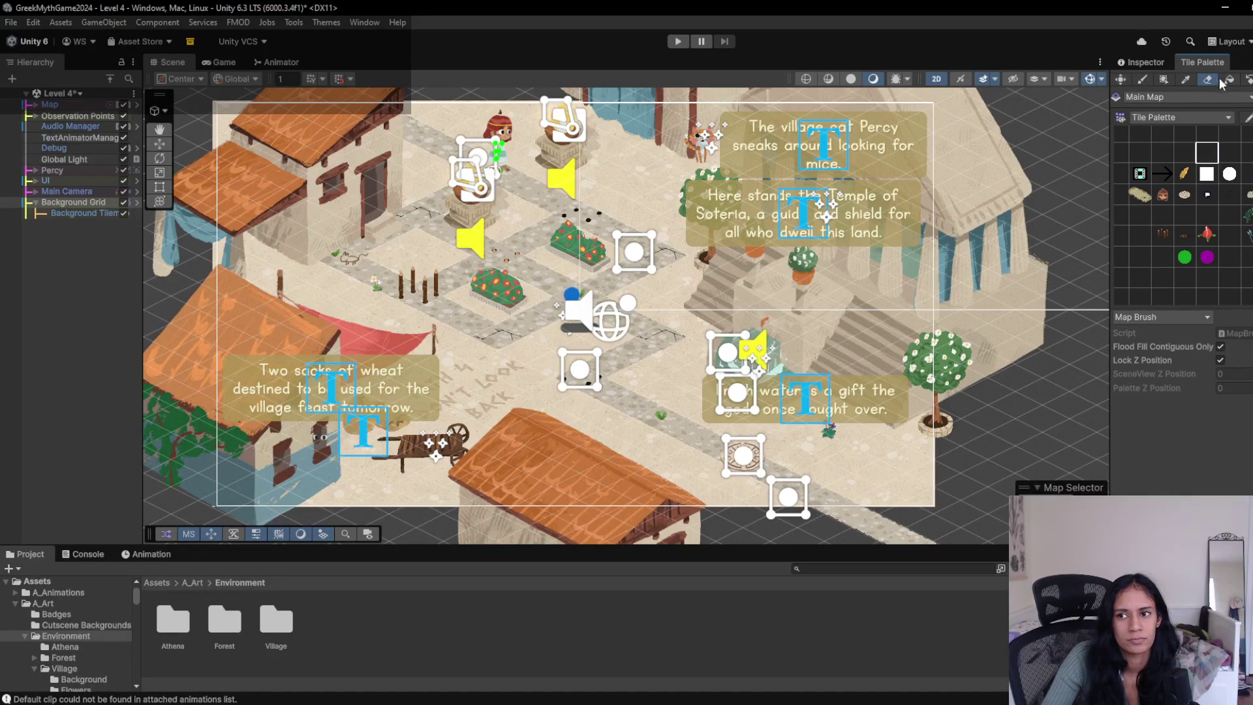
{"action": "left_click", "coordinate": [1143, 81]}
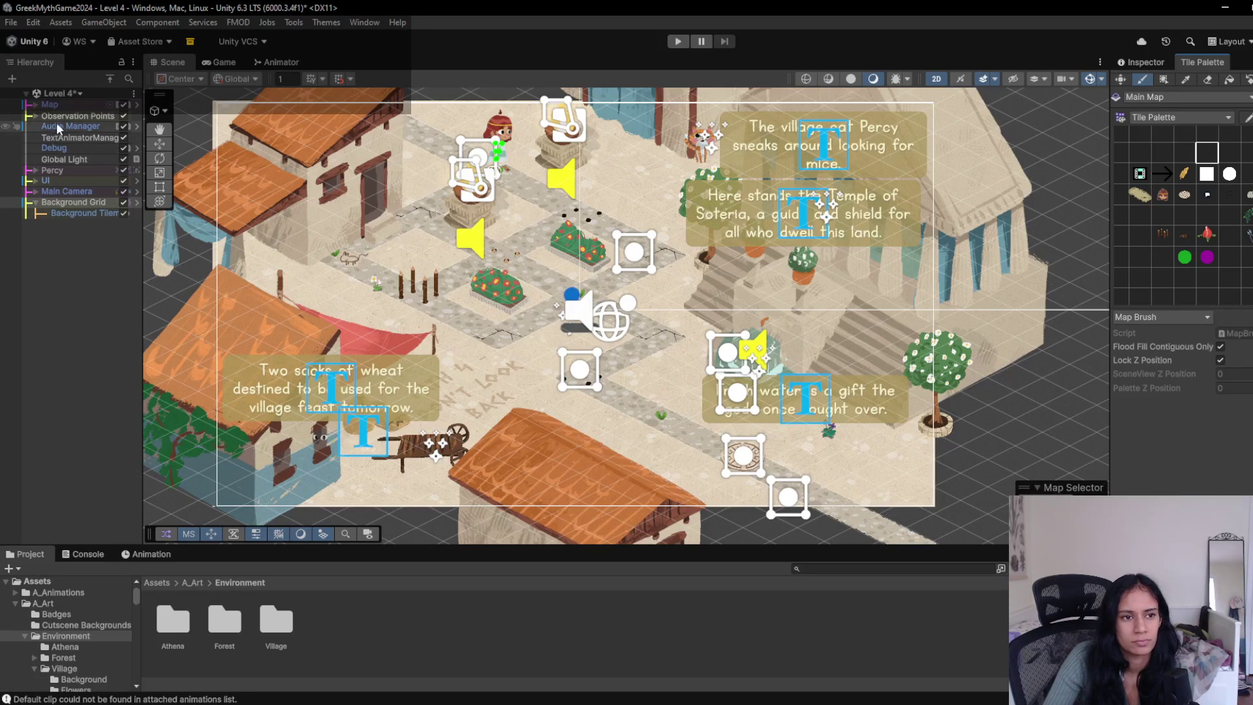
- Select the village stone background and drag it slightly up and to the left
{"action": "left_click", "coordinate": [73, 203]}
{"action": "left_click", "coordinate": [29, 181]}
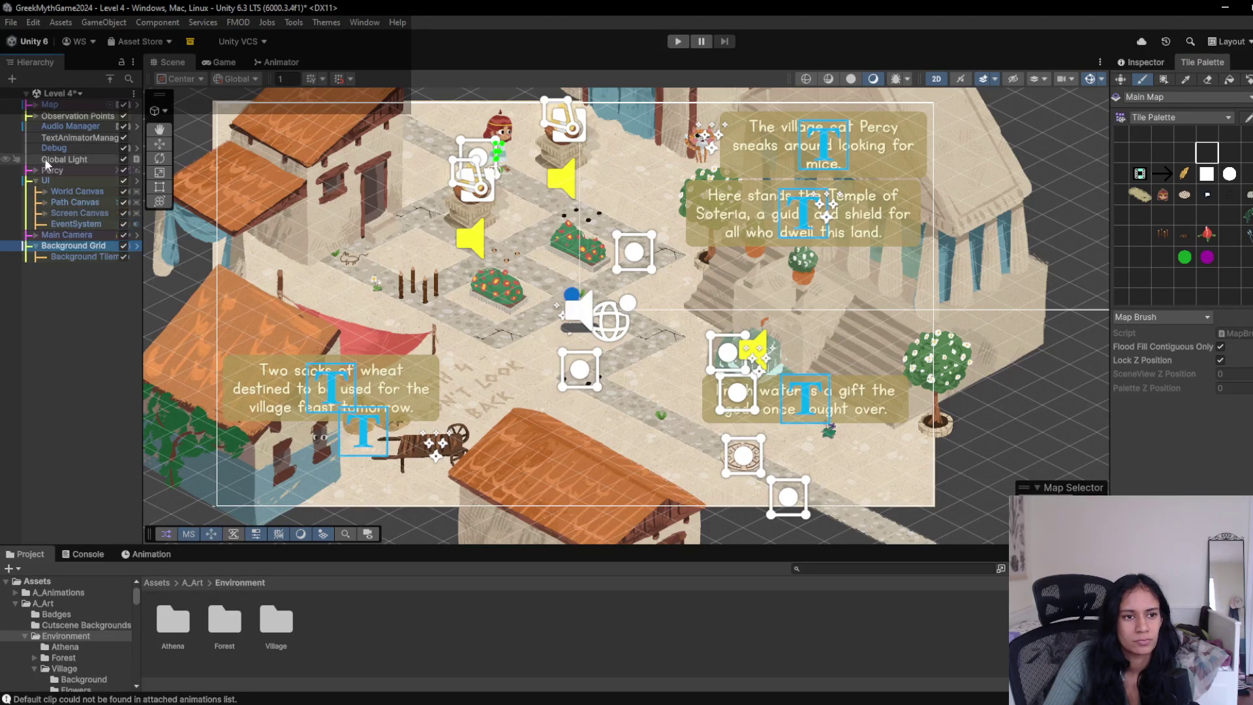
{"action": "left_click", "coordinate": [160, 144]}
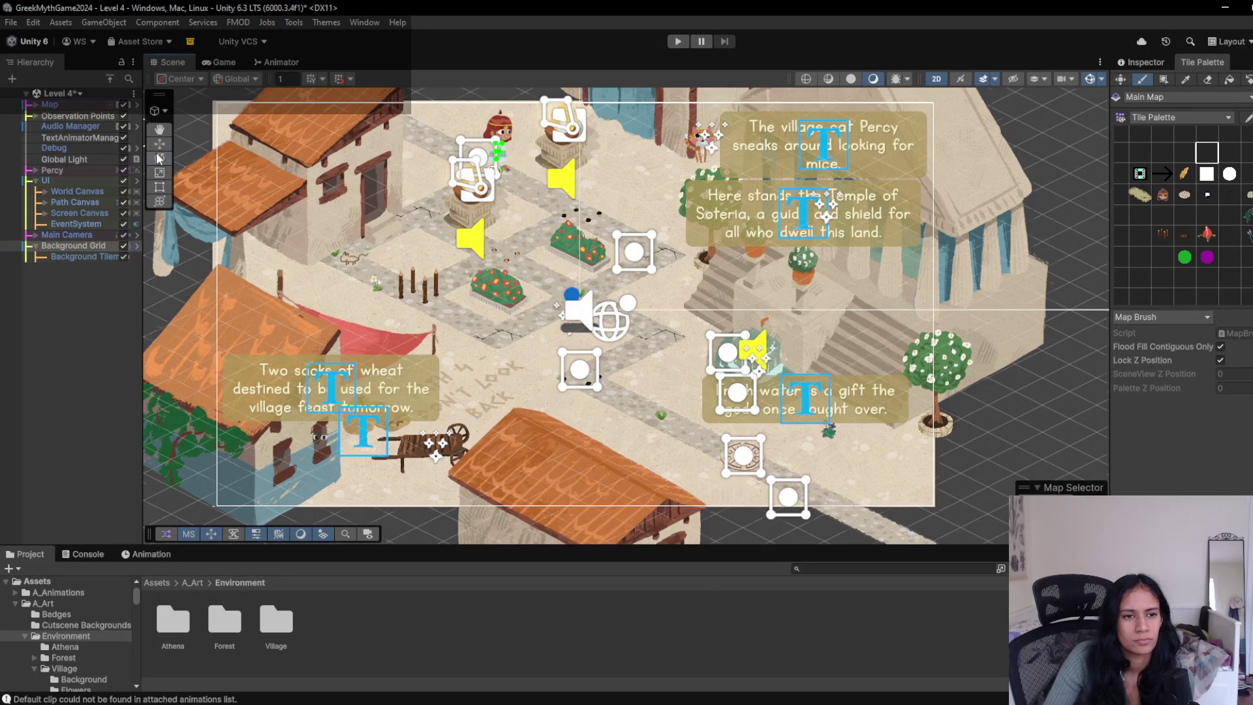
{"action": "left_click", "coordinate": [392, 327]}
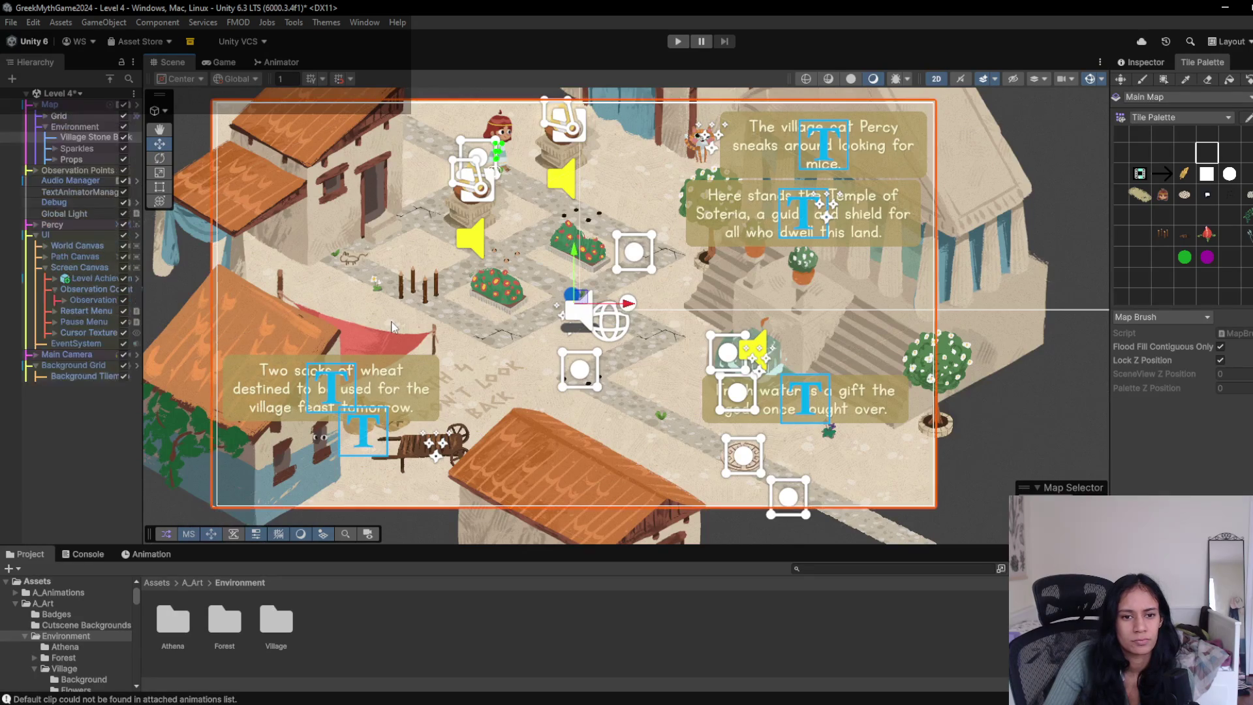
{"action": "scroll", "coordinate": [617, 308], "scroll_direction": "down", "scroll_amount": 2}
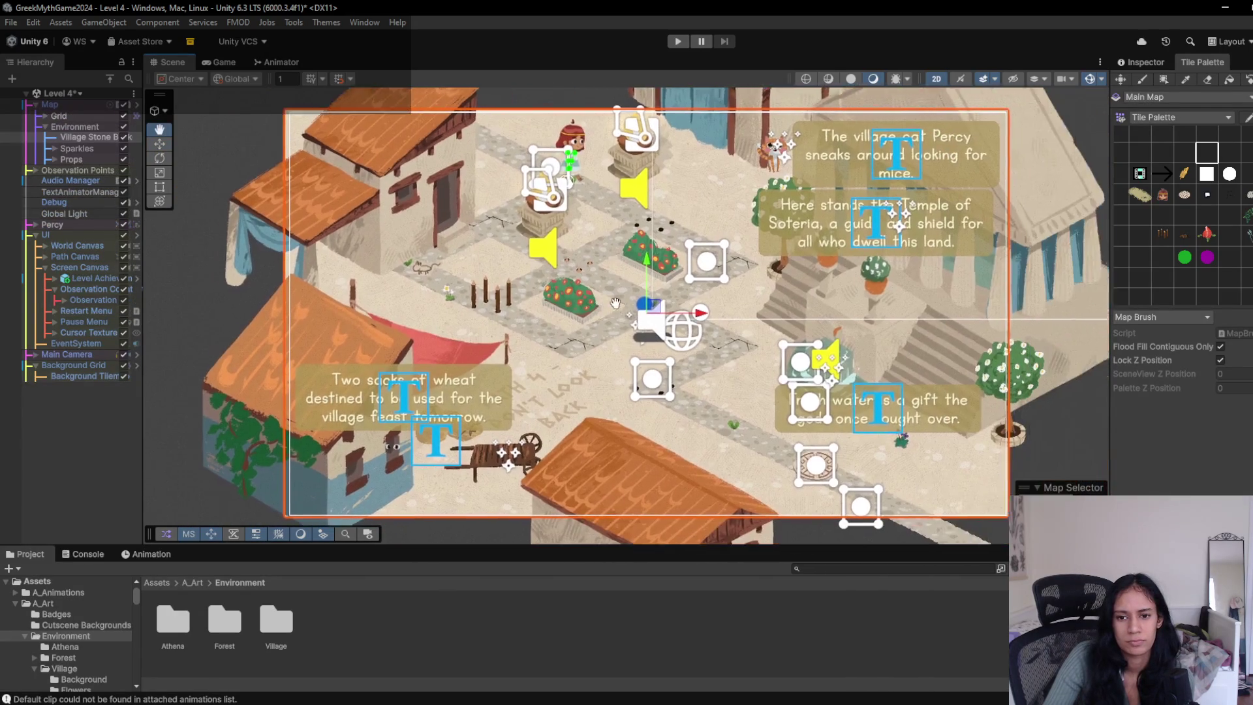
{"action": "left_click_drag", "start_coordinate": [643, 308], "coordinate": [634, 288]}
{"action": "scroll", "coordinate": [617, 309], "scroll_direction": "up", "scroll_amount": 3}
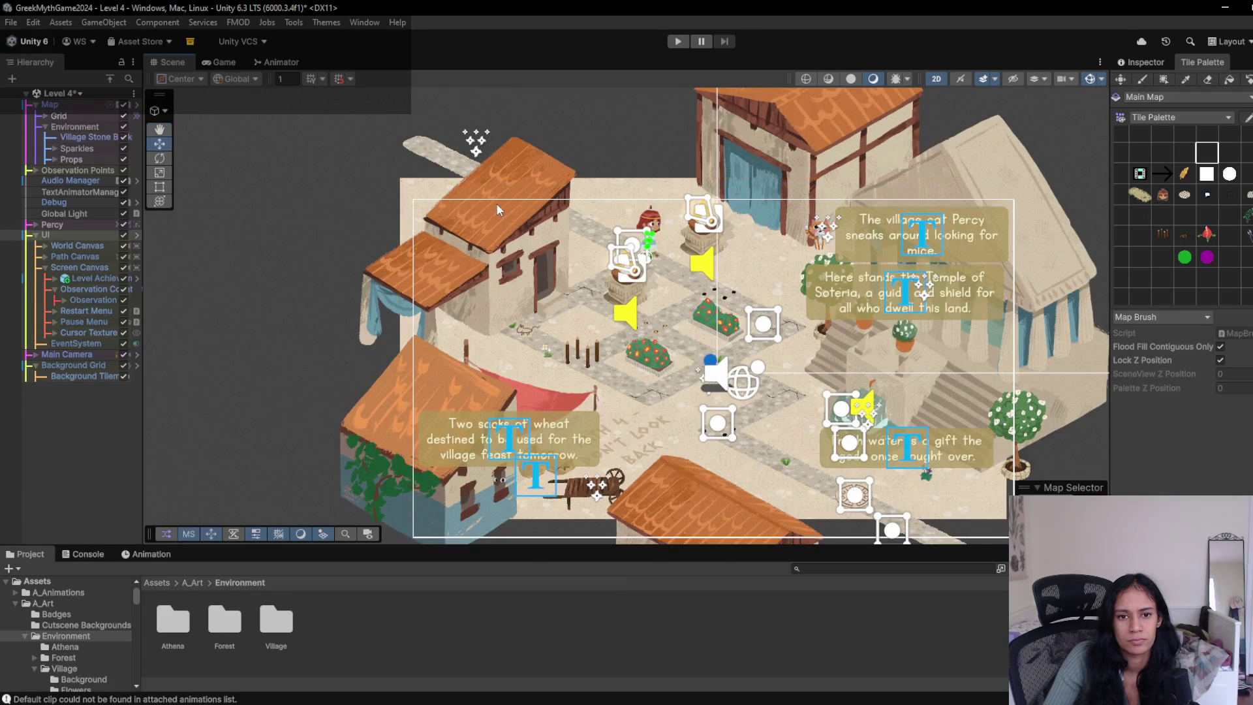
{"action": "left_click", "coordinate": [496, 240]}
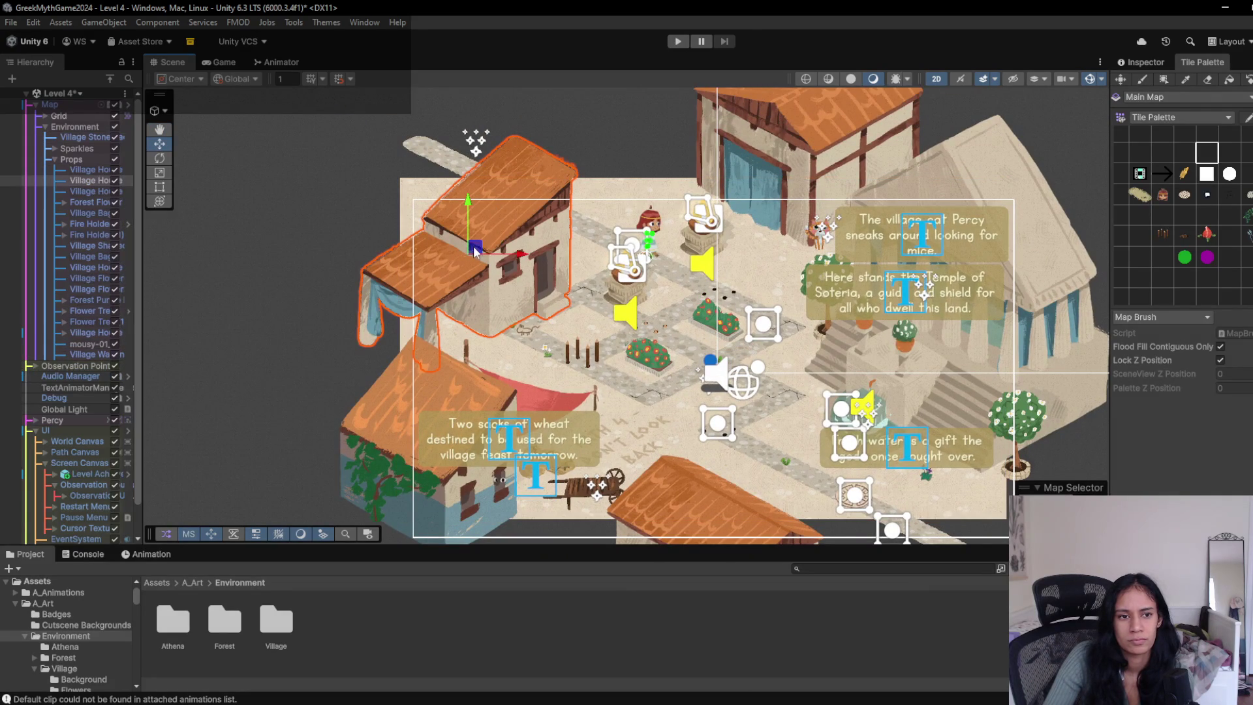
- Move the upper-left village house and the red awning up and to the left
{"action": "mouse_move", "coordinate": [472, 252]}
{"action": "left_mouse_down"}
{"action": "mouse_move", "coordinate": [418, 229]}
{"action": "mouse_move", "coordinate": [464, 210]}
{"action": "left_mouse_up"}
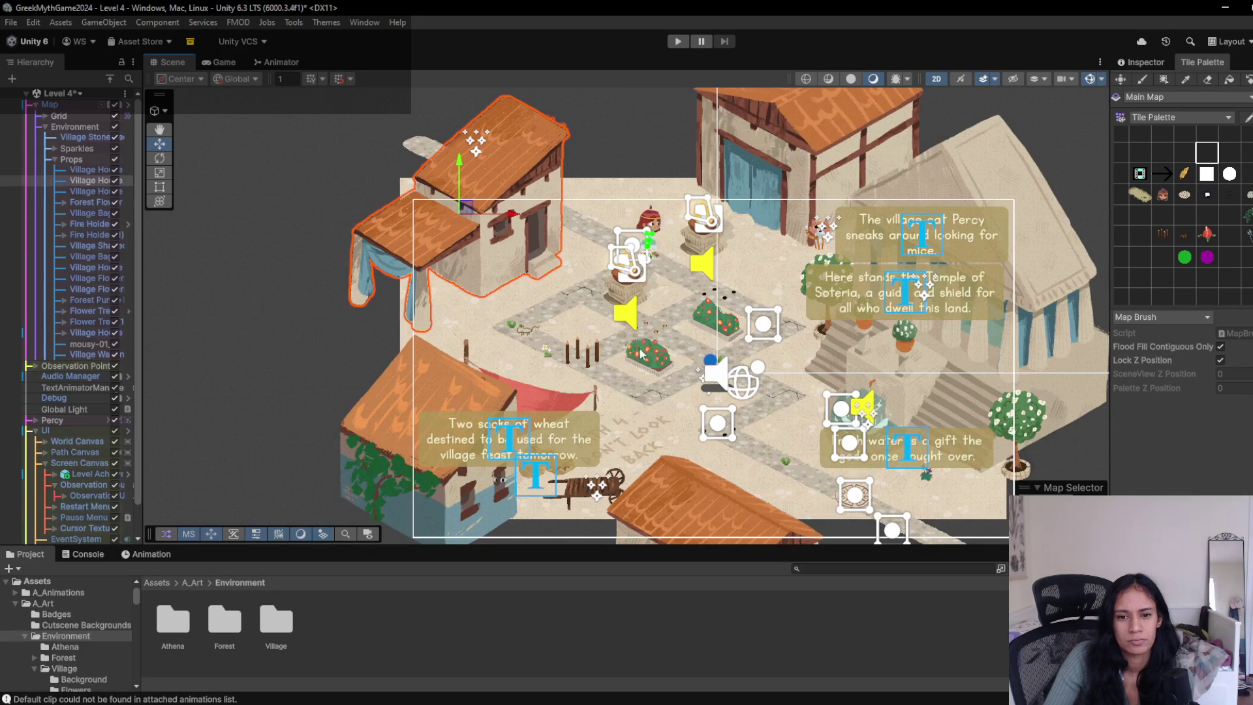
{"action": "left_click", "coordinate": [550, 398]}
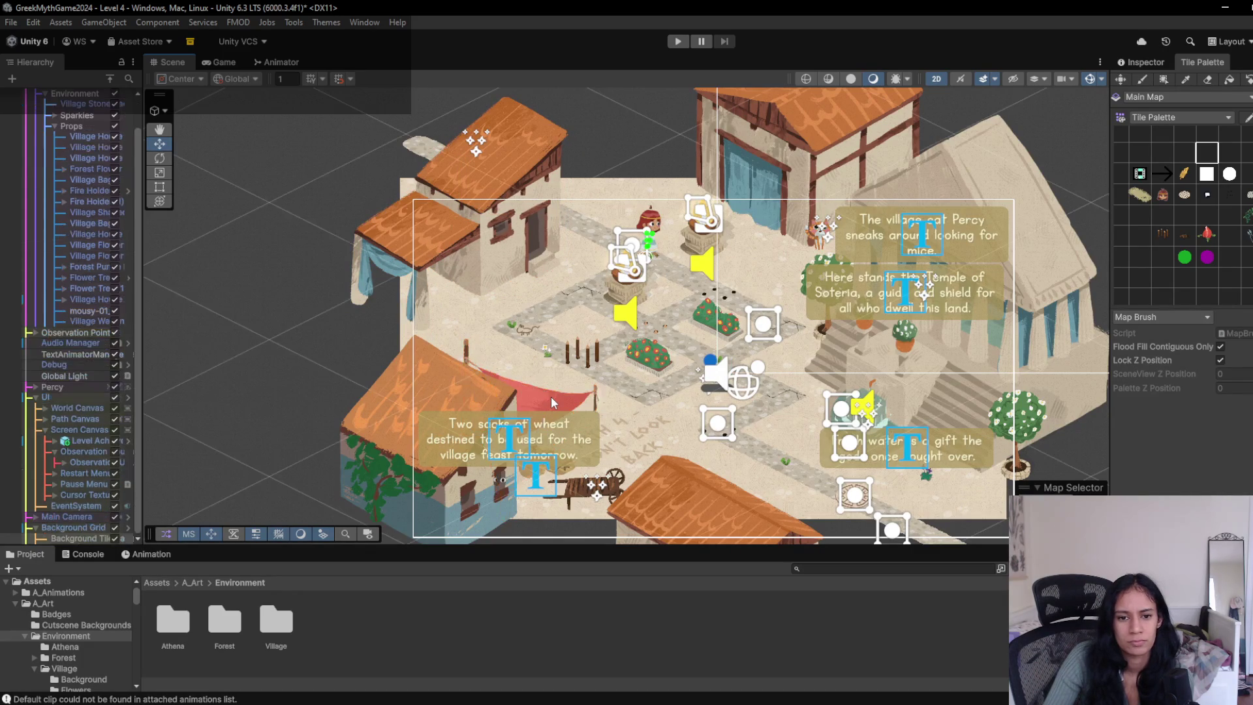
{"action": "left_click", "coordinate": [551, 397]}
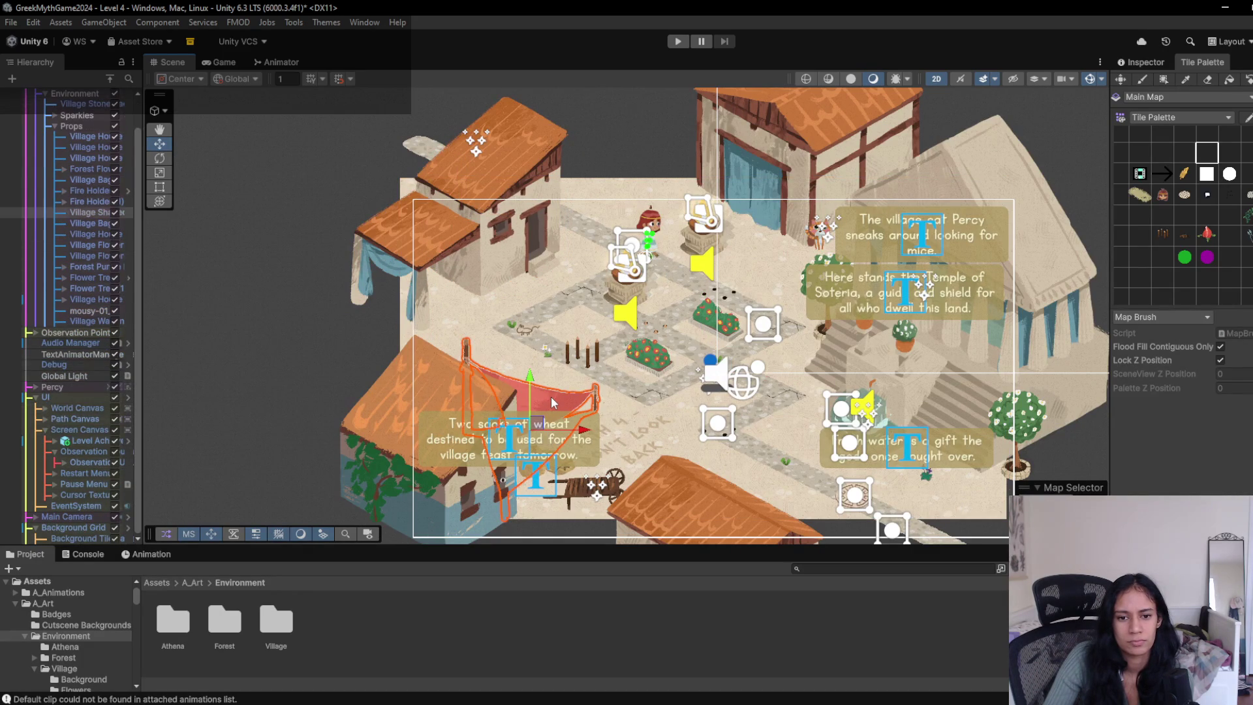
{"action": "mouse_move", "coordinate": [536, 427]}
{"action": "left_mouse_down"}
{"action": "mouse_move", "coordinate": [503, 405]}
{"action": "mouse_move", "coordinate": [514, 406]}
{"action": "left_mouse_up"}
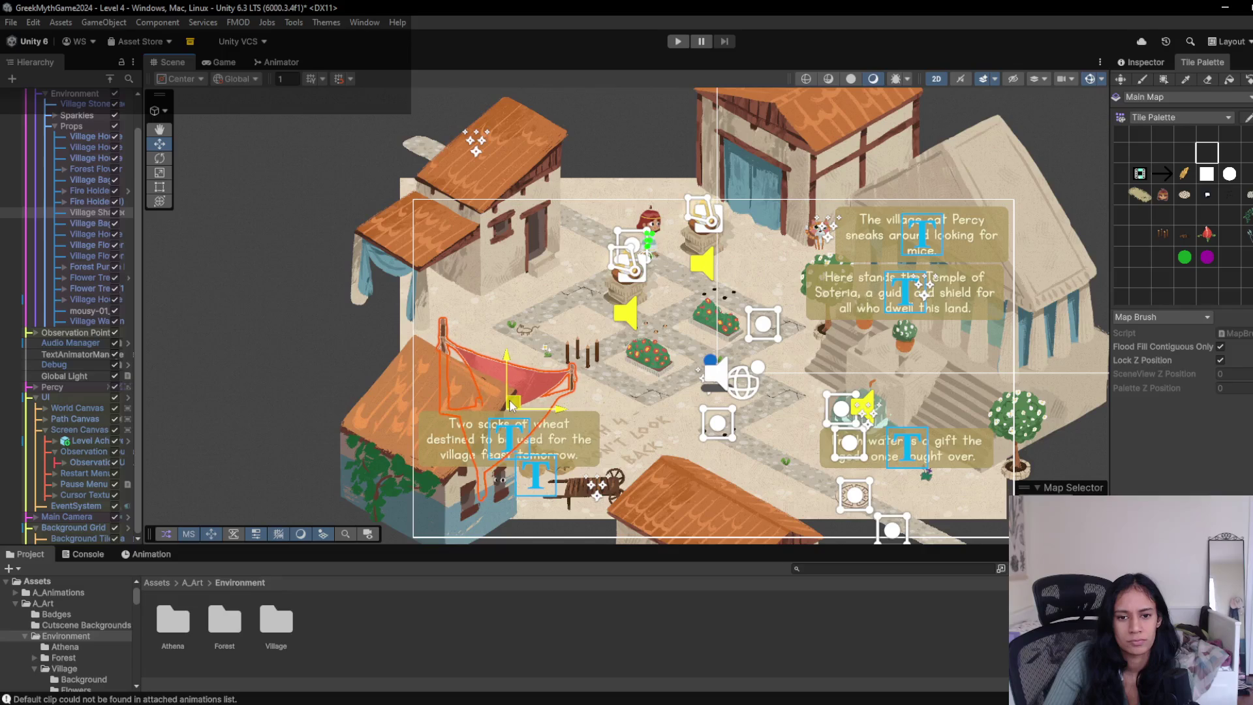
- Select the lower-left village house through the overlapping objects and nudge it slightly left
{"action": "left_click", "coordinate": [427, 491]}
{"action": "left_click", "coordinate": [426, 489]}
{"action": "left_click", "coordinate": [426, 488]}
{"action": "left_click", "coordinate": [426, 488]}
{"action": "left_click", "coordinate": [427, 488]}
{"action": "left_click", "coordinate": [427, 488]}
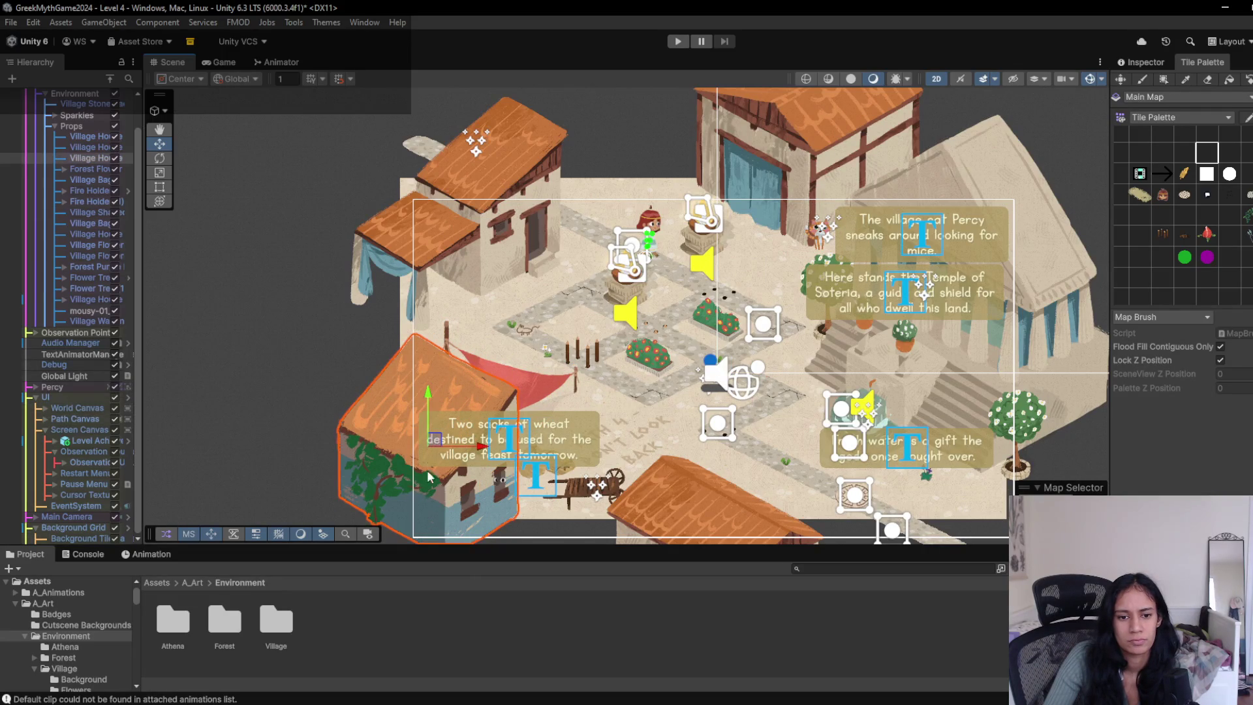
{"action": "left_click_drag", "start_coordinate": [442, 442], "coordinate": [437, 442]}
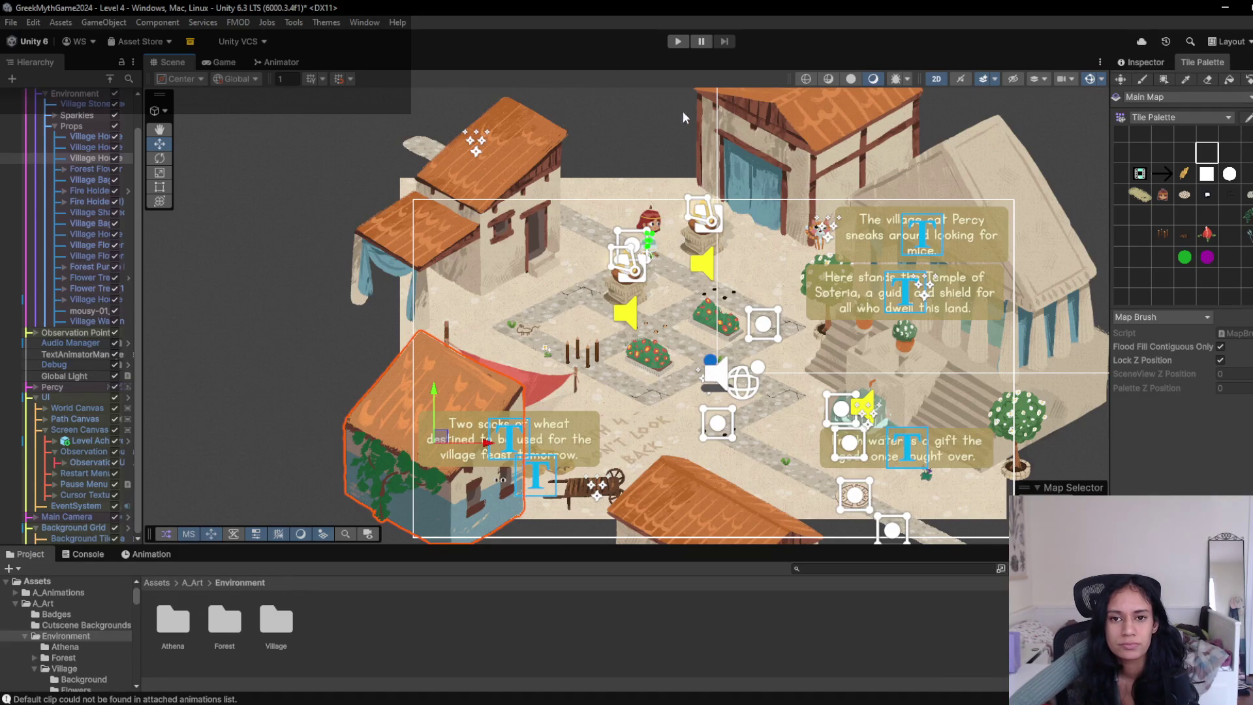
{"action": "left_click", "coordinate": [677, 41]}
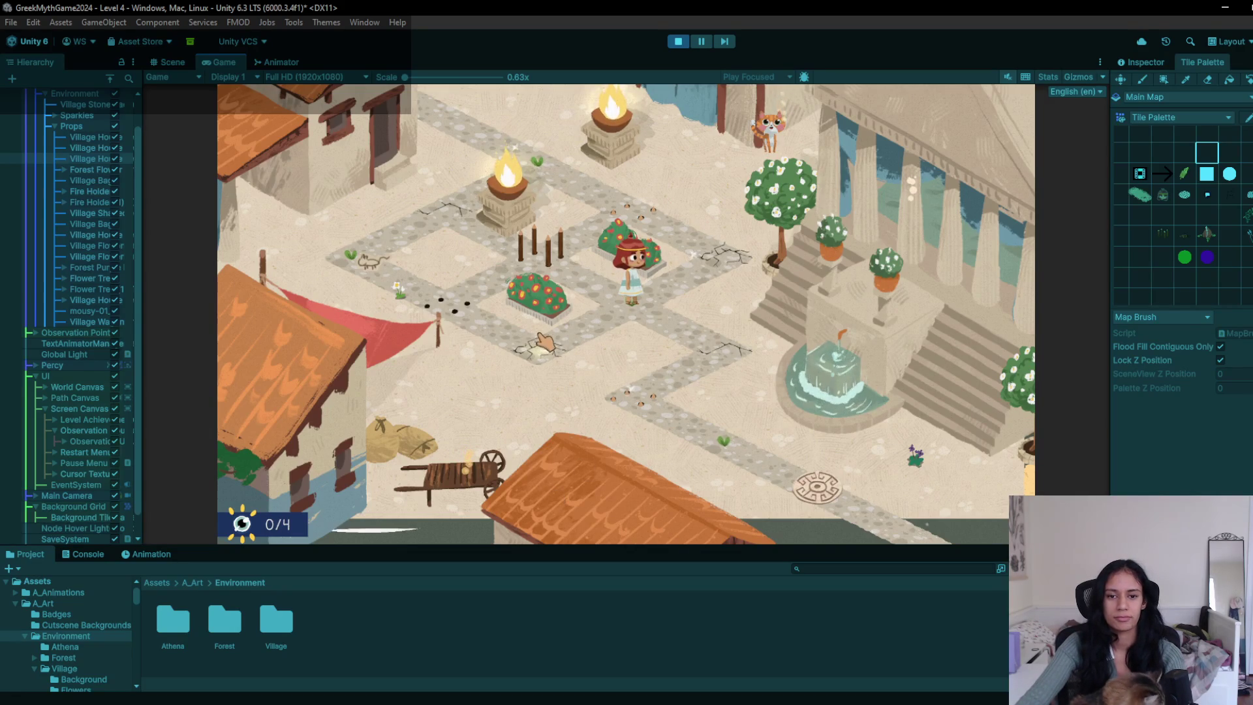
- Restart the Level 4 playtest from the top starting spot with R
{"action": "key", "text": "r"}
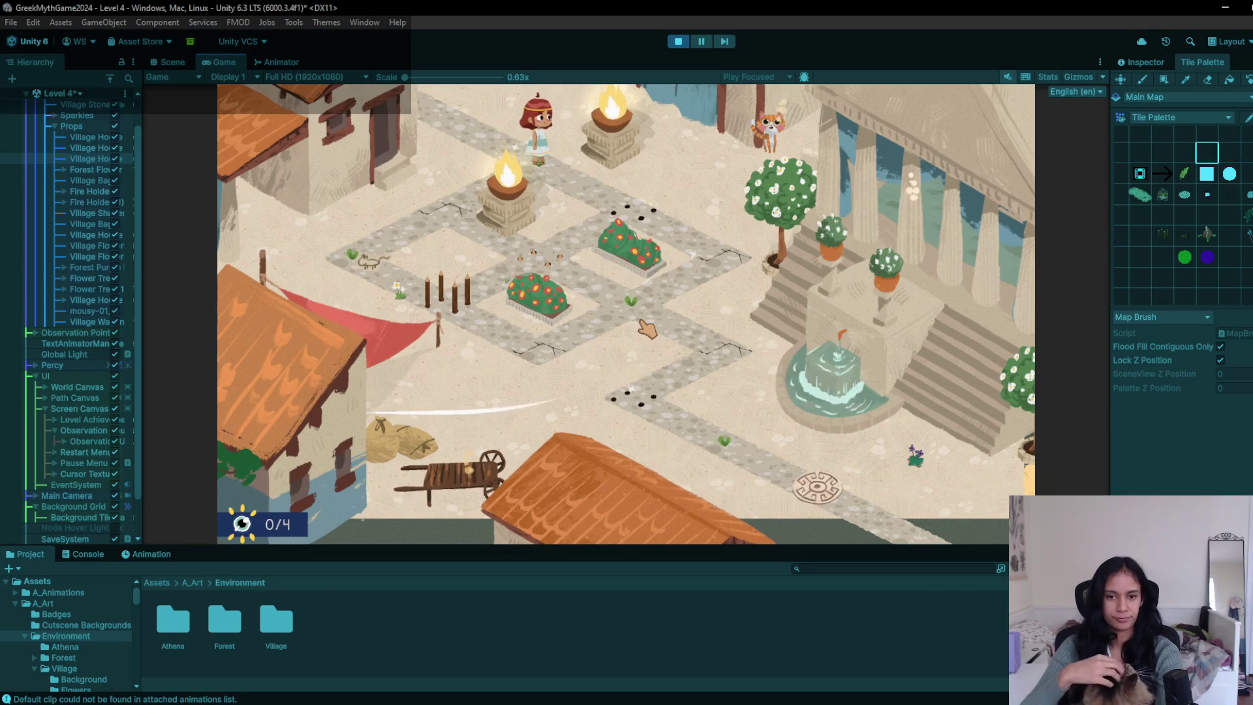
- Walk the heroine to the next node and the cracked node, restart, then walk to the leaf node
{"action": "left_click", "coordinate": [633, 212]}
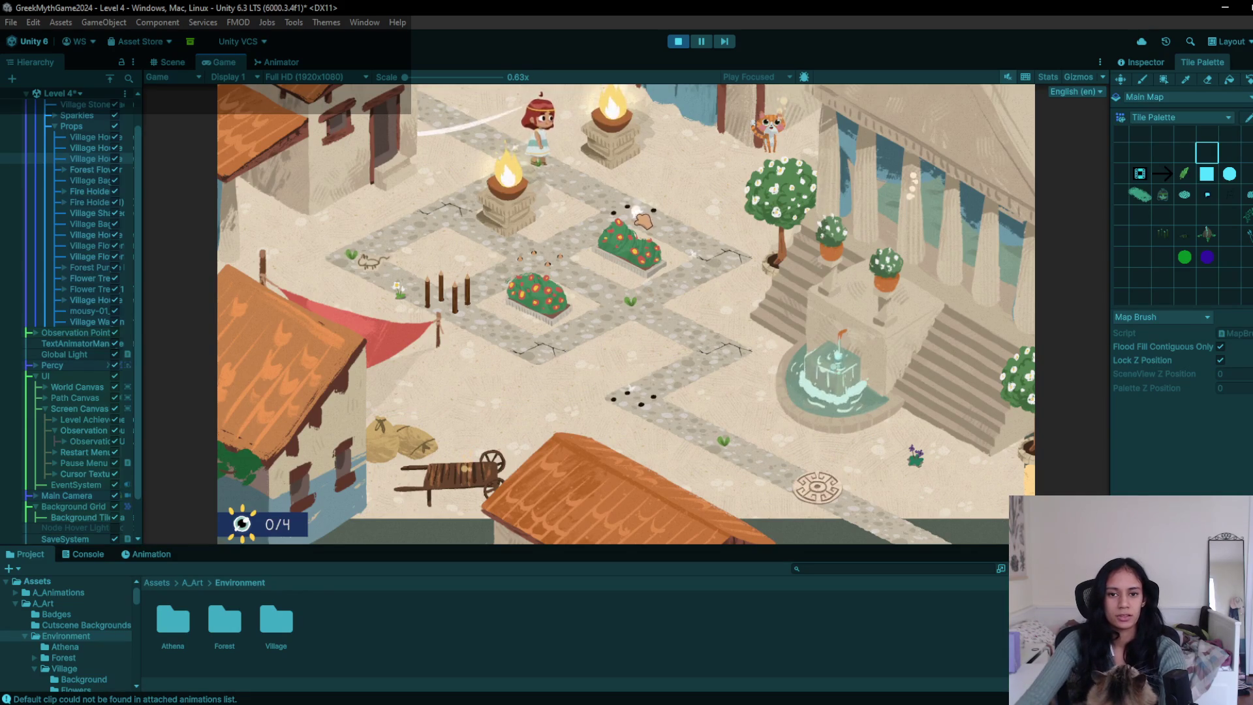
{"action": "left_click", "coordinate": [700, 260]}
{"action": "left_click", "coordinate": [652, 316]}
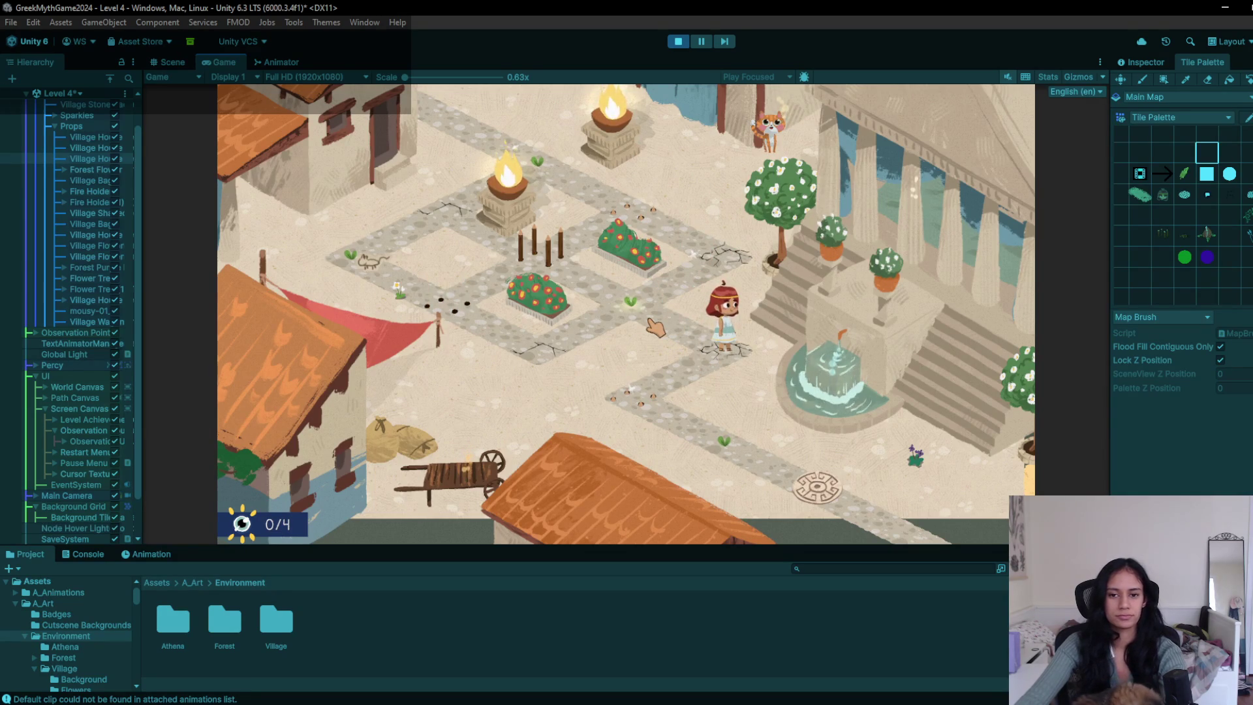
{"action": "key", "text": "r"}
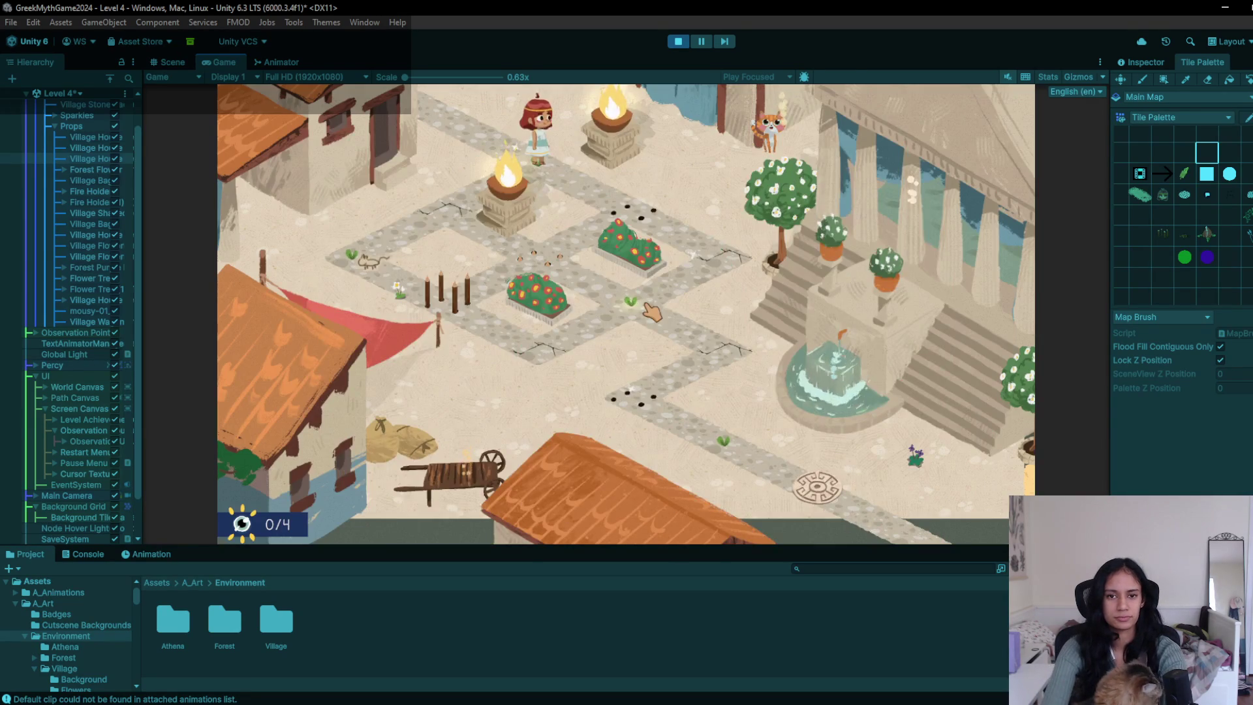
{"action": "left_click", "coordinate": [651, 312]}
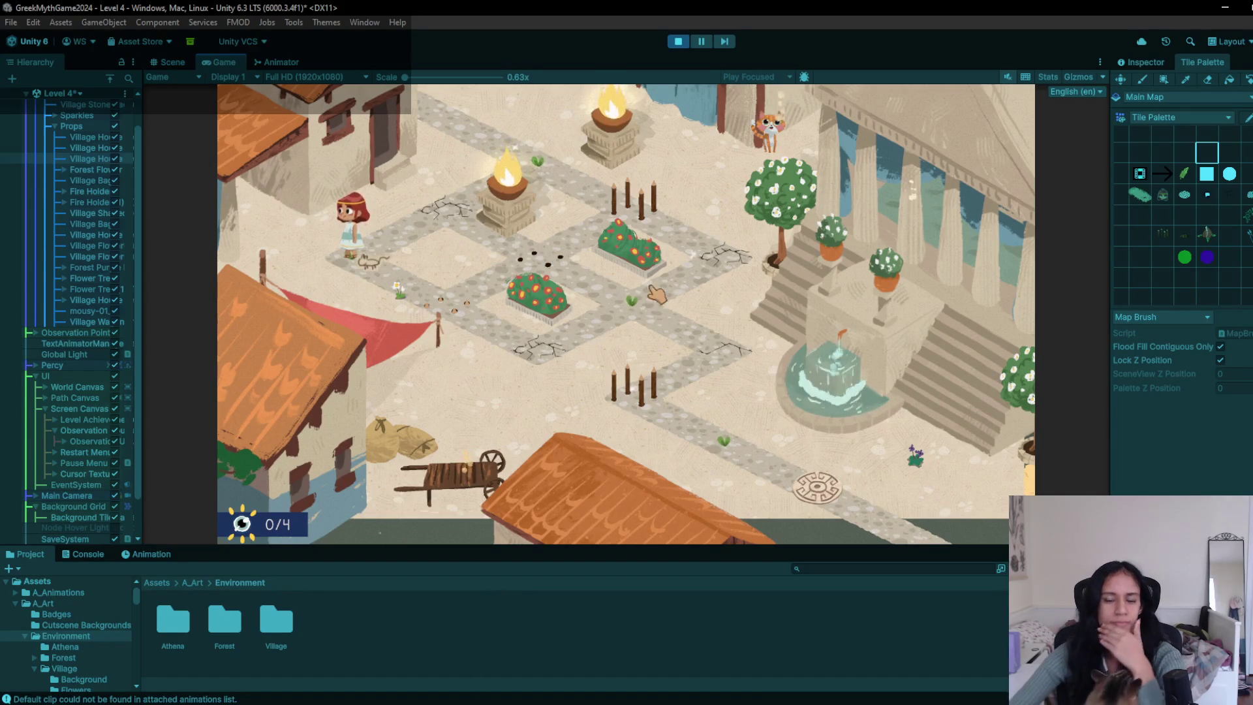
- Stop the playtest and drag the upper-path fire holder beside the Temple of Soteria caption
{"action": "left_click", "coordinate": [682, 41]}
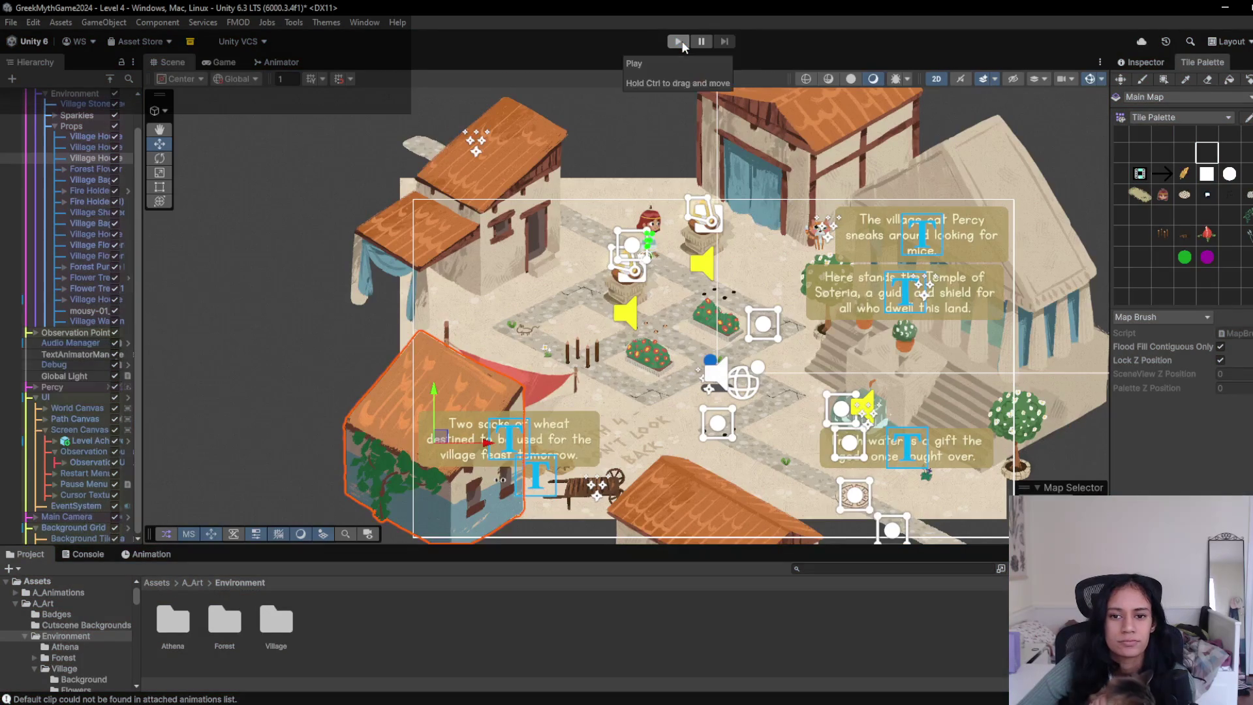
{"action": "left_click", "coordinate": [625, 290]}
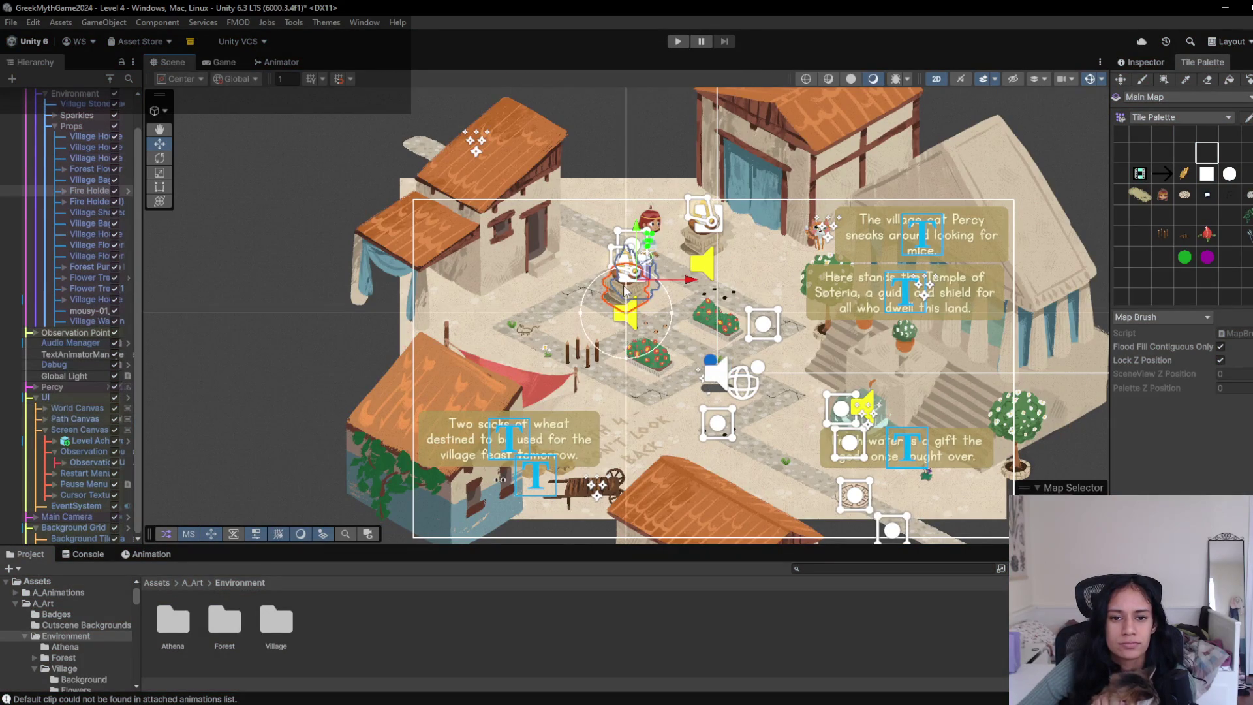
{"action": "left_click_drag", "start_coordinate": [645, 273], "coordinate": [792, 264]}
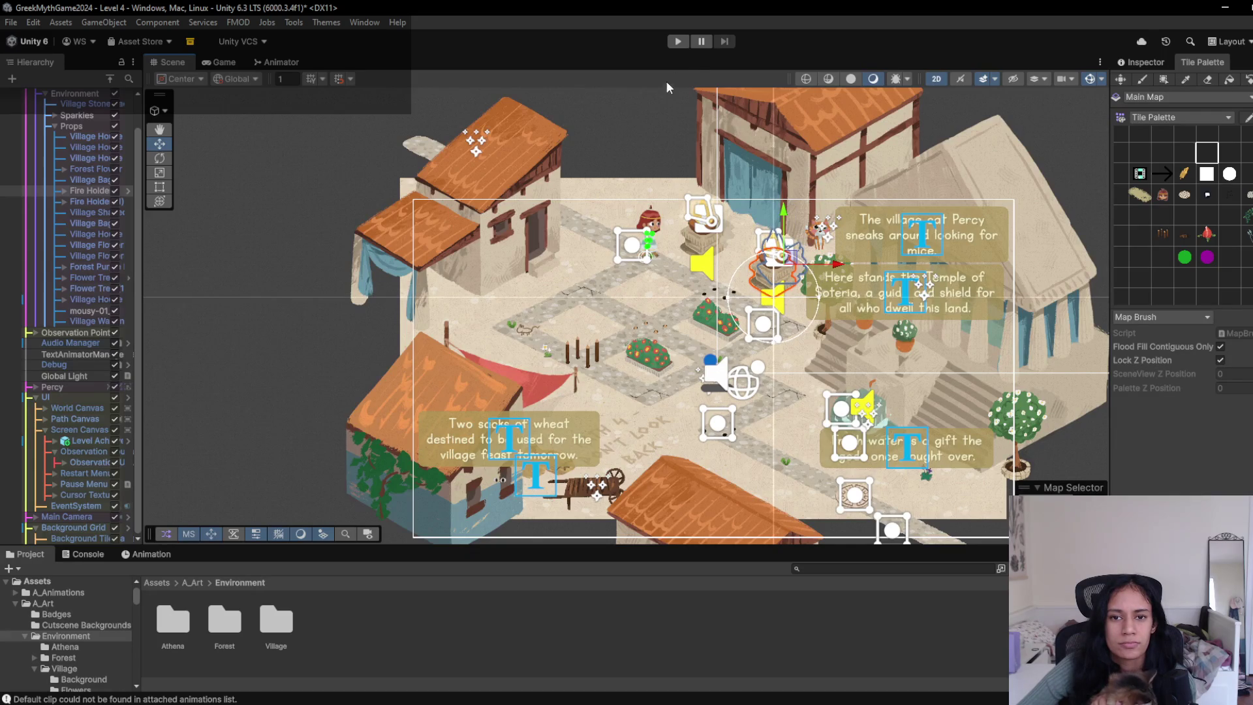
- Try the eraser and other tiles, settle on the empty palette cell, and relaunch Level 4
{"action": "left_click", "coordinate": [1177, 156]}
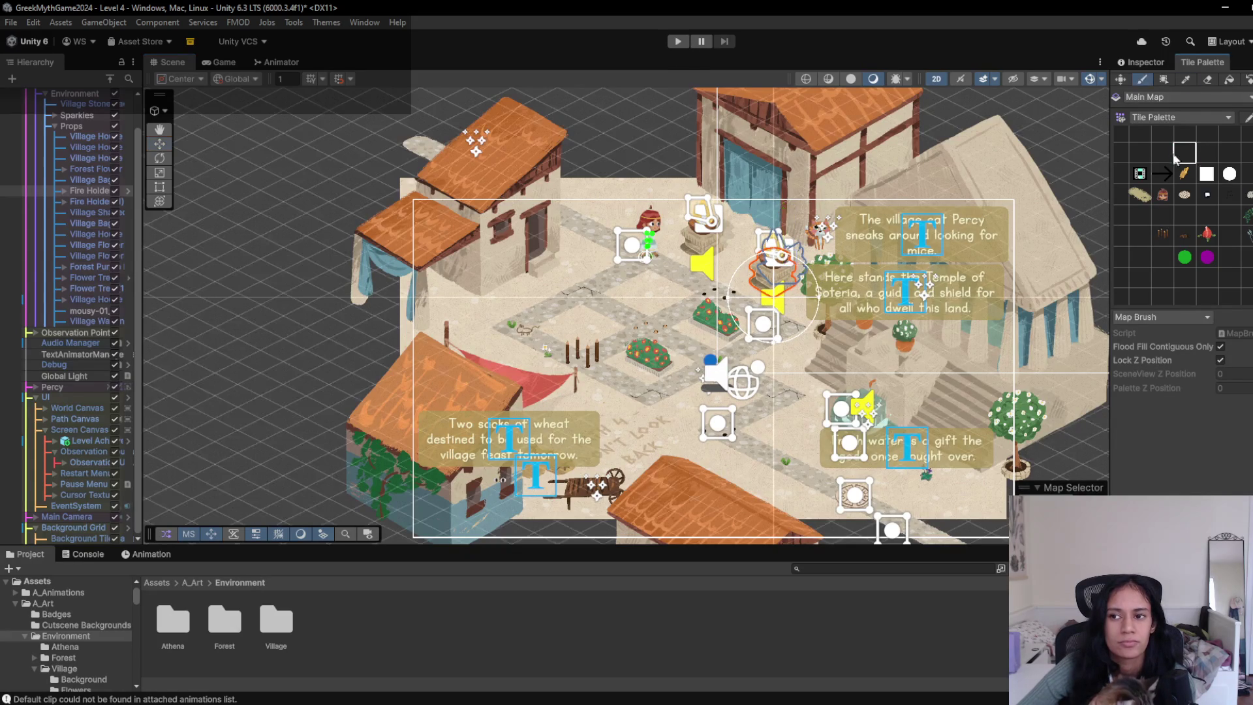
{"action": "left_click", "coordinate": [1209, 81]}
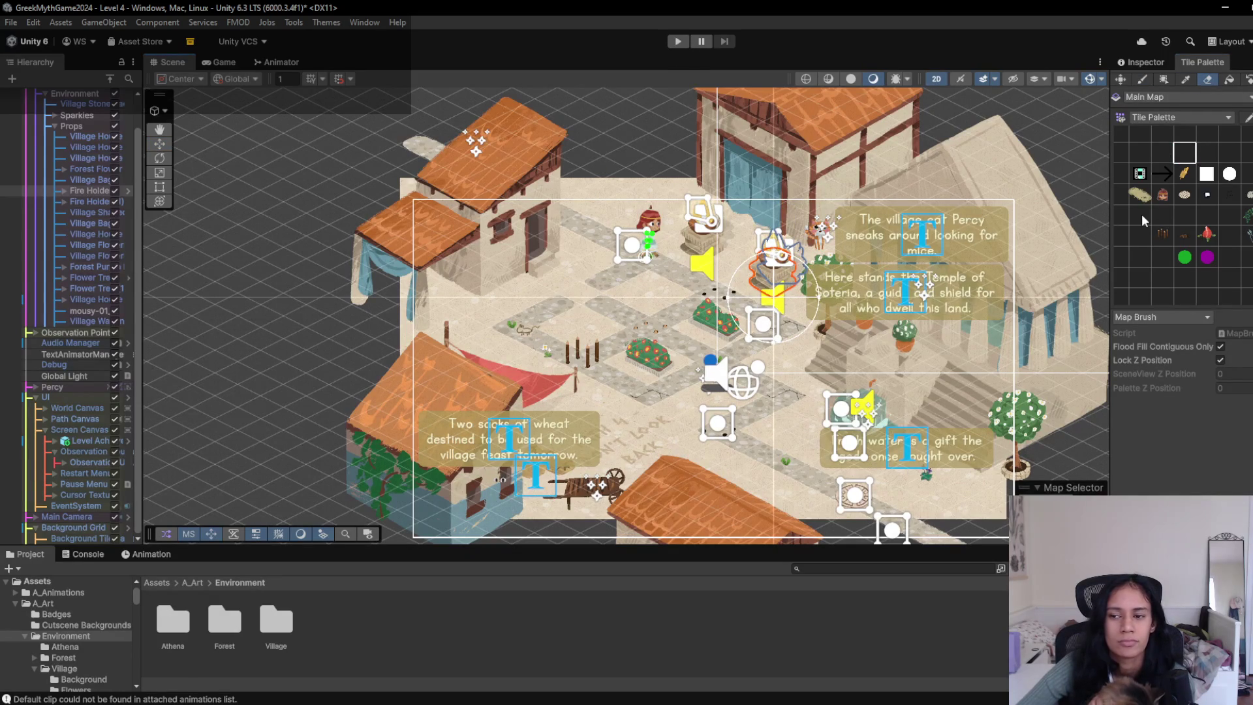
{"action": "left_click", "coordinate": [1184, 235]}
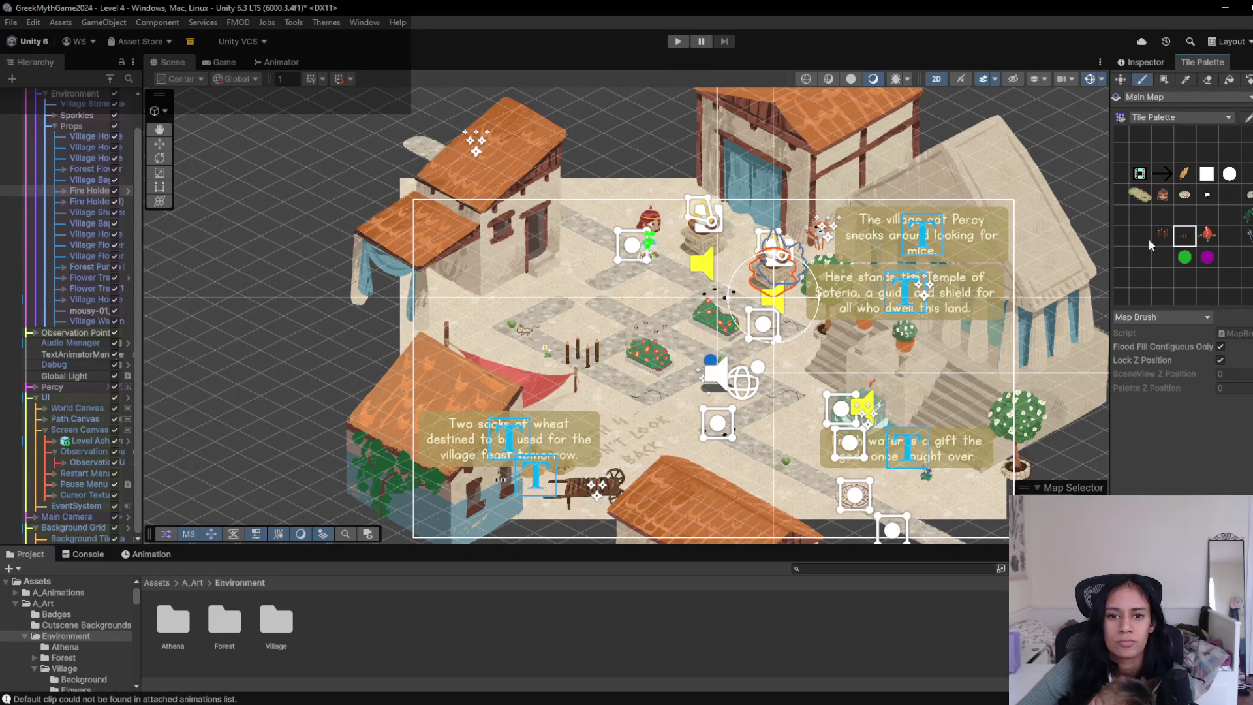
{"action": "left_click", "coordinate": [1163, 215]}
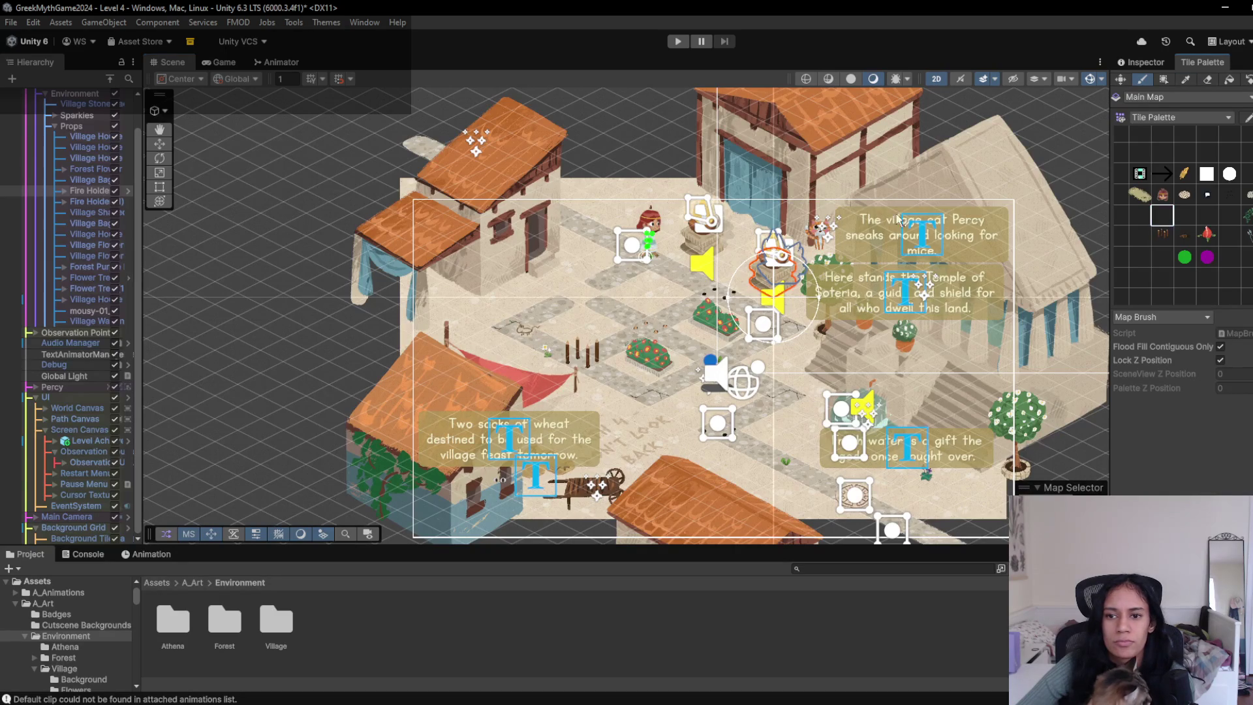
{"action": "left_click", "coordinate": [686, 45]}
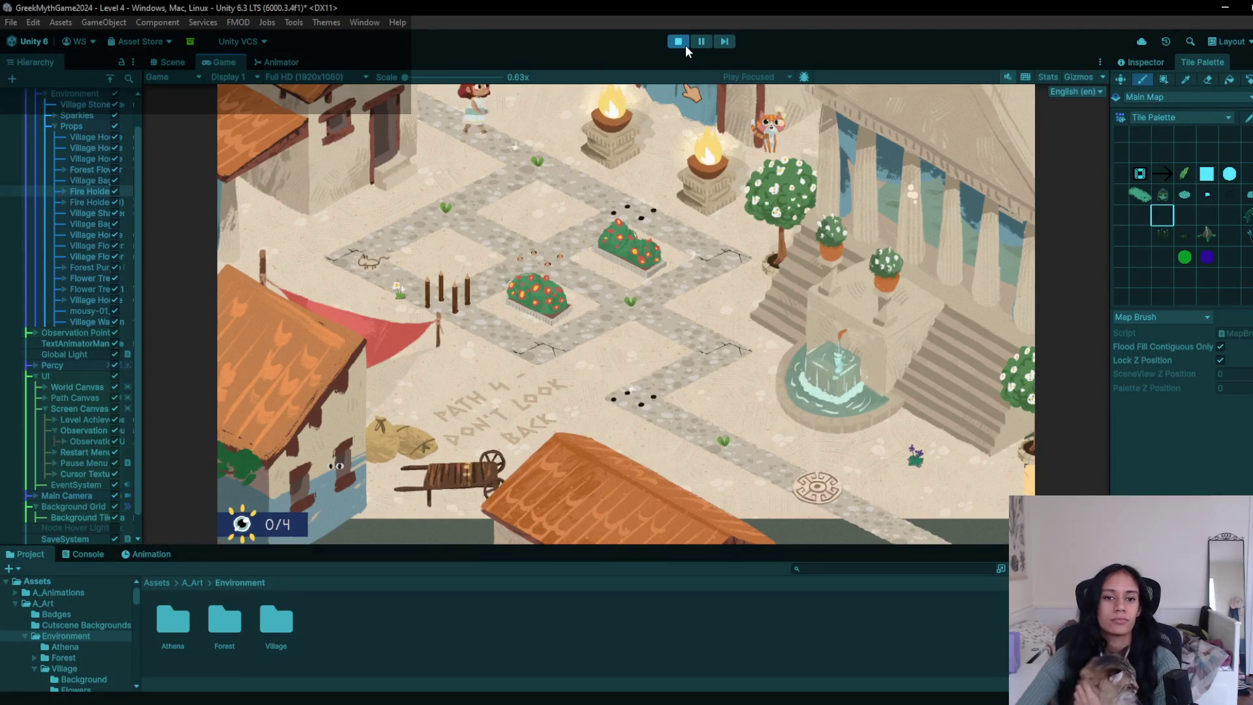
- Walk the heroine from the dotted node past the cracked tile to the lower path, then stop
{"action": "left_click", "coordinate": [620, 219]}
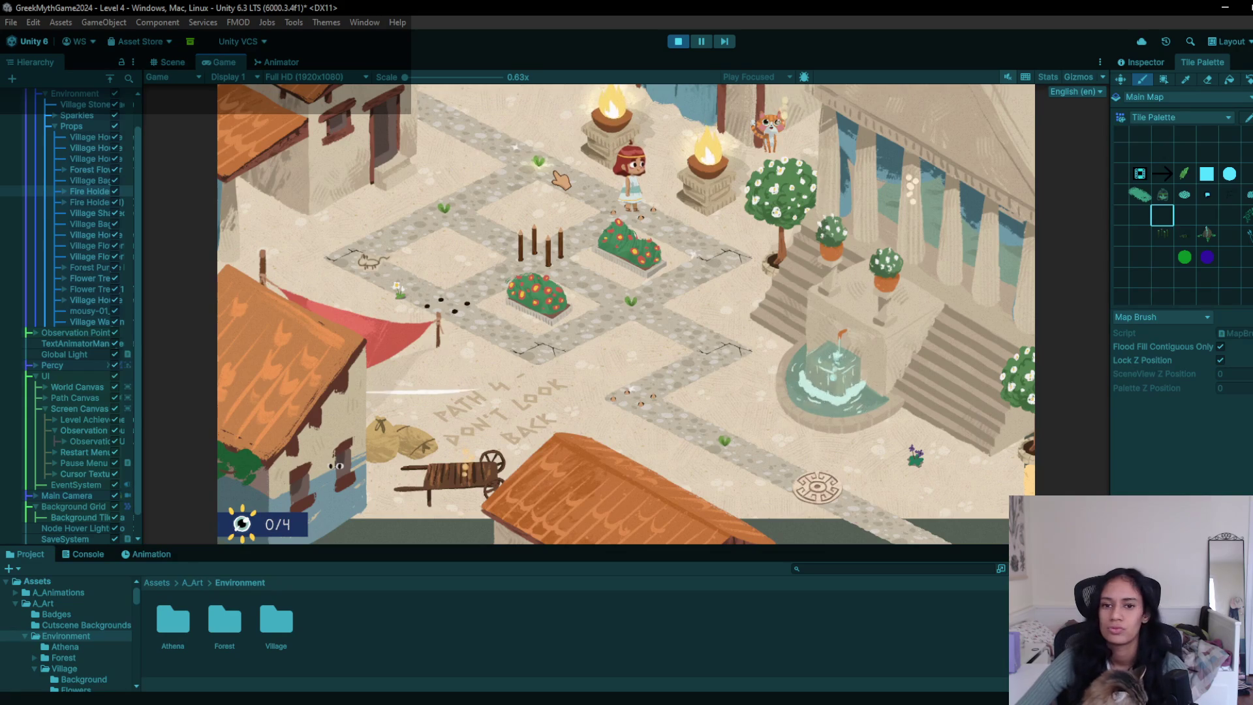
{"action": "left_click", "coordinate": [726, 268]}
{"action": "left_click", "coordinate": [601, 282]}
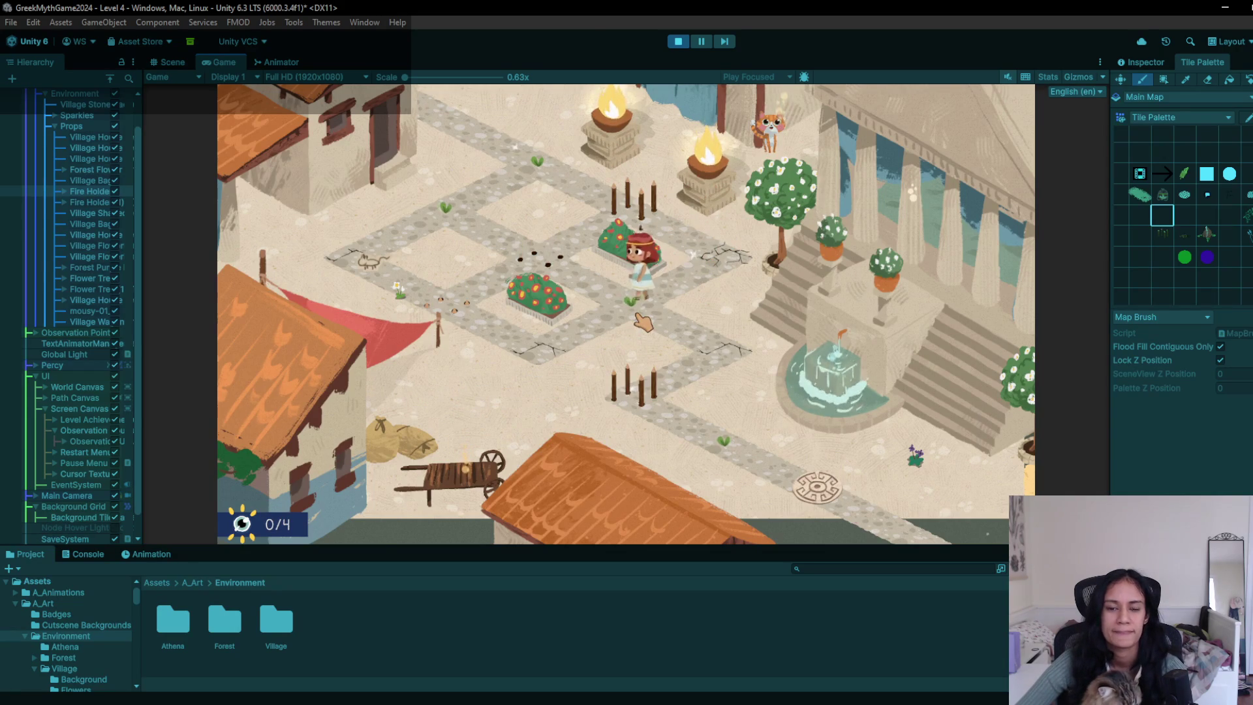
{"action": "left_click", "coordinate": [555, 350]}
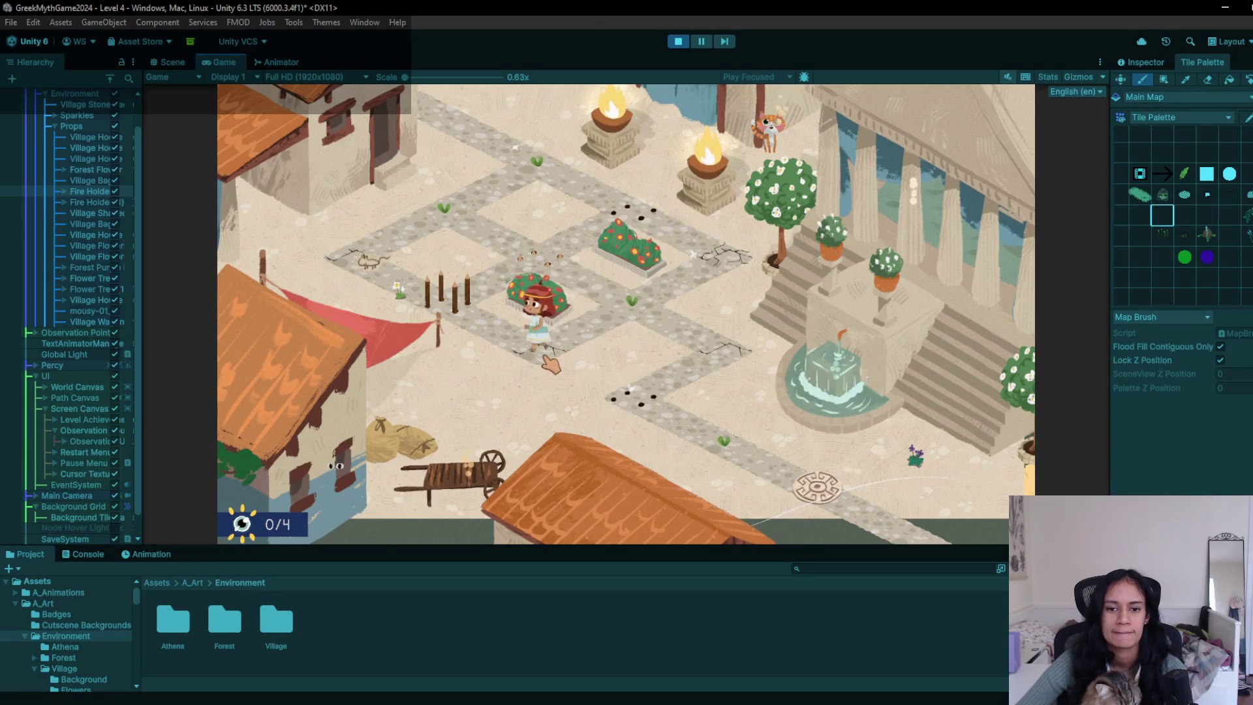
{"action": "left_click", "coordinate": [618, 310]}
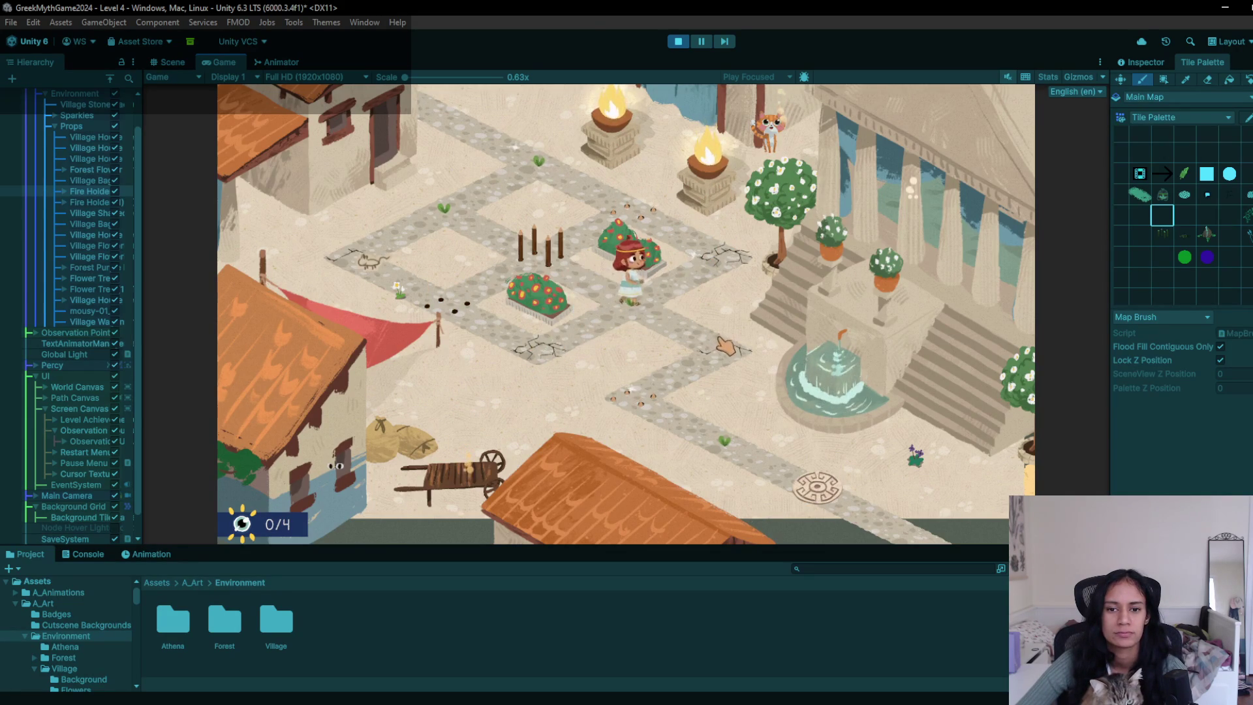
{"action": "left_click", "coordinate": [722, 369]}
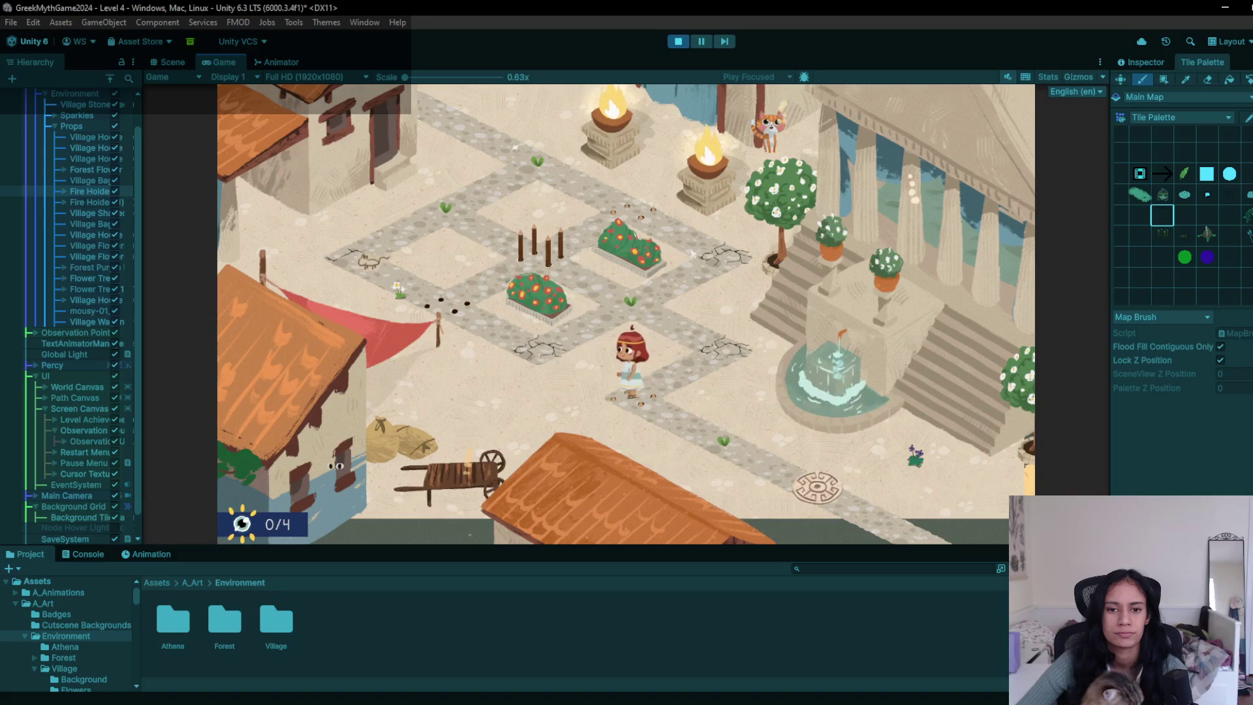
{"action": "left_click", "coordinate": [676, 41]}
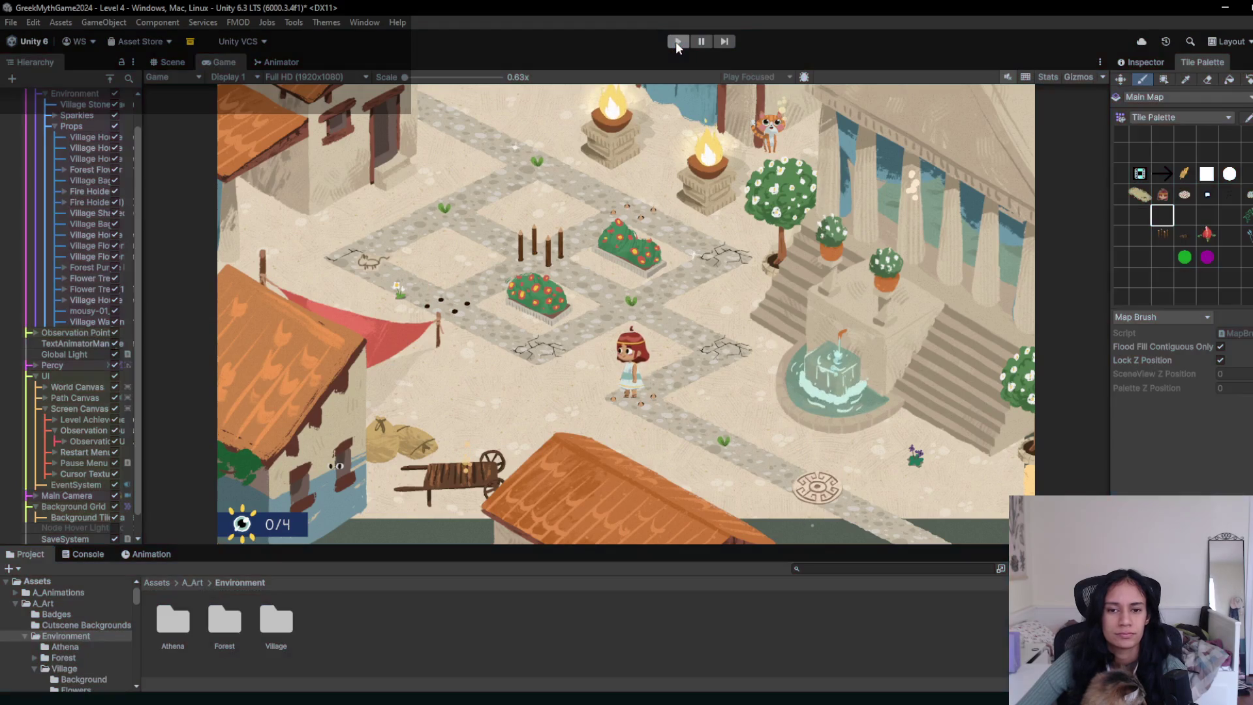
- Replay Level 4, walking the heroine over the cracked and hole-marked tiles toward the fountain path
{"action": "scroll", "coordinate": [663, 352], "scroll_direction": "up", "scroll_amount": 10}
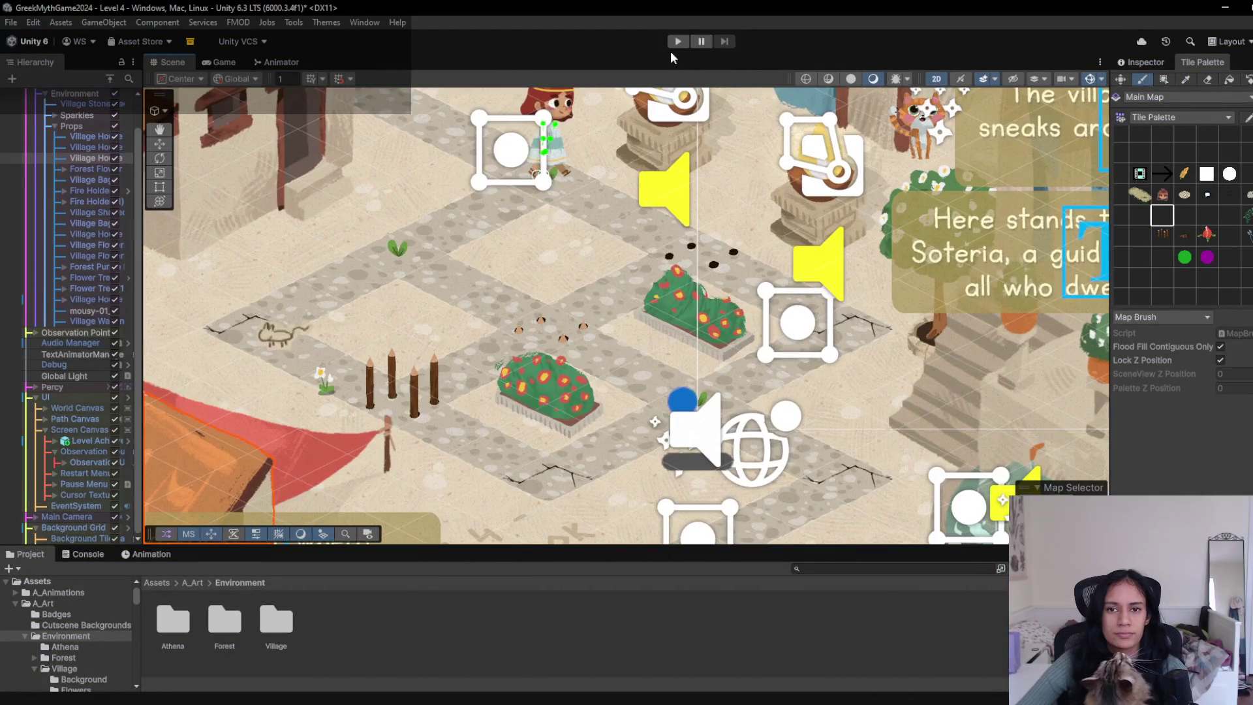
{"action": "left_click", "coordinate": [680, 47]}
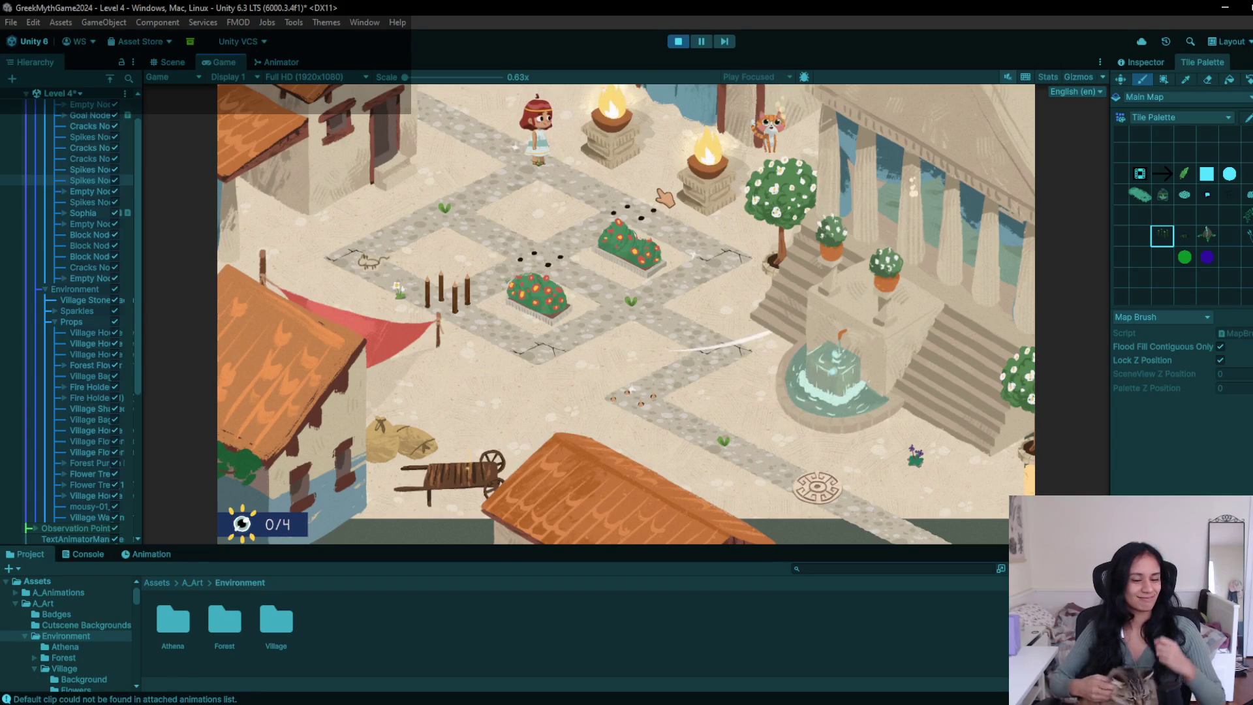
{"action": "left_click", "coordinate": [643, 217]}
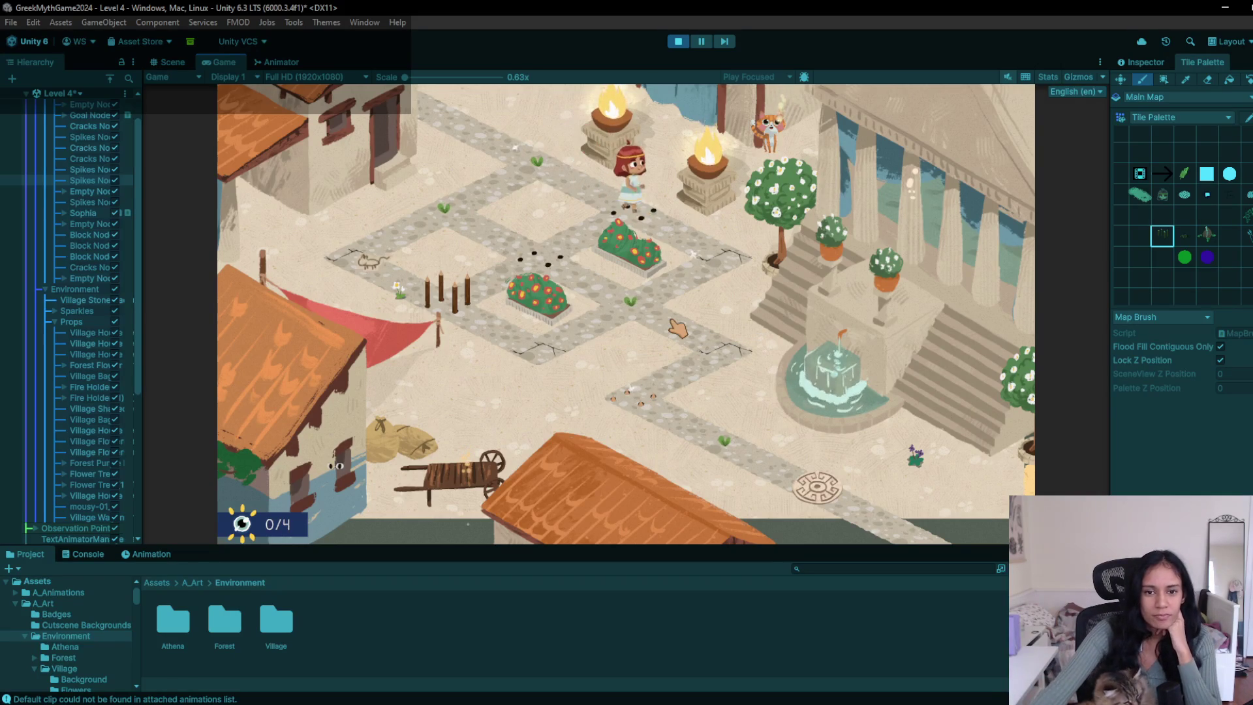
{"action": "left_click", "coordinate": [476, 210]}
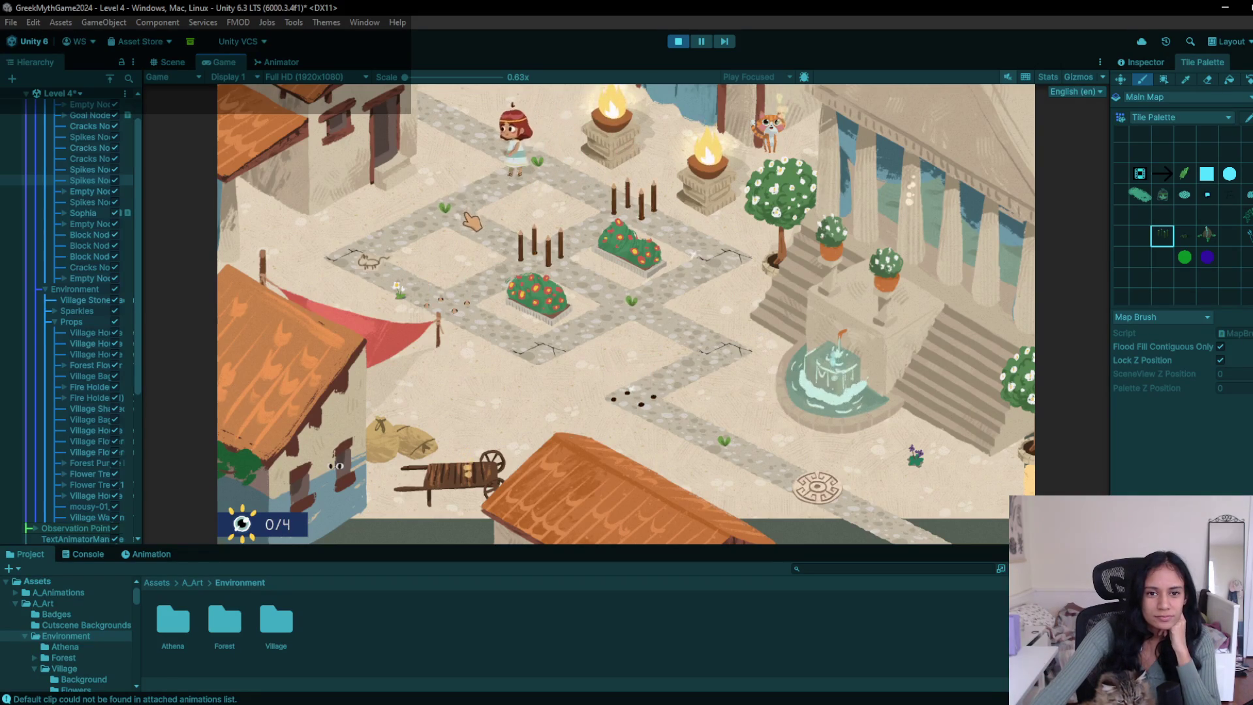
{"action": "left_click", "coordinate": [632, 305]}
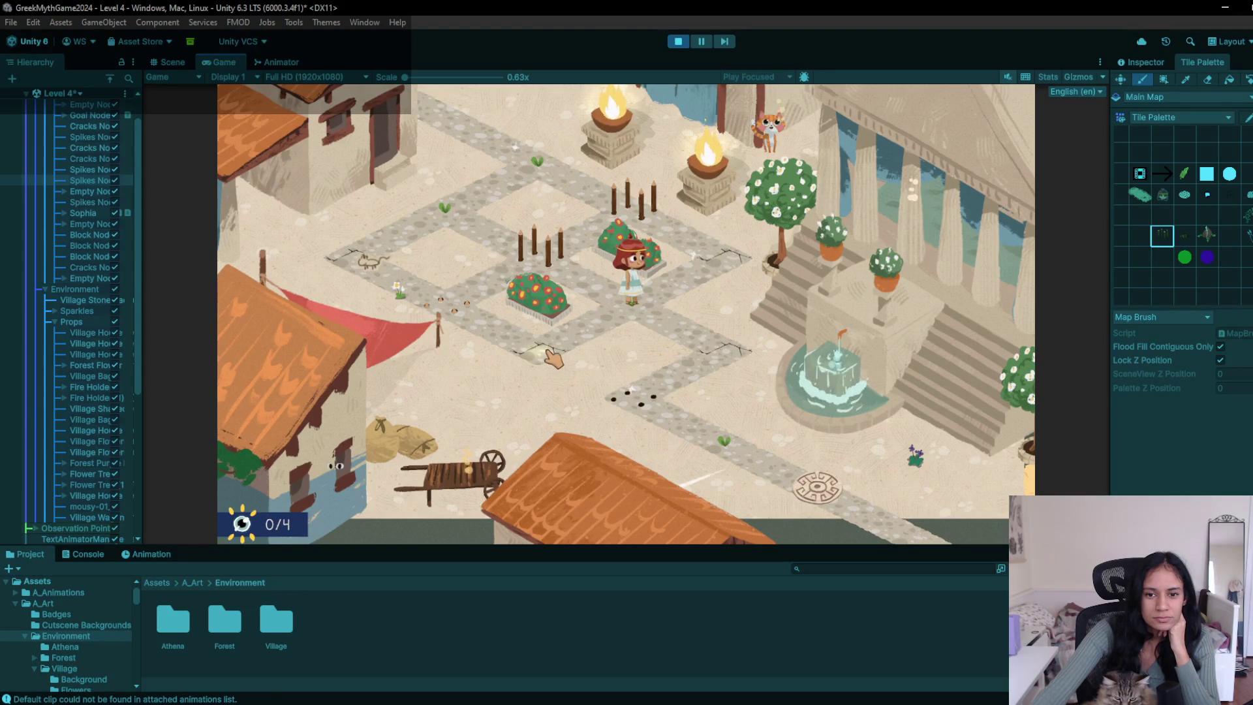
{"action": "left_click", "coordinate": [554, 357]}
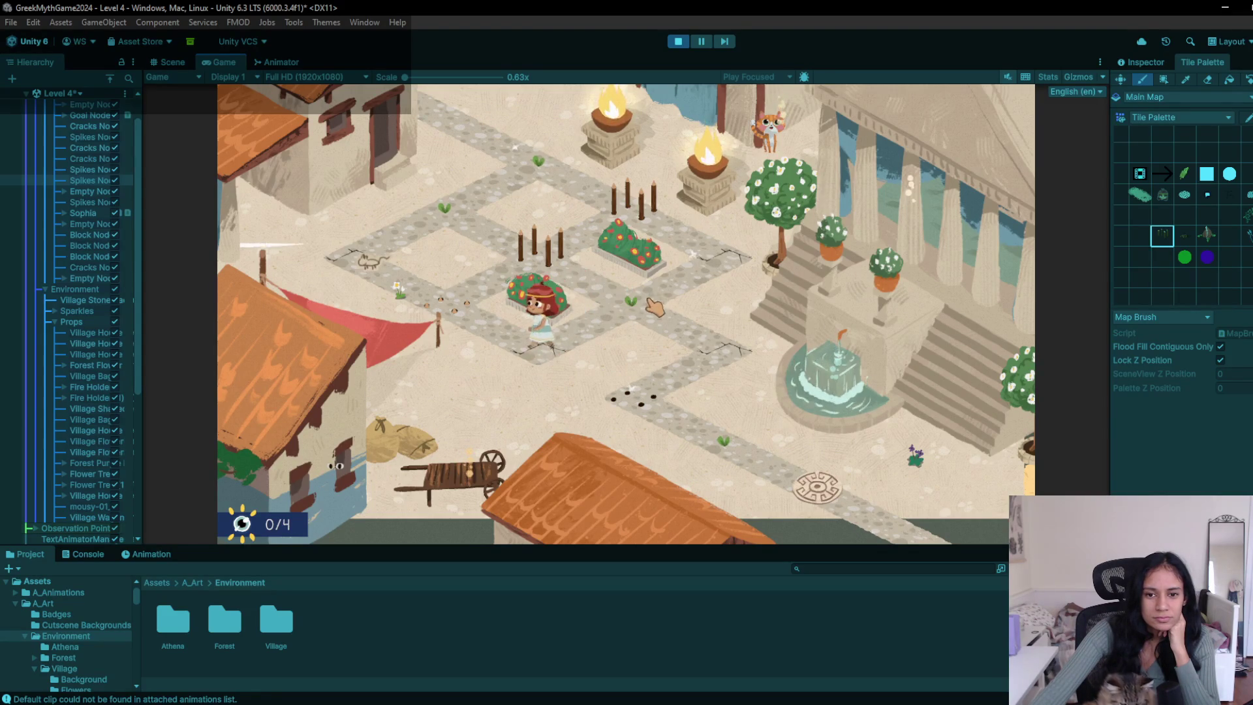
{"action": "left_click", "coordinate": [752, 347]}
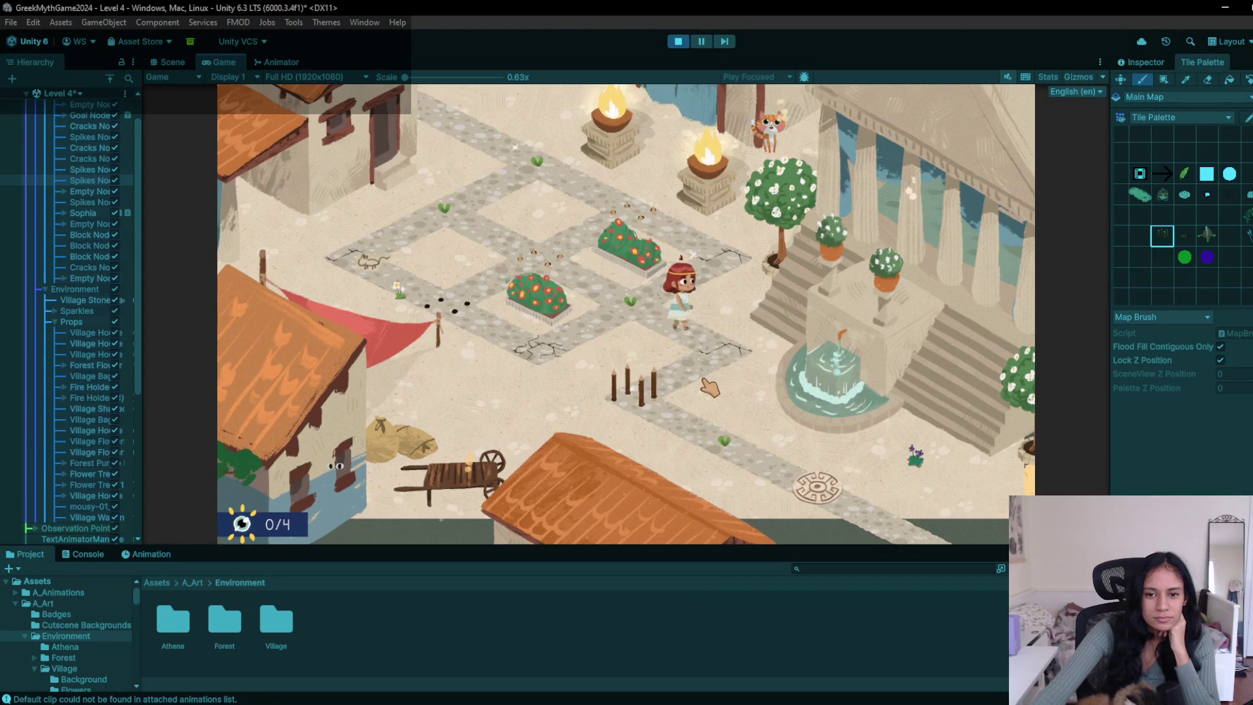
{"action": "left_click", "coordinate": [637, 406]}
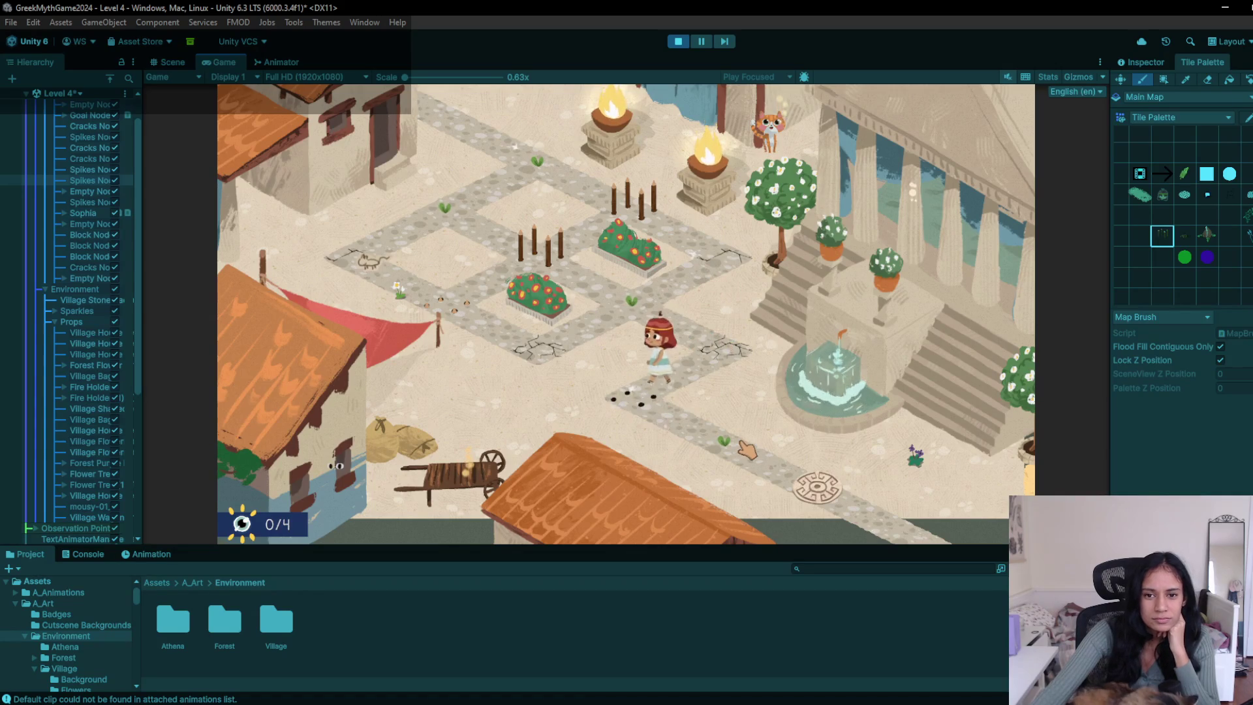
{"action": "left_click", "coordinate": [733, 449]}
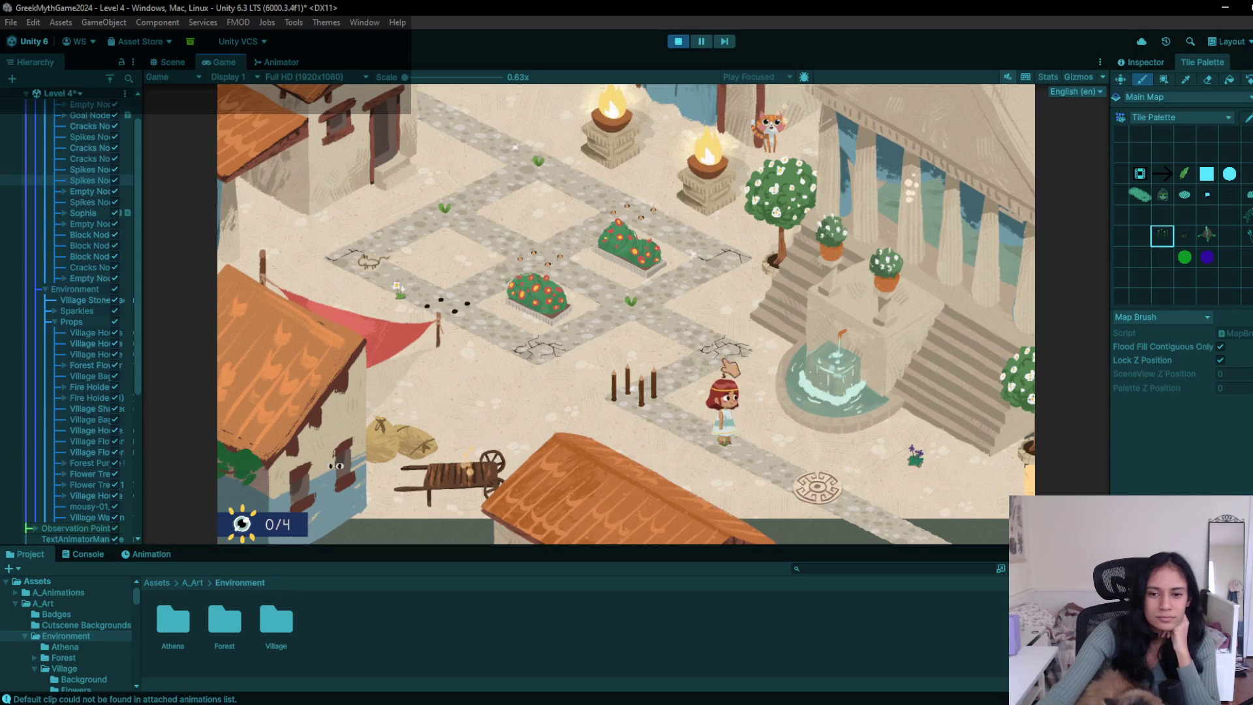
{"action": "mouse_move", "coordinate": [860, 488]}
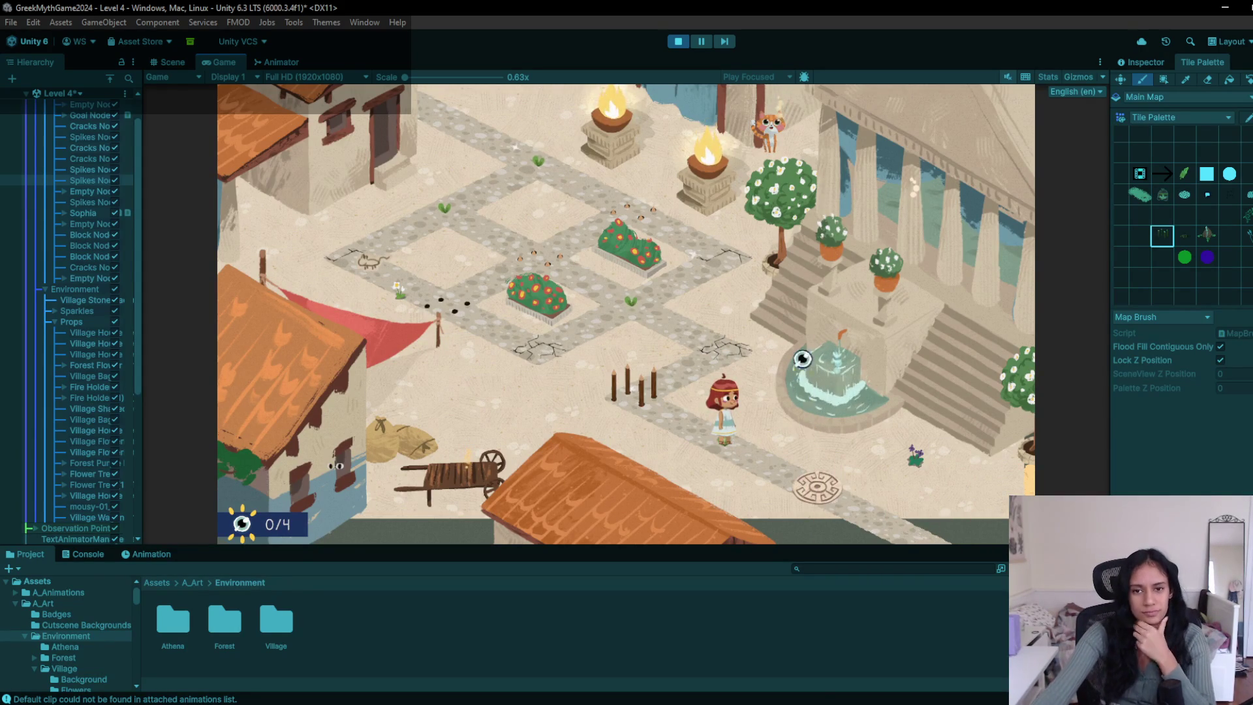
{"action": "left_click", "coordinate": [828, 565]}
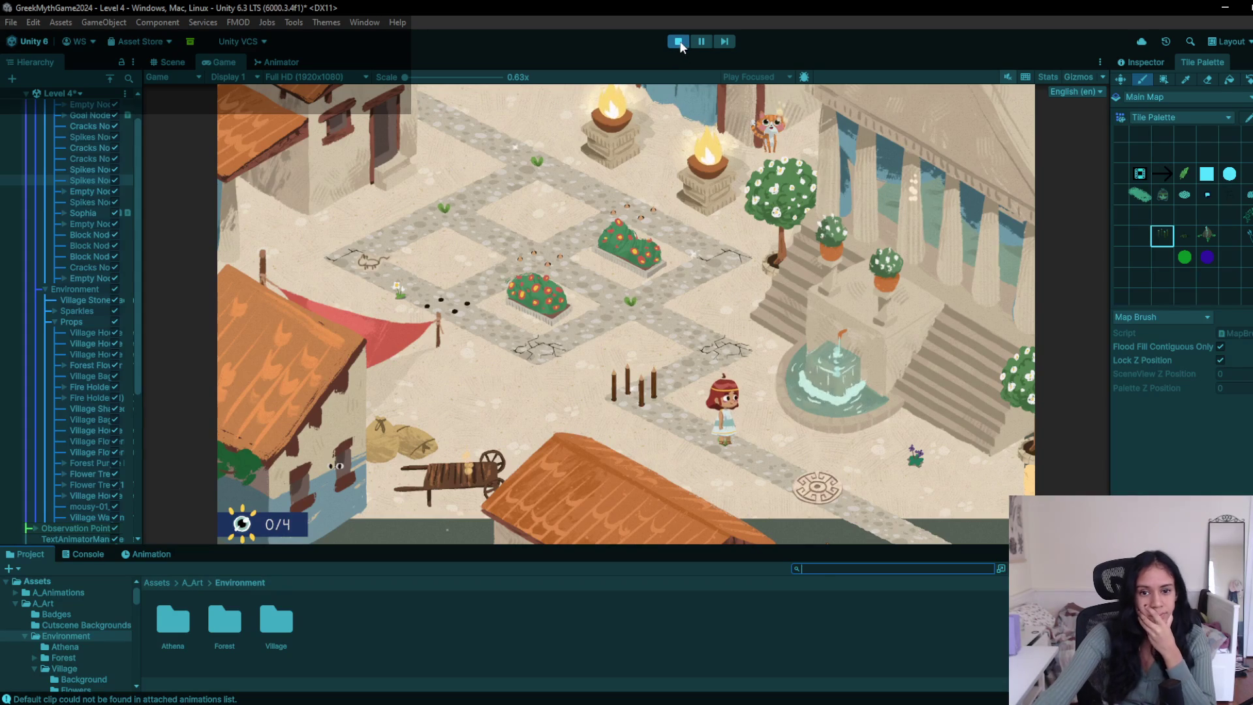
- Stop playing and move the upper fire holder brazier down beside the house roof
{"action": "left_click", "coordinate": [679, 41]}
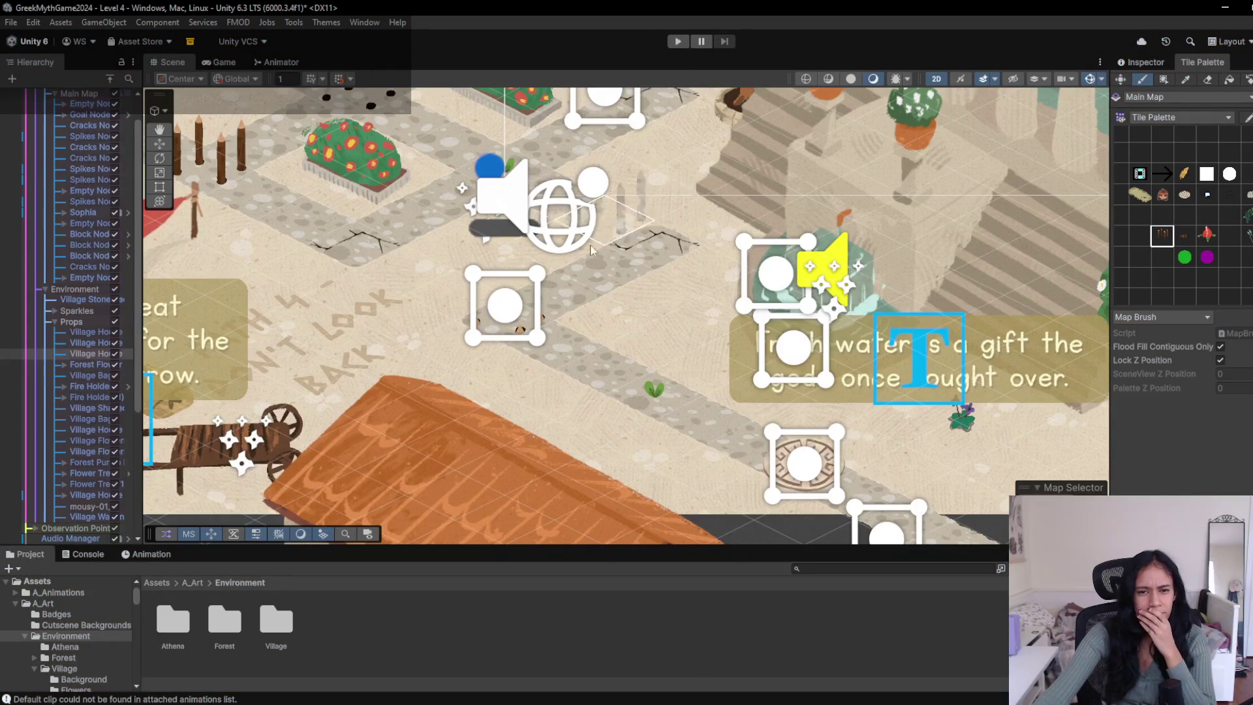
{"action": "left_click", "coordinate": [159, 144]}
{"action": "left_click_drag", "start_coordinate": [507, 241], "coordinate": [649, 383]}
{"action": "scroll", "coordinate": [648, 378], "scroll_direction": "down", "scroll_amount": 2}
{"action": "left_click", "coordinate": [648, 378]}
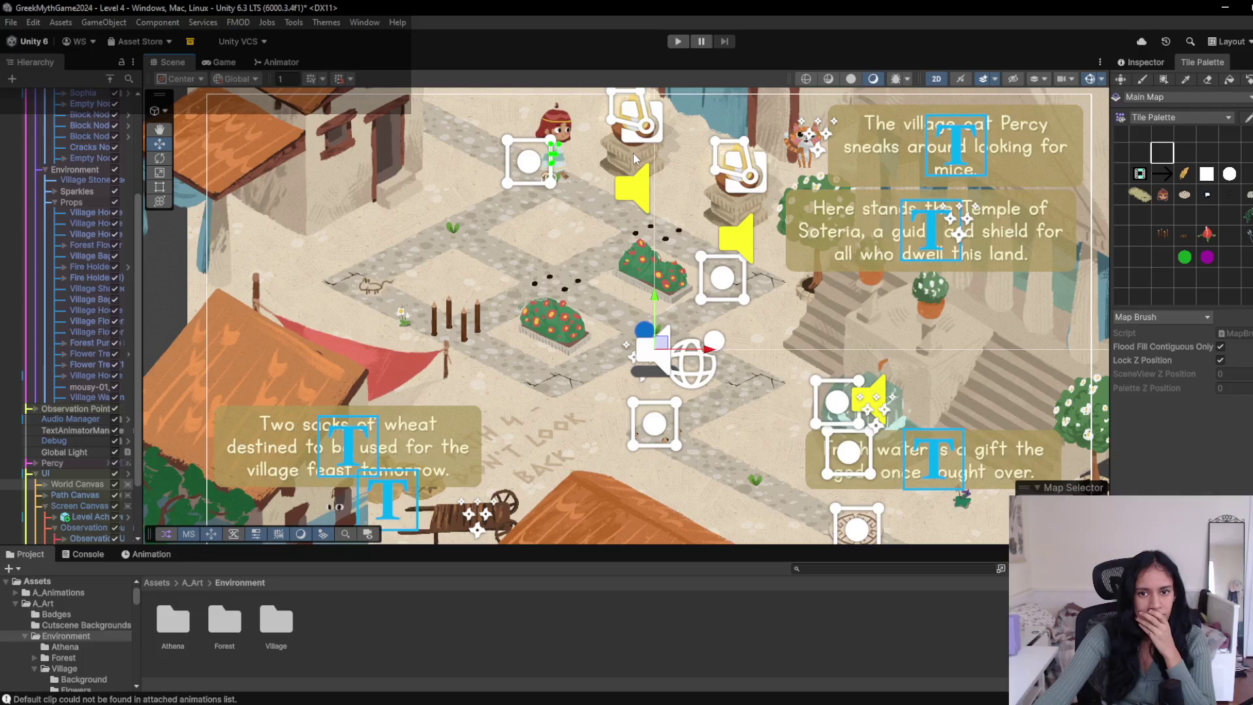
{"action": "left_click", "coordinate": [633, 156]}
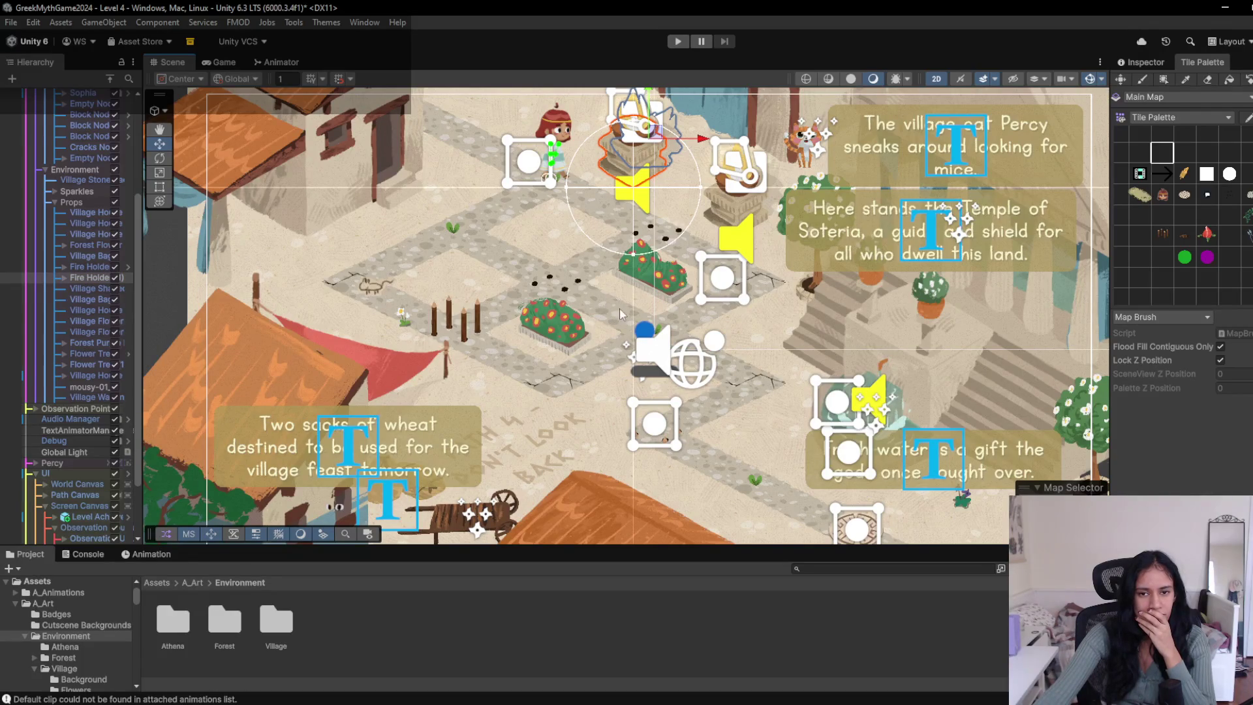
{"action": "scroll", "coordinate": [617, 310], "scroll_direction": "down", "scroll_amount": 2}
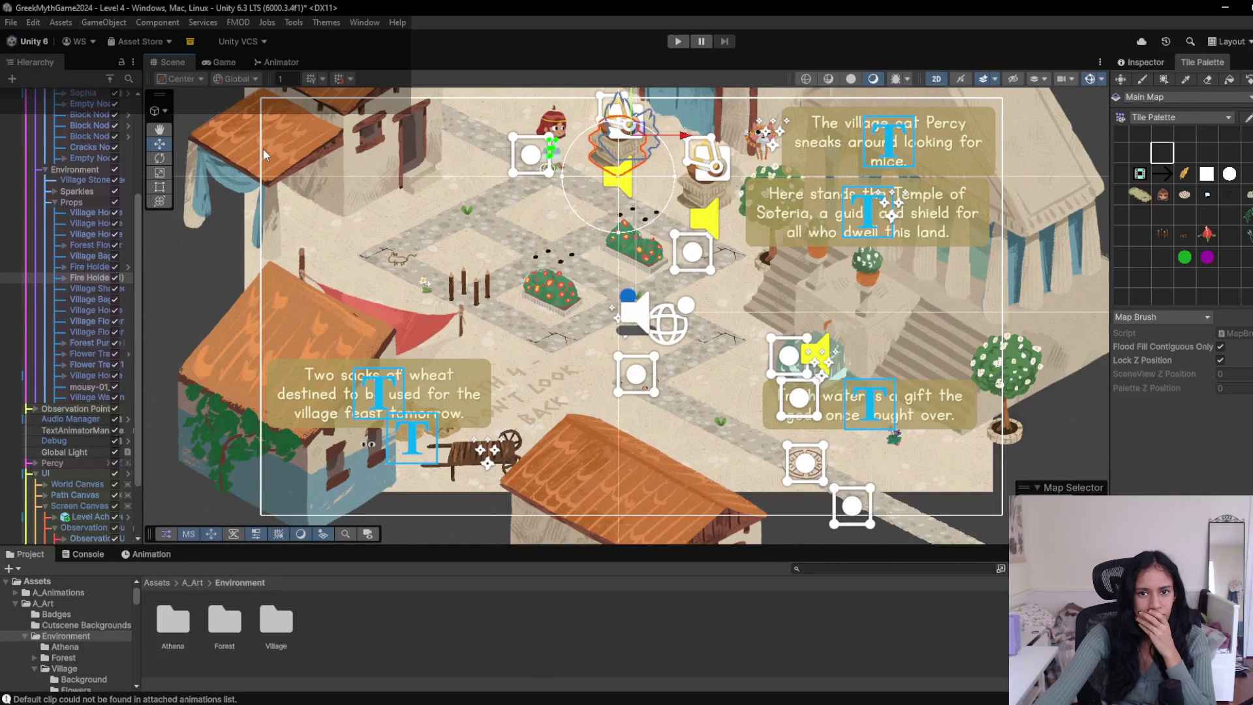
{"action": "left_click_drag", "start_coordinate": [633, 134], "coordinate": [643, 427]}
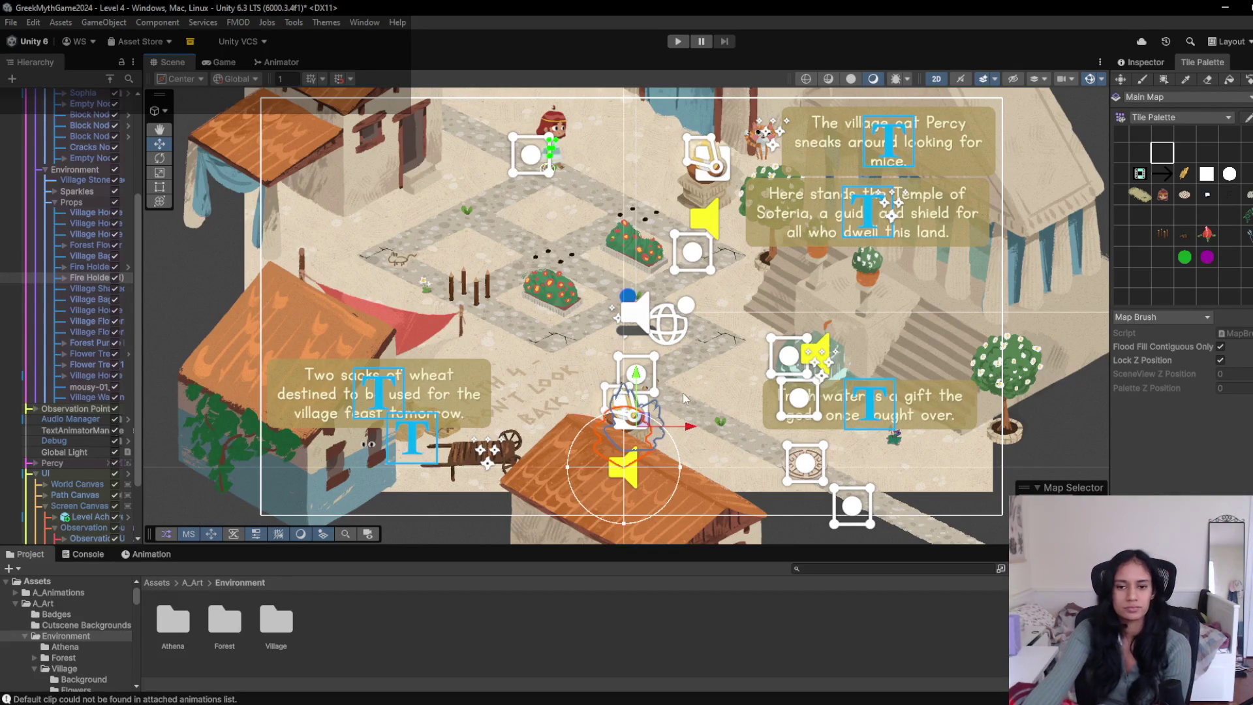
{"action": "left_click_drag", "start_coordinate": [636, 426], "coordinate": [646, 441]}
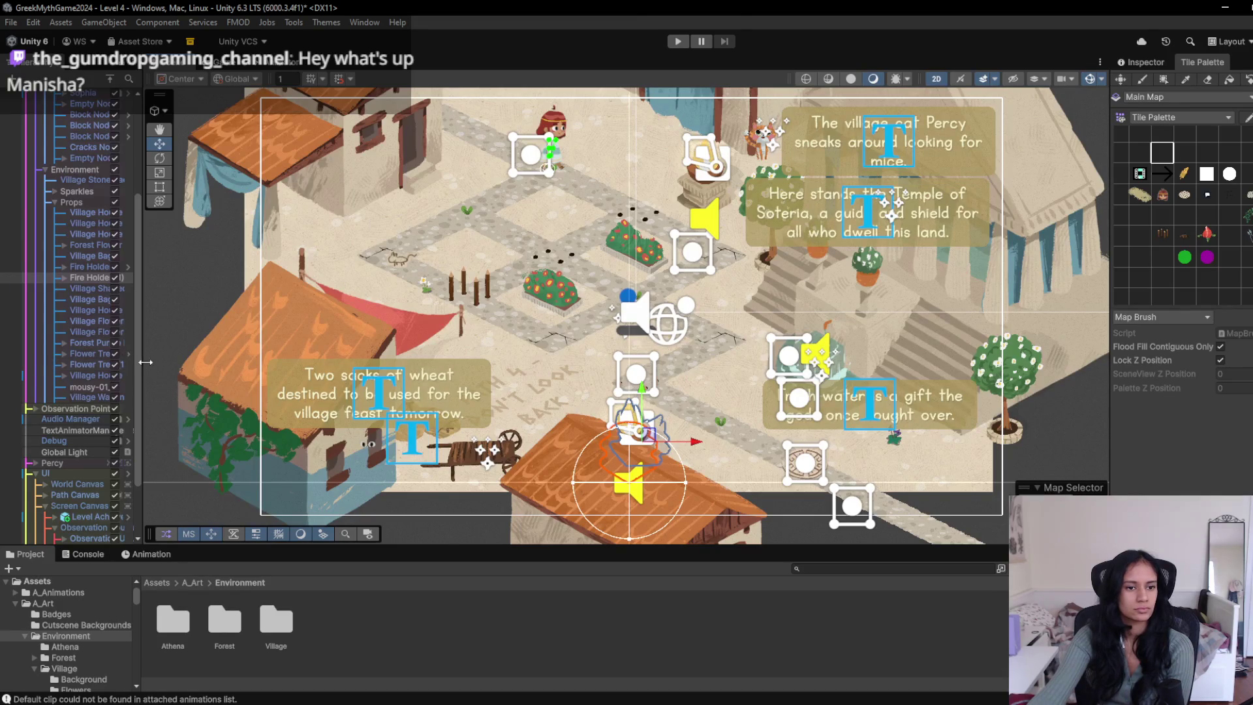
{"action": "left_click_drag", "start_coordinate": [135, 366], "coordinate": [139, 256]}
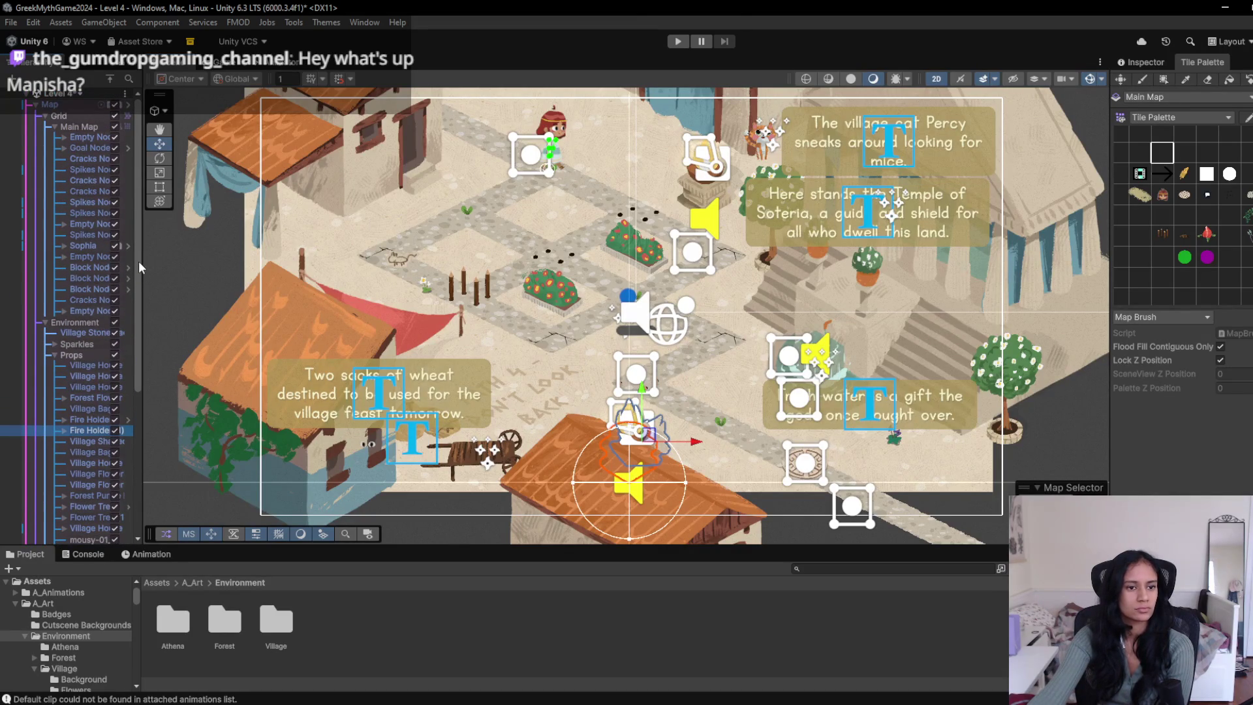
{"action": "left_click_drag", "start_coordinate": [135, 270], "coordinate": [129, 277]}
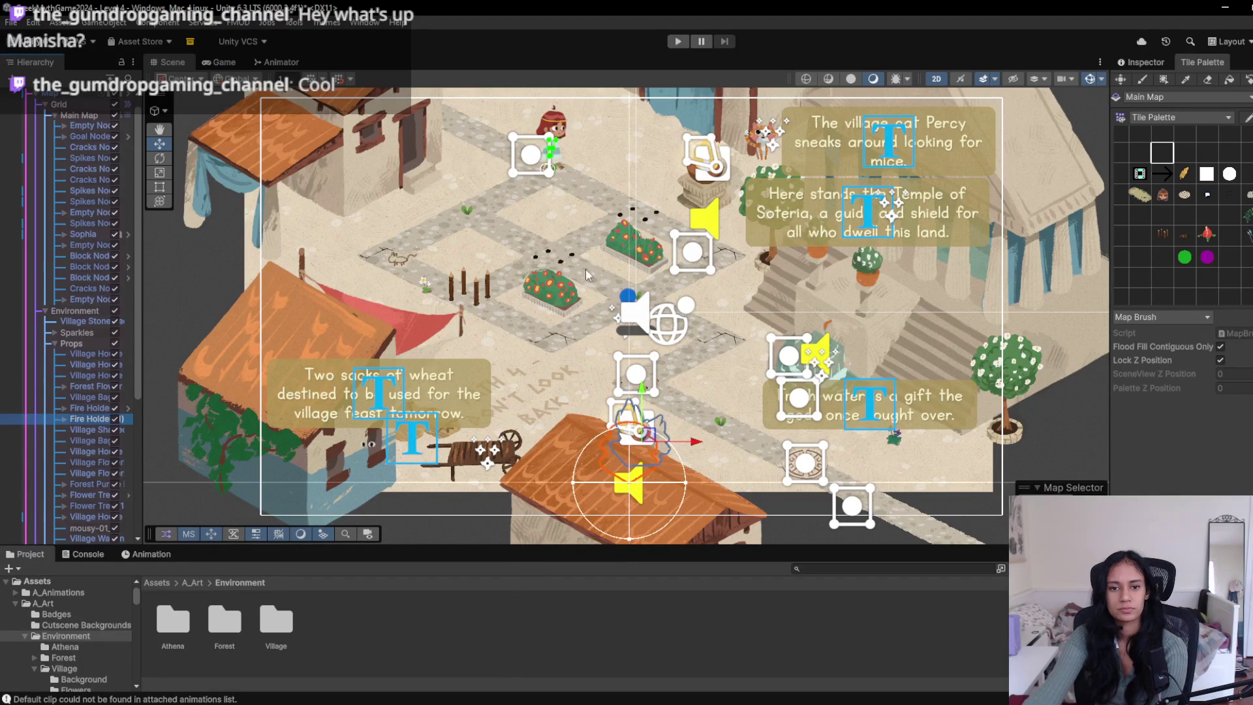
{"action": "left_click_drag", "start_coordinate": [602, 210], "coordinate": [596, 248]}
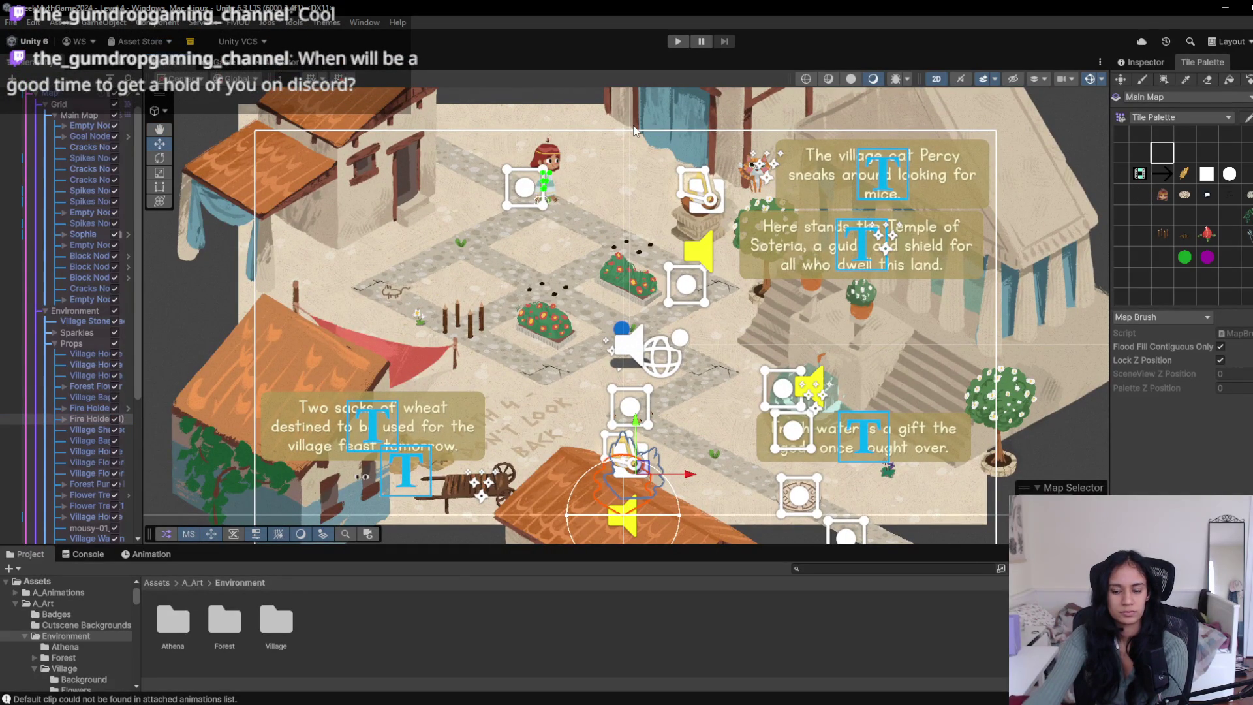
{"action": "key", "text": "ctrl+p"}
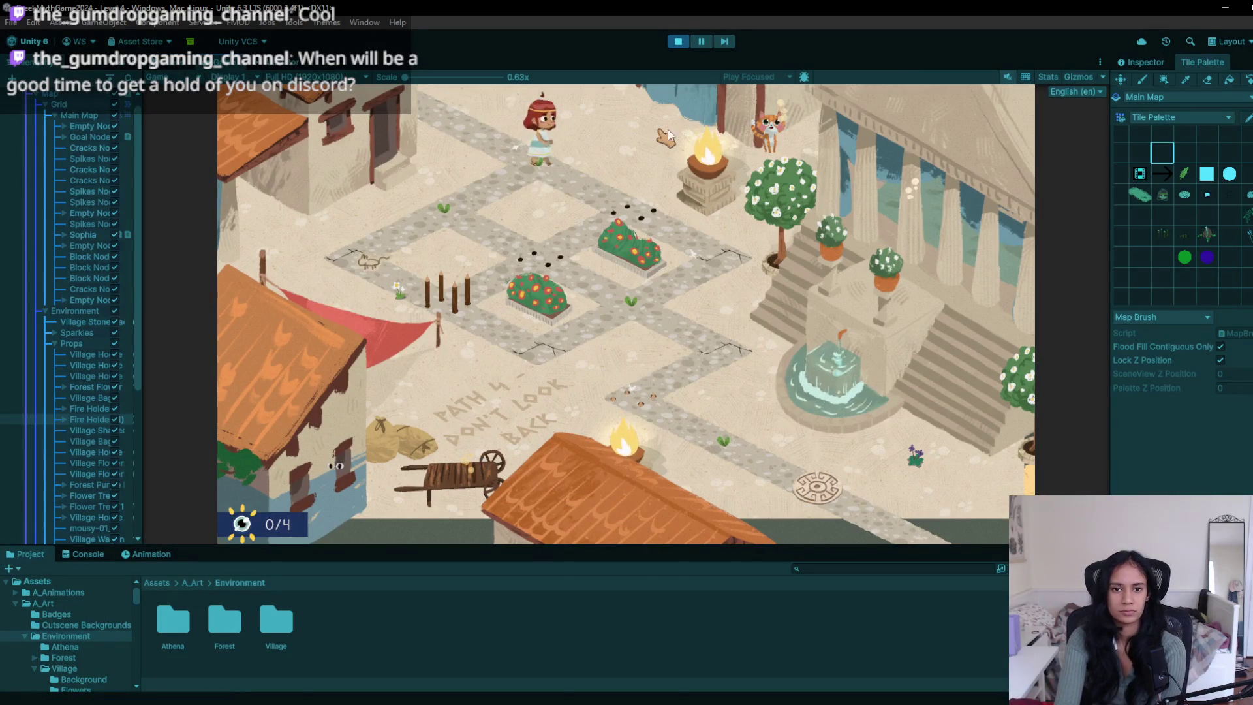
- Walk the heroine with arrow keys down to the lower path by the fountain, then stop with Ctrl+P
{"action": "key", "text": "Left"}
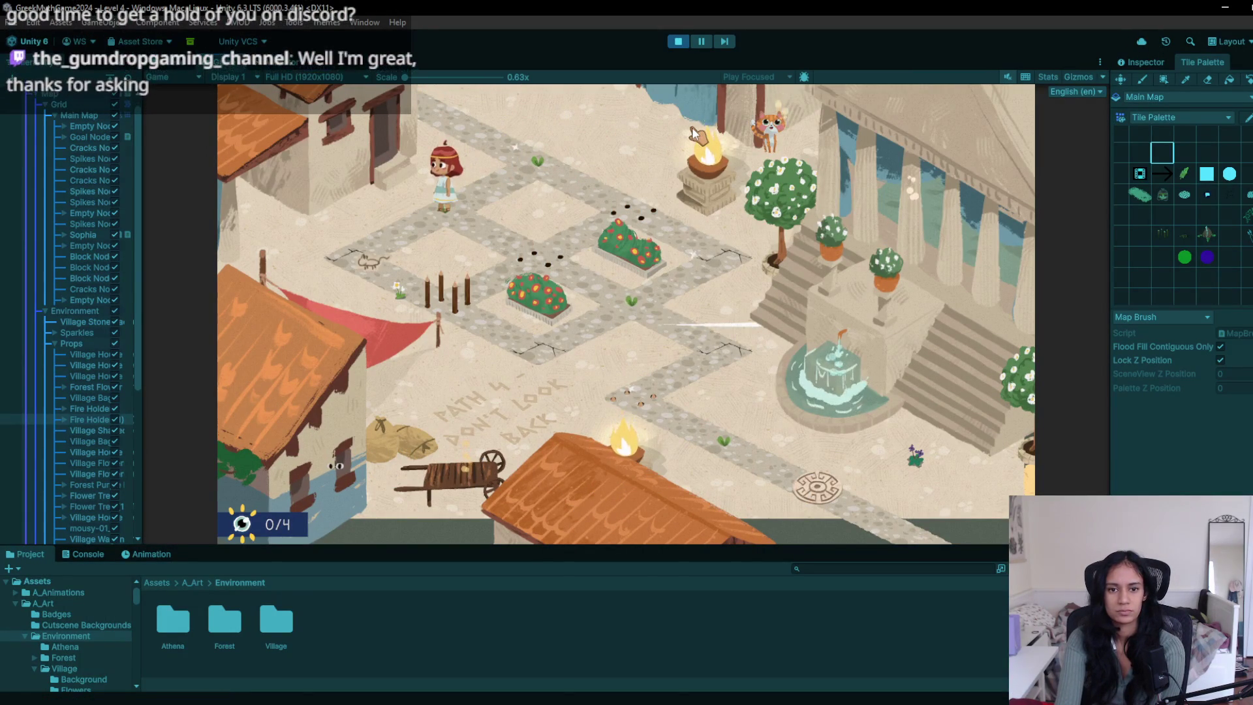
{"action": "key", "text": "Down"}
{"action": "key", "text": "Left"}
{"action": "key", "text": "Down"}
{"action": "key", "text": "Right"}
{"action": "key", "text": "Down"}
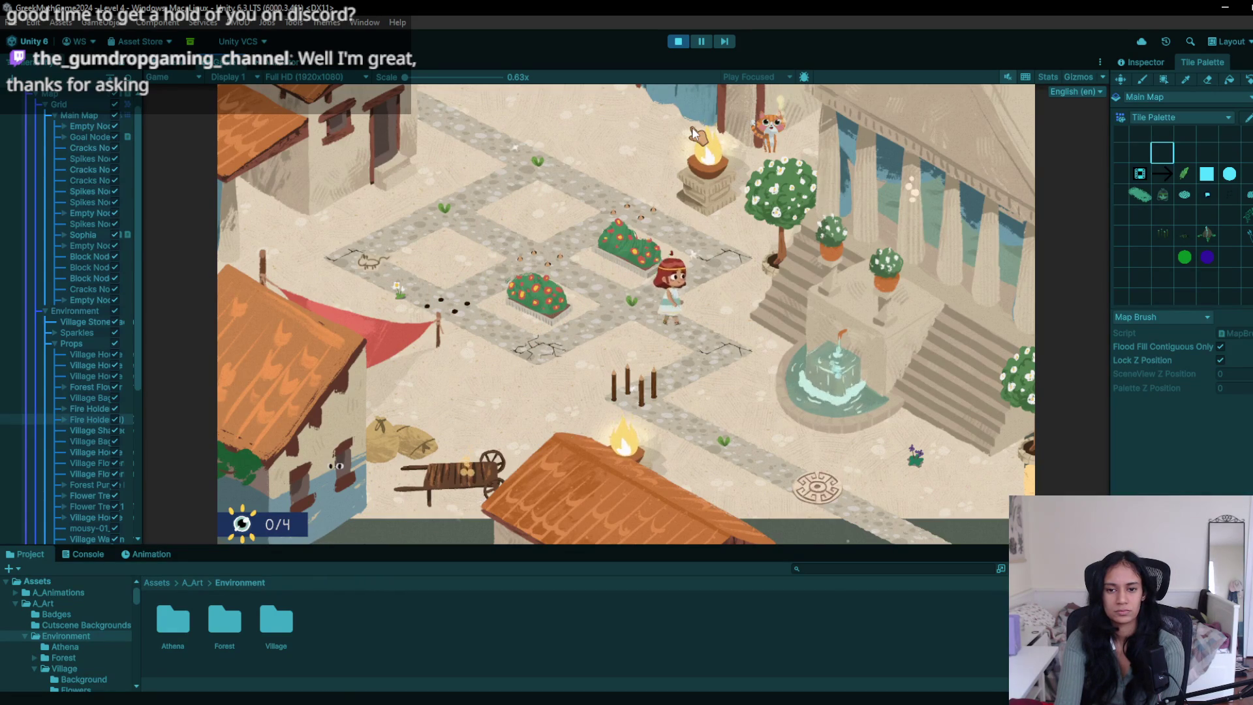
{"action": "key", "text": "Down"}
{"action": "key", "text": "Left"}
{"action": "key", "text": "Down"}
{"action": "key", "text": "Down"}
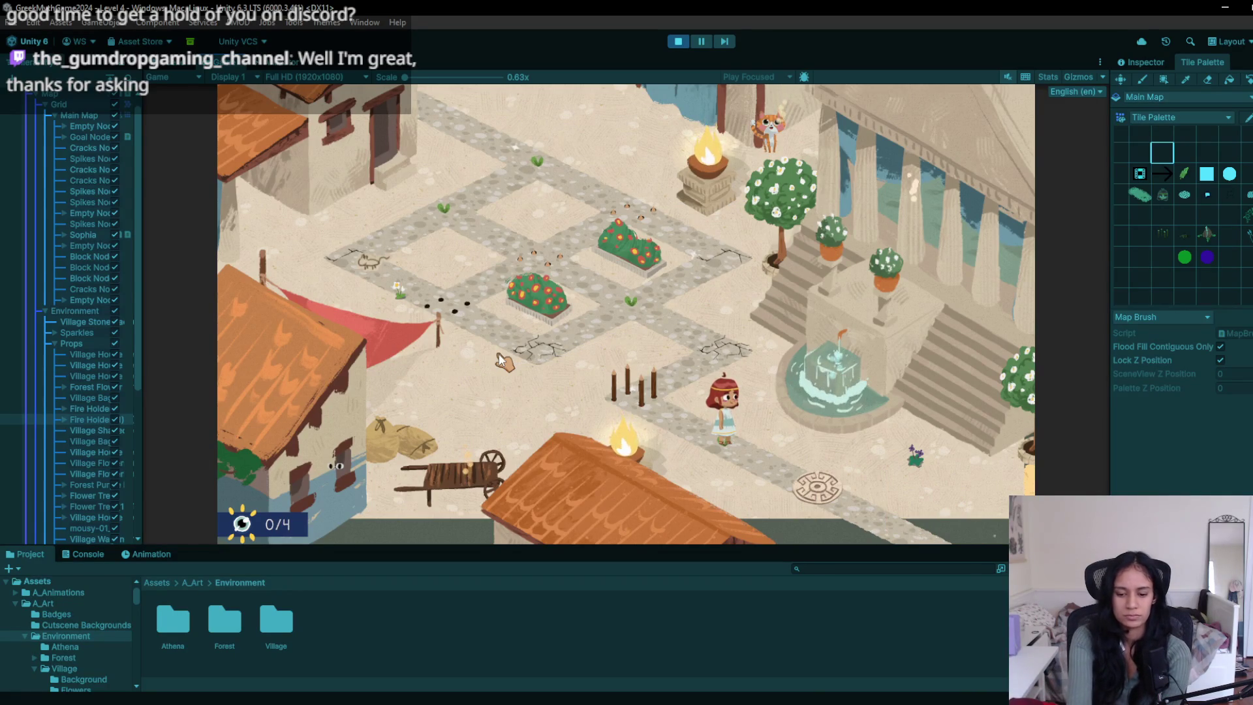
{"action": "key", "text": "ctrl+p"}
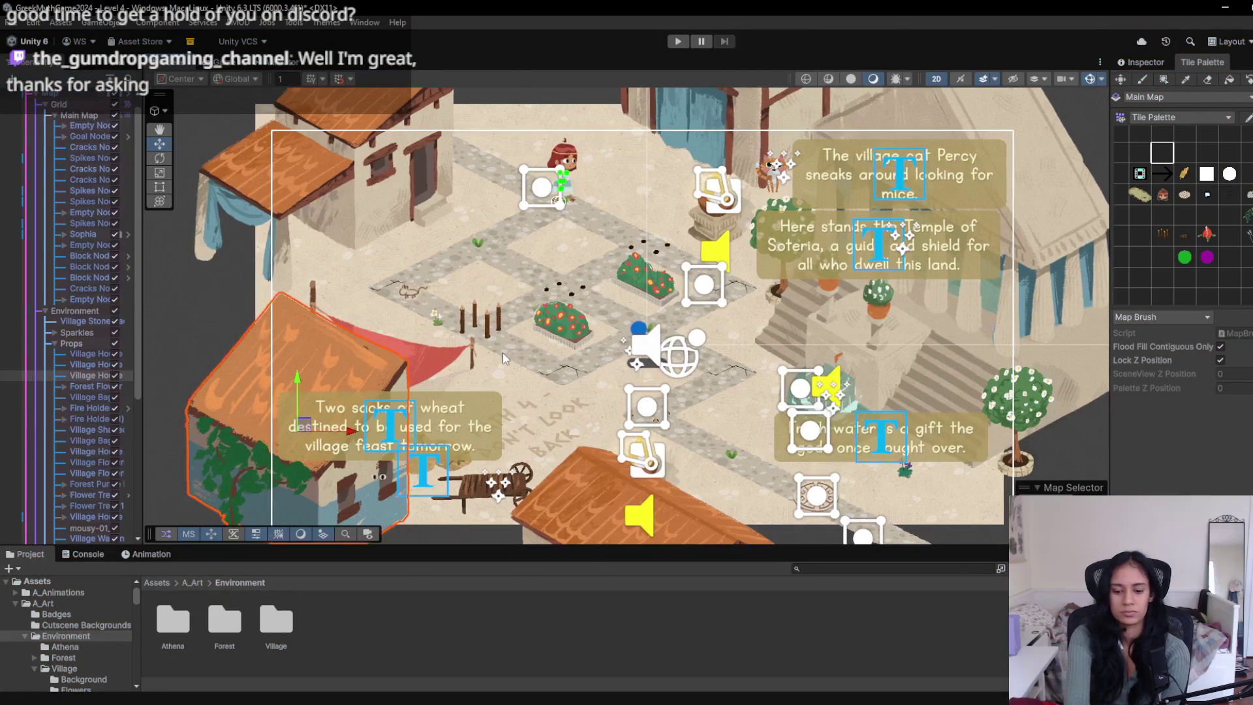
- Start Play mode and walk the girl down-left along the Level 4 village path
{"action": "key", "text": "ctrl+p"}
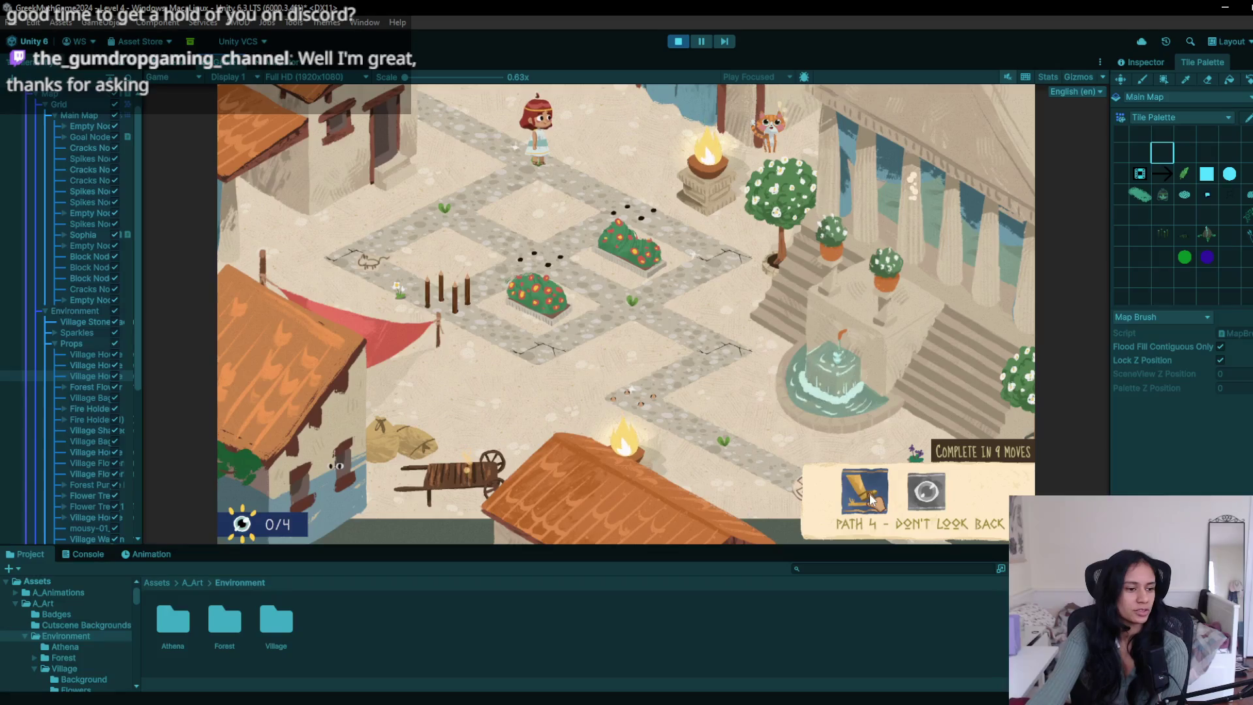
{"action": "mouse_move", "coordinate": [900, 506]}
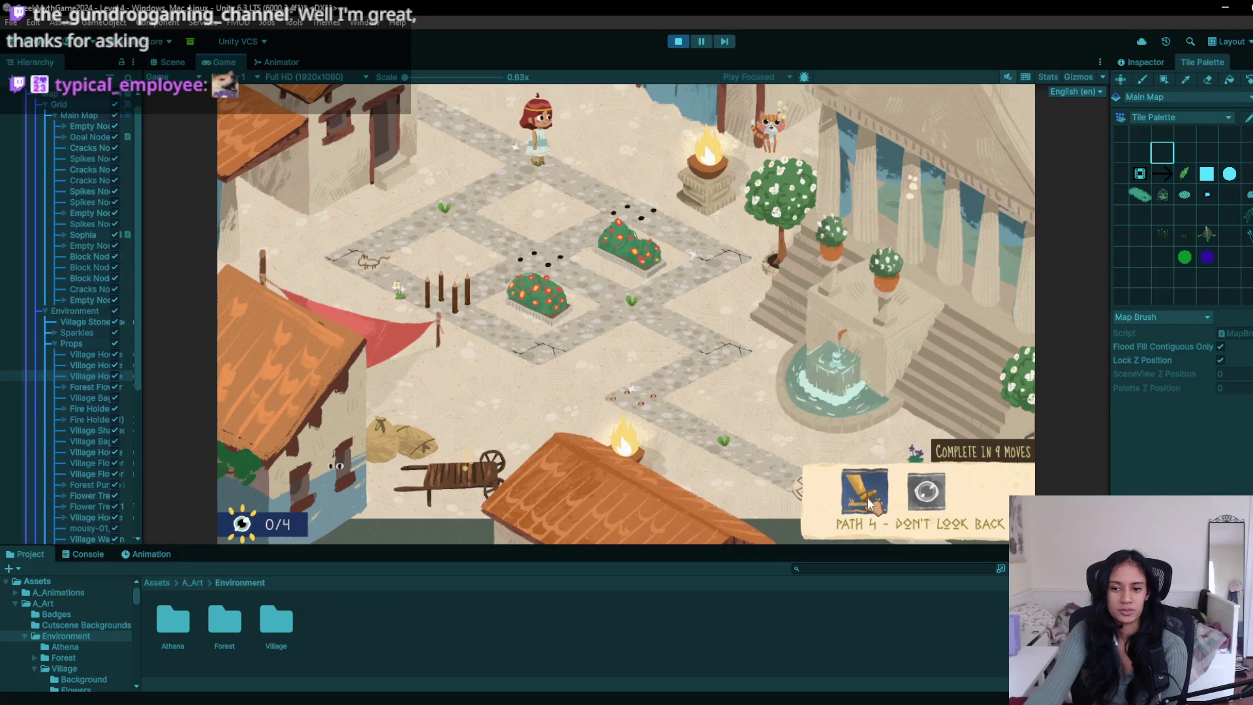
{"action": "mouse_move", "coordinate": [1003, 484]}
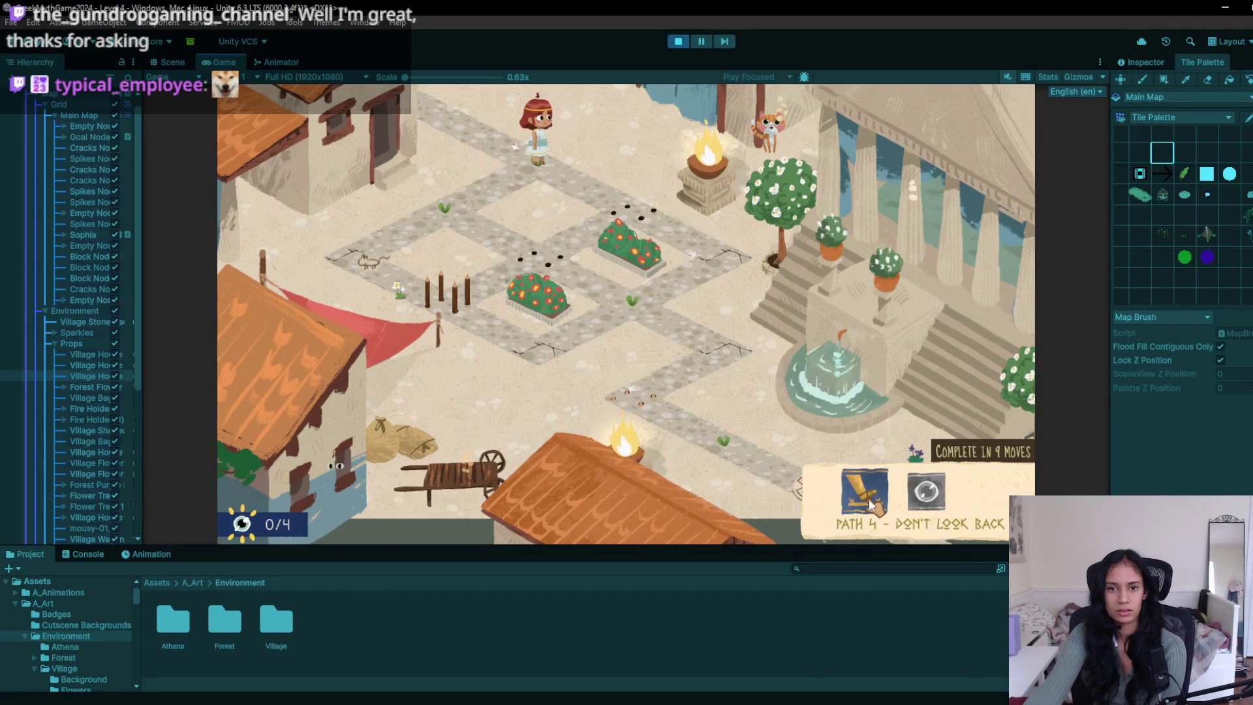
{"action": "left_click", "coordinate": [646, 157]}
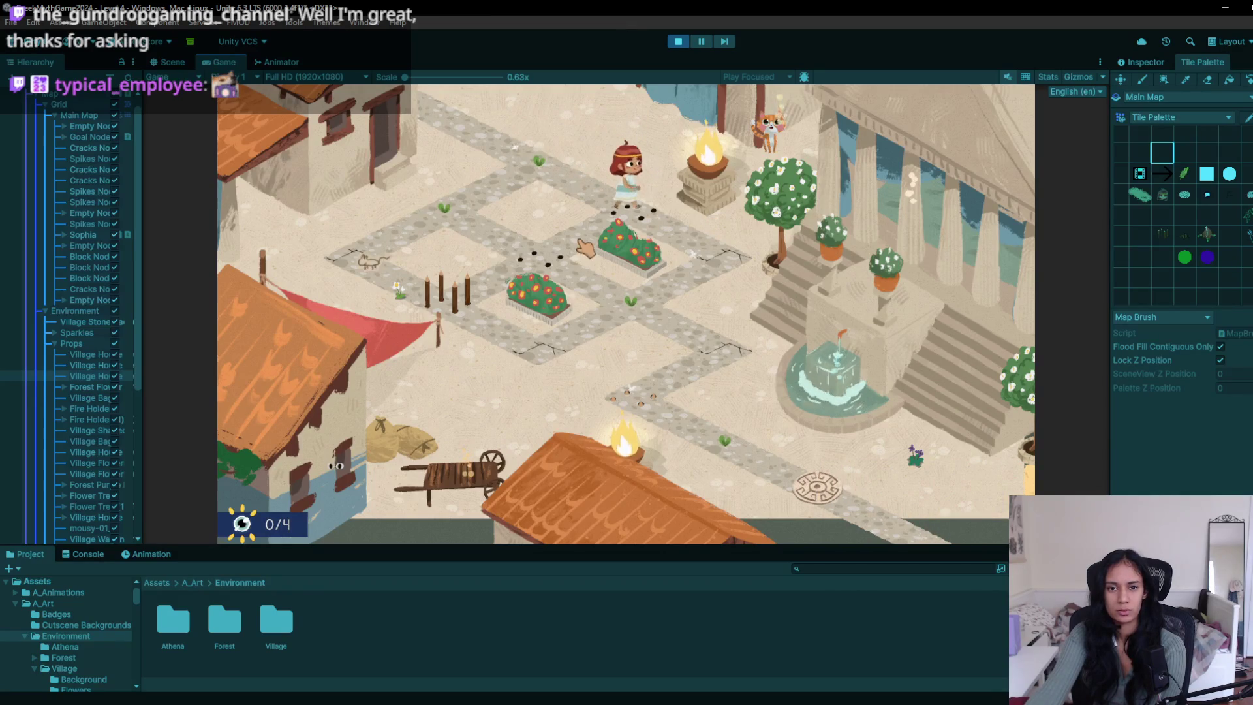
{"action": "key", "text": "a"}
{"action": "key", "text": "s"}
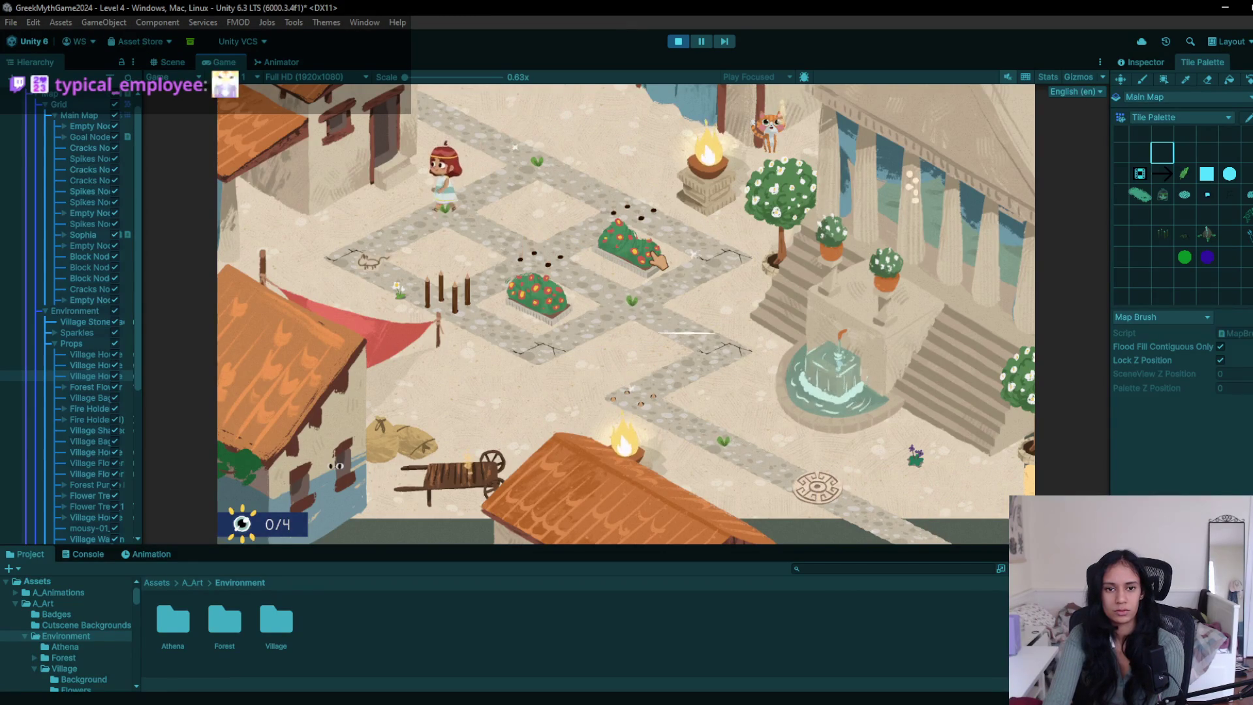
{"action": "key", "text": "d"}
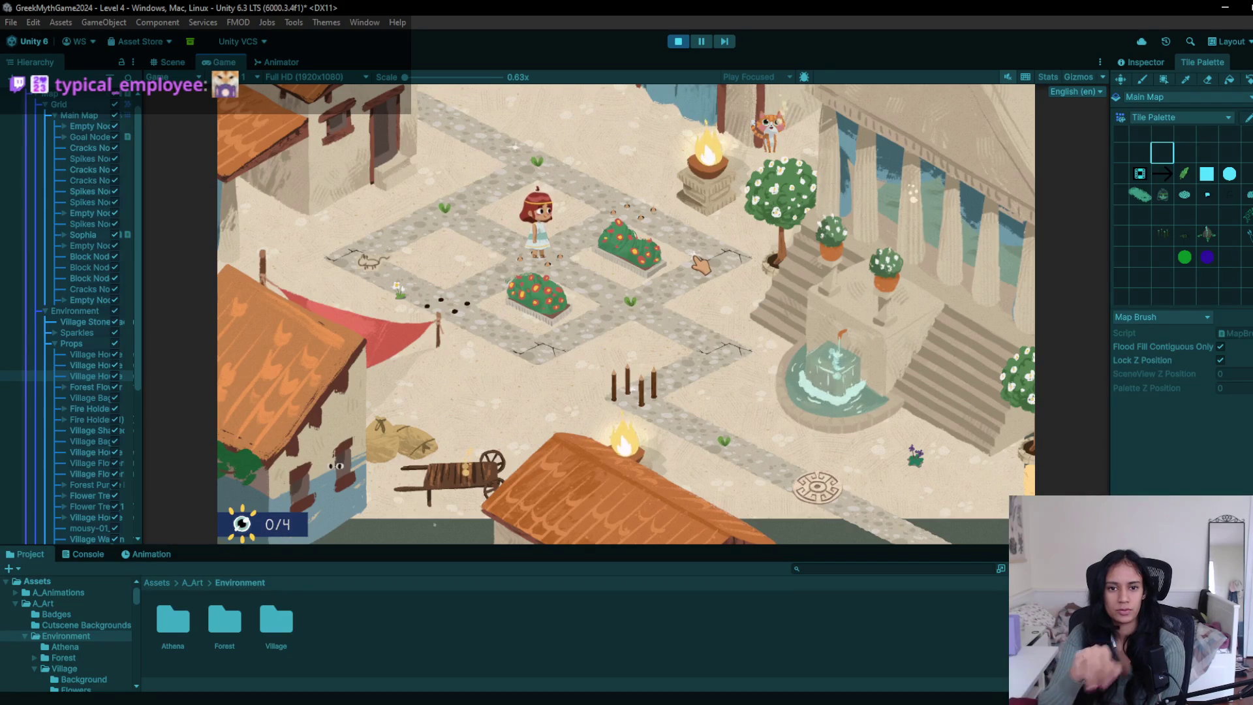
- Steer her past the spike posts onto the fountain medallion so Level 5 loads
{"action": "key", "text": "d"}
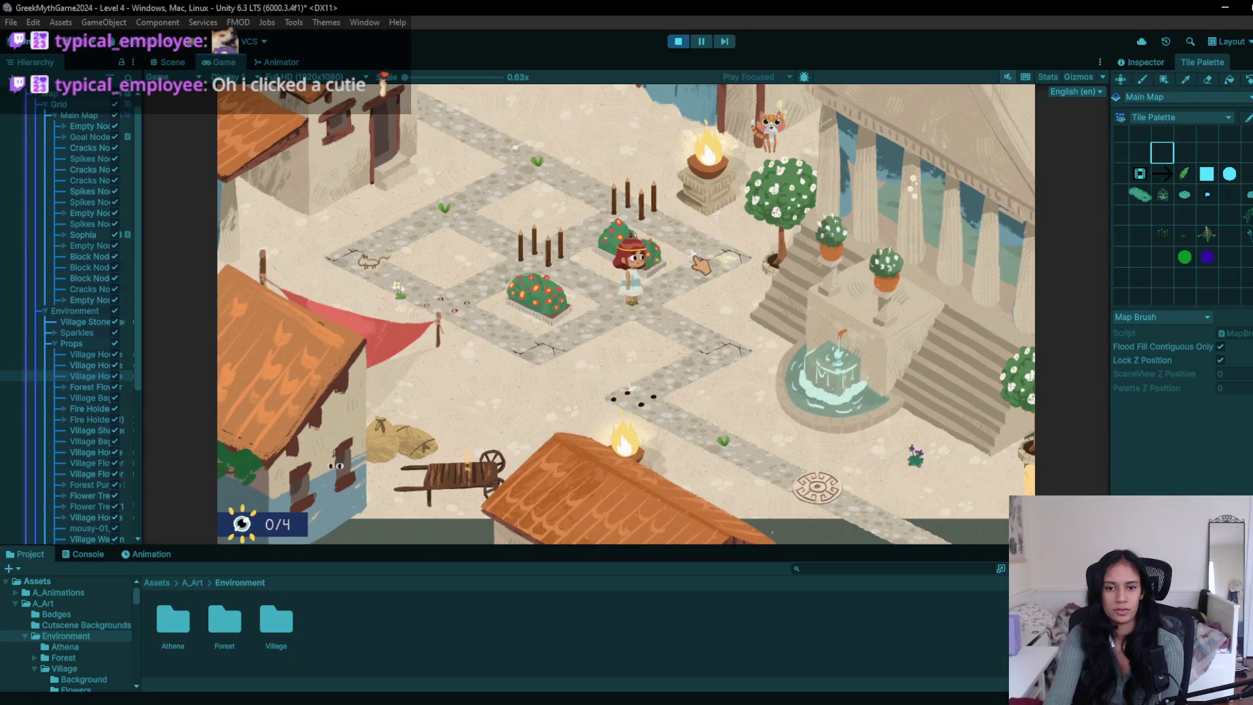
{"action": "key", "text": "s"}
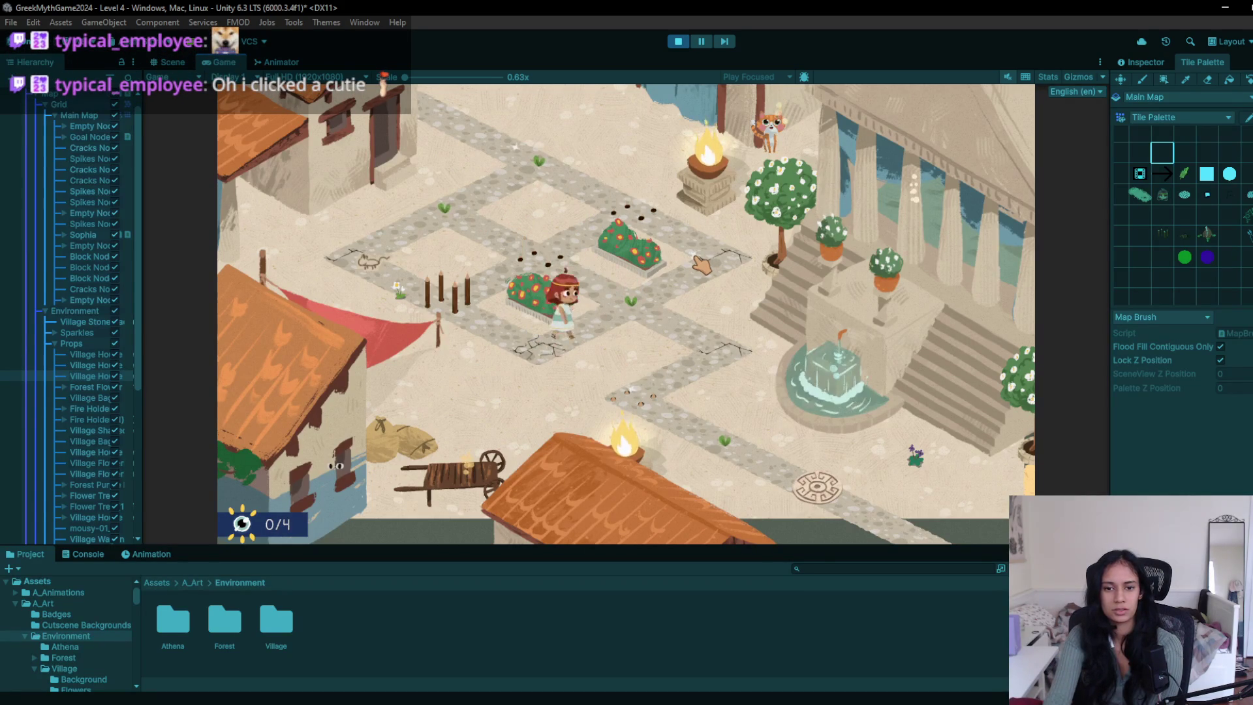
{"action": "key", "text": "d"}
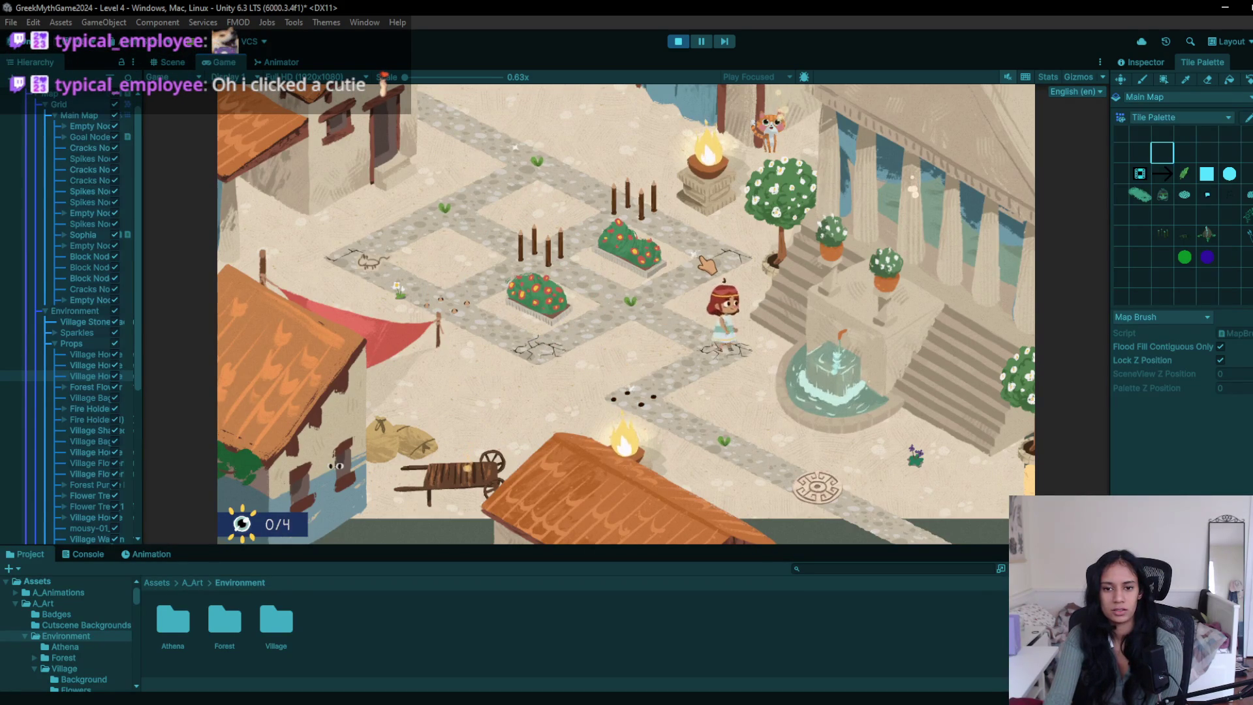
{"action": "key", "text": "s"}
{"action": "key", "text": "d"}
{"action": "key", "text": "d"}
{"action": "key", "text": "d"}
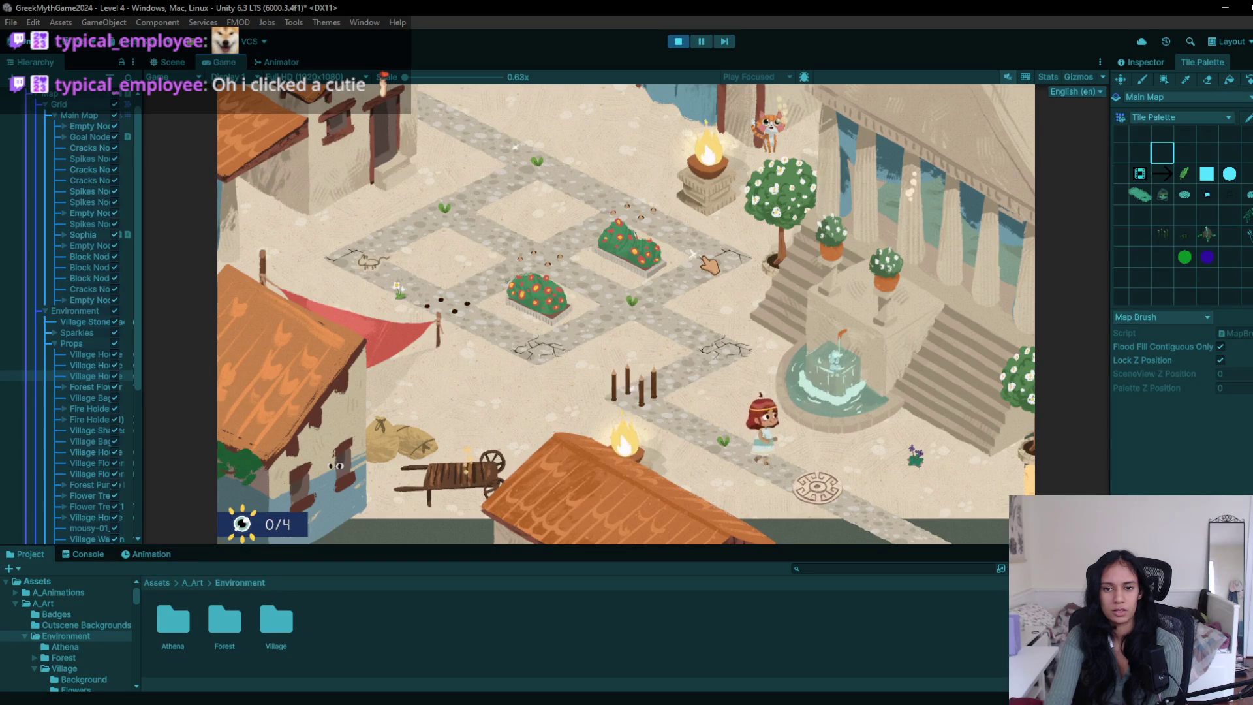
{"action": "key", "text": "d"}
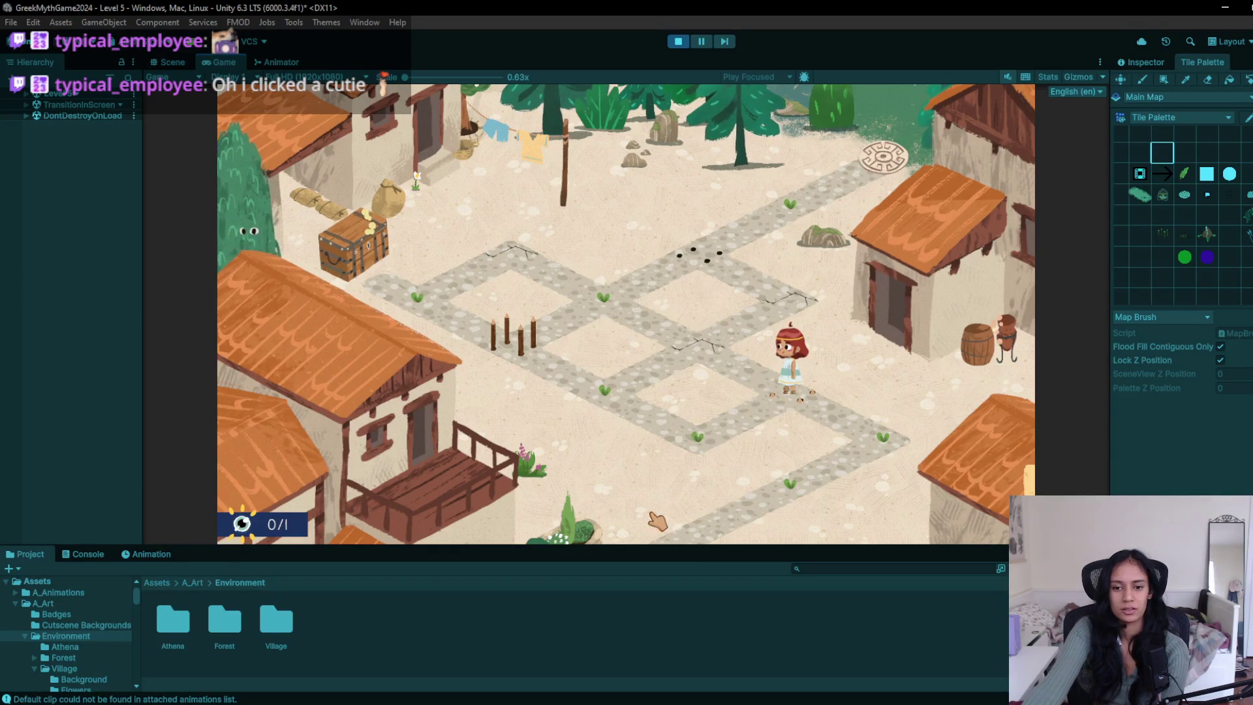
- Stop and restart Play mode so Level 4 begins again at 0/4
{"action": "left_click", "coordinate": [675, 42]}
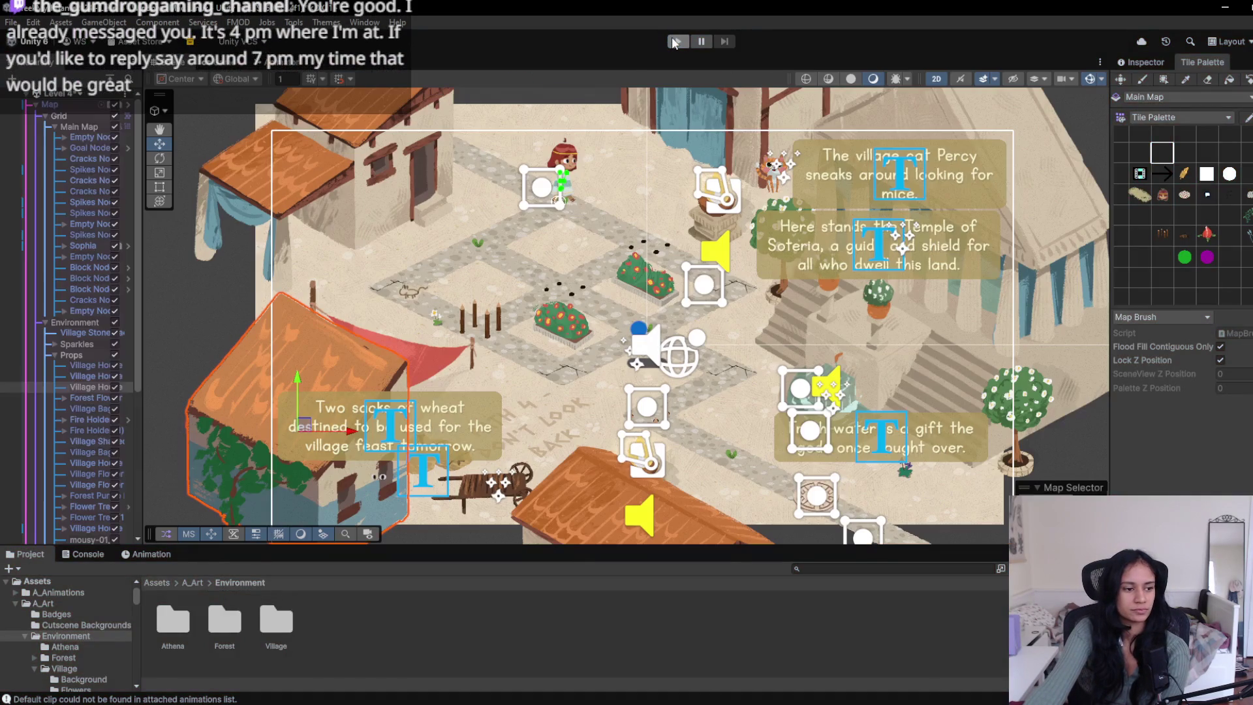
{"action": "left_click", "coordinate": [675, 42]}
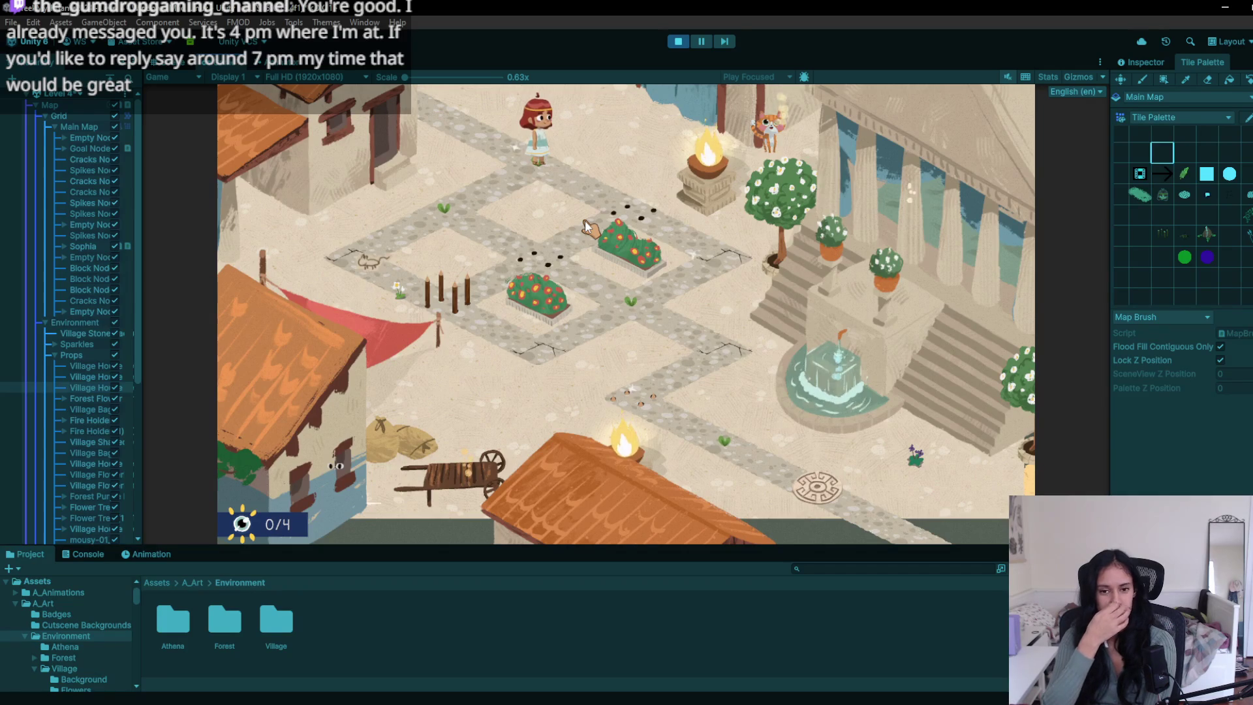
- Walk the girl down beside the flower planter, then restart after getting stuck
{"action": "key", "text": "Left"}
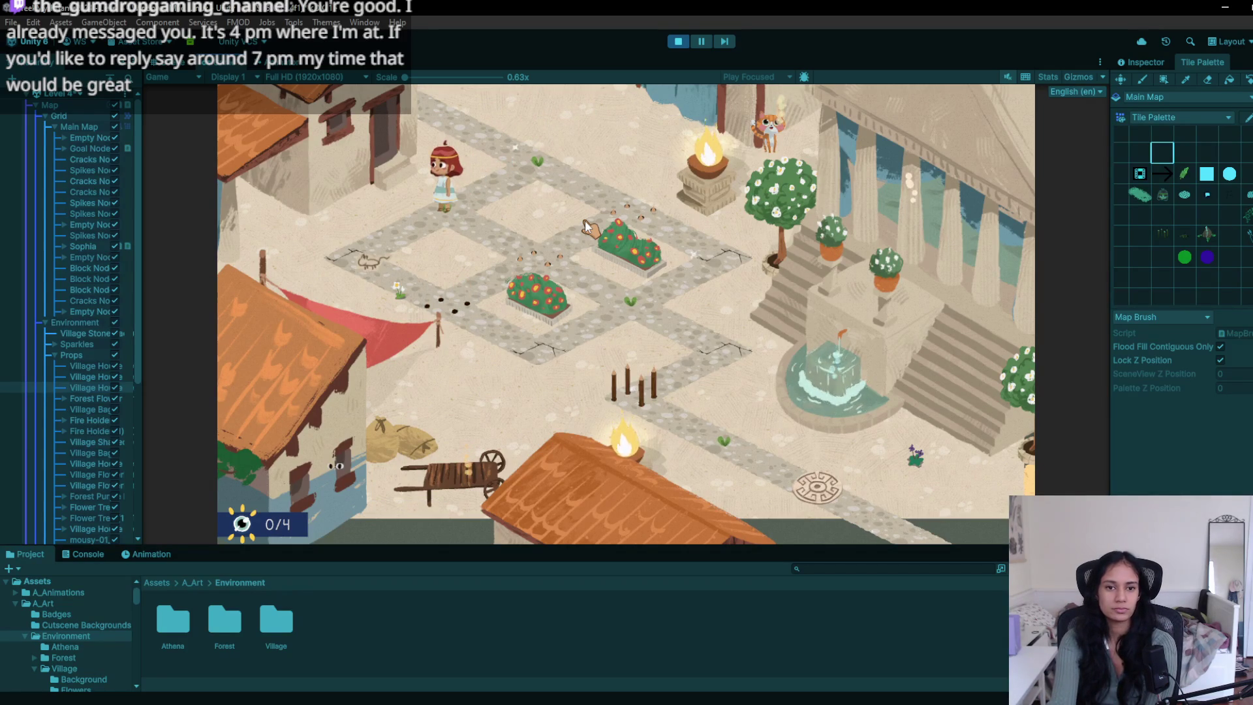
{"action": "key", "text": "Right"}
{"action": "key", "text": "Left"}
{"action": "key", "text": "Down"}
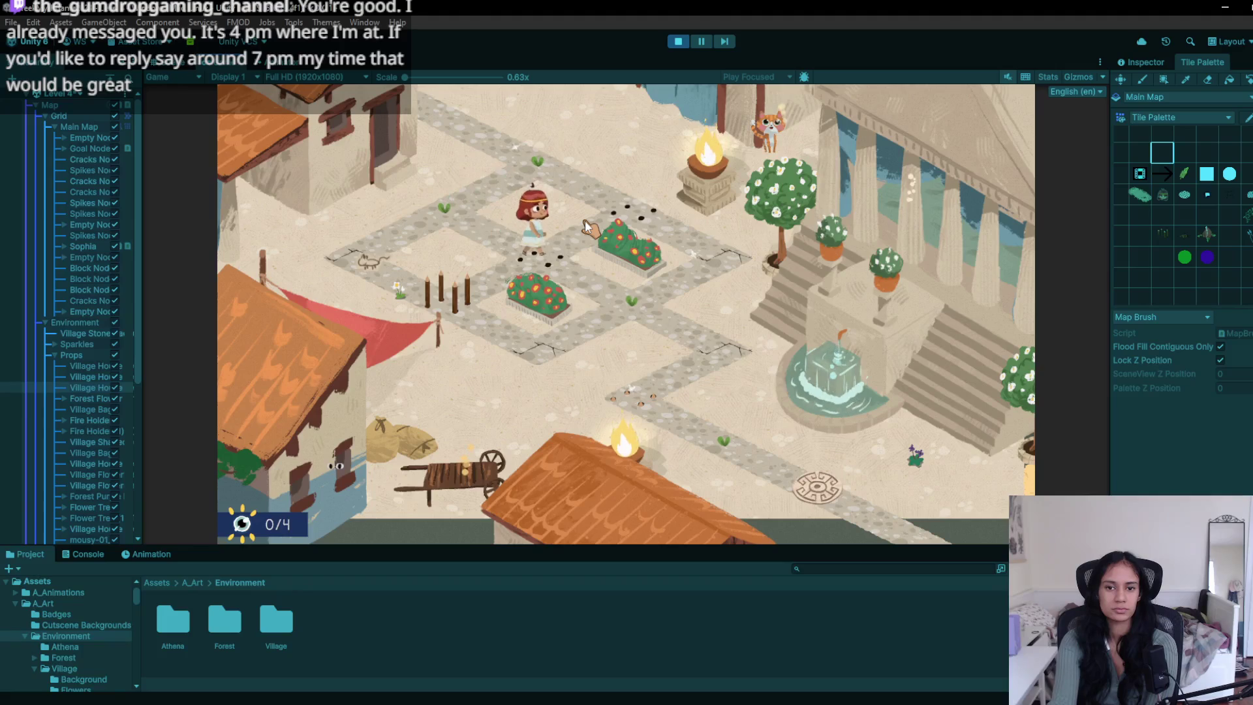
{"action": "key", "text": "Down"}
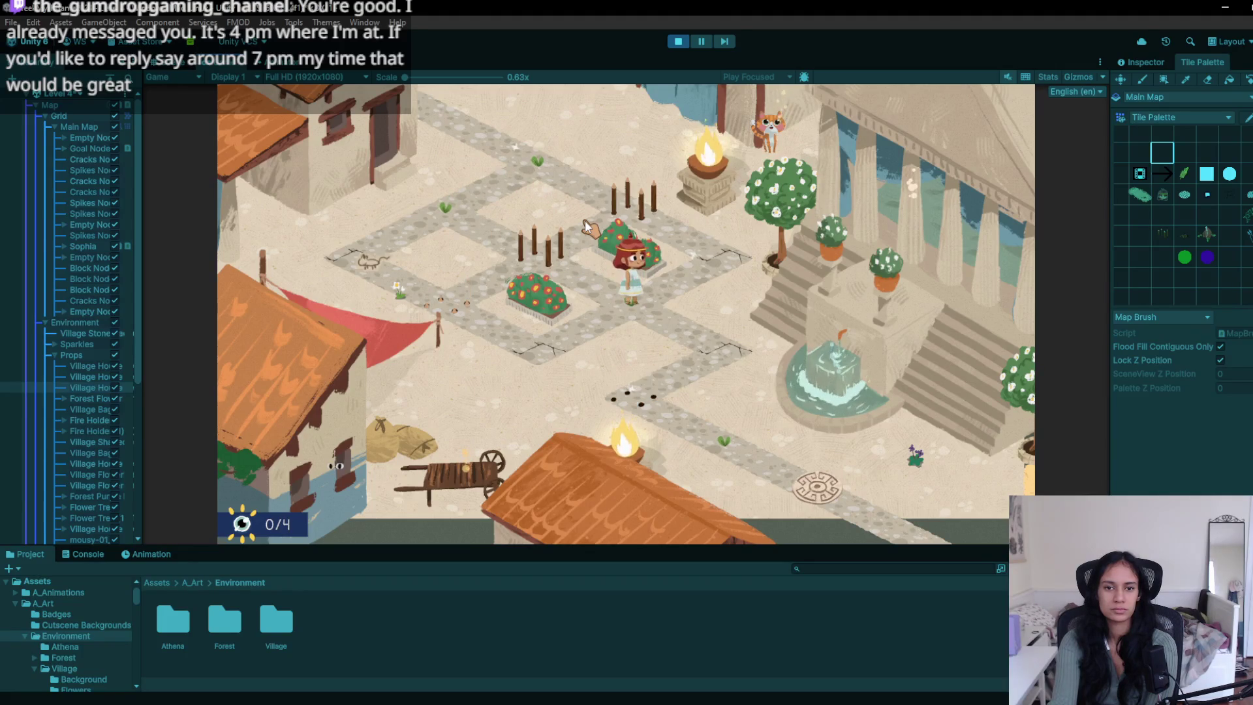
{"action": "key", "text": "r"}
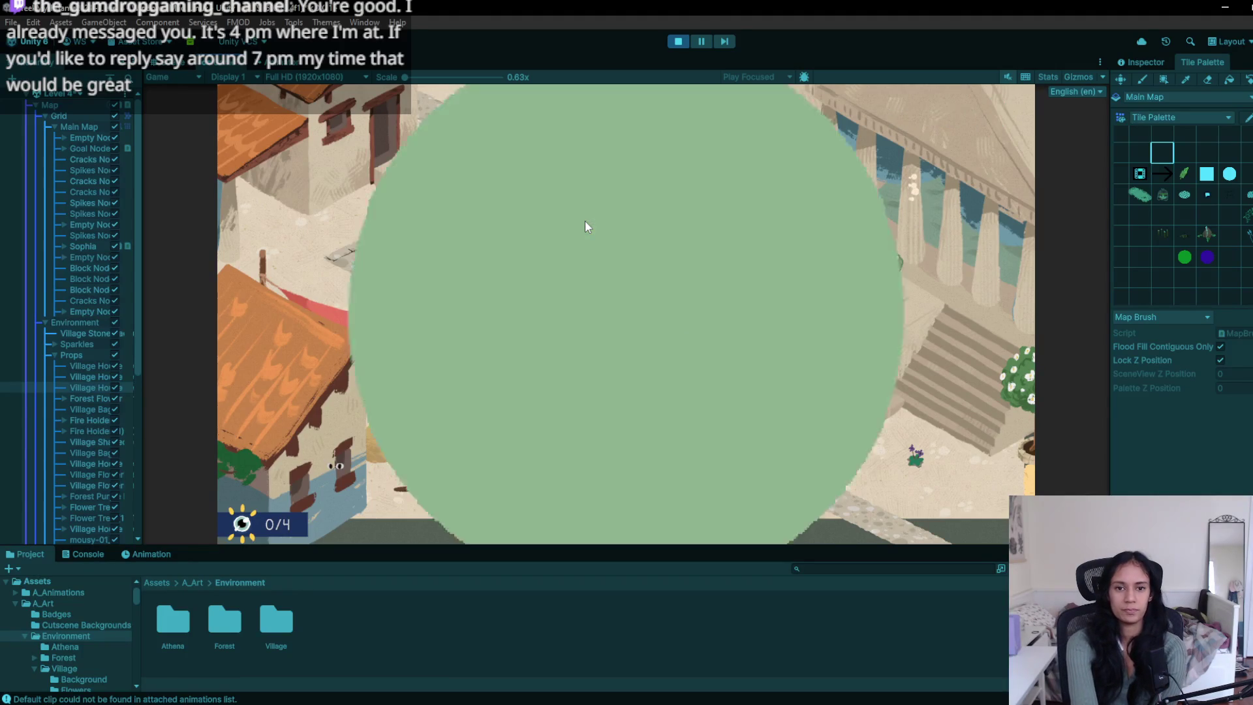
- Try a second route past the bushes toward the spikes, then restart the level
{"action": "key", "text": "Right"}
{"action": "key", "text": "Down"}
{"action": "key", "text": "Down"}
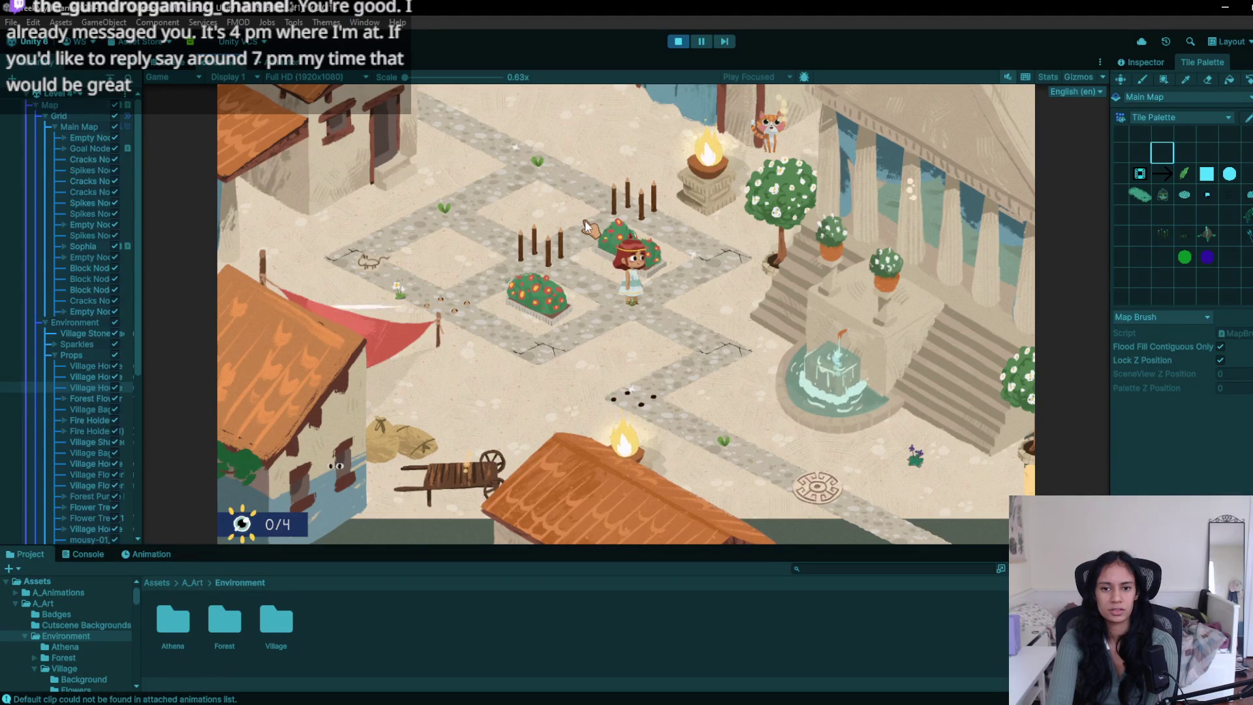
{"action": "key", "text": "Left"}
{"action": "key", "text": "Right"}
{"action": "key", "text": "Down"}
{"action": "key", "text": "Left"}
{"action": "key", "text": "Down"}
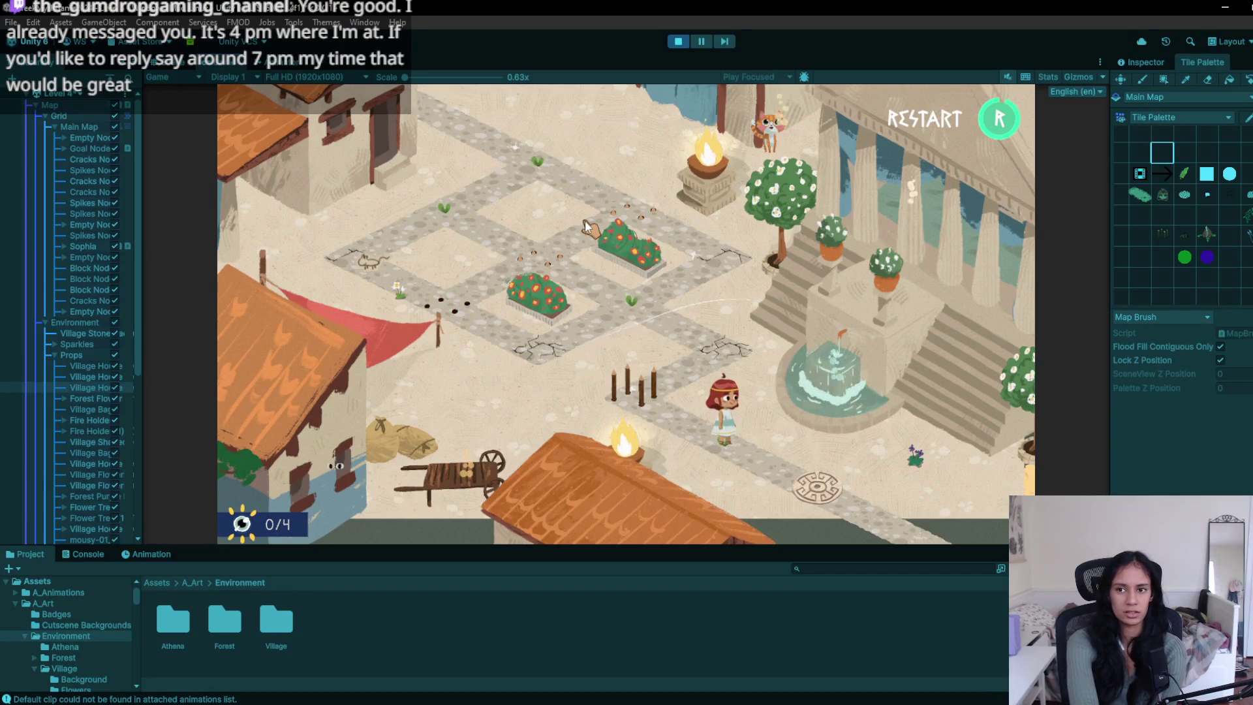
{"action": "key", "text": "r"}
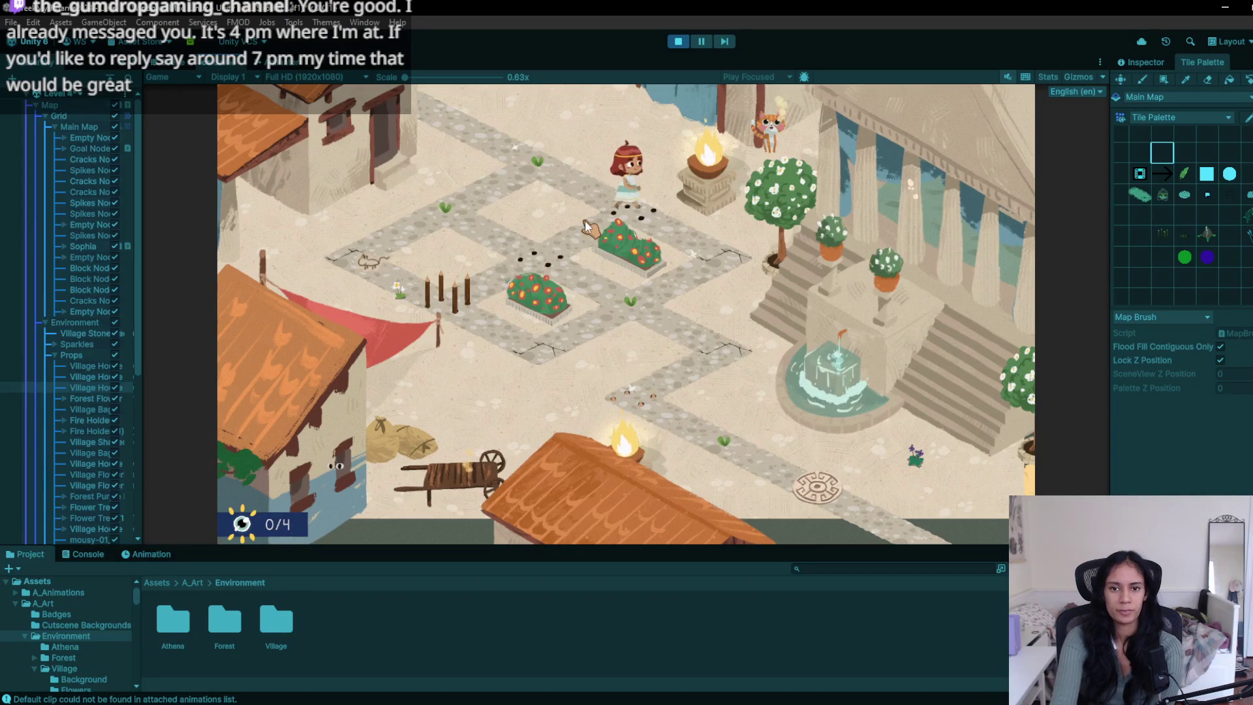
- Attempt a route between the flower beds, restart again, and step down-right from the start
{"action": "key", "text": "Down"}
{"action": "key", "text": "Left"}
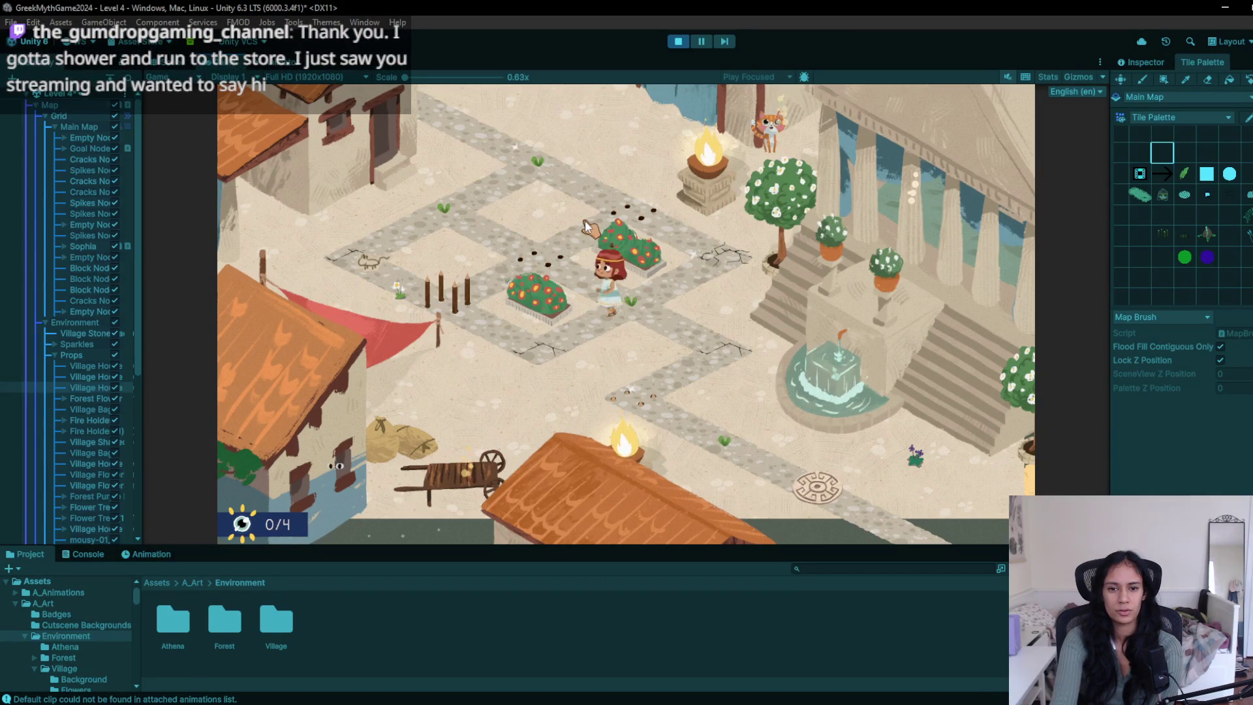
{"action": "key", "text": "Right"}
{"action": "key", "text": "Down"}
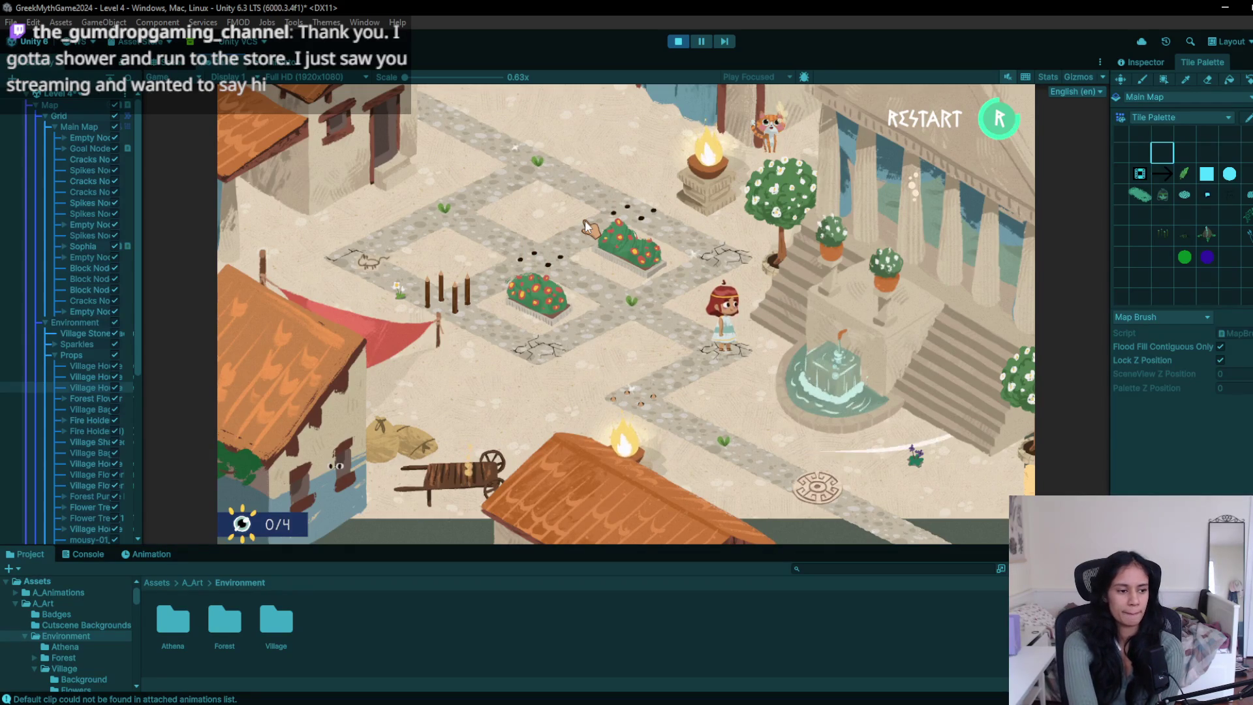
{"action": "key", "text": "r"}
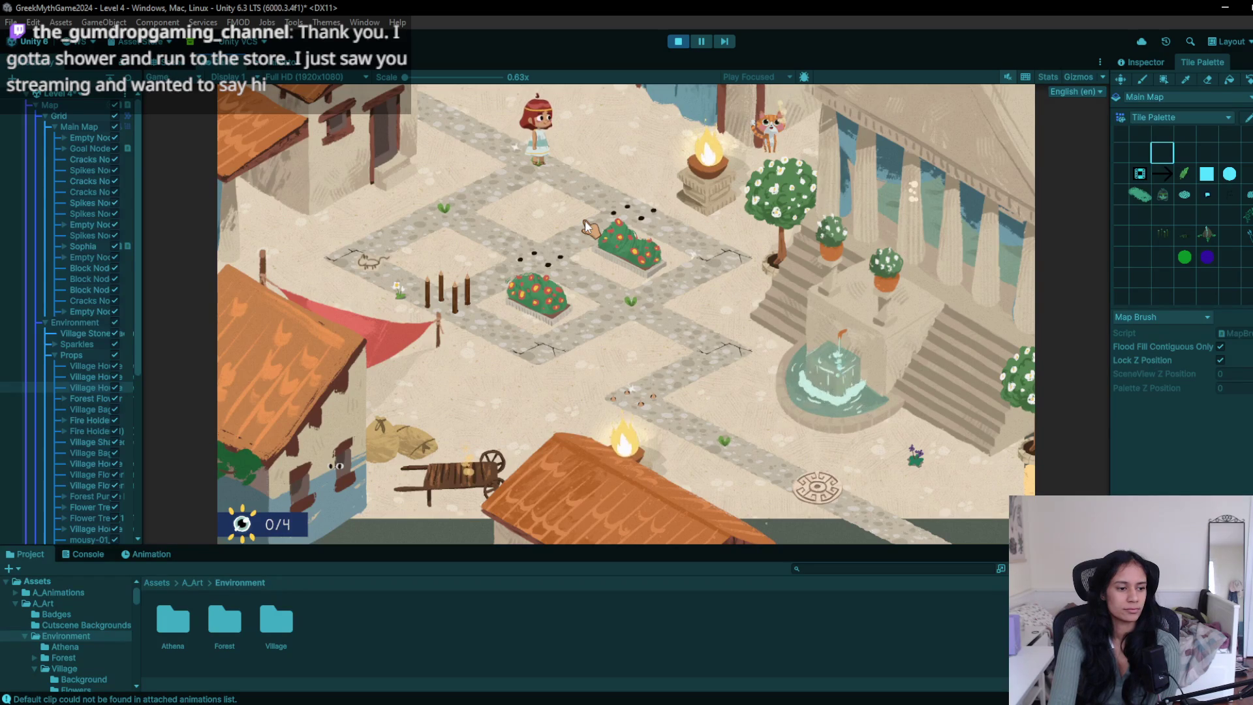
{"action": "key", "text": "Right"}
{"action": "key", "text": "Right"}
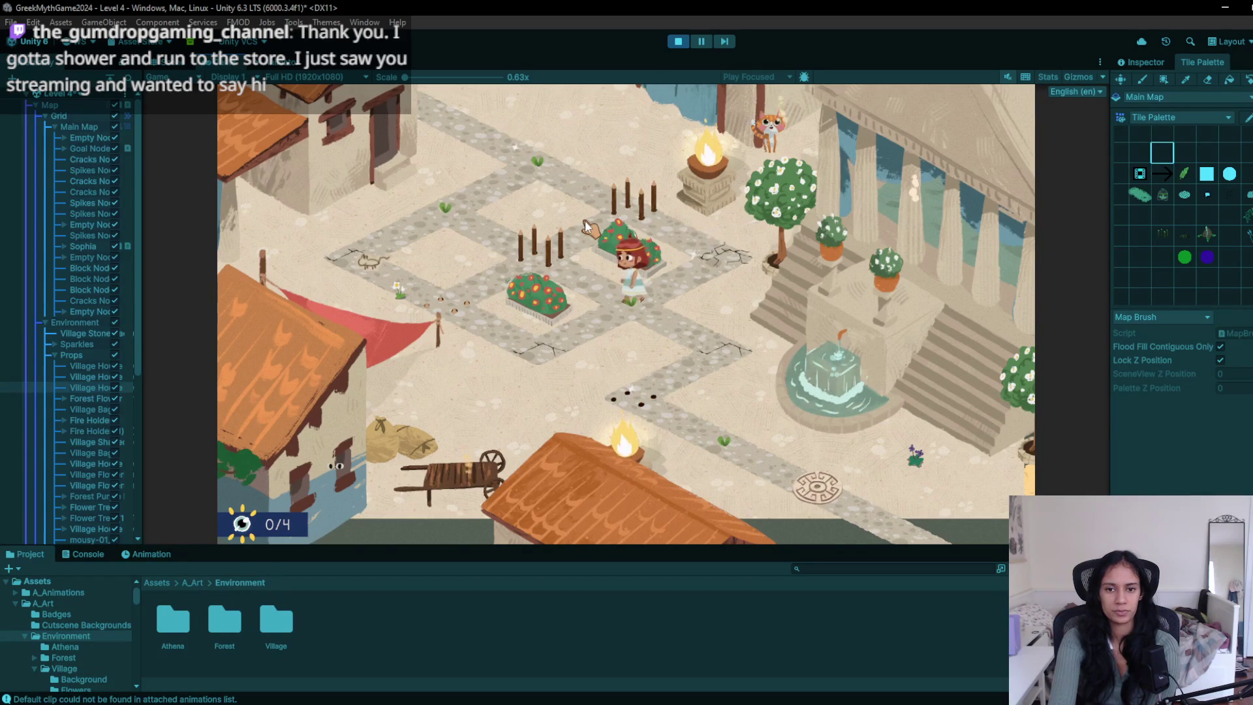
- Move the girl between the left and right flowerbed tiles, then restart
{"action": "key", "text": "Down"}
{"action": "key", "text": "Up"}
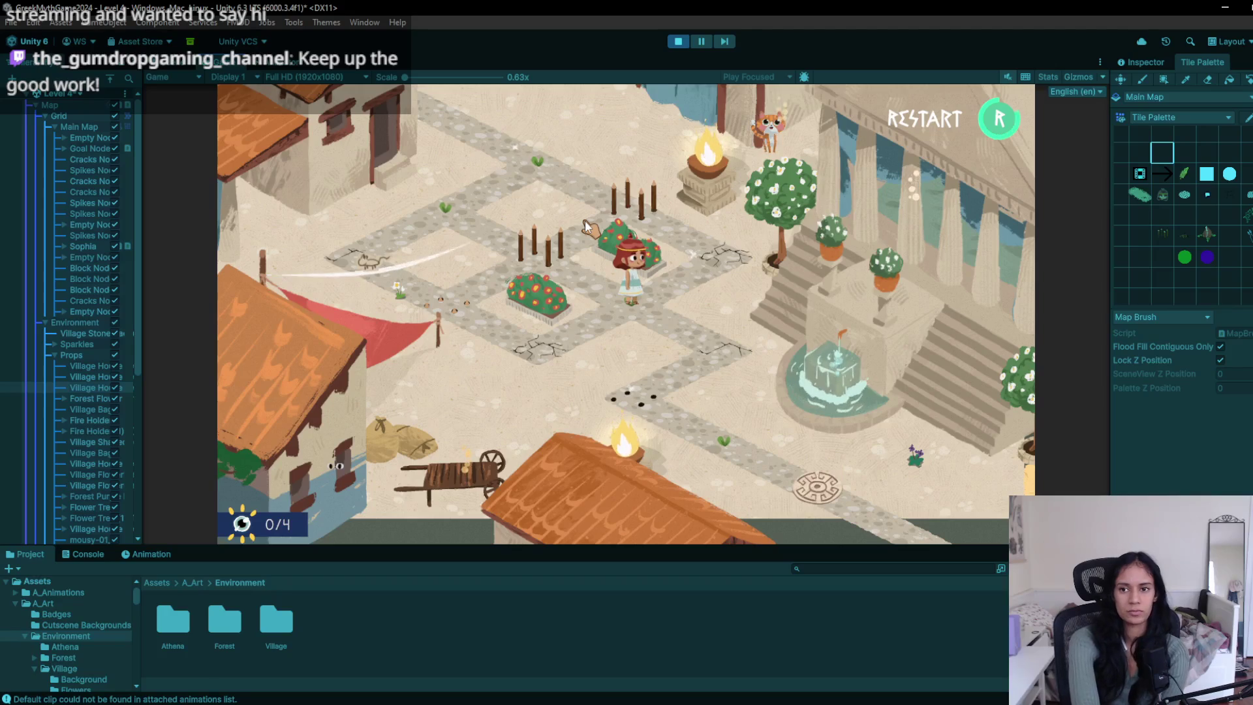
{"action": "key", "text": "r"}
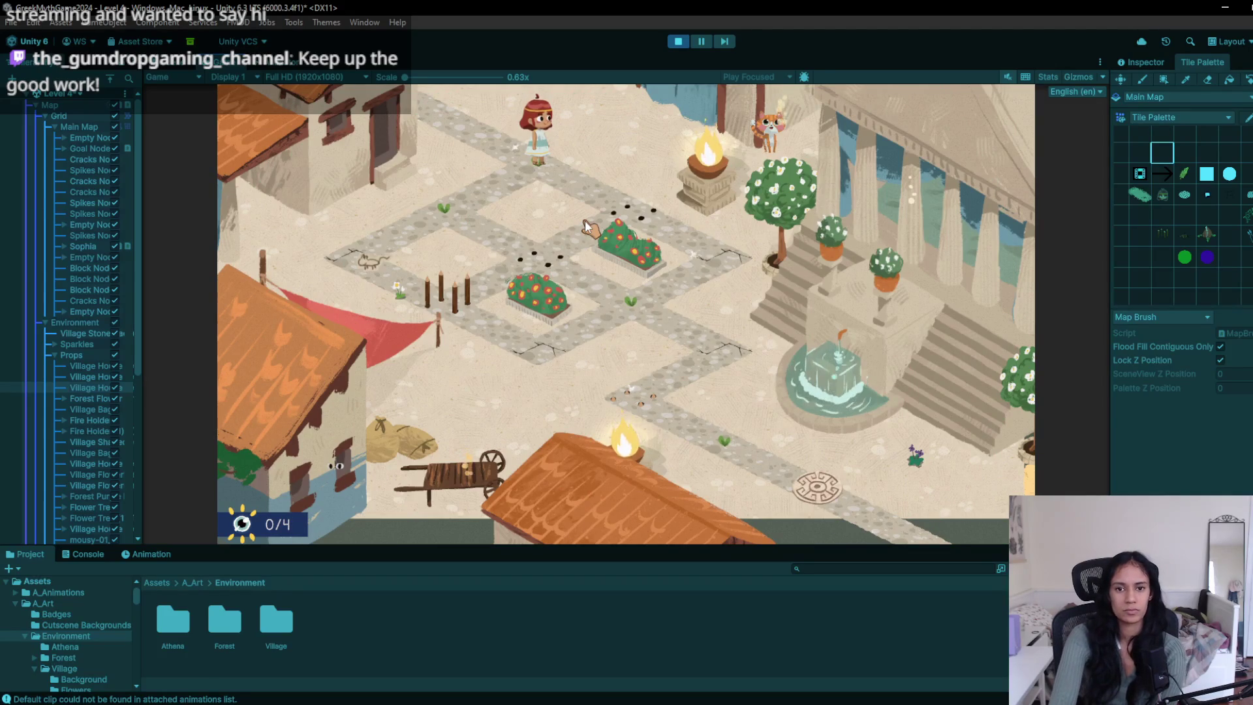
- Hop the girl past the fountain and flower beds to the path below the stairs
{"action": "key", "text": "d"}
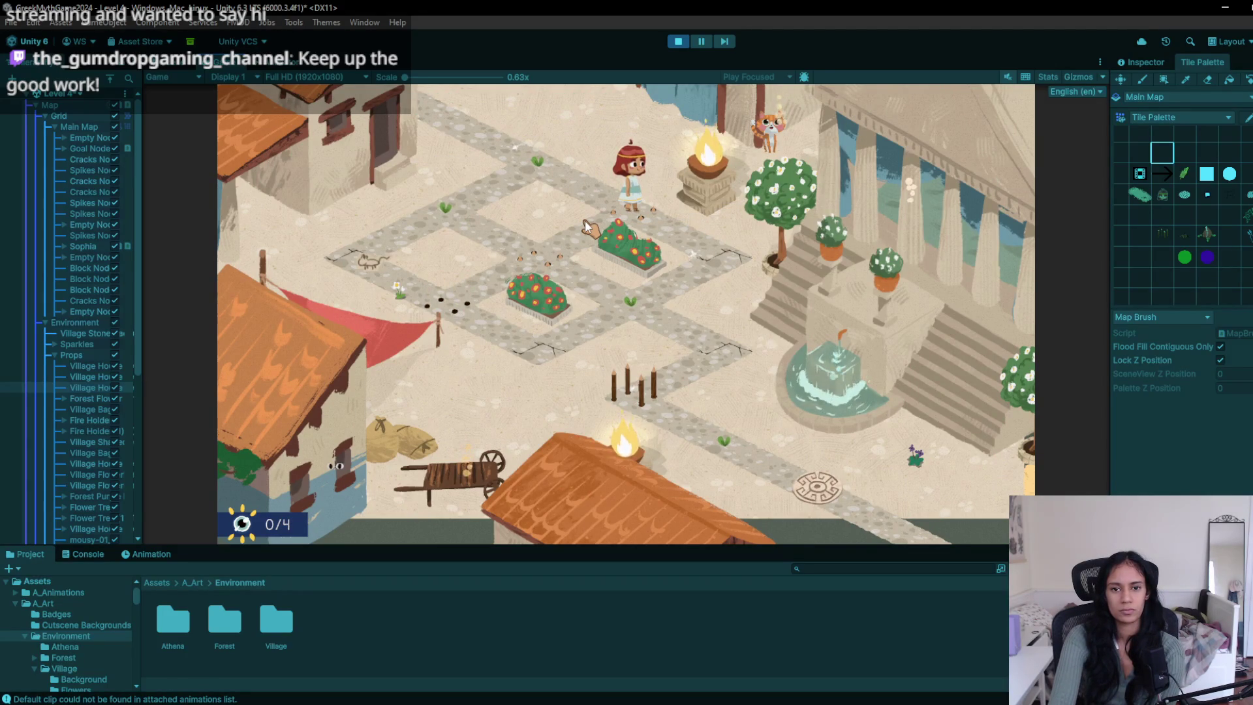
{"action": "key", "text": "d"}
{"action": "key", "text": "s"}
{"action": "key", "text": "a"}
{"action": "key", "text": "d"}
{"action": "key", "text": "s"}
{"action": "key", "text": "w"}
{"action": "key", "text": "d"}
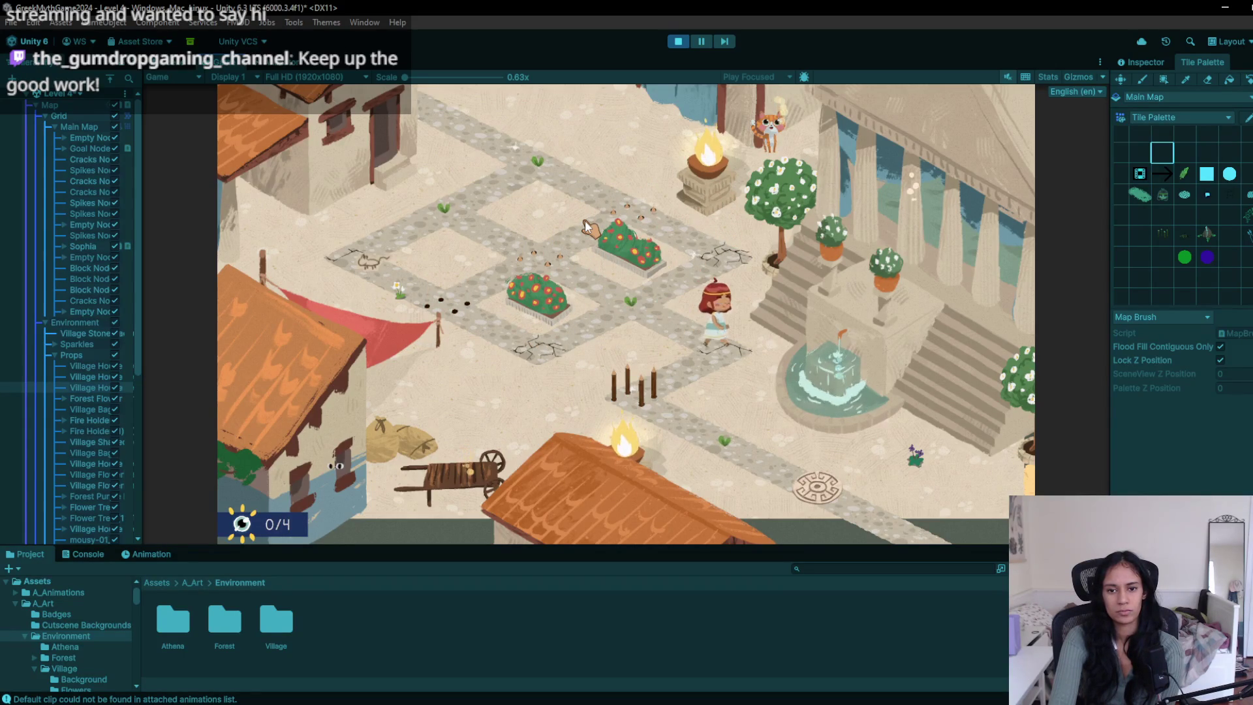
{"action": "key", "text": "s"}
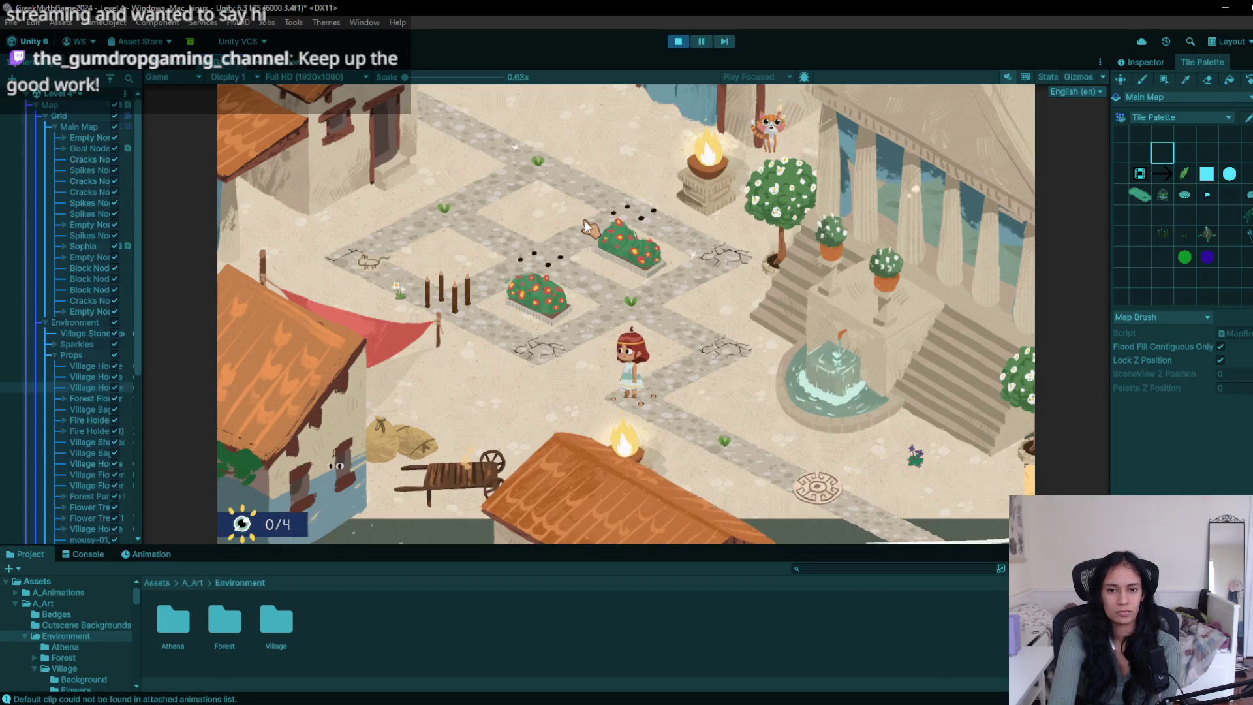
- Restart and walk Sophia down over the spike tile, then close the Downloads window
{"action": "key", "text": "r"}
{"action": "key", "text": "d"}
{"action": "key", "text": "d"}
{"action": "key", "text": "s"}
{"action": "key", "text": "a"}
{"action": "key", "text": "d"}
{"action": "key", "text": "s"}
{"action": "key", "text": "w"}
{"action": "key", "text": "d"}
{"action": "key", "text": "s"}
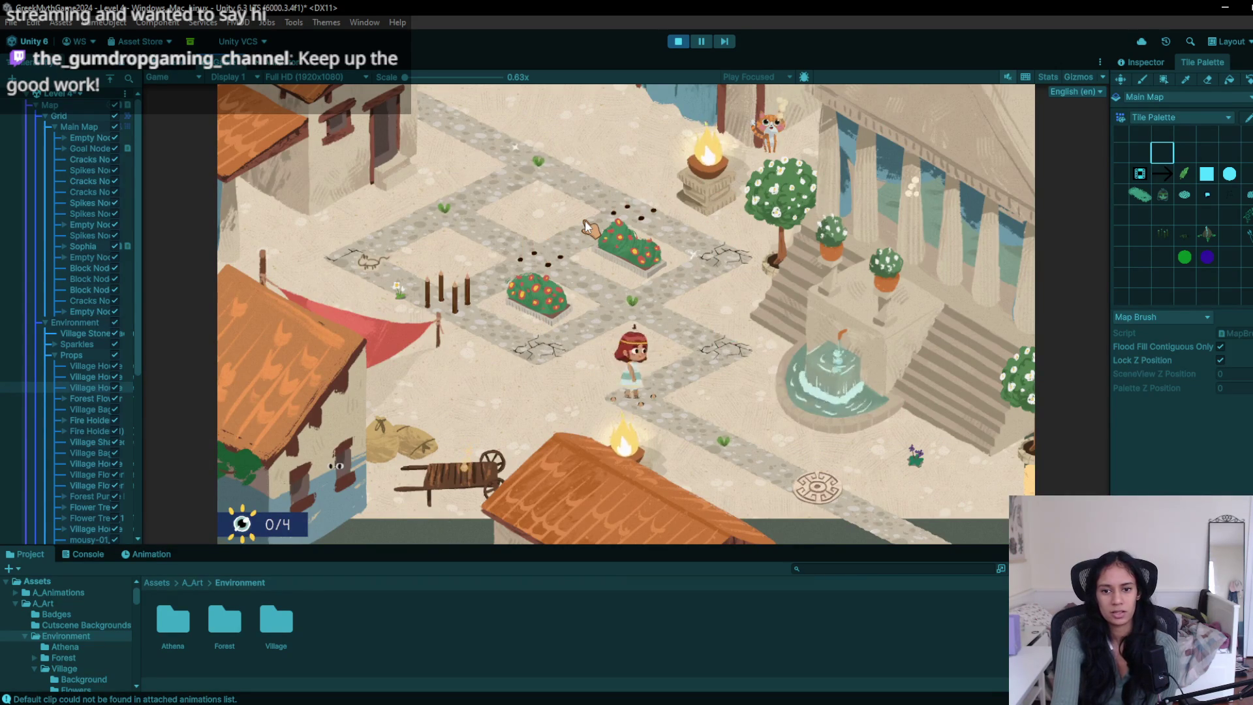
{"action": "key", "text": "d"}
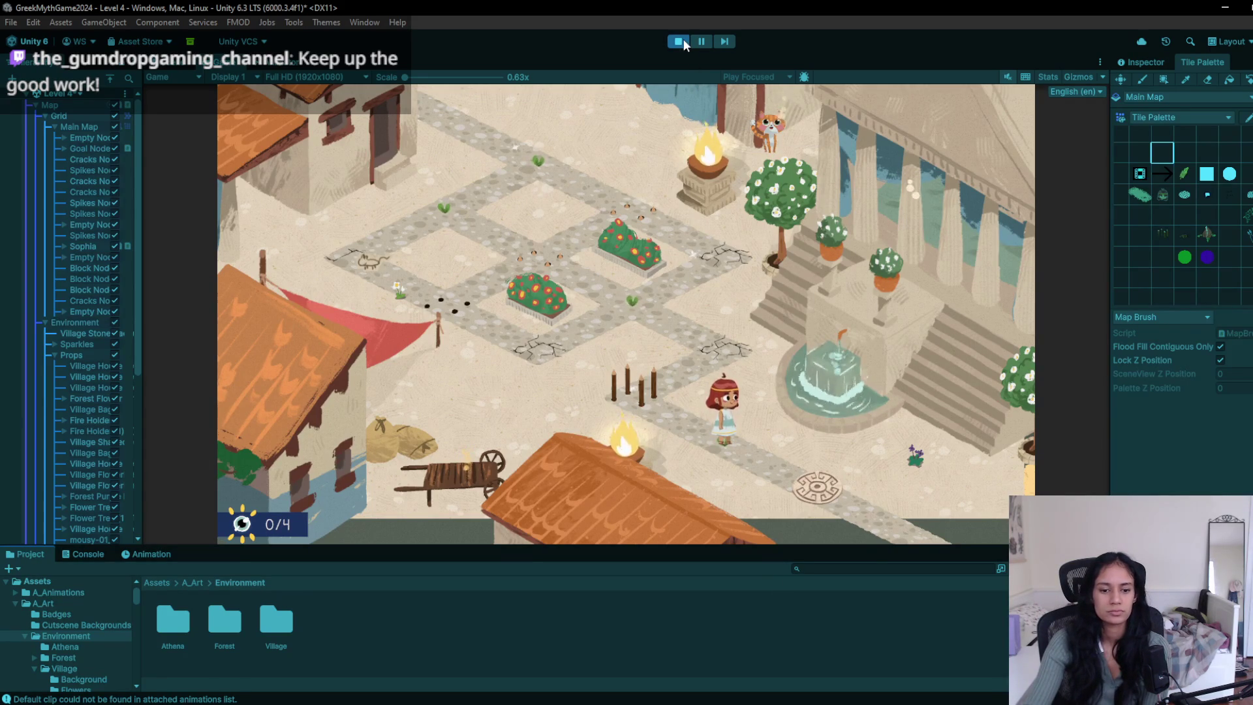
{"action": "mouse_move", "coordinate": [247, 702]}
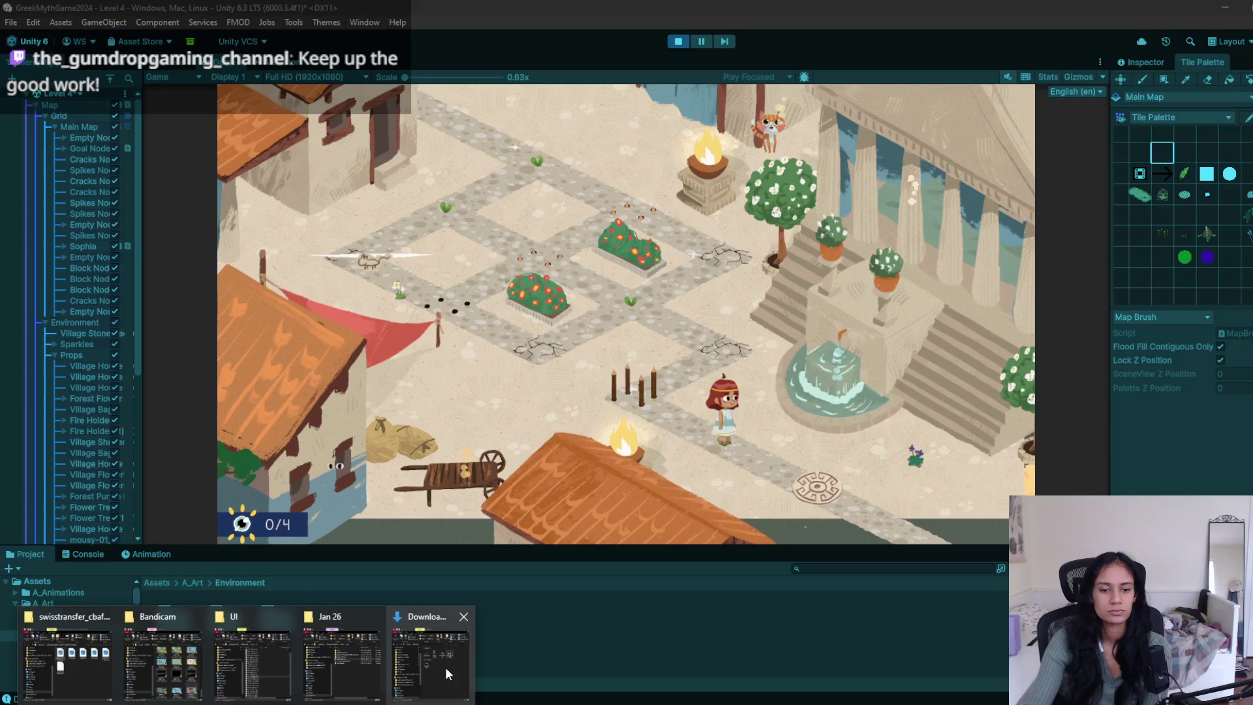
{"action": "middle_click", "coordinate": [420, 657]}
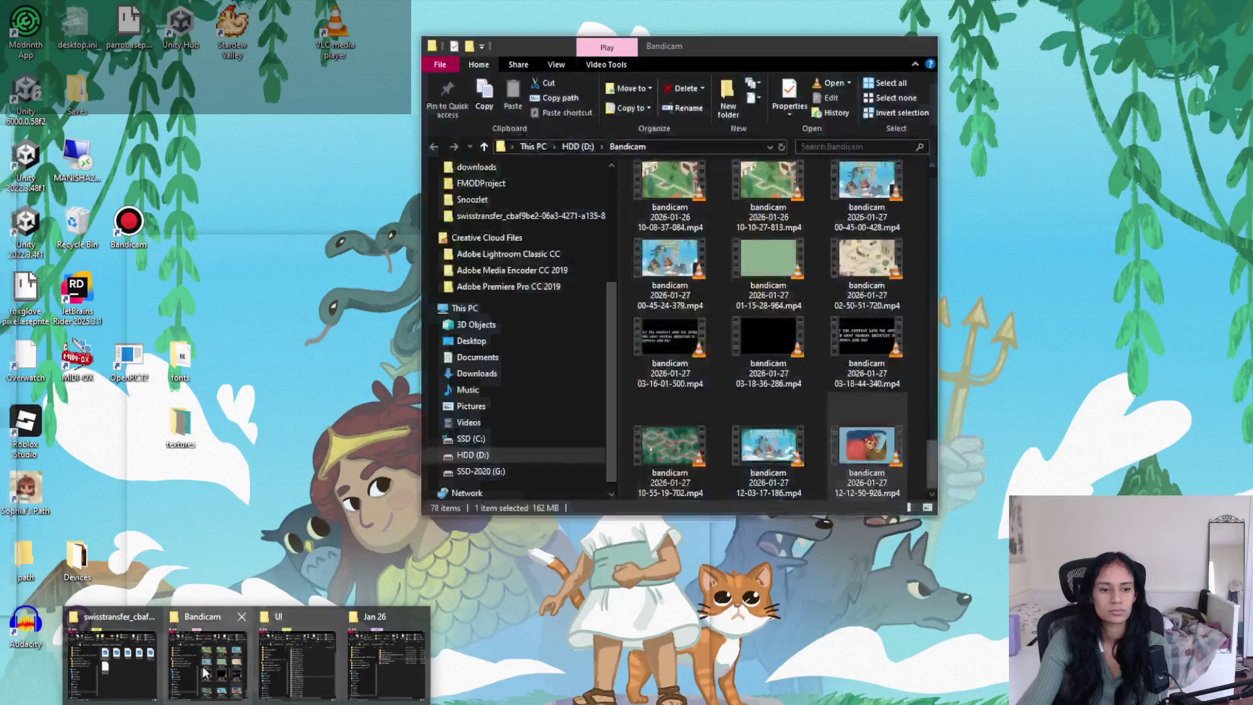
- Bring up the Bandicam folder and briefly play the 12-03-17-186 recording before closing it
{"action": "left_click", "coordinate": [206, 662]}
{"action": "left_click", "coordinate": [785, 471]}
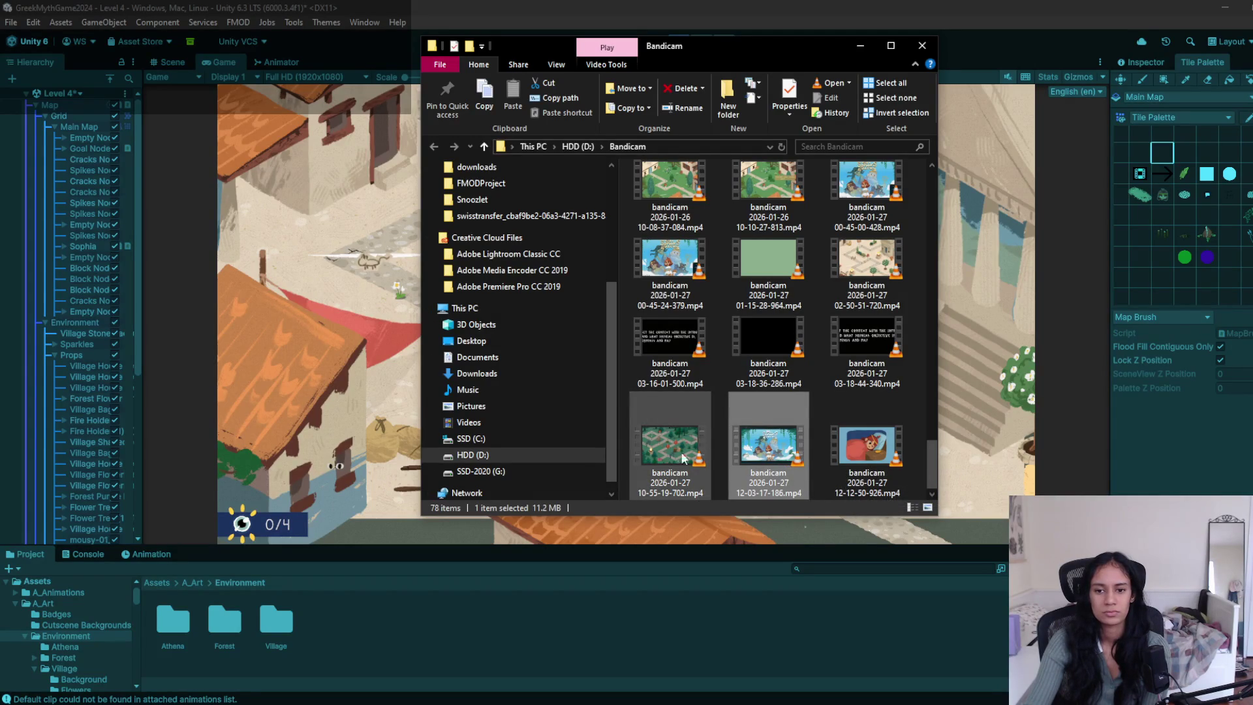
{"action": "double_click", "coordinate": [766, 463]}
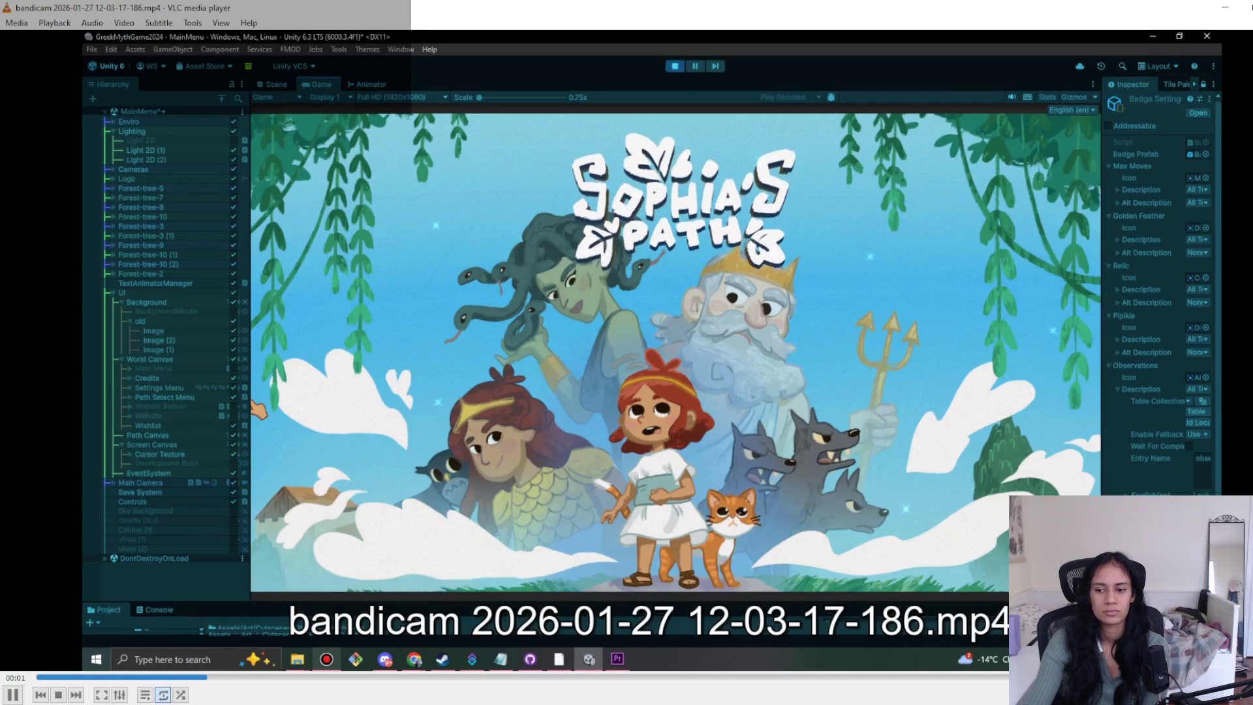
{"action": "scroll", "coordinate": [876, 595], "scroll_direction": "down", "scroll_amount": 20}
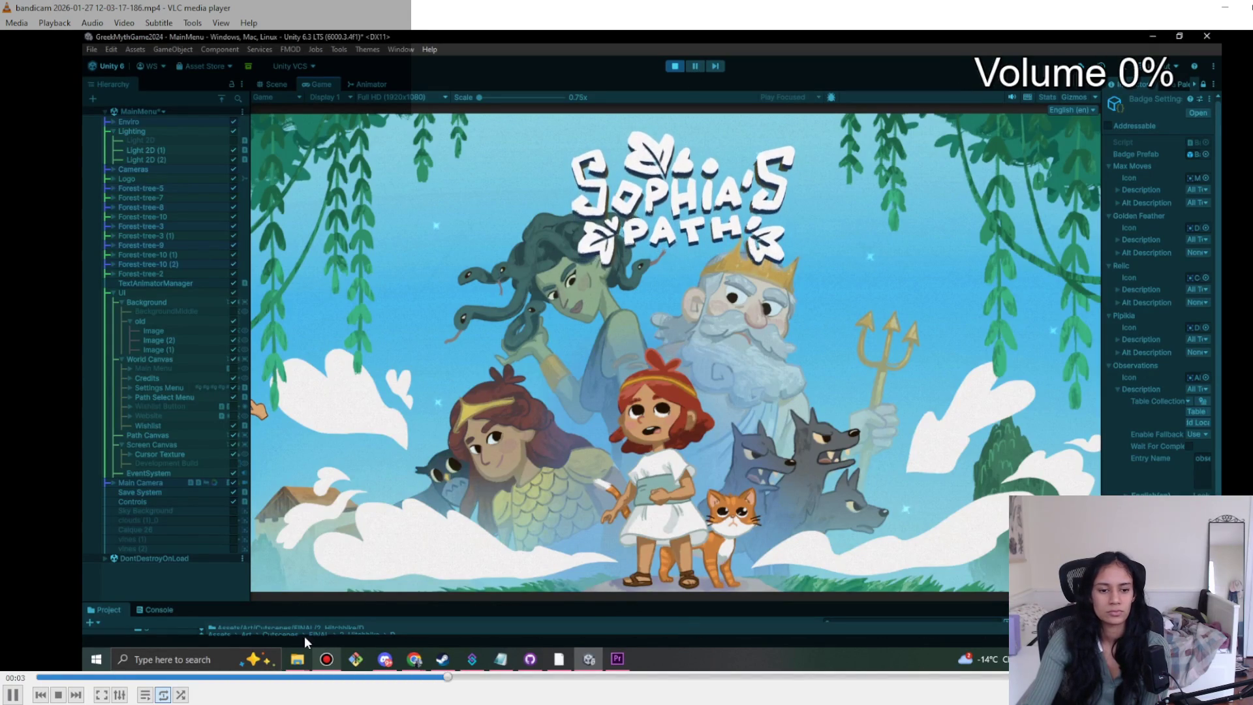
{"action": "key", "text": "ctrl+q"}
{"action": "left_click", "coordinate": [670, 450]}
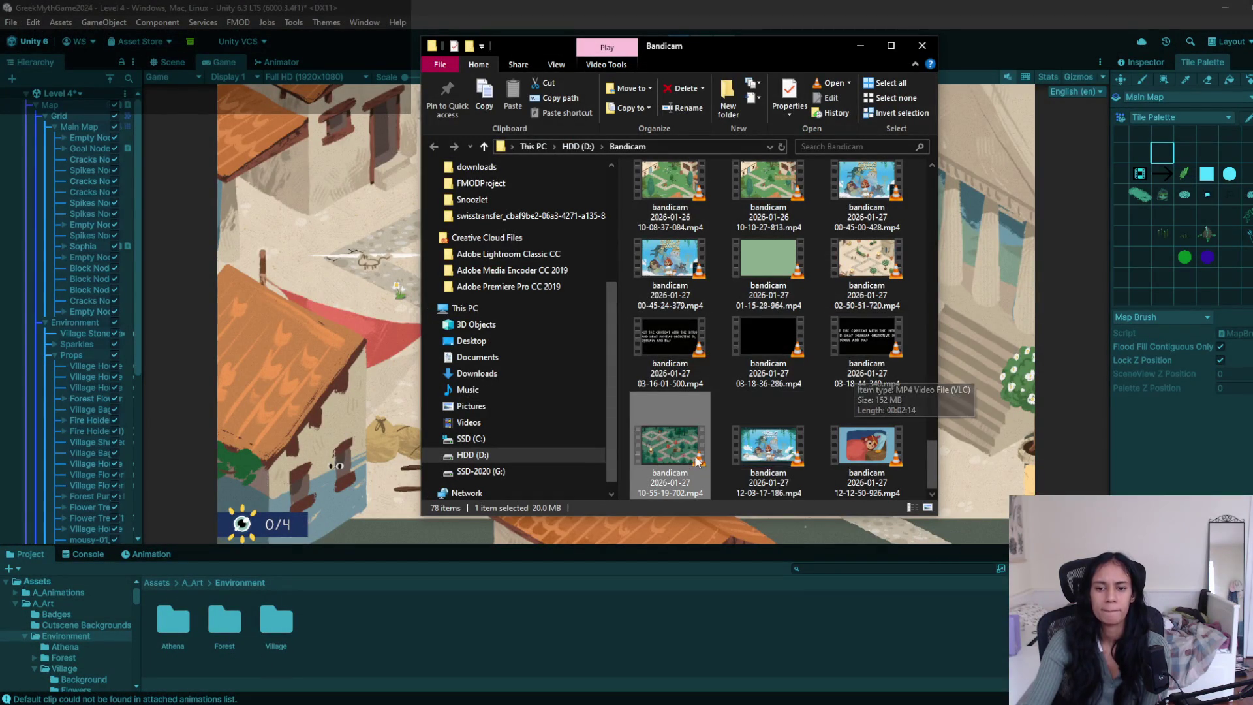
{"action": "mouse_move", "coordinate": [695, 460]}
{"action": "mouse_move", "coordinate": [875, 286]}
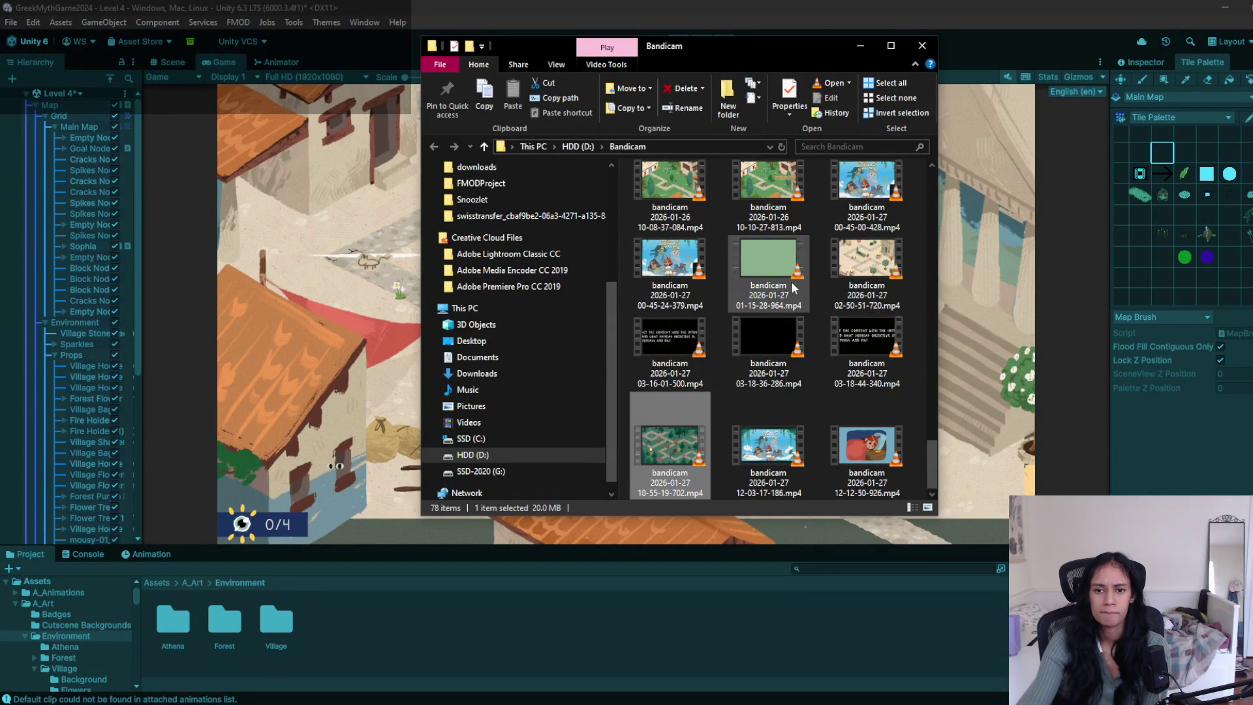
{"action": "mouse_move", "coordinate": [794, 288]}
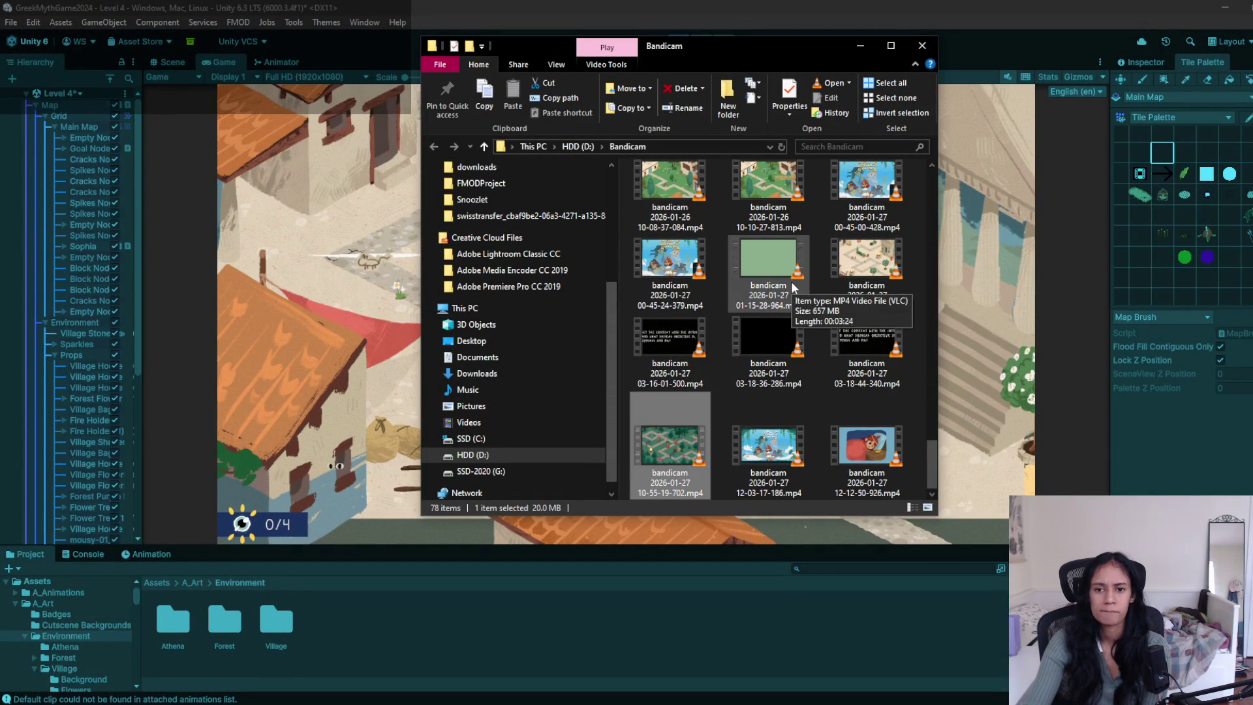
{"action": "double_click", "coordinate": [684, 289]}
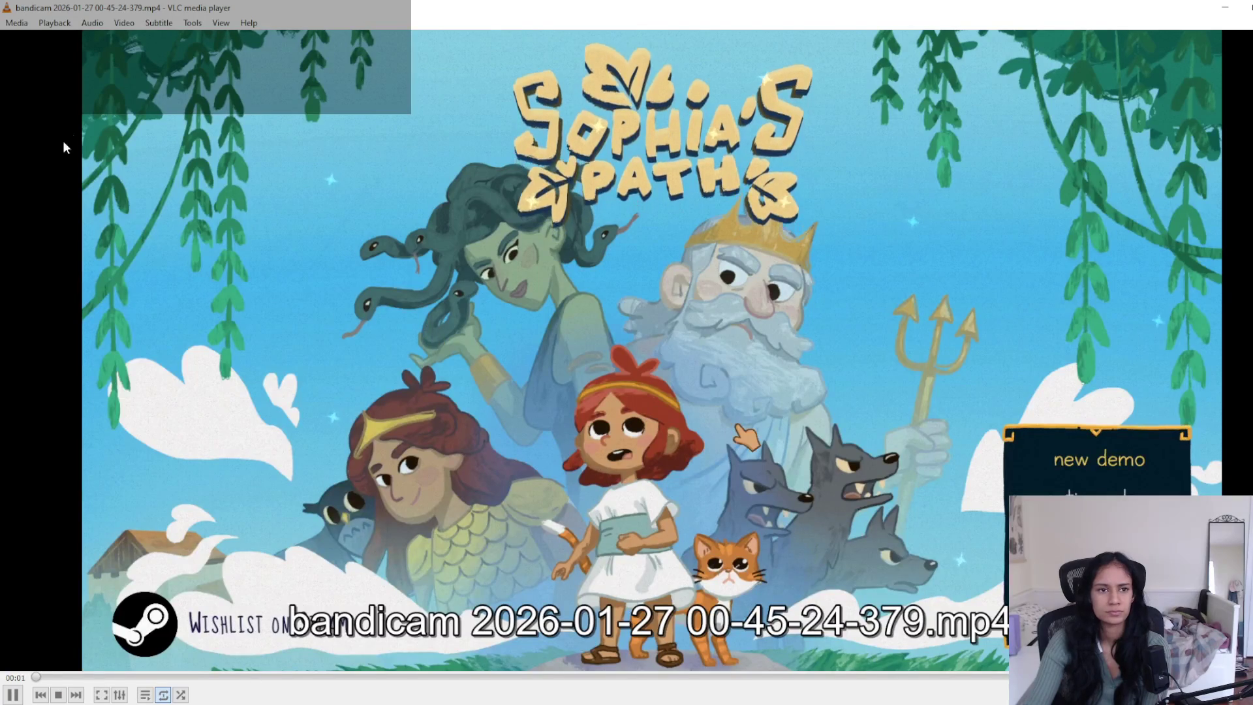
- Seek the recording back to the village scene and pause it at 03:38
{"action": "left_click", "coordinate": [54, 23]}
{"action": "mouse_move", "coordinate": [124, 22]}
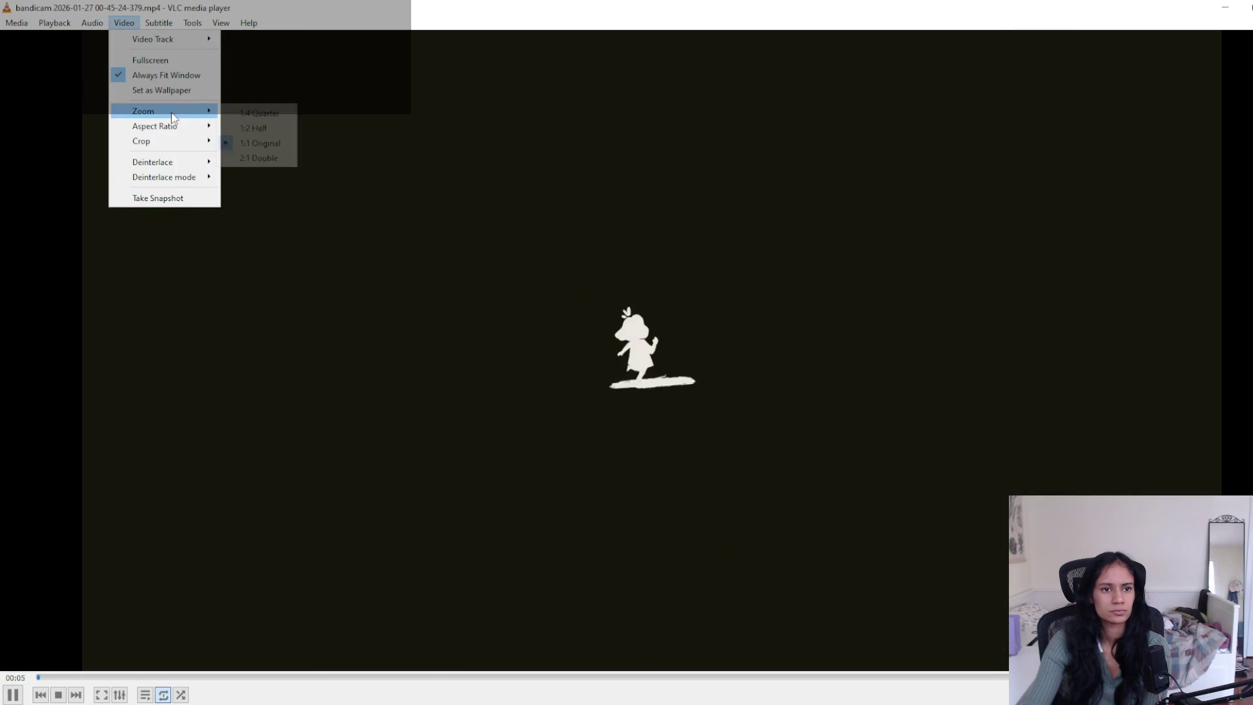
{"action": "mouse_move", "coordinate": [178, 141]}
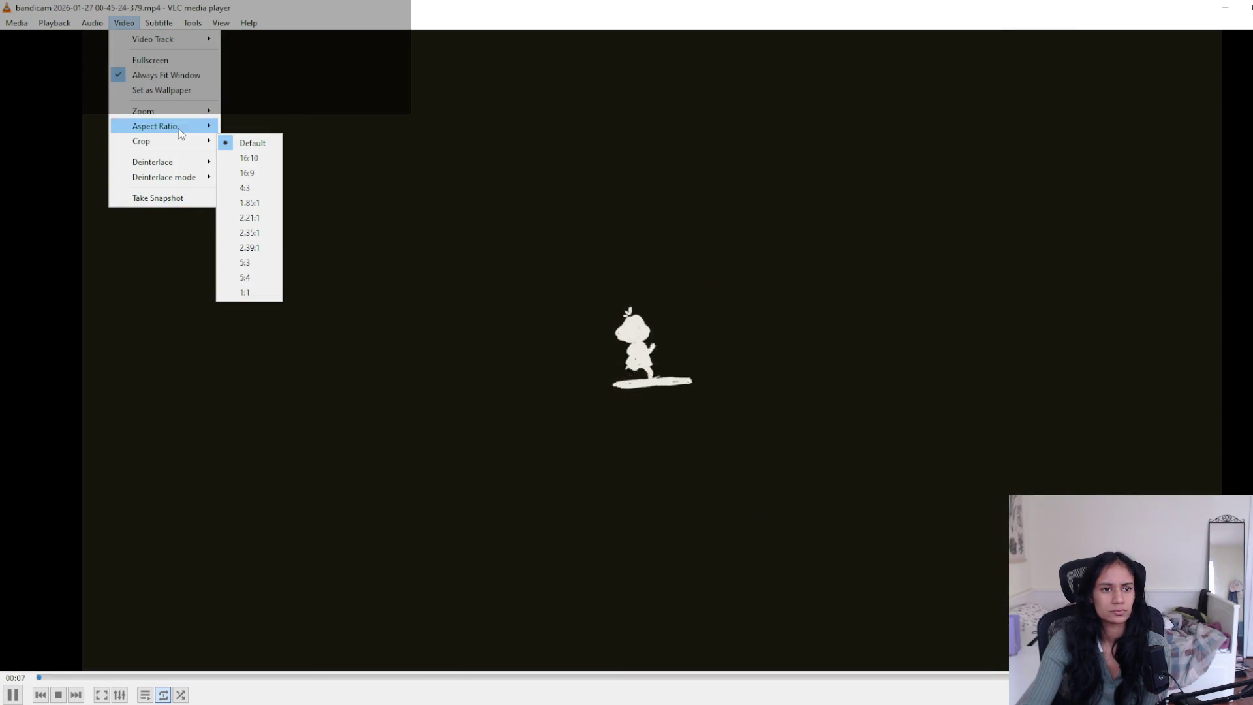
{"action": "mouse_move", "coordinate": [182, 113]}
{"action": "key", "text": "Escape"}
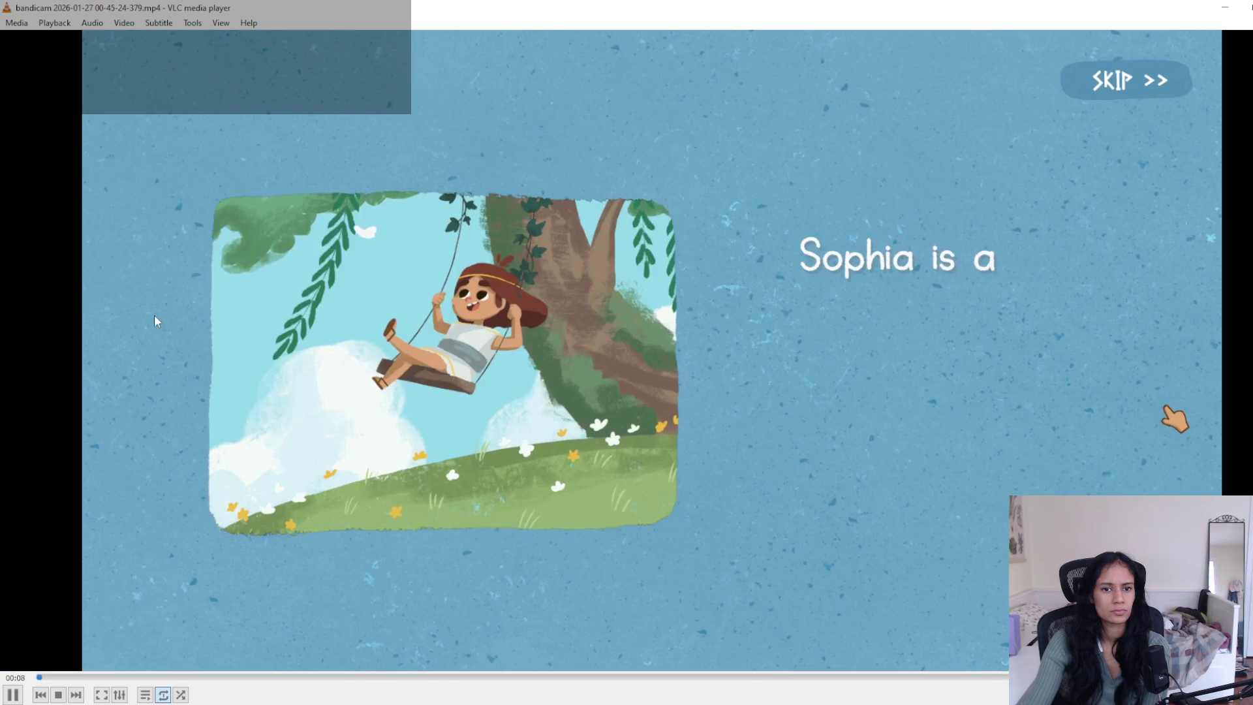
{"action": "left_click", "coordinate": [216, 678]}
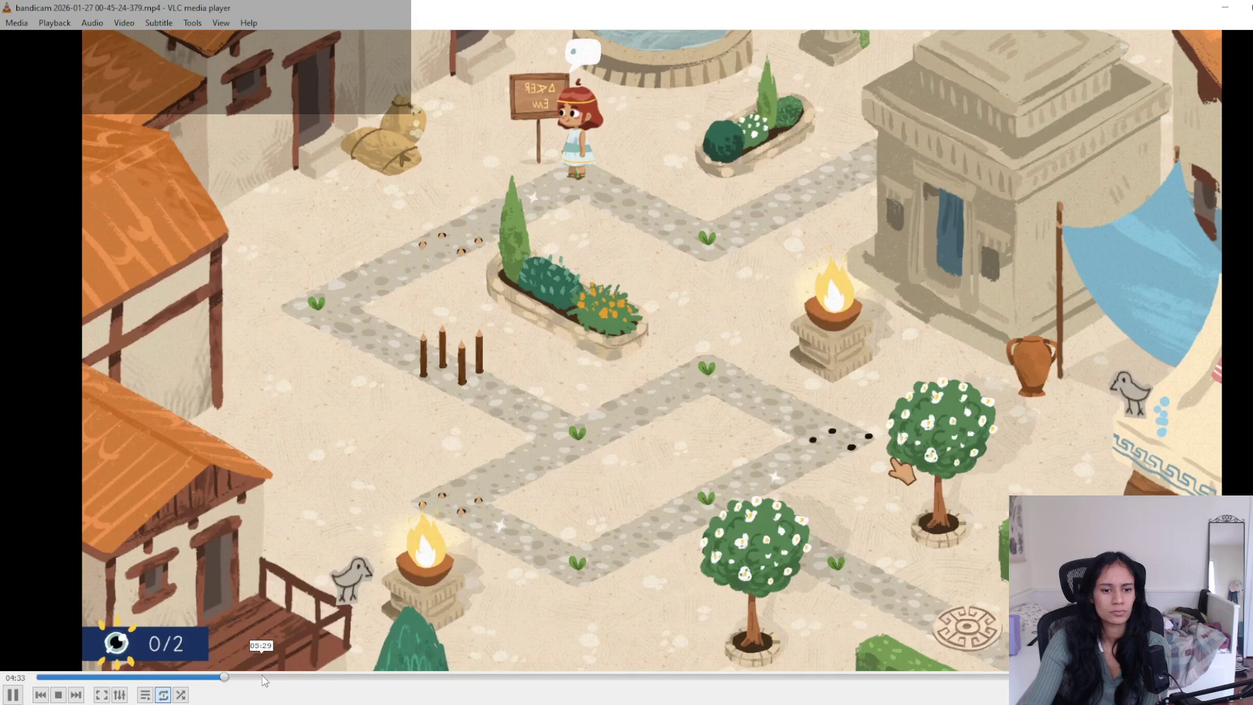
{"action": "left_click", "coordinate": [261, 677]}
{"action": "left_click", "coordinate": [305, 677]}
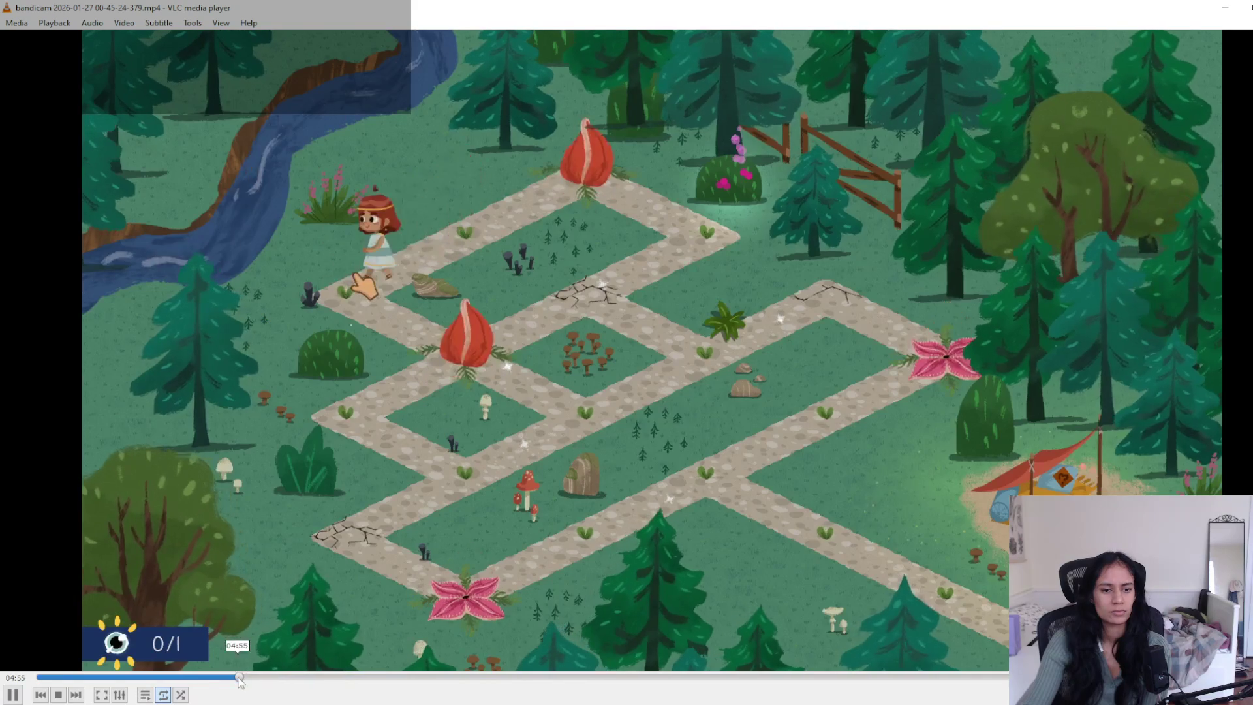
{"action": "left_click", "coordinate": [185, 678]}
{"action": "left_click", "coordinate": [184, 678]}
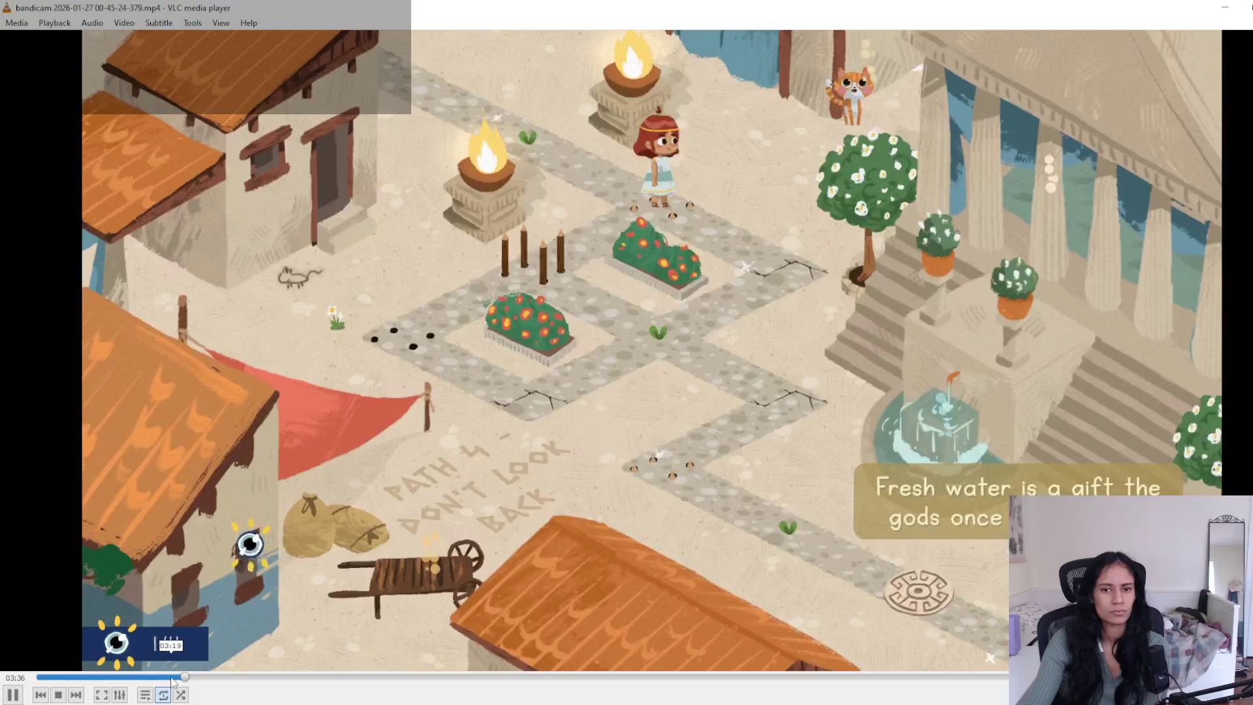
{"action": "left_click", "coordinate": [13, 695]}
- Restore VLC to a window, minimize the Bandicam folder, and narrow the player
{"action": "mouse_move", "coordinate": [918, 18]}
{"action": "left_mouse_down"}
{"action": "mouse_move", "coordinate": [841, 184]}
{"action": "mouse_move", "coordinate": [875, 588]}
{"action": "mouse_move", "coordinate": [879, 302]}
{"action": "mouse_move", "coordinate": [874, 319]}
{"action": "left_mouse_up"}
{"action": "left_click", "coordinate": [861, 46]}
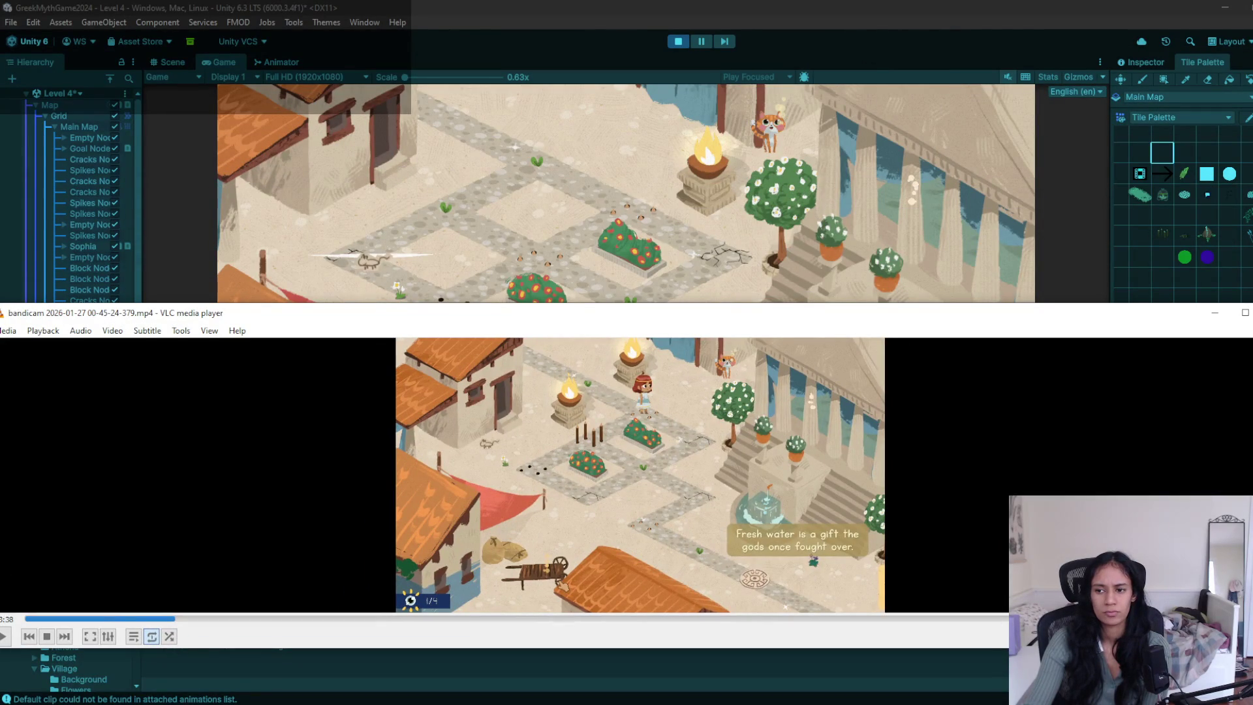
{"action": "left_click_drag", "start_coordinate": [1251, 440], "coordinate": [515, 439]}
- Move the VLC window higher, then stop Unity's running game to edit the scene
{"action": "mouse_move", "coordinate": [354, 322]}
{"action": "left_mouse_down"}
{"action": "mouse_move", "coordinate": [370, 319]}
{"action": "mouse_move", "coordinate": [371, 226]}
{"action": "mouse_move", "coordinate": [405, 261]}
{"action": "mouse_move", "coordinate": [422, 213]}
{"action": "mouse_move", "coordinate": [415, 226]}
{"action": "mouse_move", "coordinate": [429, 230]}
{"action": "mouse_move", "coordinate": [189, 228]}
{"action": "mouse_move", "coordinate": [7, 265]}
{"action": "mouse_move", "coordinate": [175, 277]}
{"action": "mouse_move", "coordinate": [295, 251]}
{"action": "mouse_move", "coordinate": [365, 306]}
{"action": "mouse_move", "coordinate": [366, 289]}
{"action": "mouse_move", "coordinate": [363, 351]}
{"action": "mouse_move", "coordinate": [395, 329]}
{"action": "mouse_move", "coordinate": [370, 324]}
{"action": "left_mouse_up"}
{"action": "left_click", "coordinate": [681, 41]}
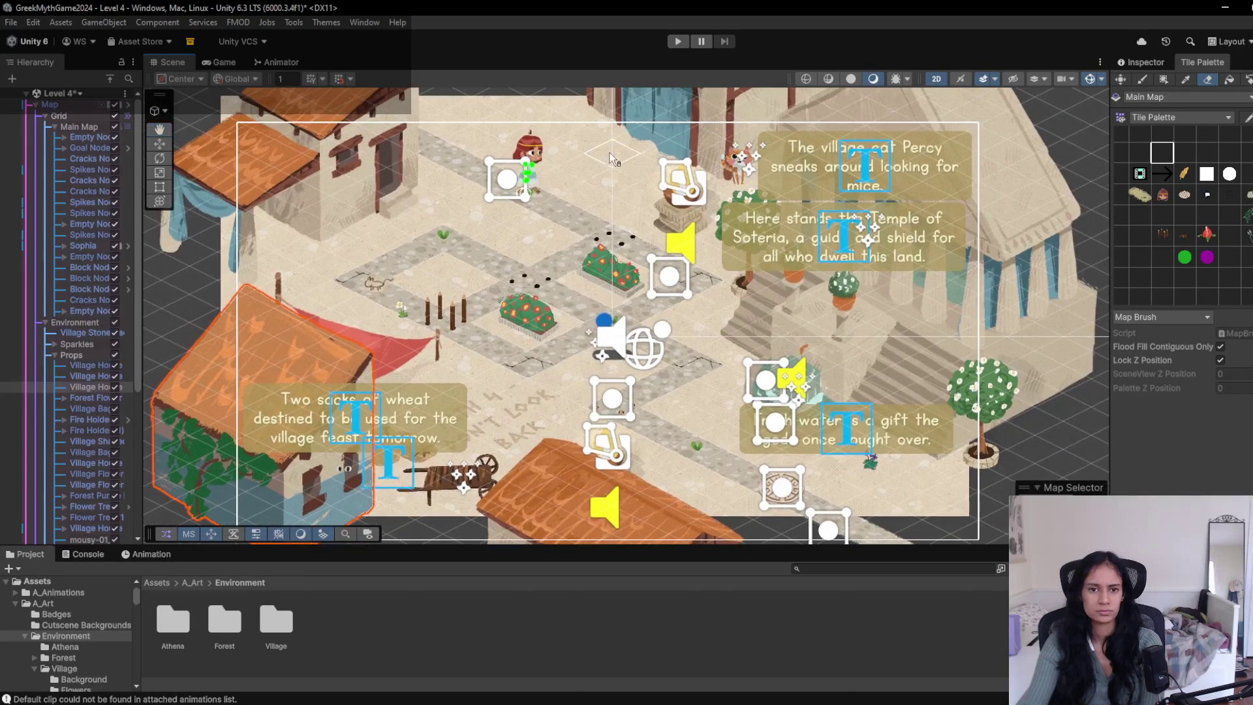
- Playtest briefly to the cracked tile, then paint a spike tile beside the left flower bed
{"action": "left_click", "coordinate": [678, 42]}
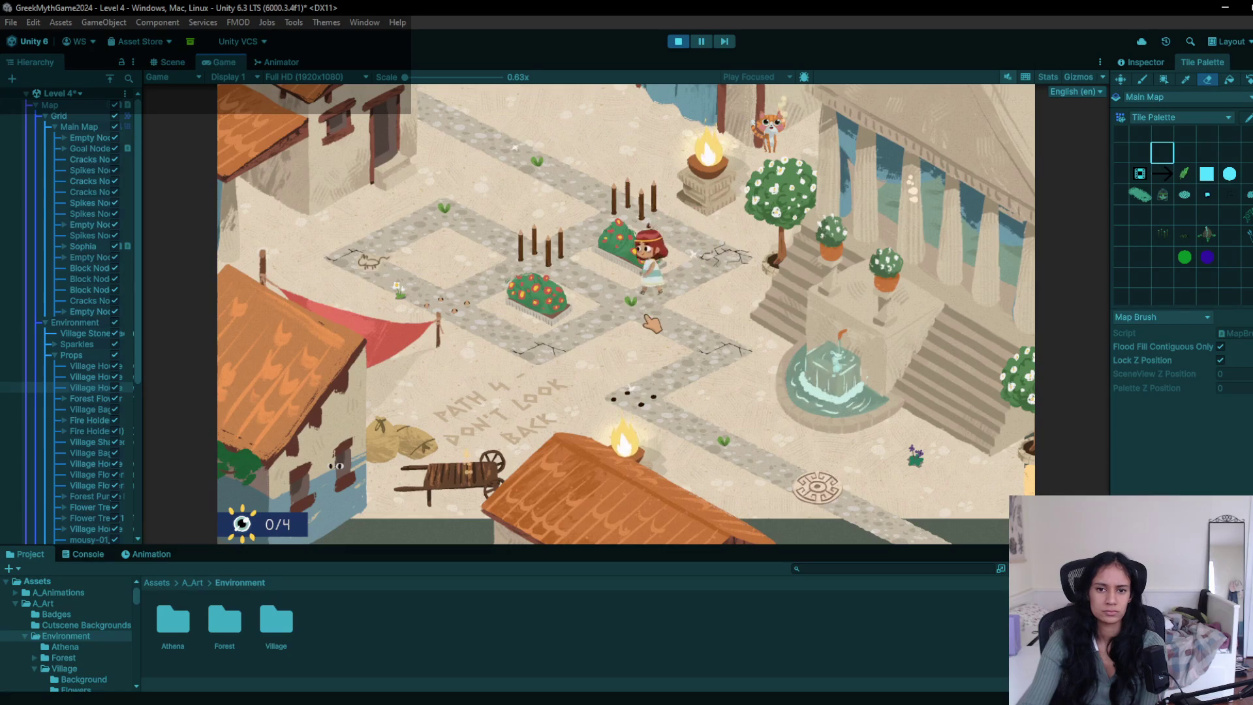
{"action": "left_click", "coordinate": [701, 344]}
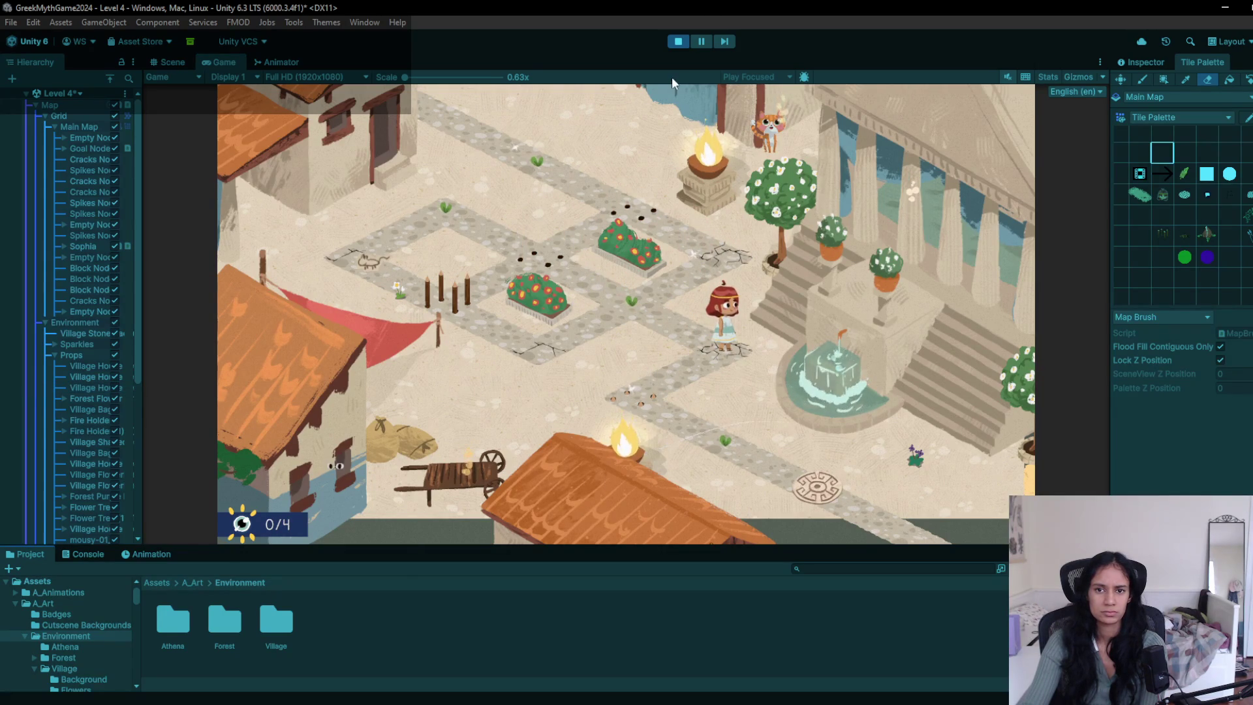
{"action": "key", "text": "ctrl+p"}
{"action": "left_click", "coordinate": [1164, 237]}
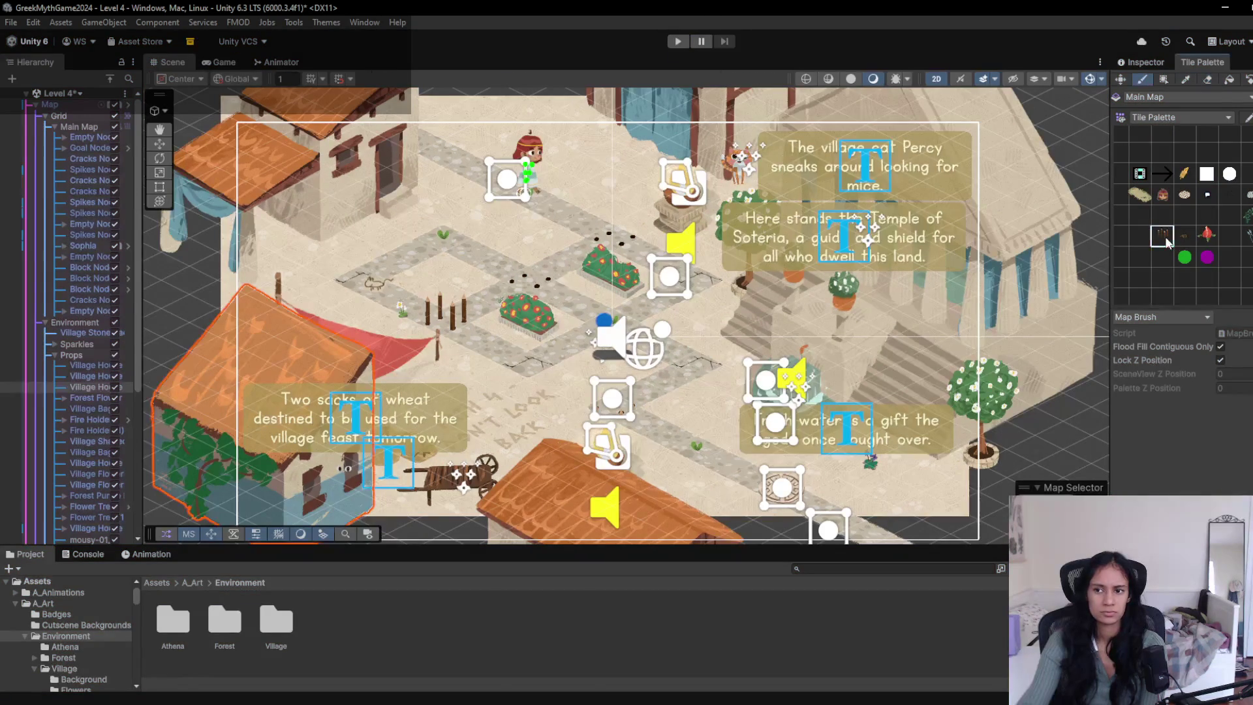
{"action": "left_click", "coordinate": [532, 284]}
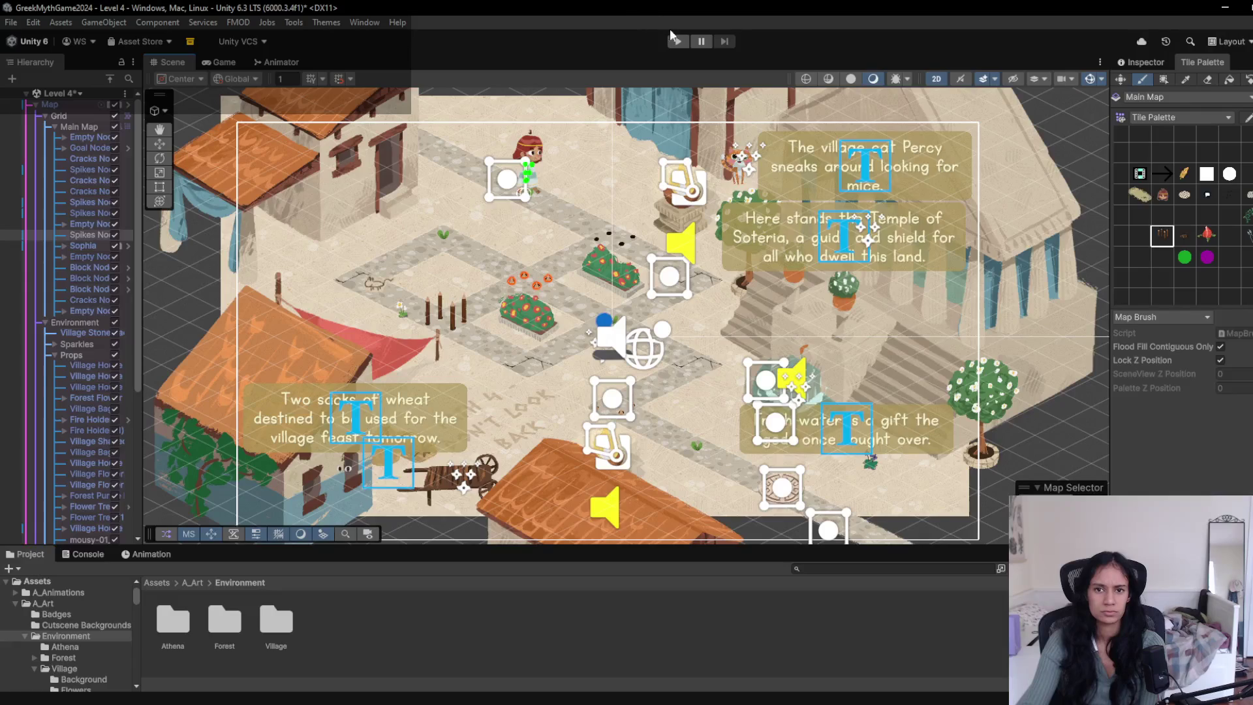
- Playtest again, walking Sophia down-left and down-right across the cracked tiles, then stop
{"action": "left_click", "coordinate": [678, 42]}
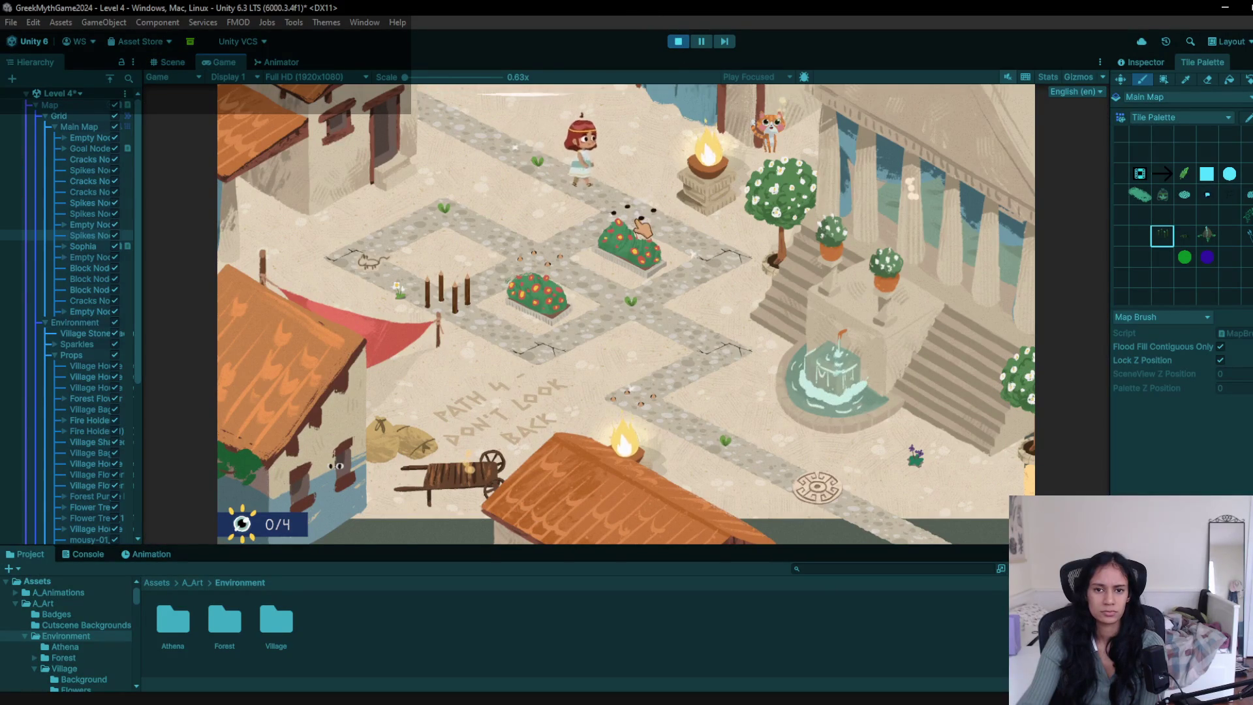
{"action": "left_click", "coordinate": [718, 271]}
{"action": "left_click", "coordinate": [593, 297]}
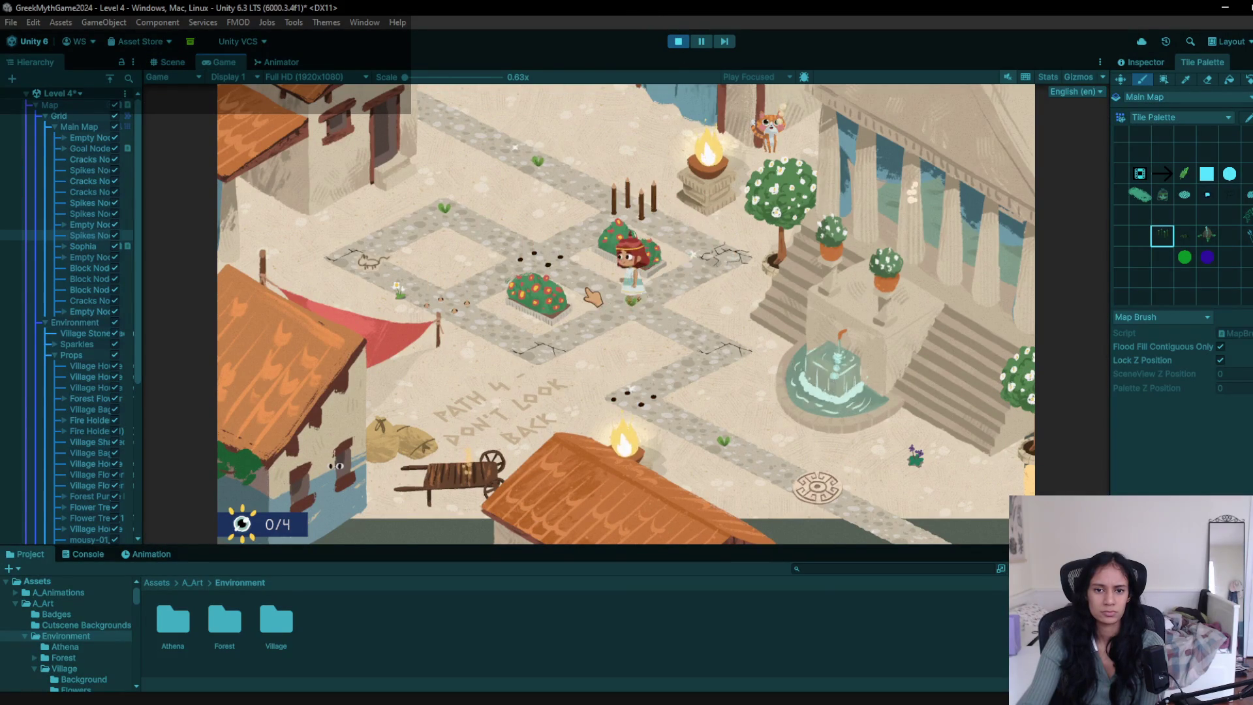
{"action": "left_click", "coordinate": [573, 352]}
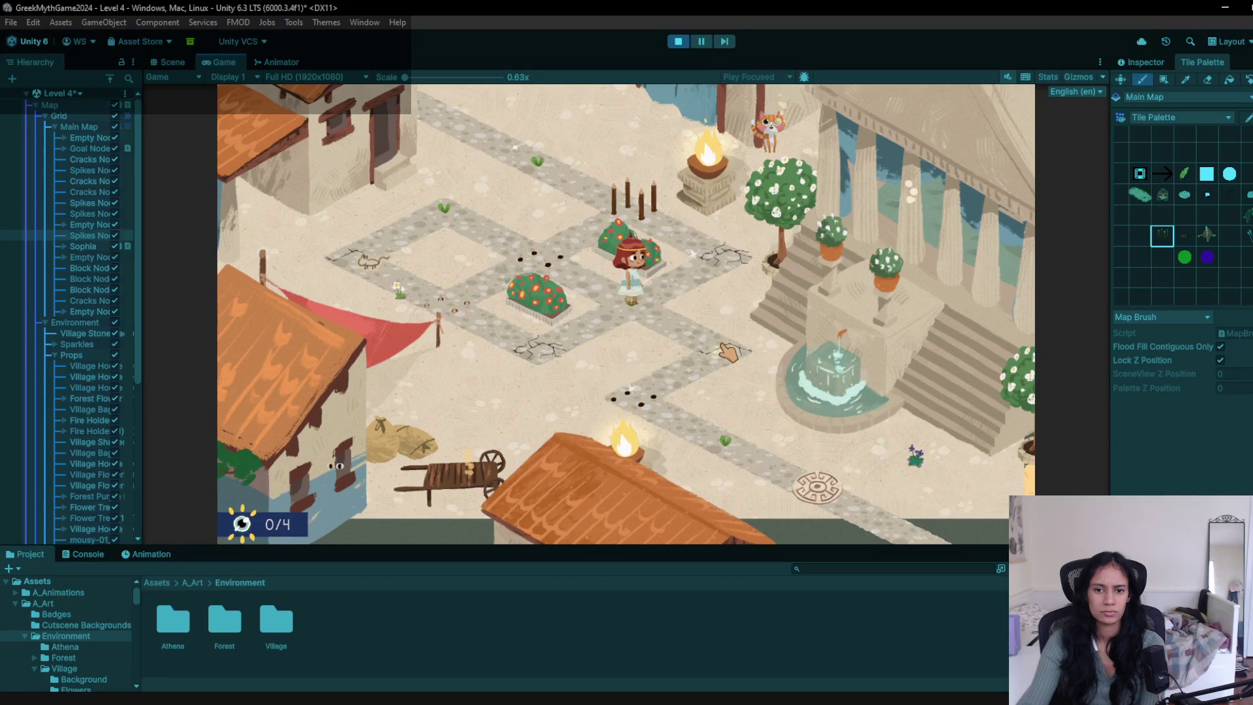
{"action": "left_click", "coordinate": [730, 367]}
{"action": "left_click", "coordinate": [653, 402]}
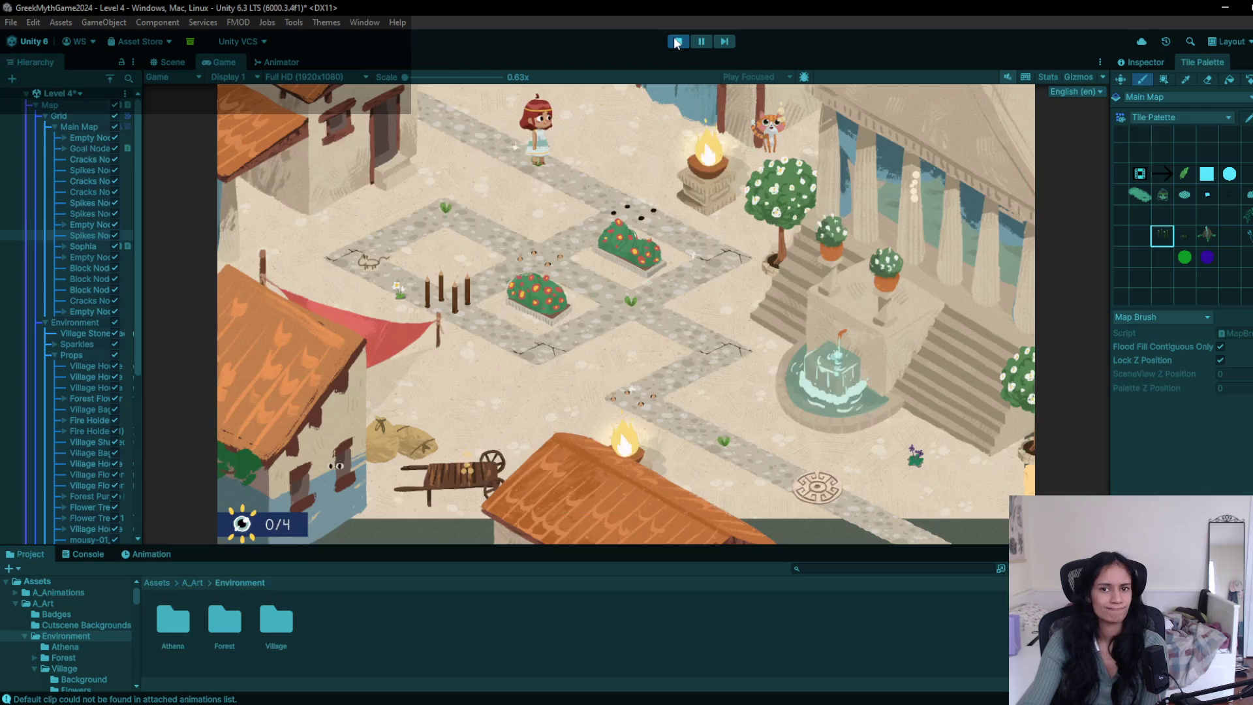
{"action": "left_click", "coordinate": [678, 41]}
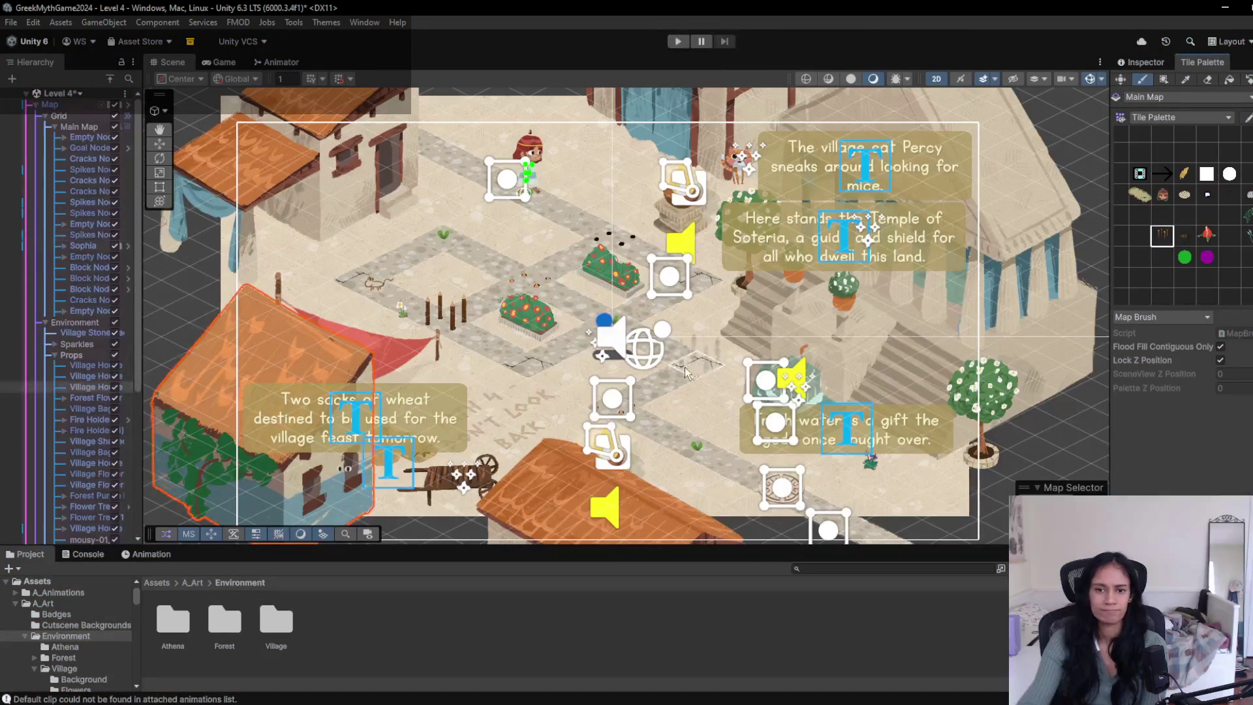
{"action": "left_click", "coordinate": [614, 406]}
{"action": "left_click", "coordinate": [679, 42]}
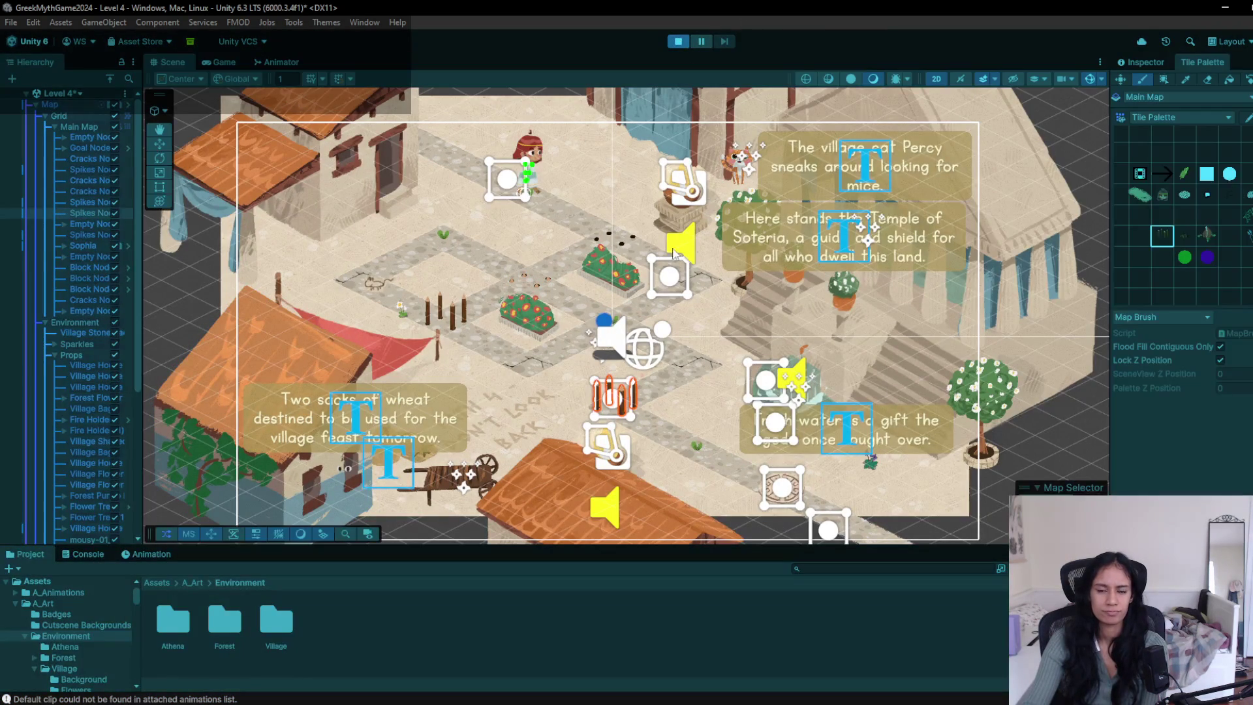
{"action": "left_click", "coordinate": [656, 216]}
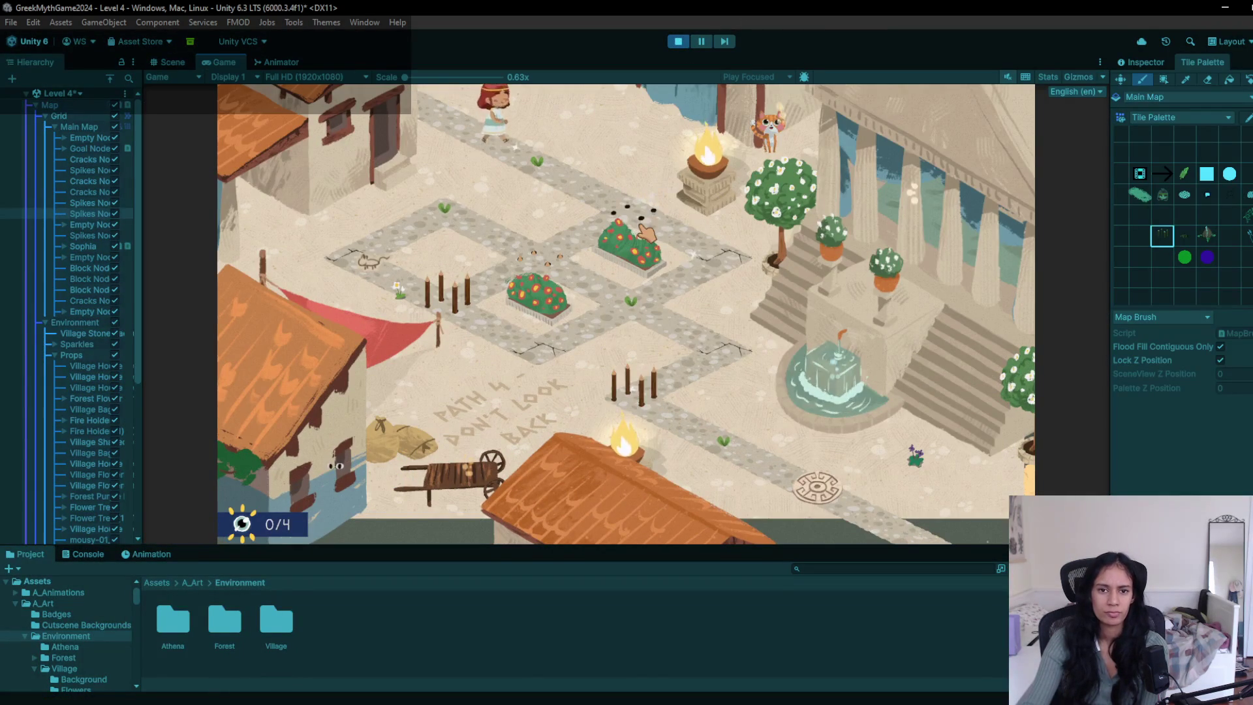
{"action": "left_click", "coordinate": [651, 296]}
{"action": "left_click", "coordinate": [534, 359]}
{"action": "left_click", "coordinate": [635, 317]}
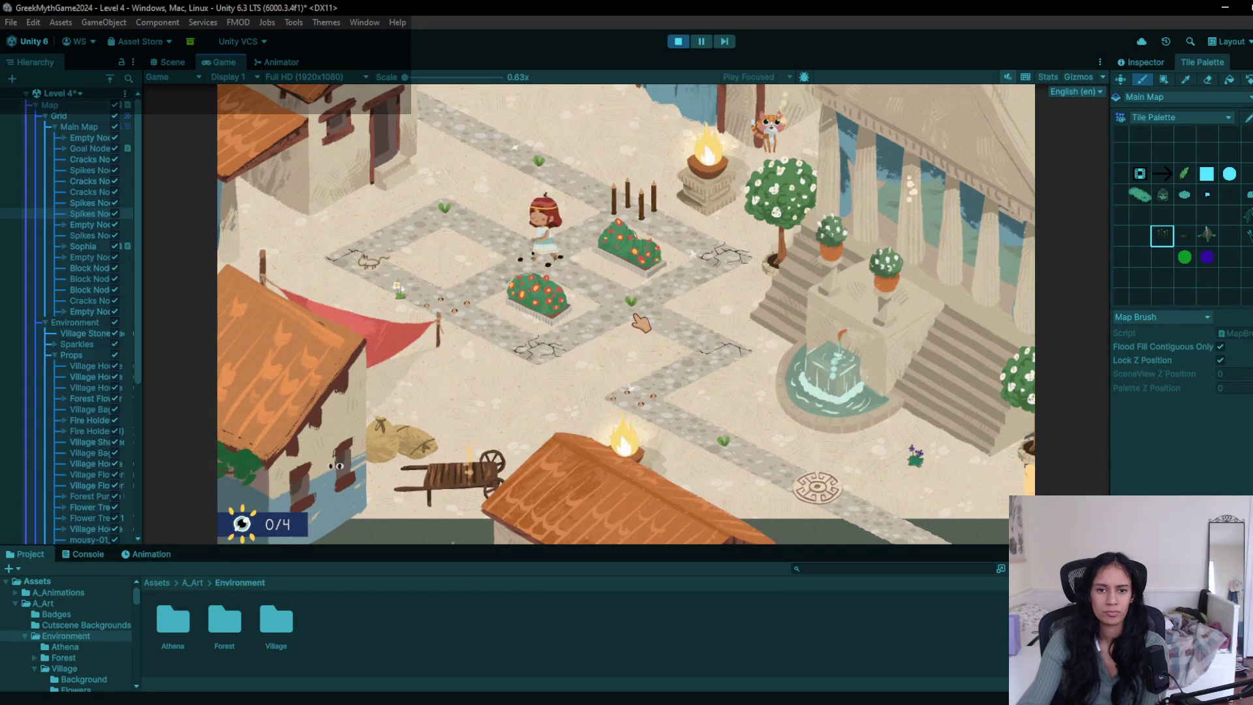
{"action": "left_click", "coordinate": [628, 303]}
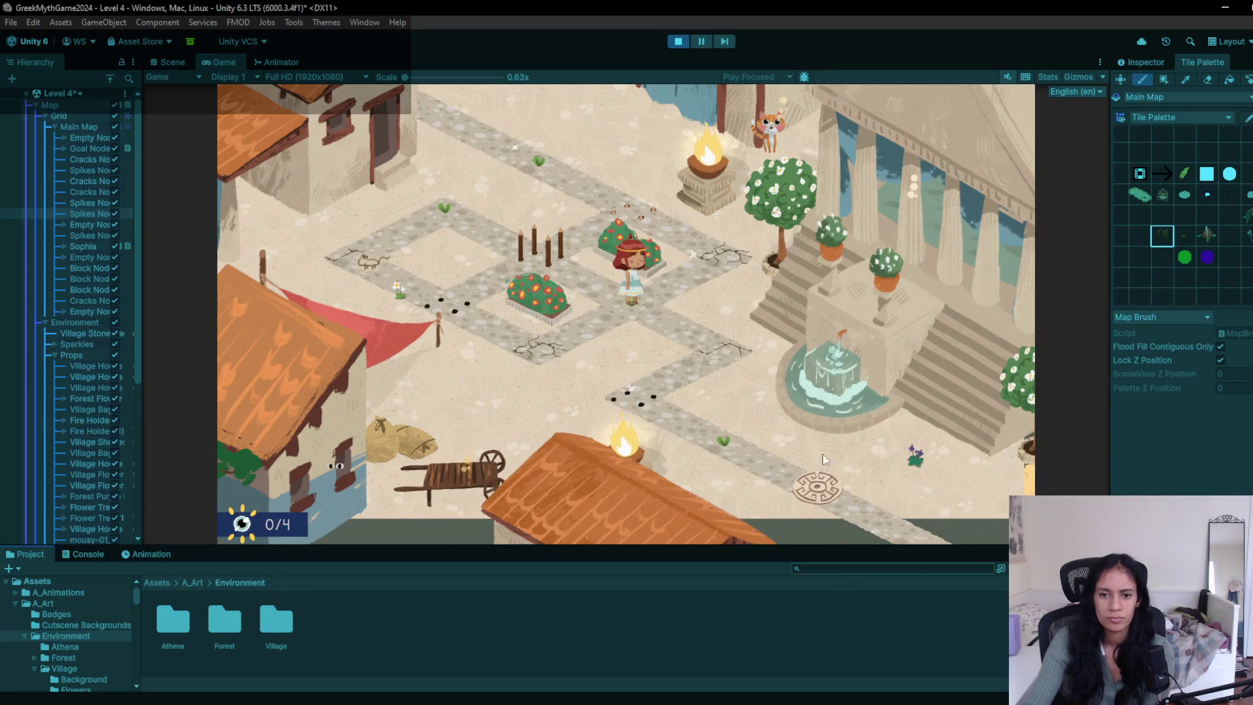
{"action": "left_click", "coordinate": [676, 41]}
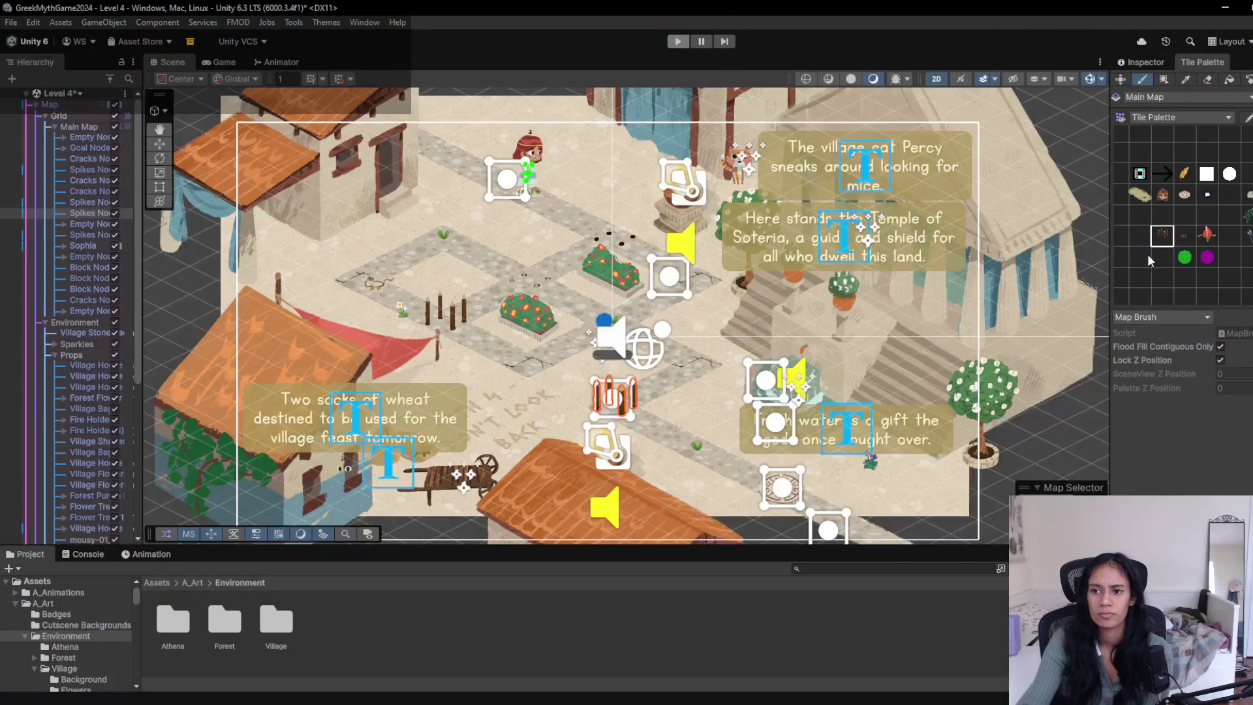
{"action": "left_click", "coordinate": [630, 411]}
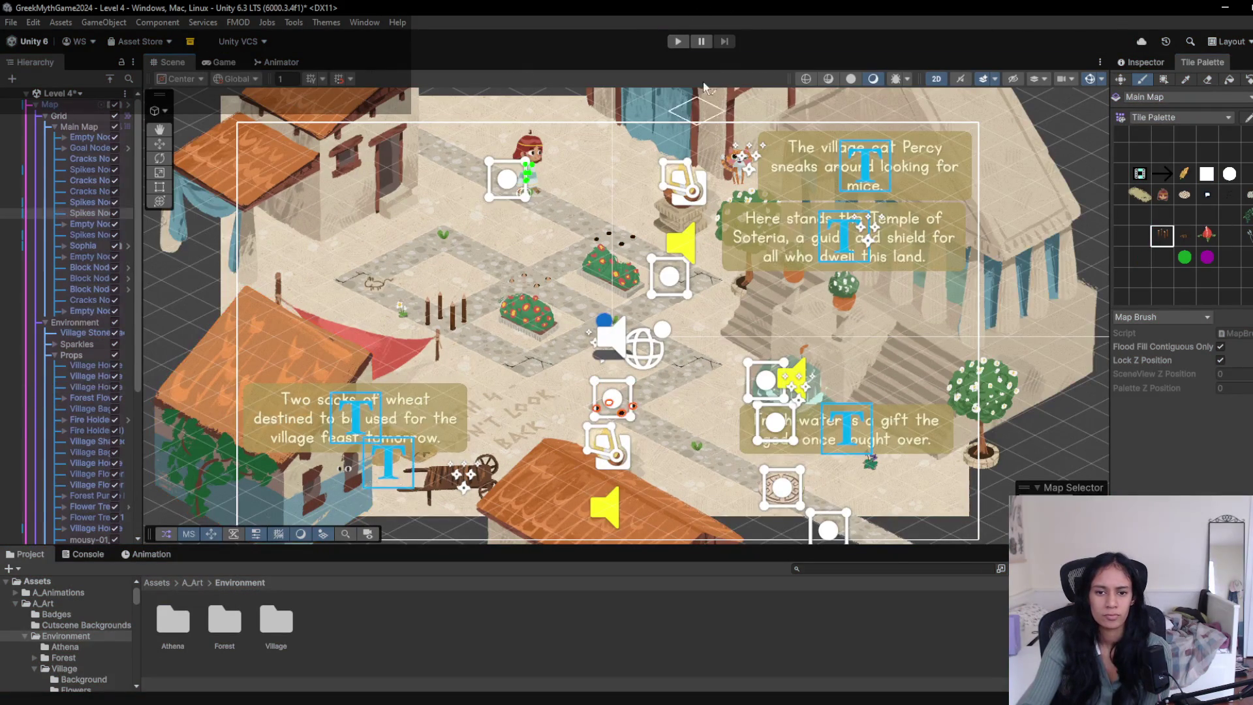
{"action": "left_click", "coordinate": [678, 41]}
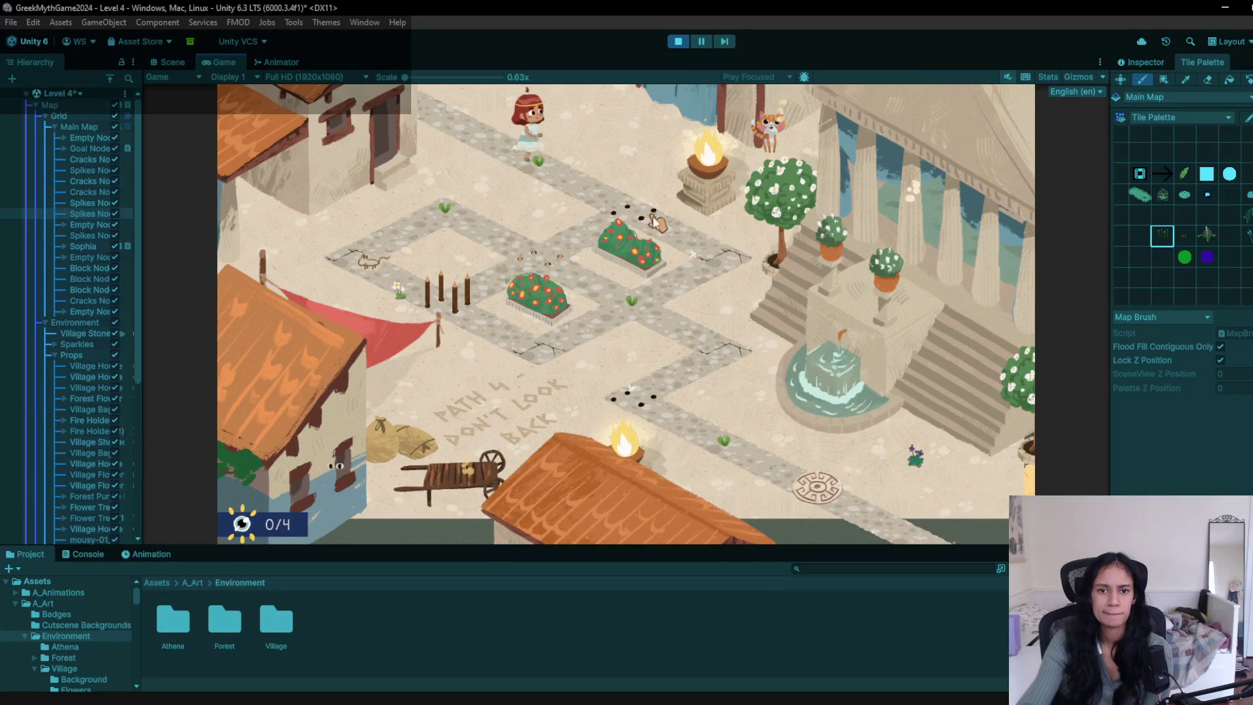
{"action": "left_click", "coordinate": [648, 320]}
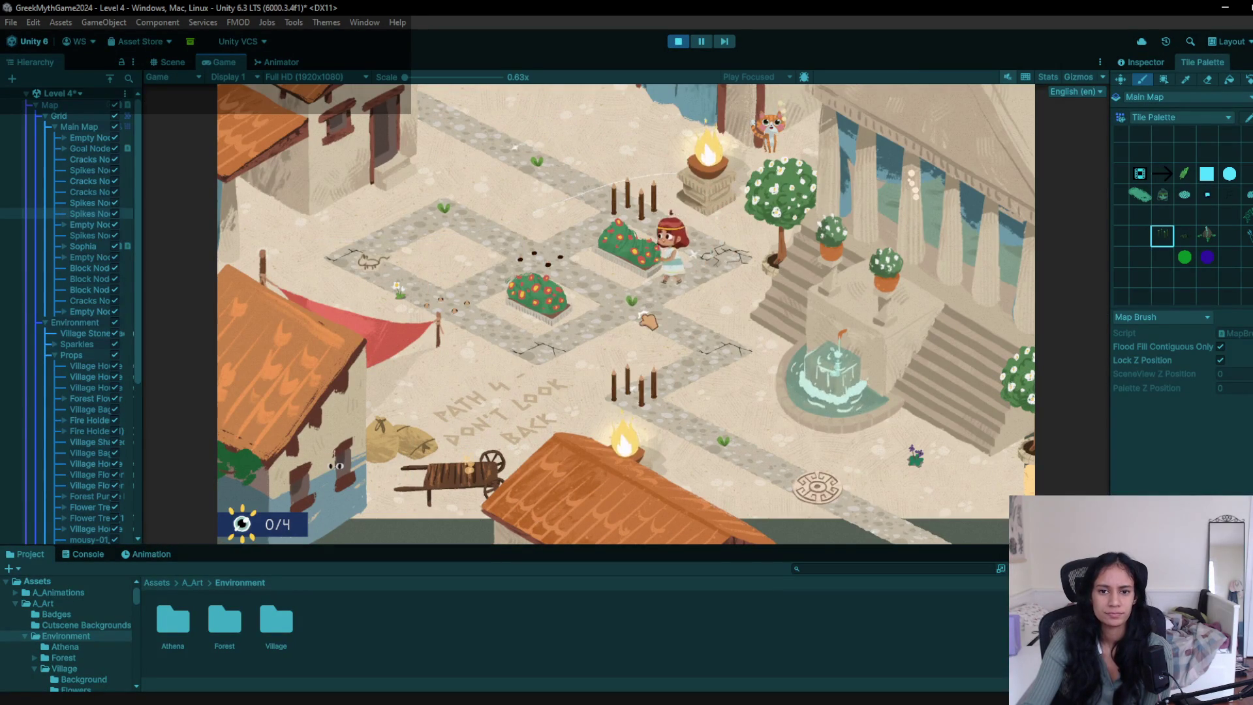
{"action": "left_click", "coordinate": [715, 359]}
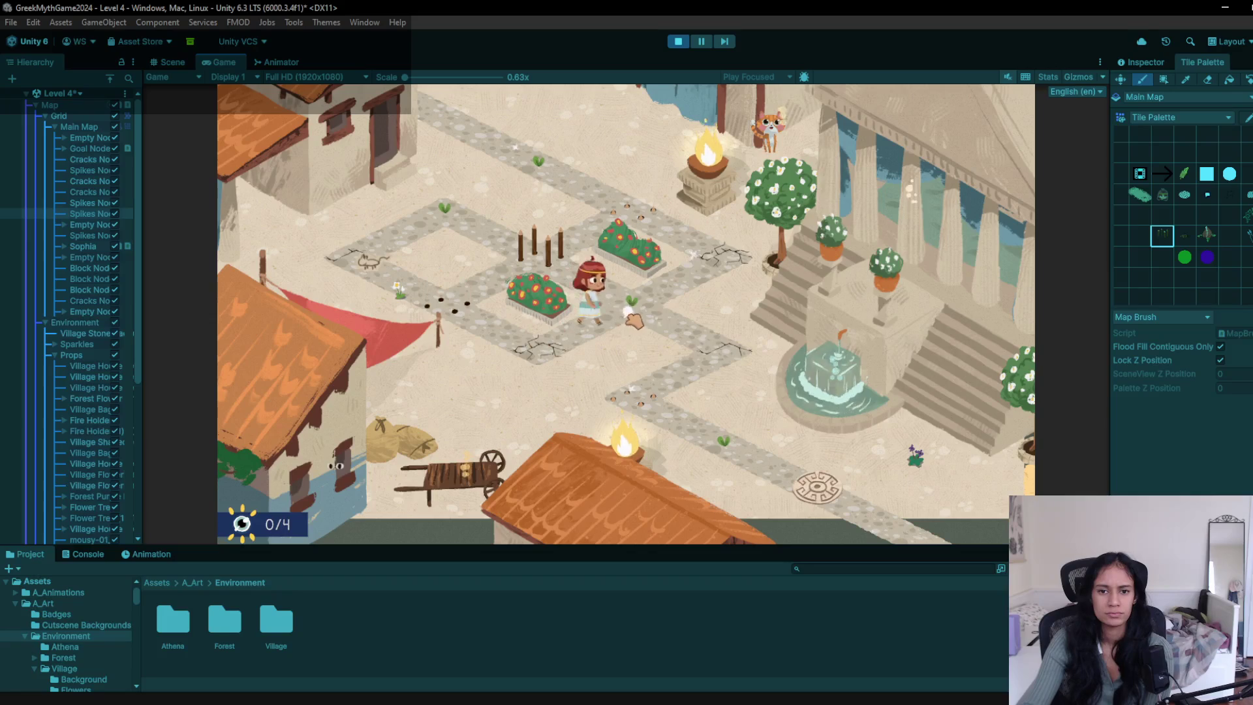
{"action": "left_click", "coordinate": [694, 431]}
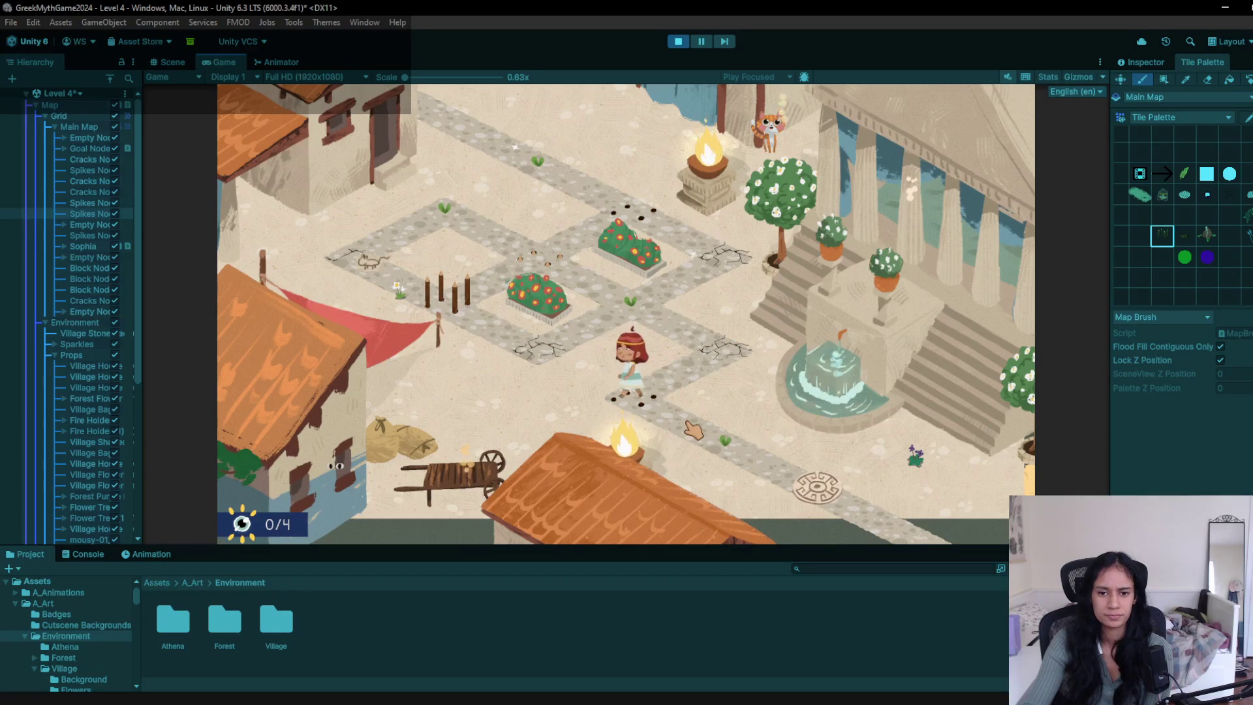
{"action": "left_click", "coordinate": [702, 343]}
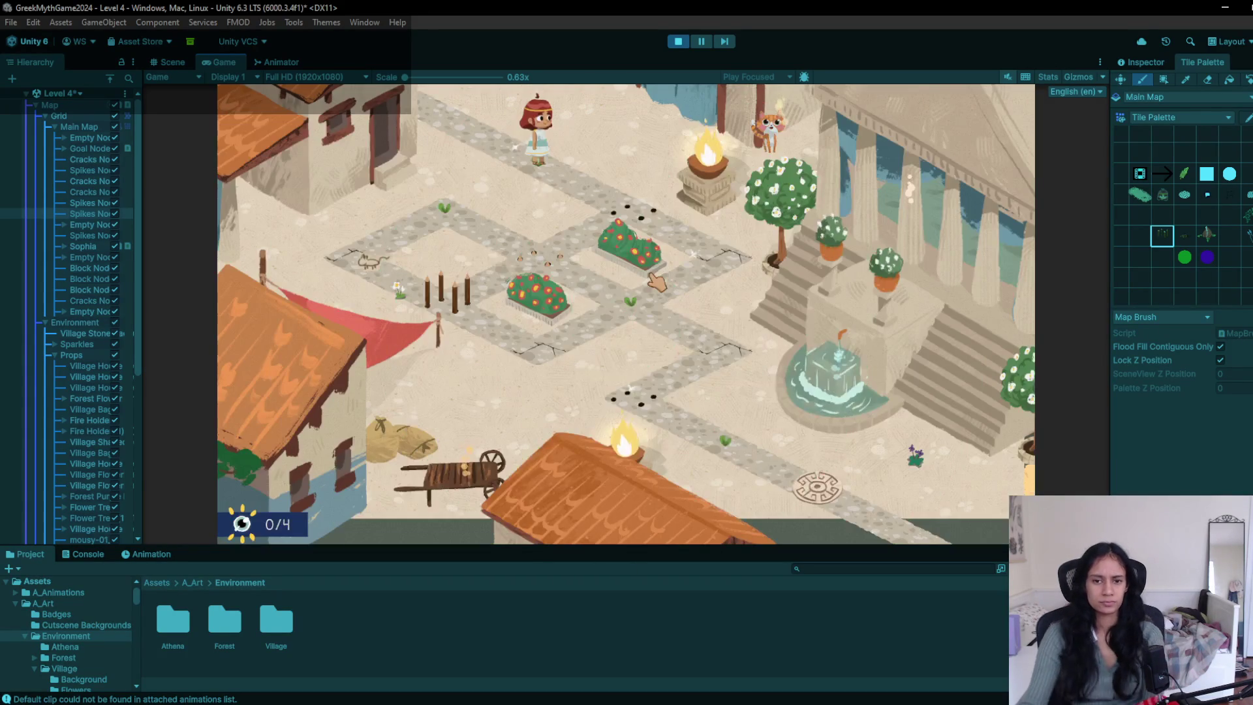
{"action": "left_click", "coordinate": [608, 222]}
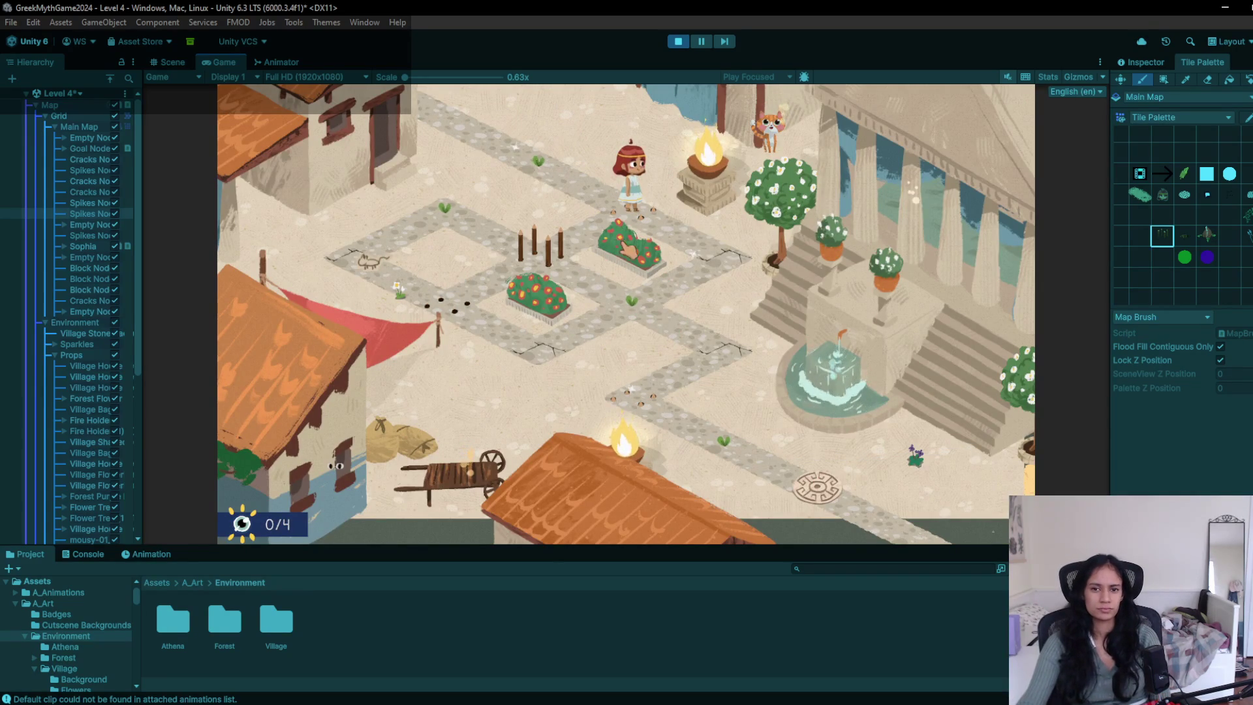
{"action": "left_click", "coordinate": [697, 260]}
{"action": "left_click", "coordinate": [641, 309]}
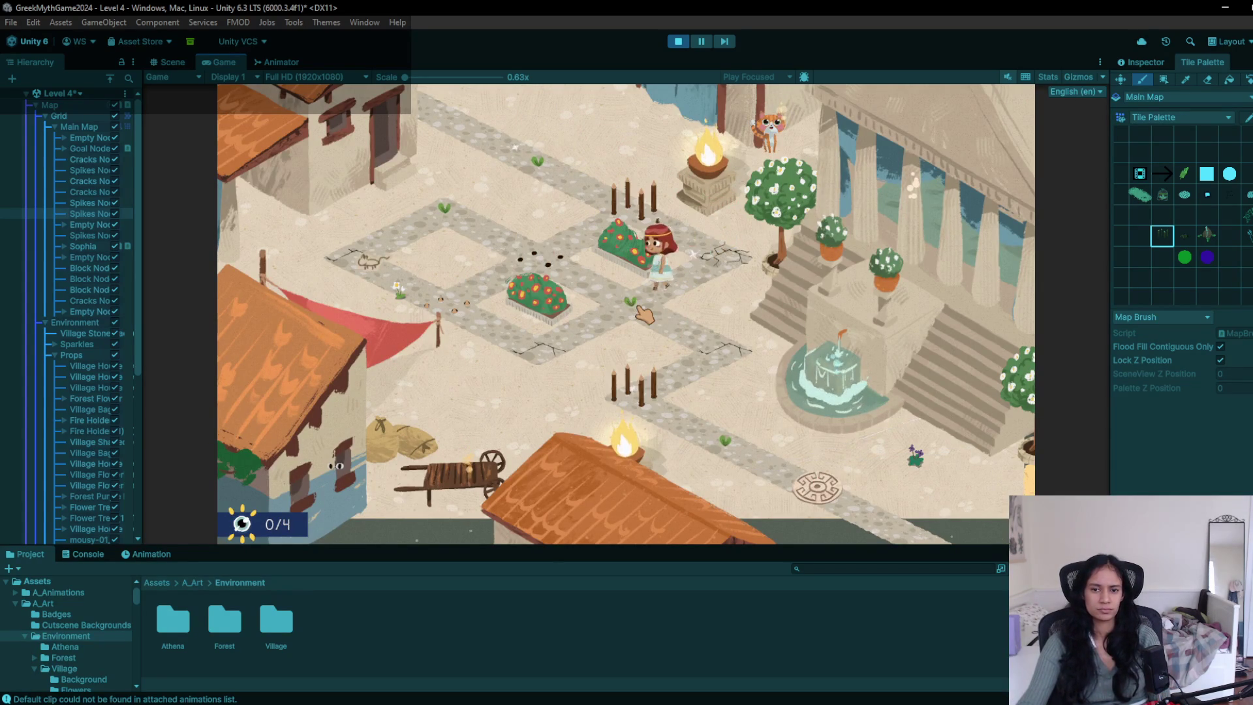
{"action": "left_click", "coordinate": [565, 339]}
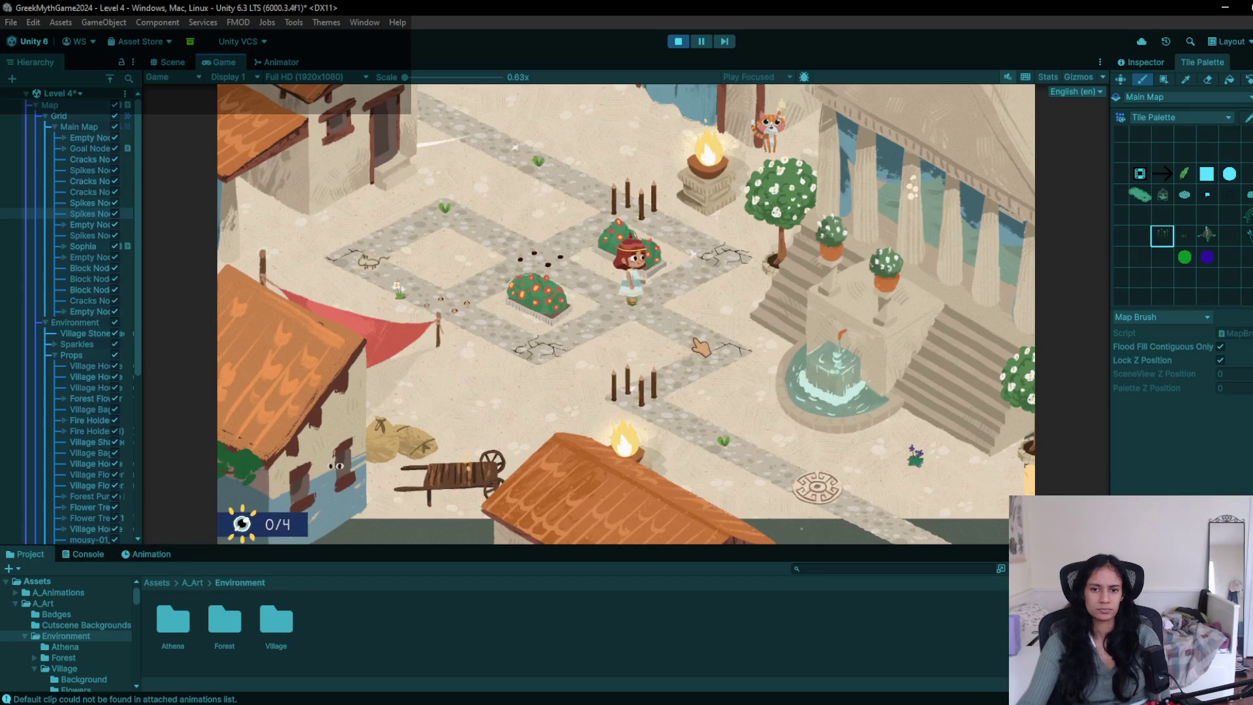
{"action": "left_click", "coordinate": [685, 41]}
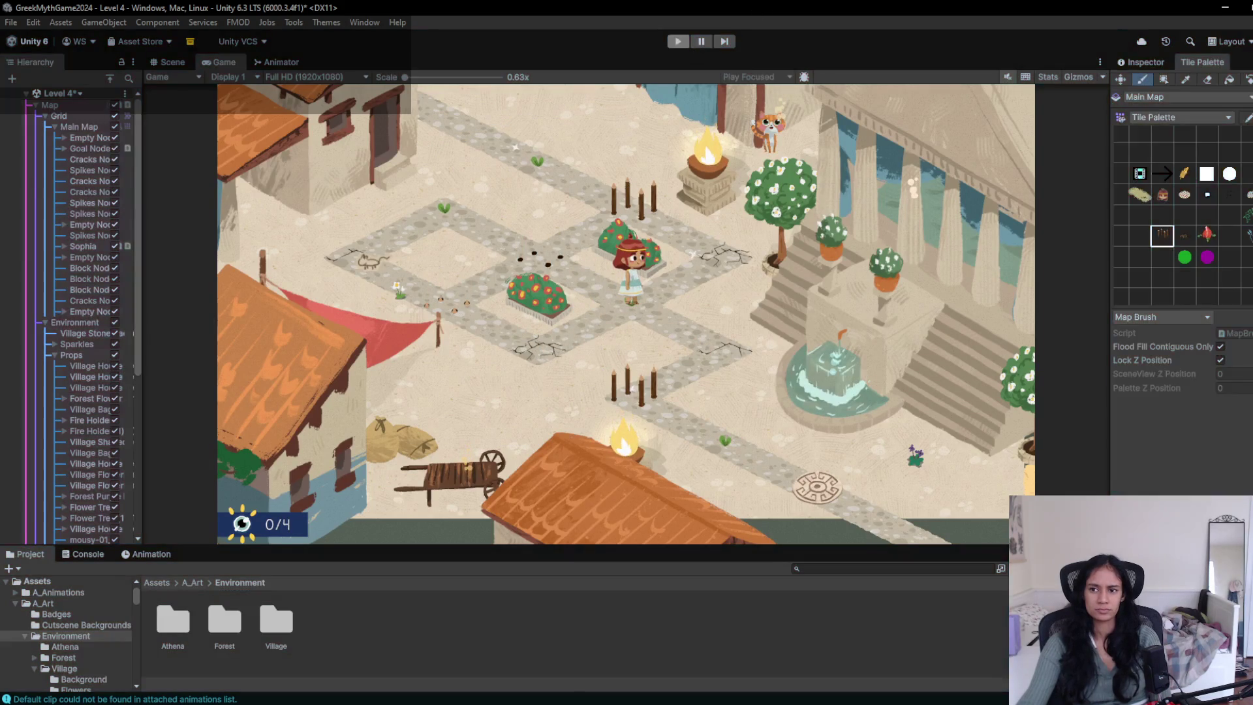
{"action": "left_click", "coordinate": [535, 281]}
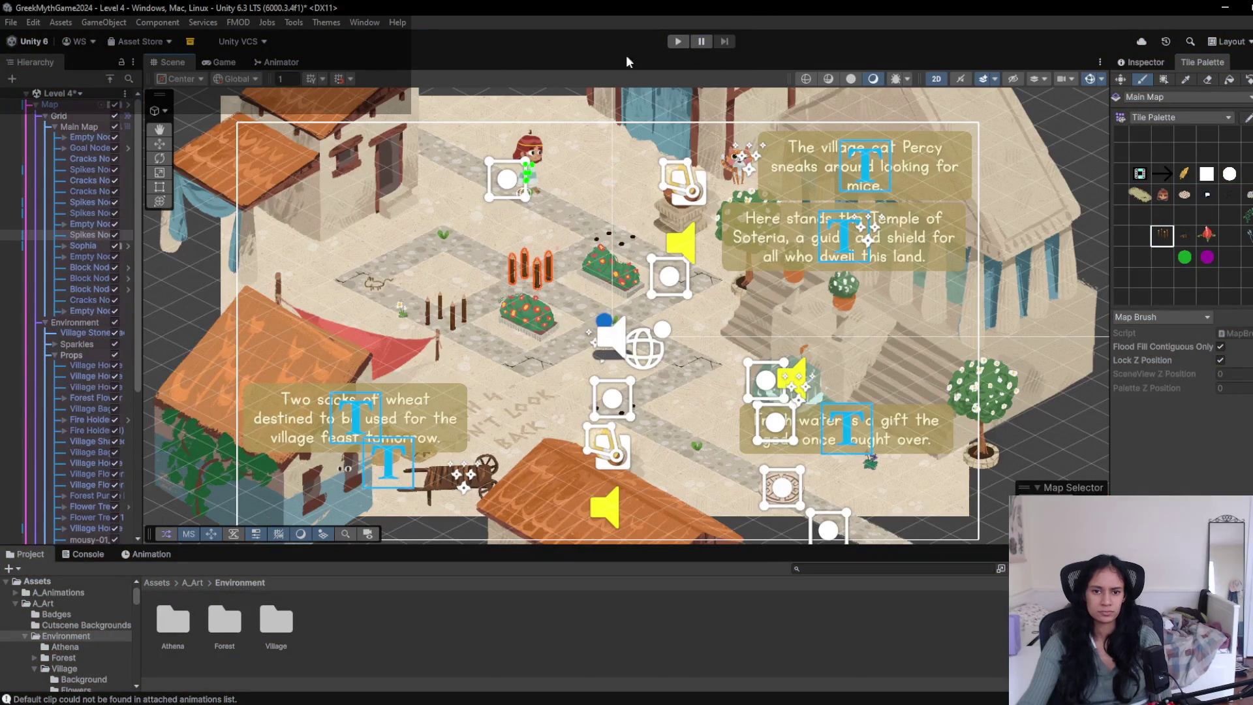
{"action": "left_click", "coordinate": [676, 40]}
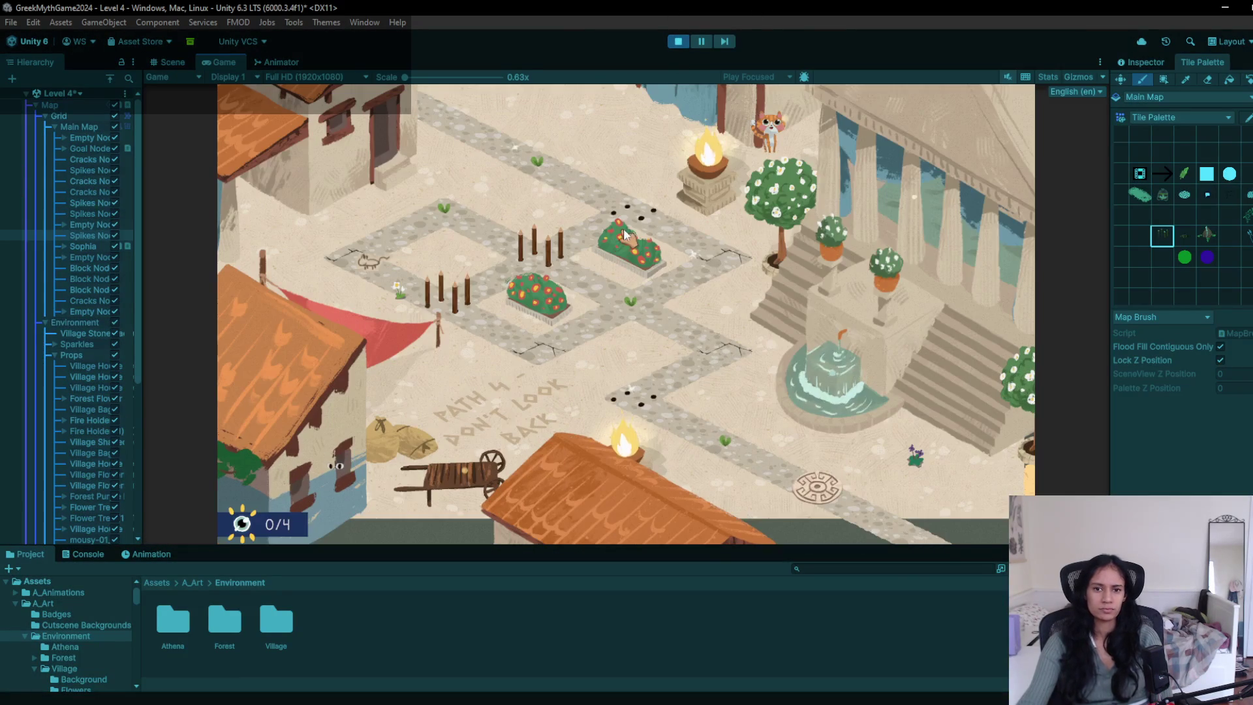
{"action": "left_click", "coordinate": [630, 228]}
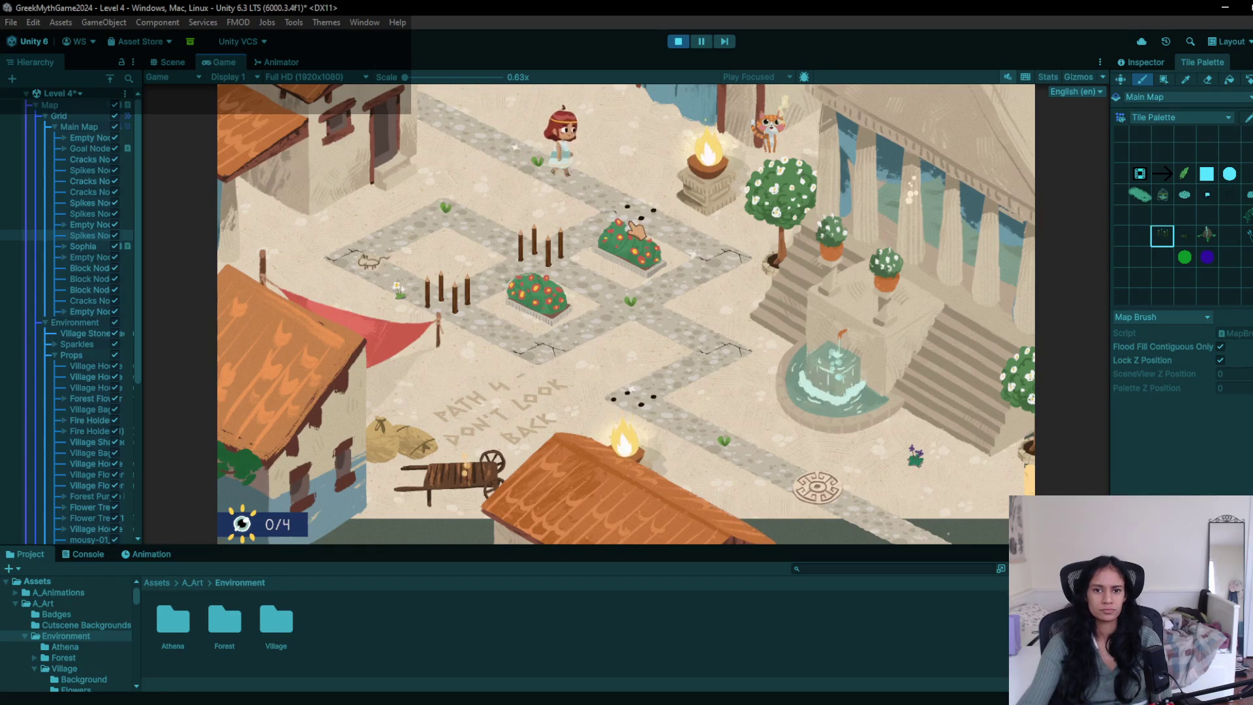
{"action": "left_click", "coordinate": [653, 325]}
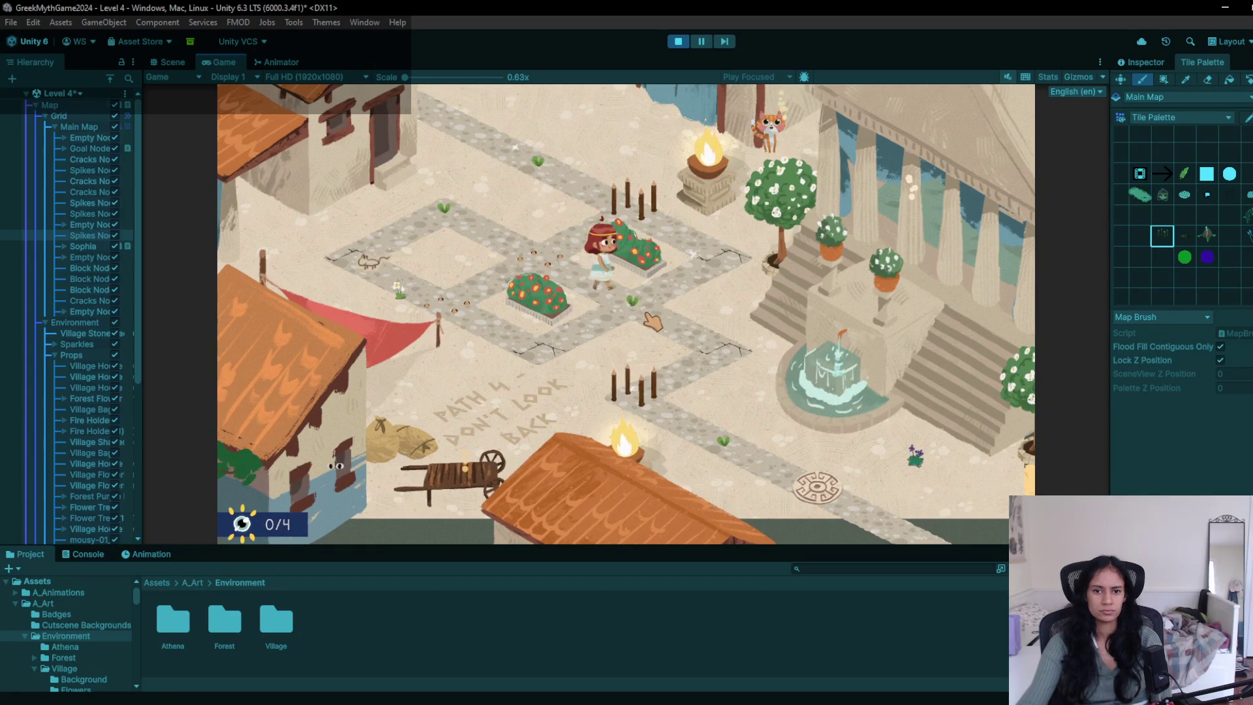
{"action": "left_click", "coordinate": [717, 288]}
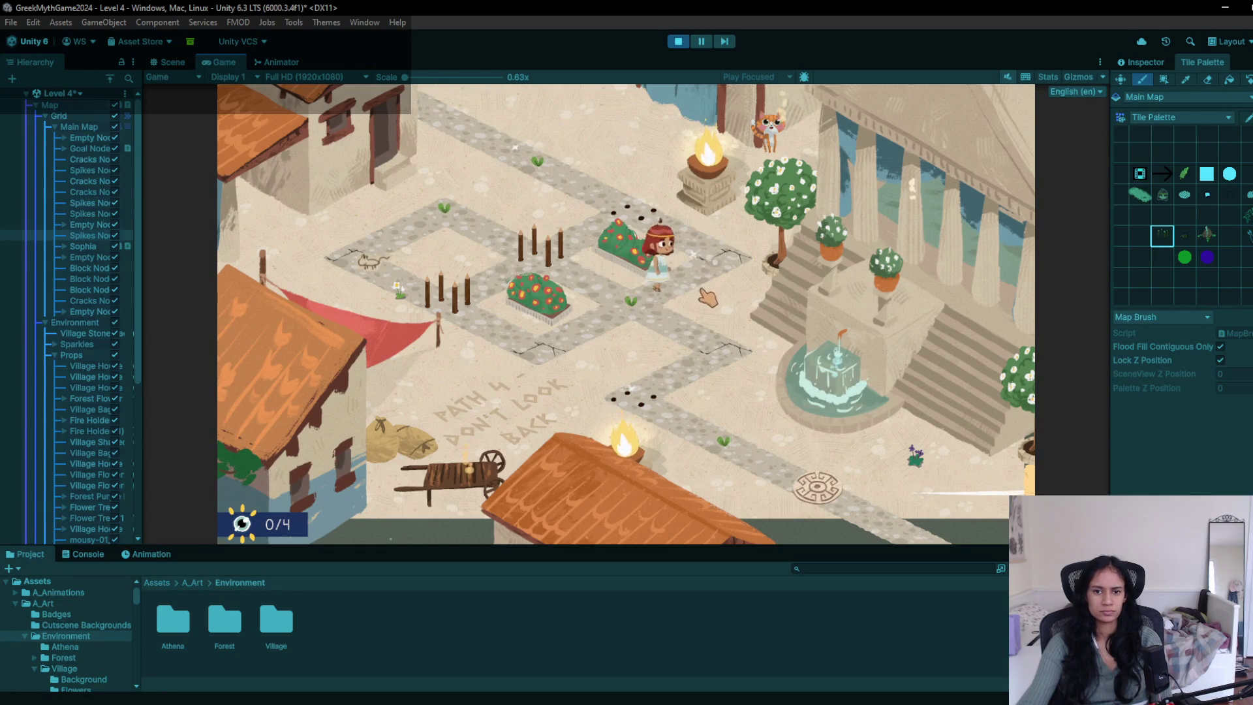
{"action": "left_click", "coordinate": [681, 318]}
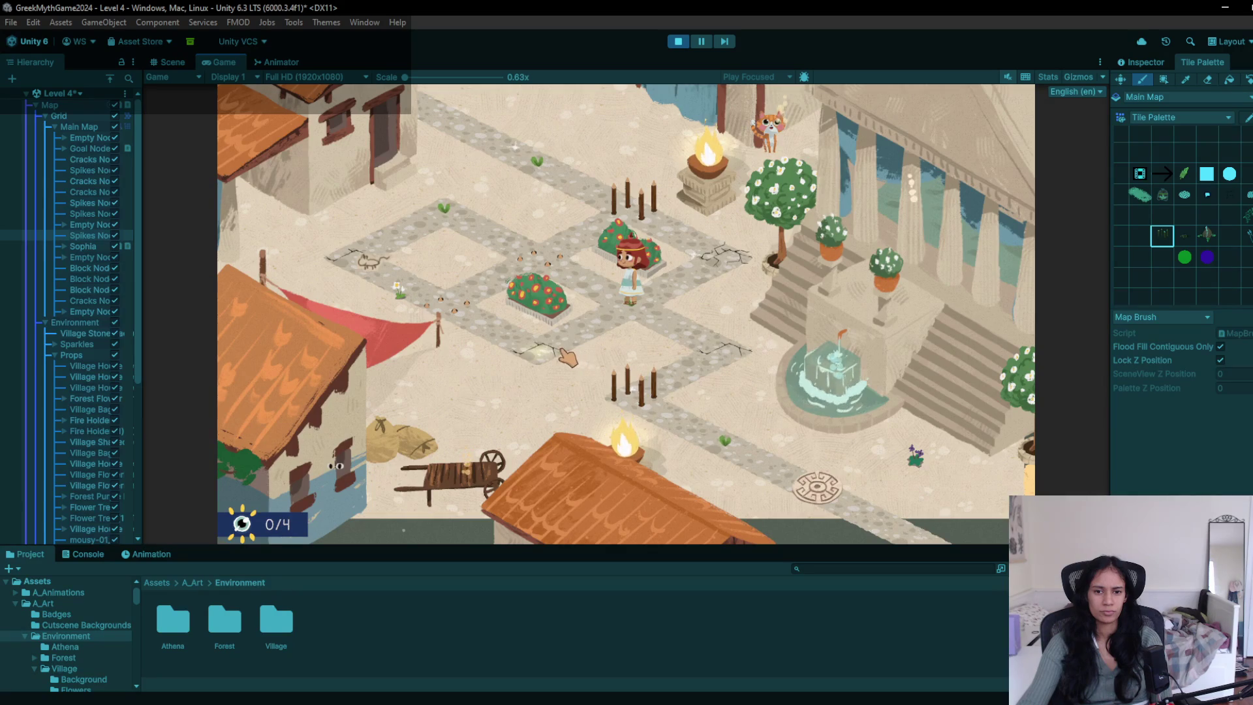
{"action": "left_click", "coordinate": [675, 41]}
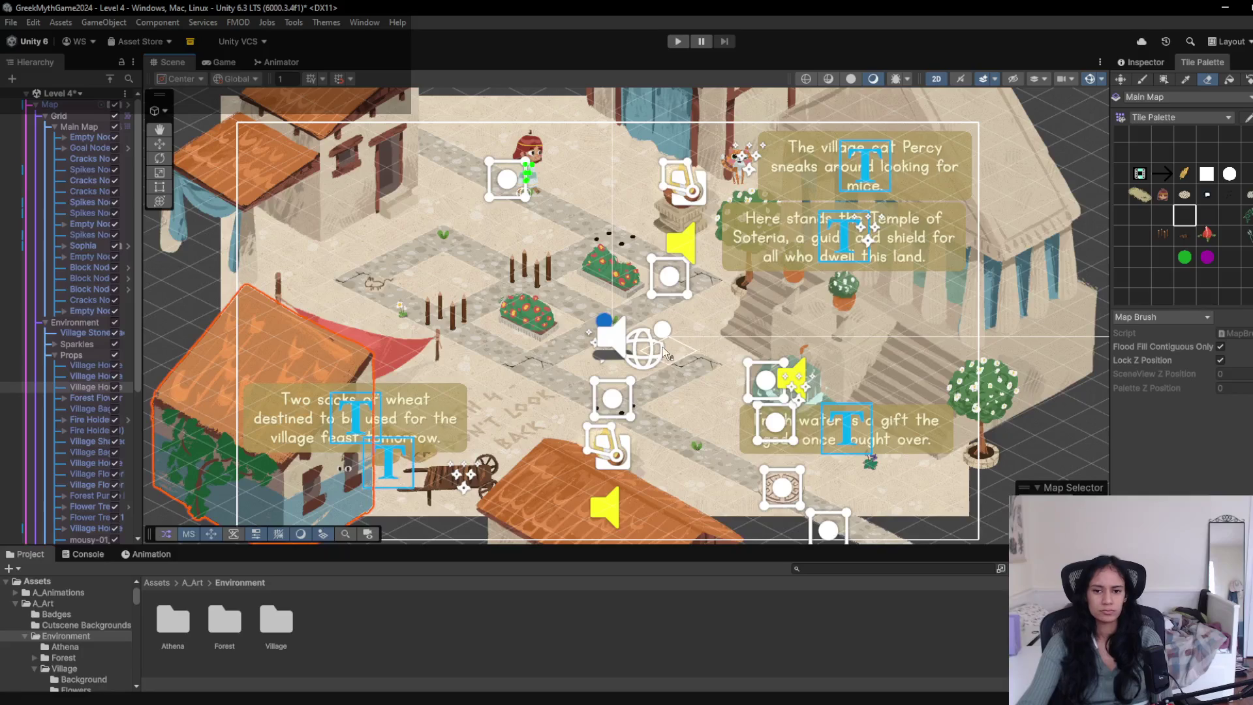
- Erase the crack tile and playtest stepping Sophia toward the flower bed
{"action": "left_click", "coordinate": [686, 377]}
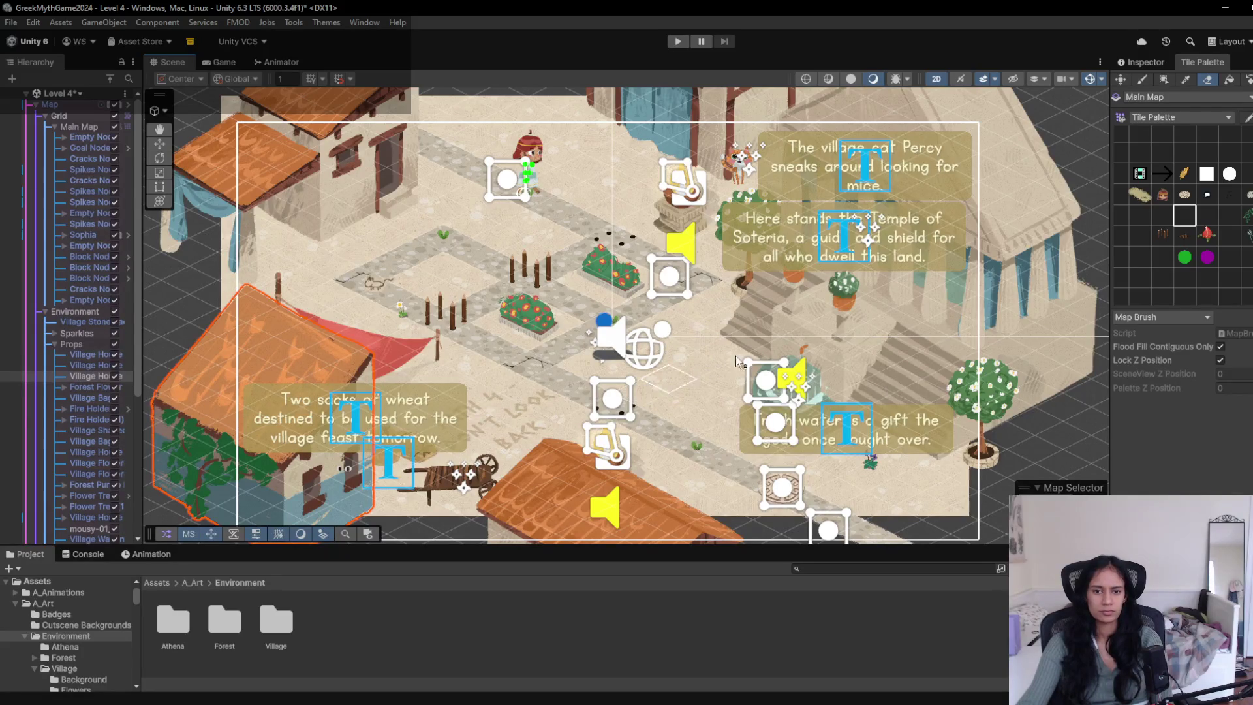
{"action": "left_click", "coordinate": [677, 43]}
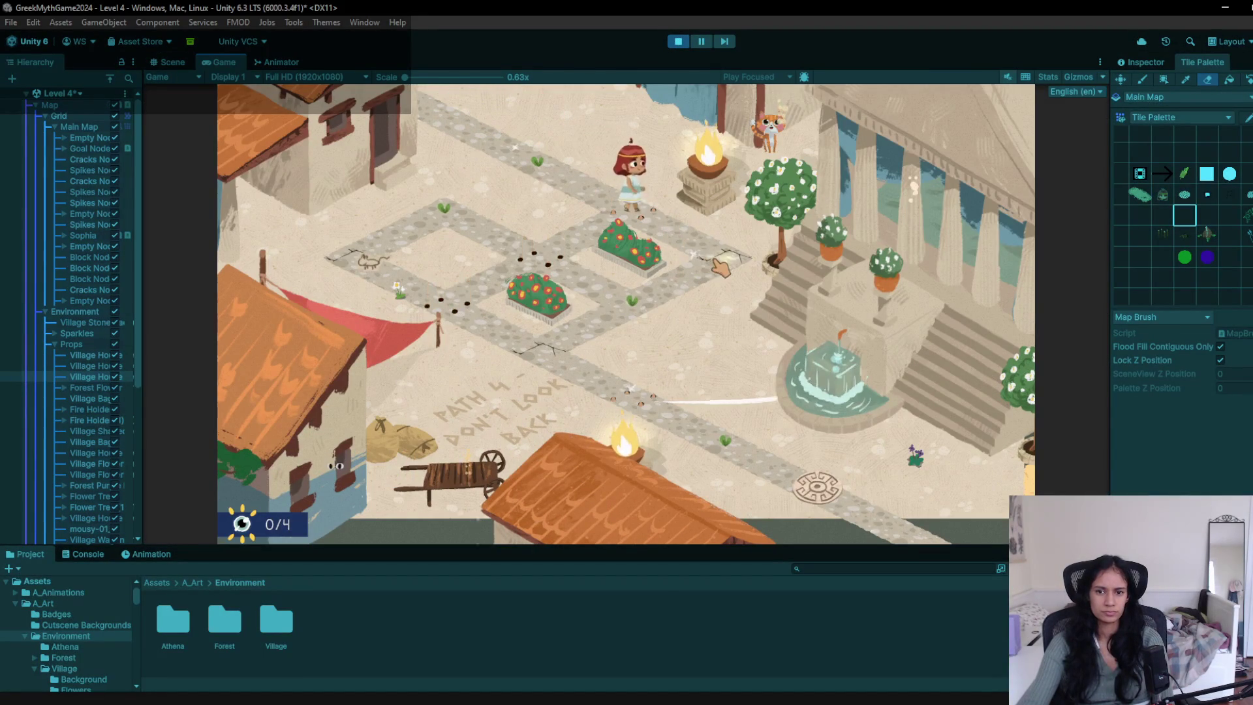
{"action": "left_click", "coordinate": [643, 312]}
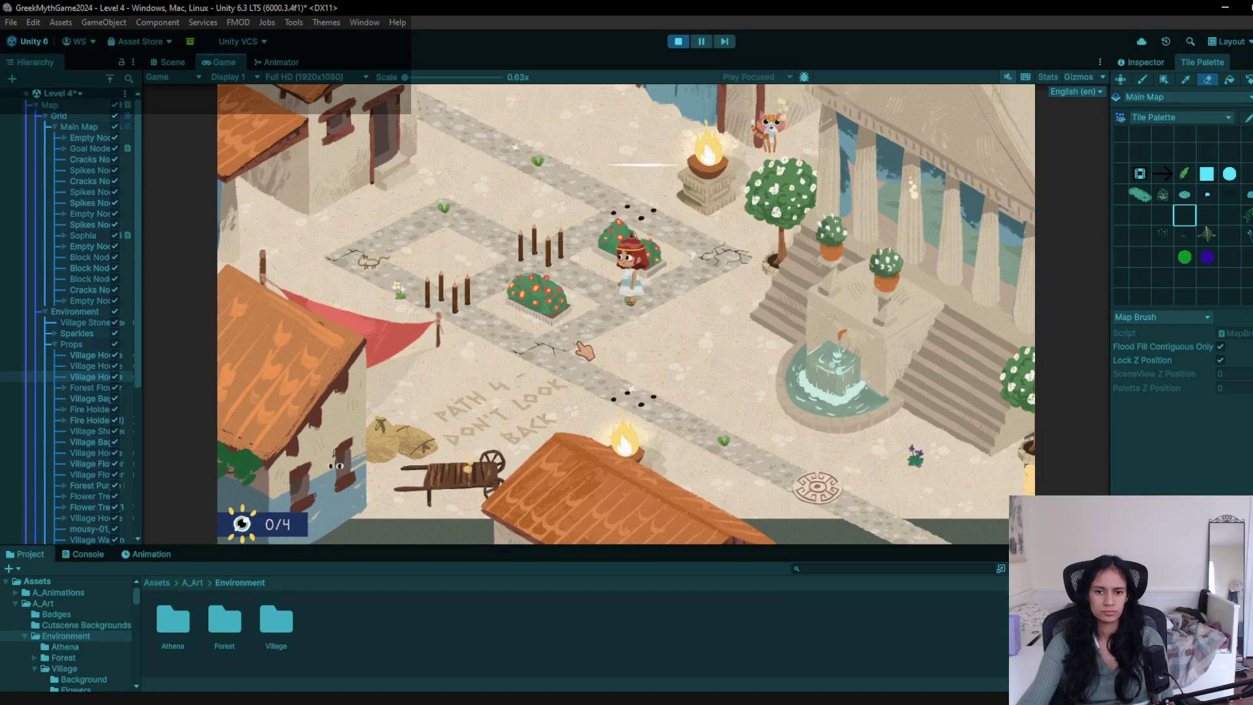
{"action": "left_click", "coordinate": [574, 340]}
{"action": "left_click", "coordinate": [615, 307]}
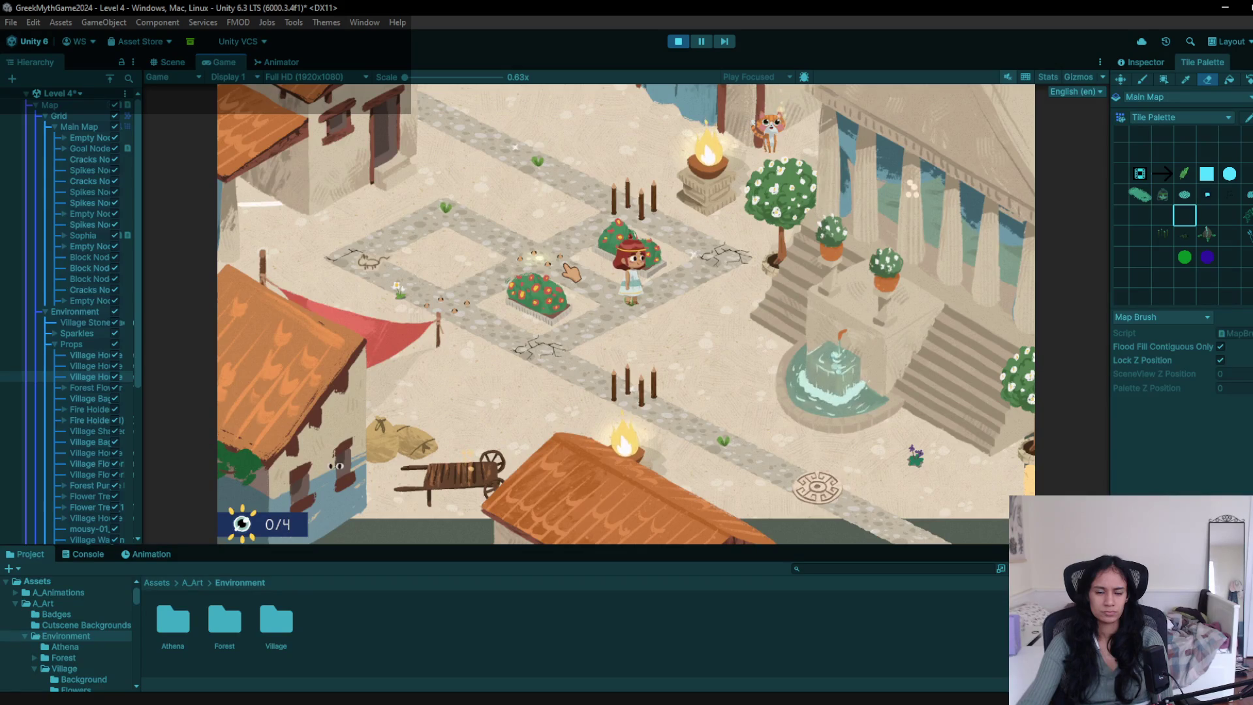
{"action": "left_click", "coordinate": [678, 41]}
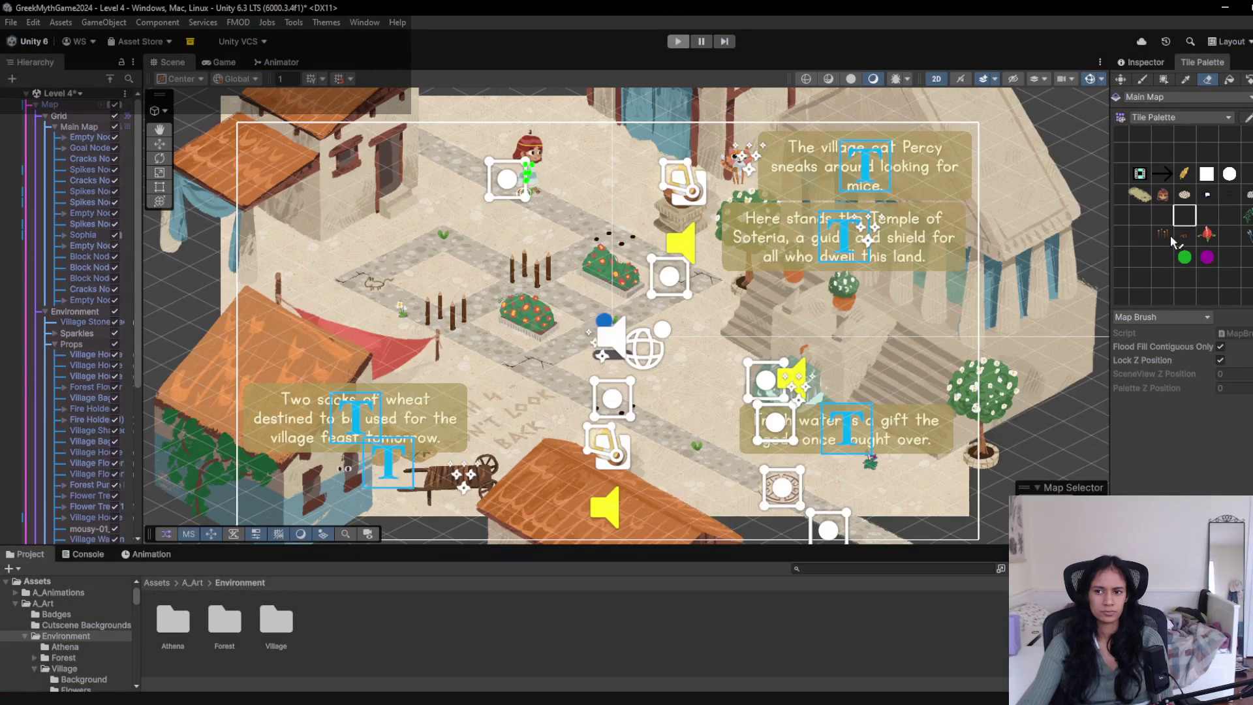
- Select the fence tile, test moves by the bush, then paint an empty node tile and replay
{"action": "left_click", "coordinate": [1165, 235]}
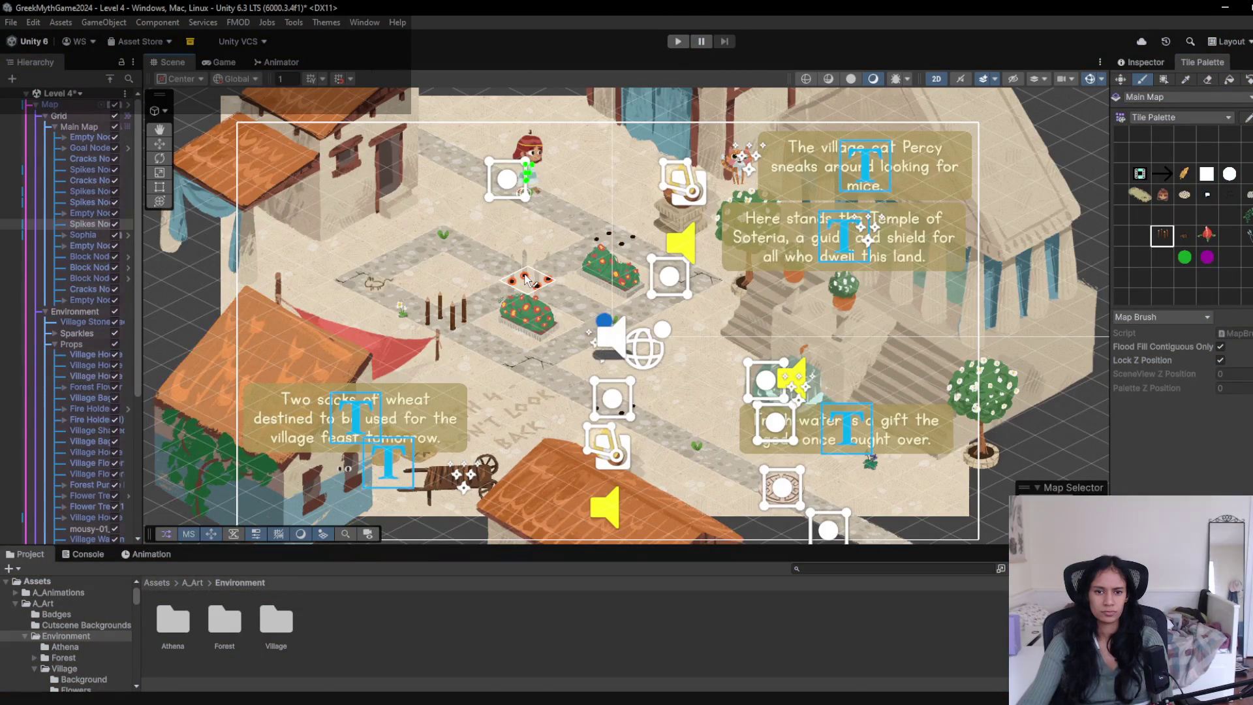
{"action": "left_click", "coordinate": [678, 42]}
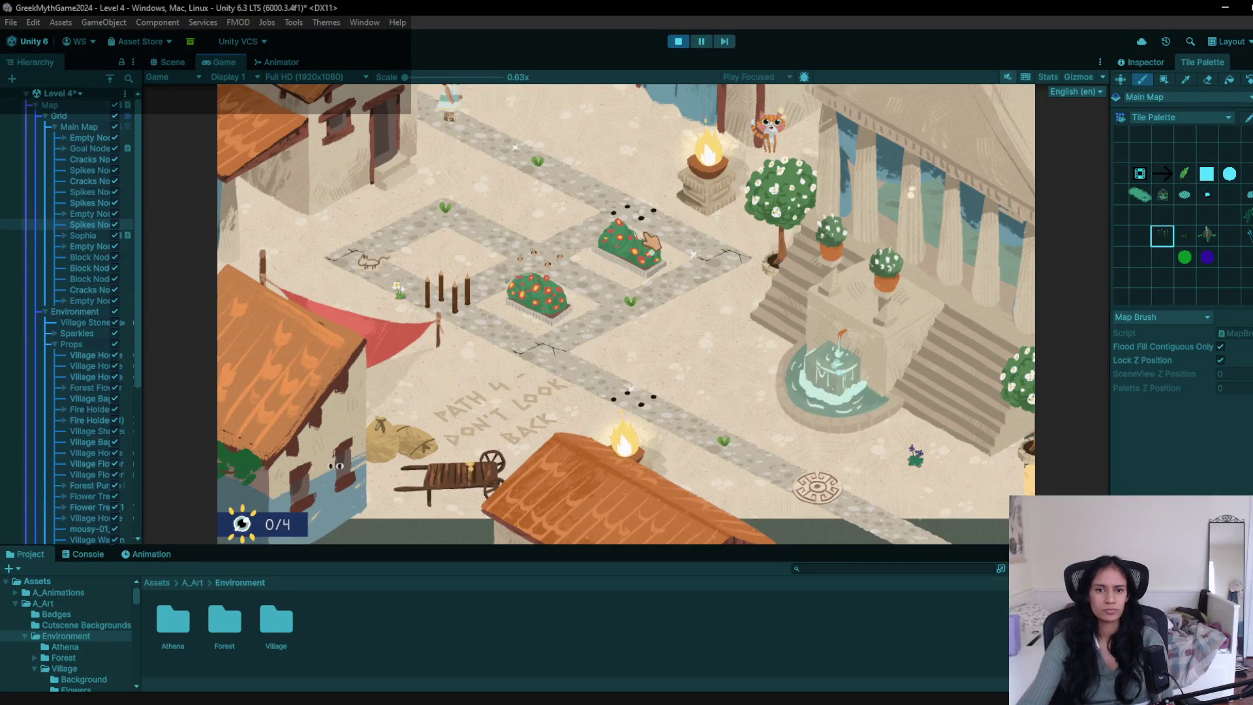
{"action": "left_click", "coordinate": [648, 222]}
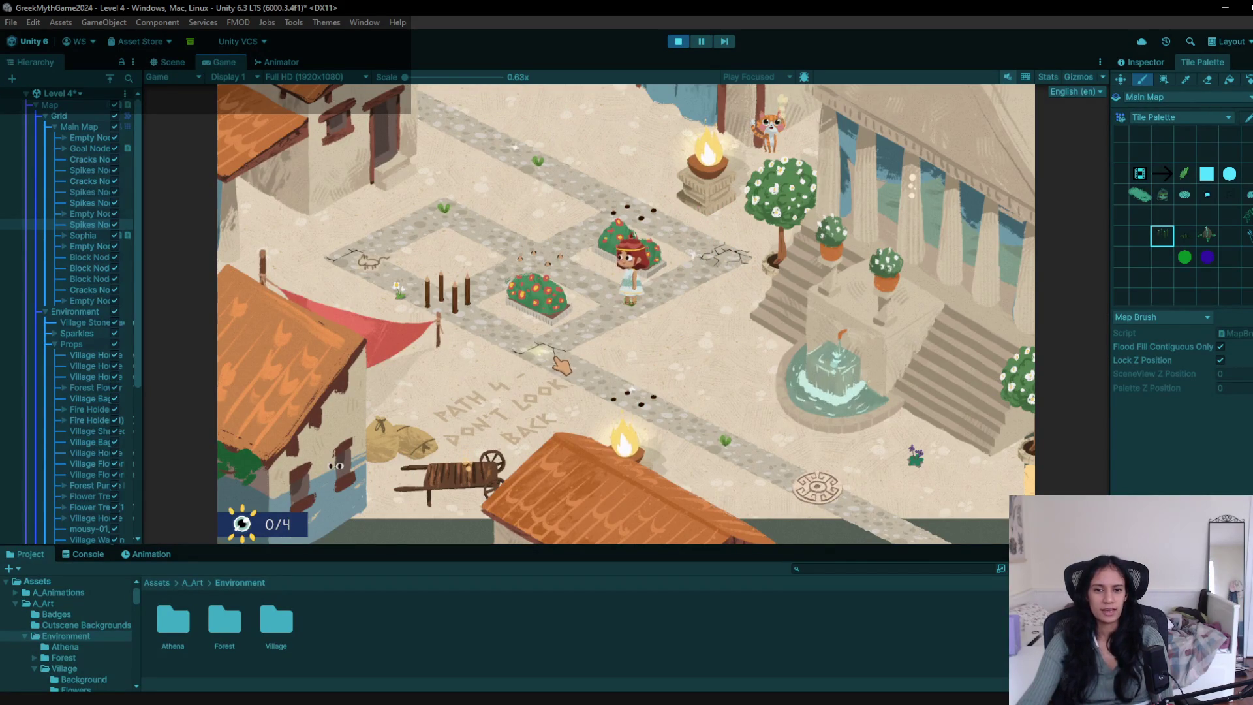
{"action": "left_click", "coordinate": [592, 321]}
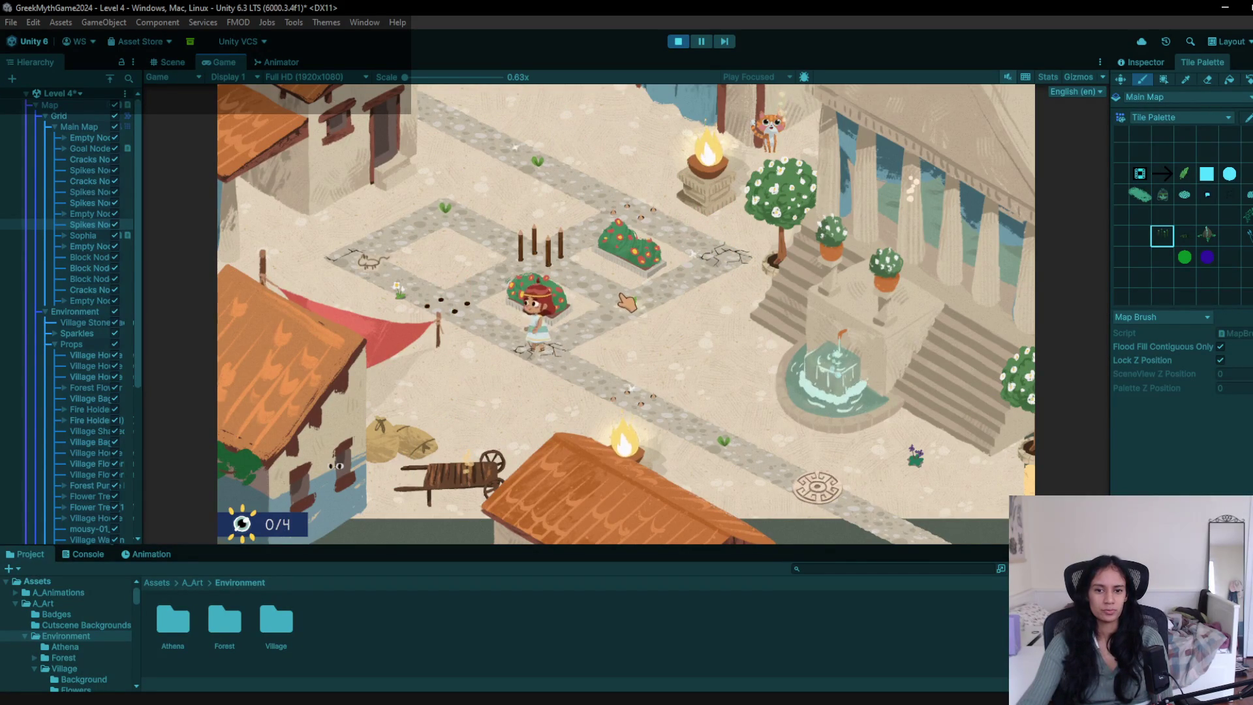
{"action": "left_click", "coordinate": [628, 314]}
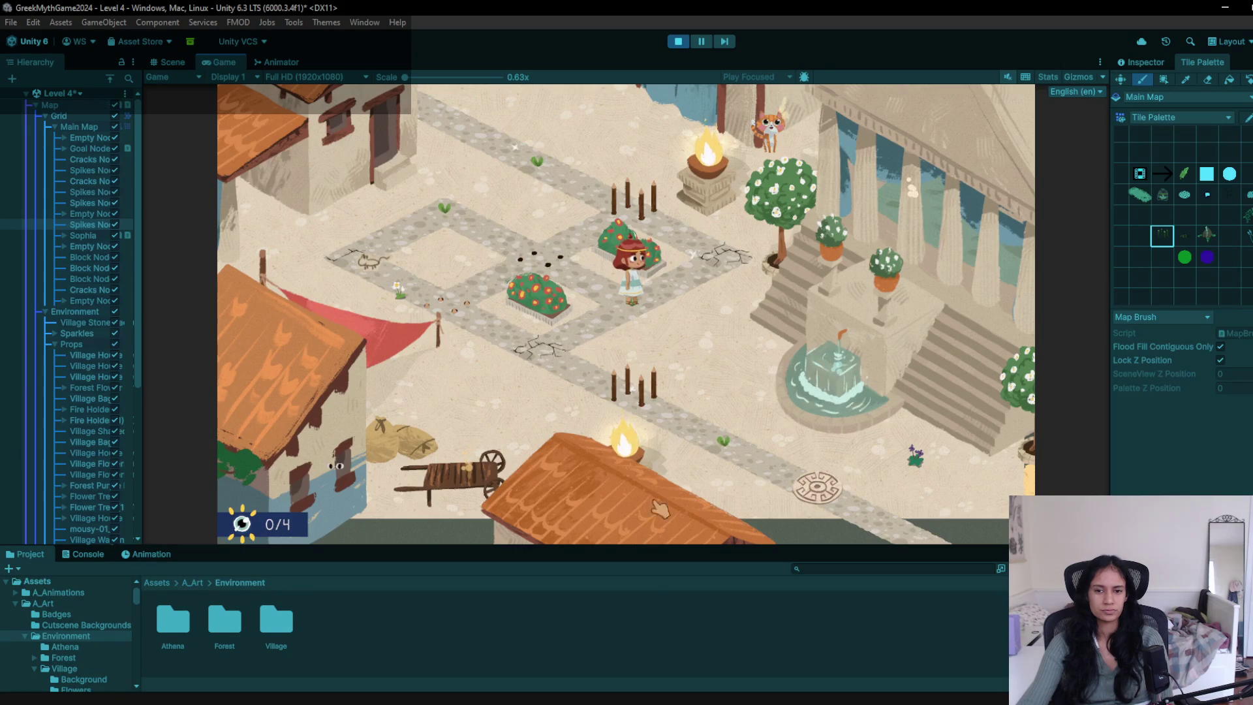
{"action": "left_click", "coordinate": [686, 42]}
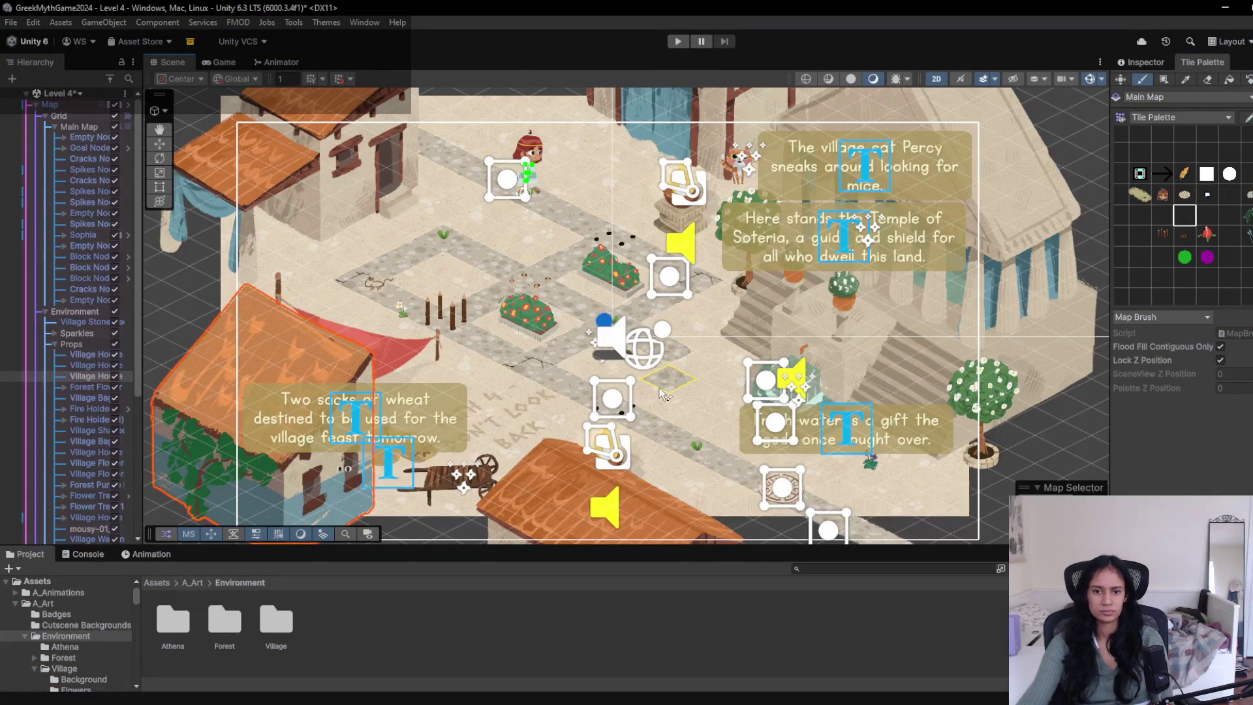
{"action": "left_click", "coordinate": [669, 369]}
{"action": "left_click", "coordinate": [678, 42]}
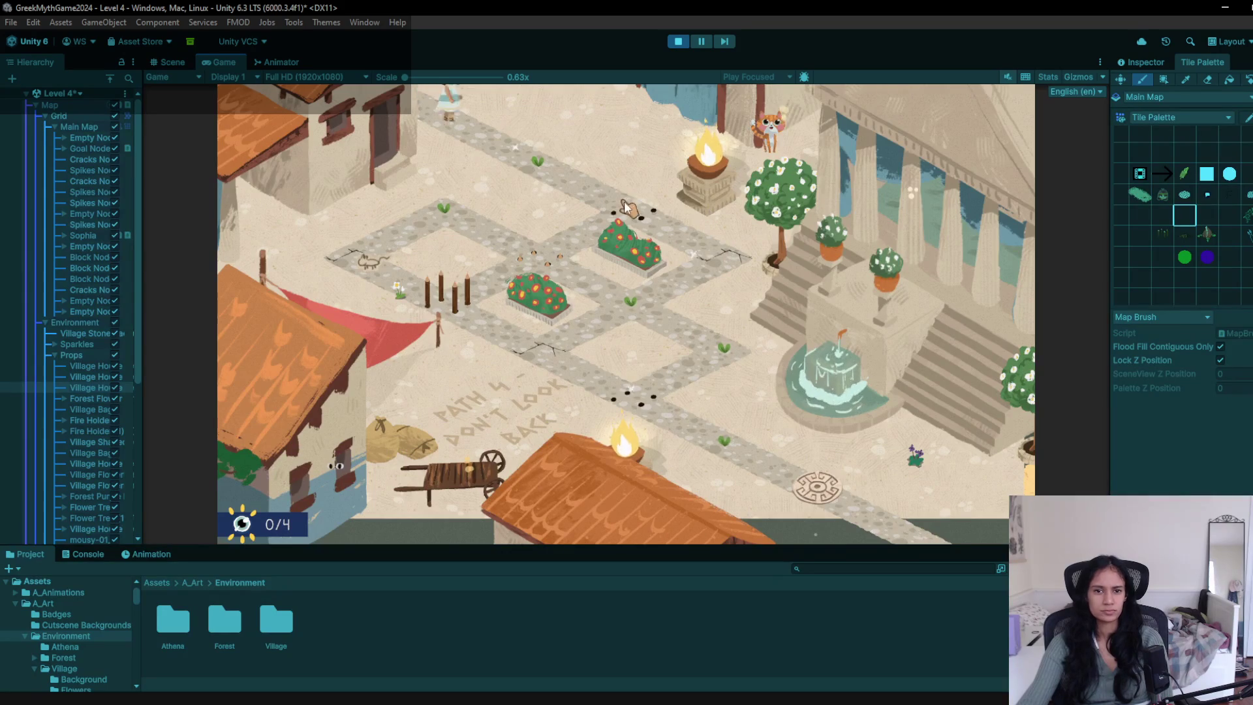
- Walk Sophia past the flower bed to the lower path tile, then stop
{"action": "left_click", "coordinate": [663, 320]}
{"action": "left_click", "coordinate": [698, 374]}
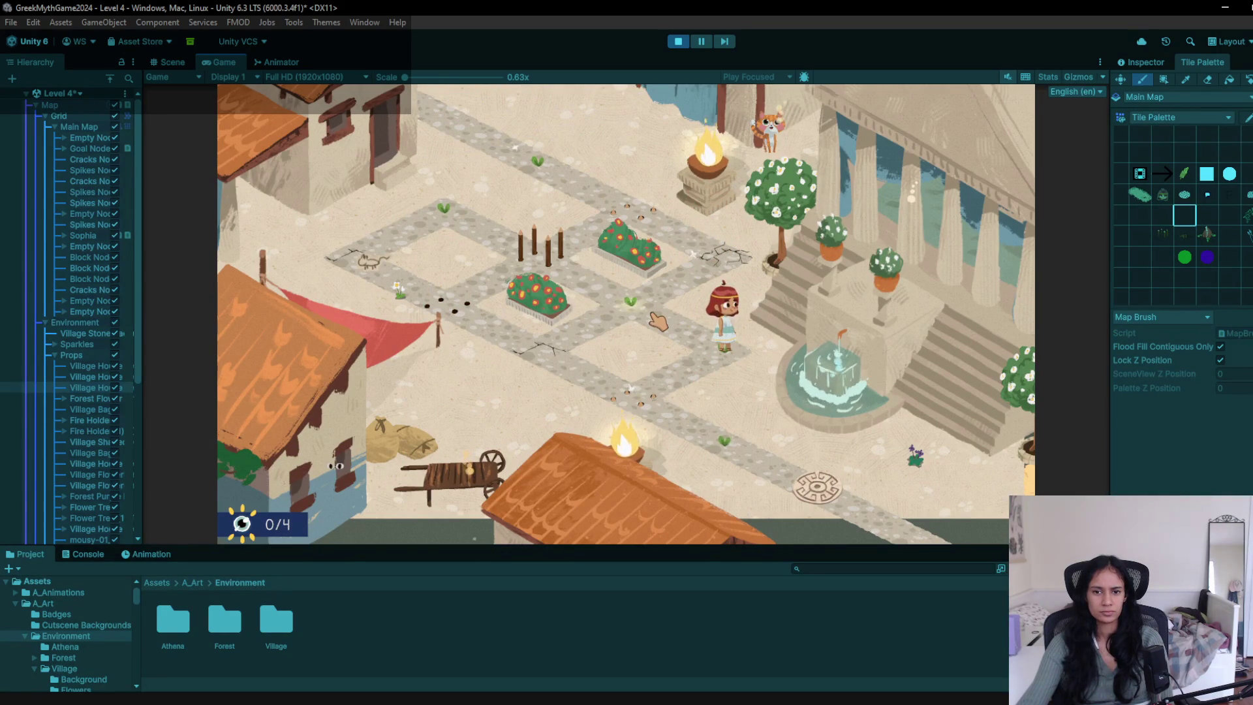
{"action": "left_click", "coordinate": [631, 304]}
{"action": "left_click", "coordinate": [586, 351]}
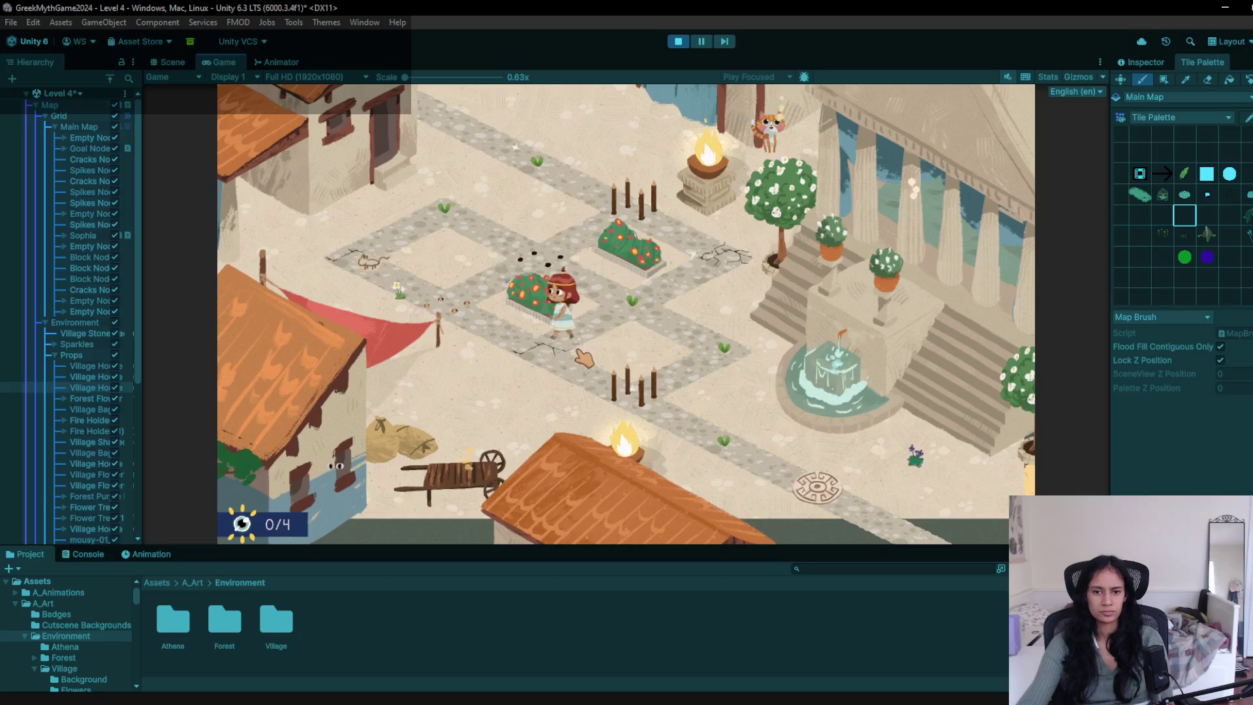
{"action": "left_click", "coordinate": [692, 361]}
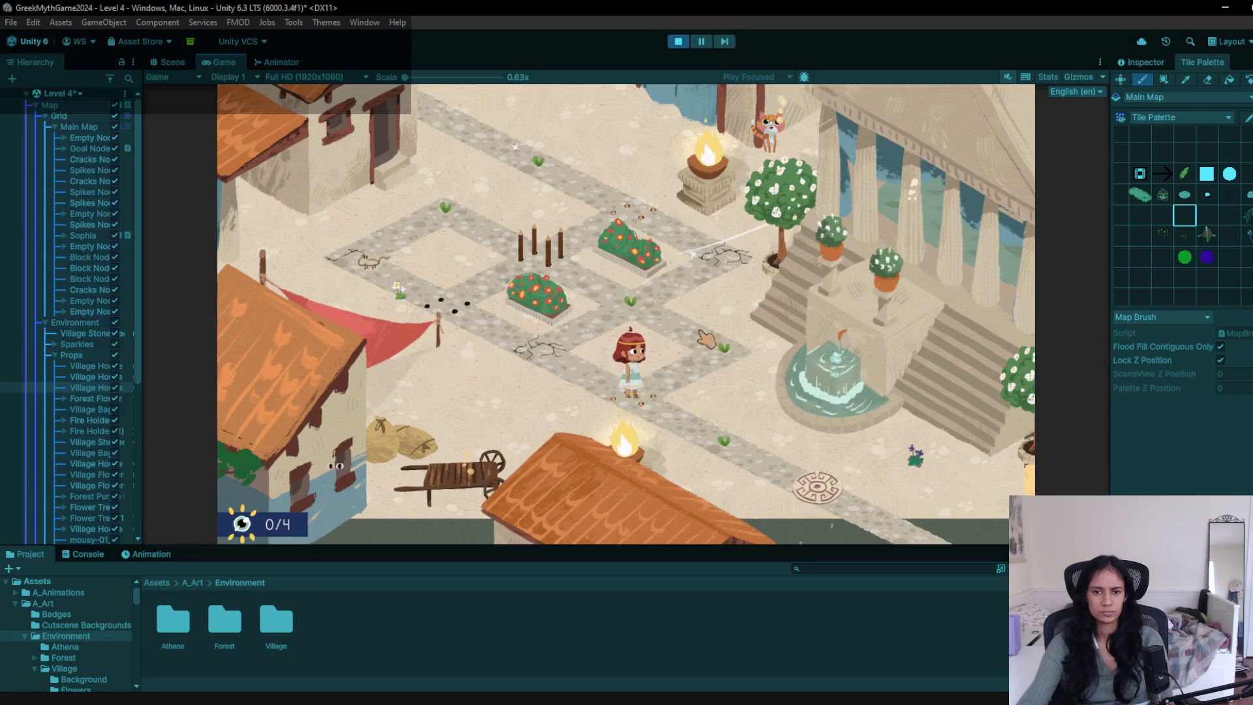
{"action": "left_click", "coordinate": [684, 42]}
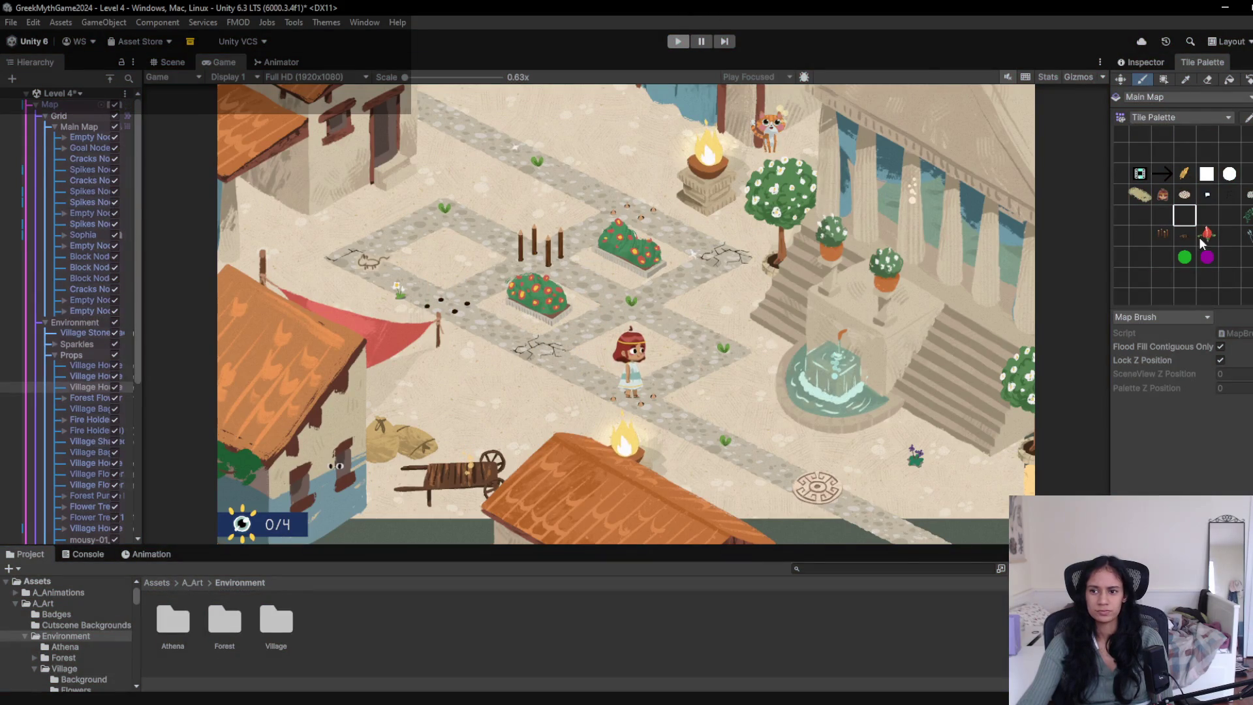
- Pick a different palette tile, replay walking Sophia beside the fountain, then stop
{"action": "left_click", "coordinate": [1163, 236]}
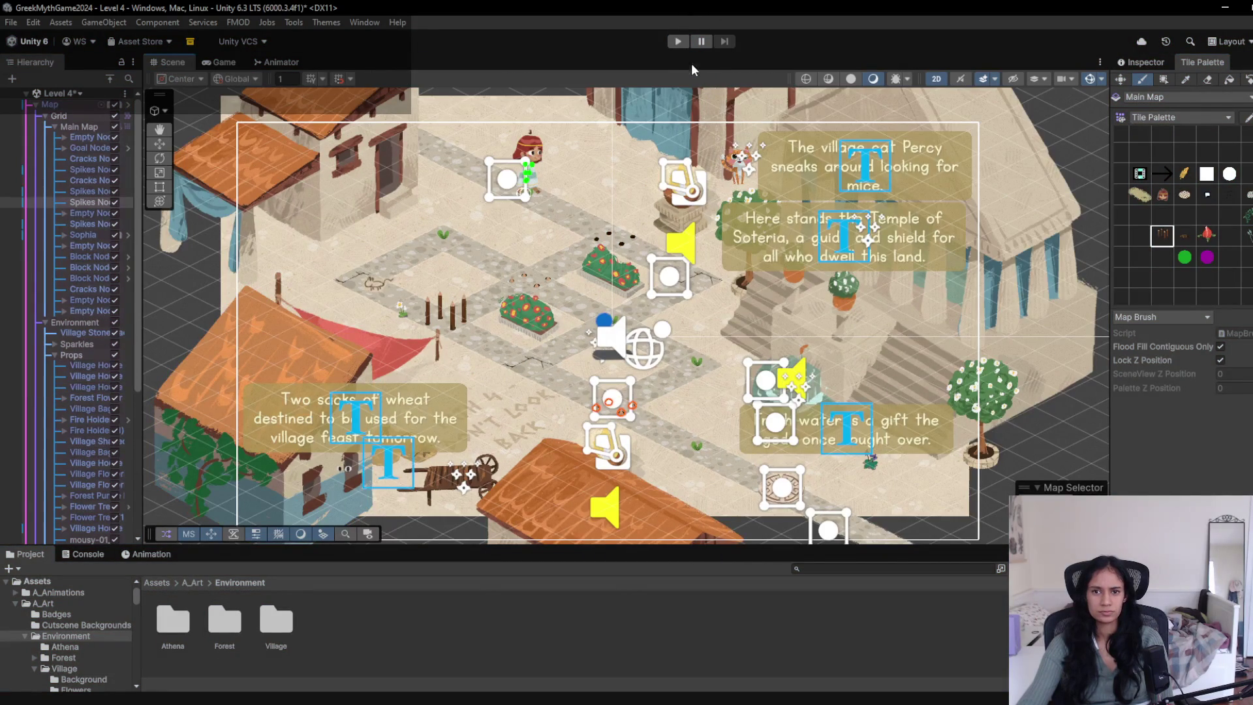
{"action": "left_click", "coordinate": [678, 42]}
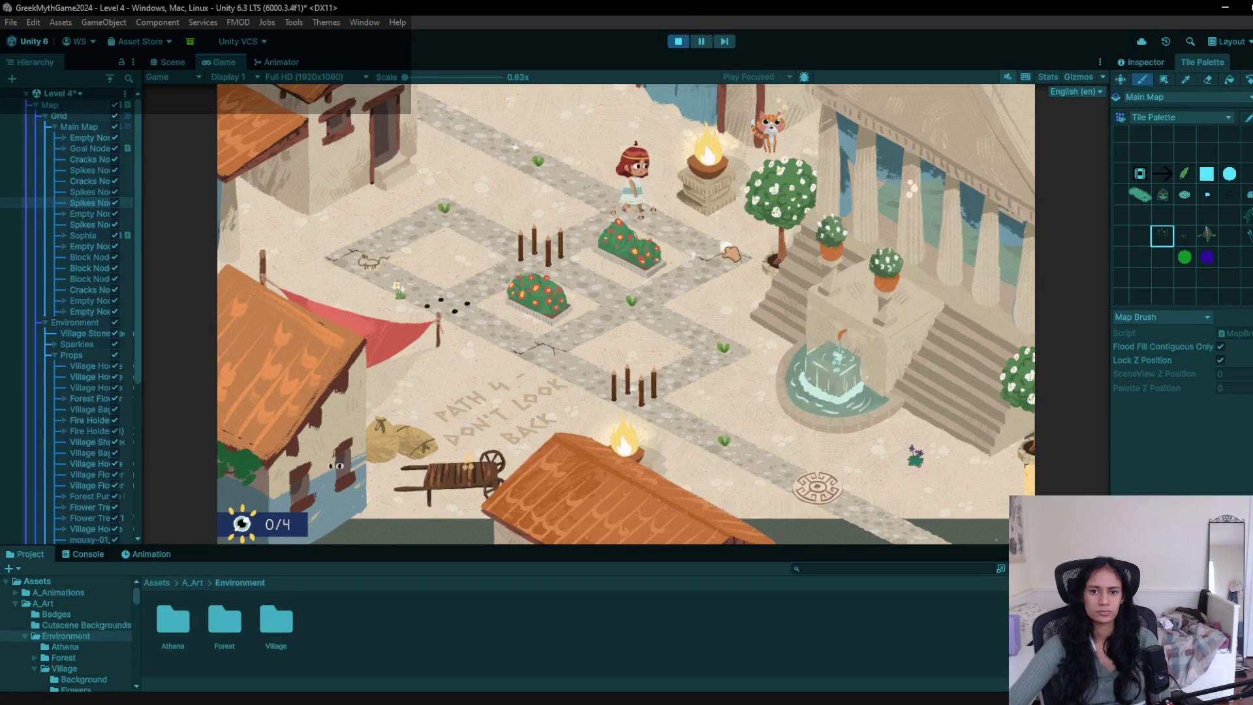
{"action": "left_click", "coordinate": [667, 305]}
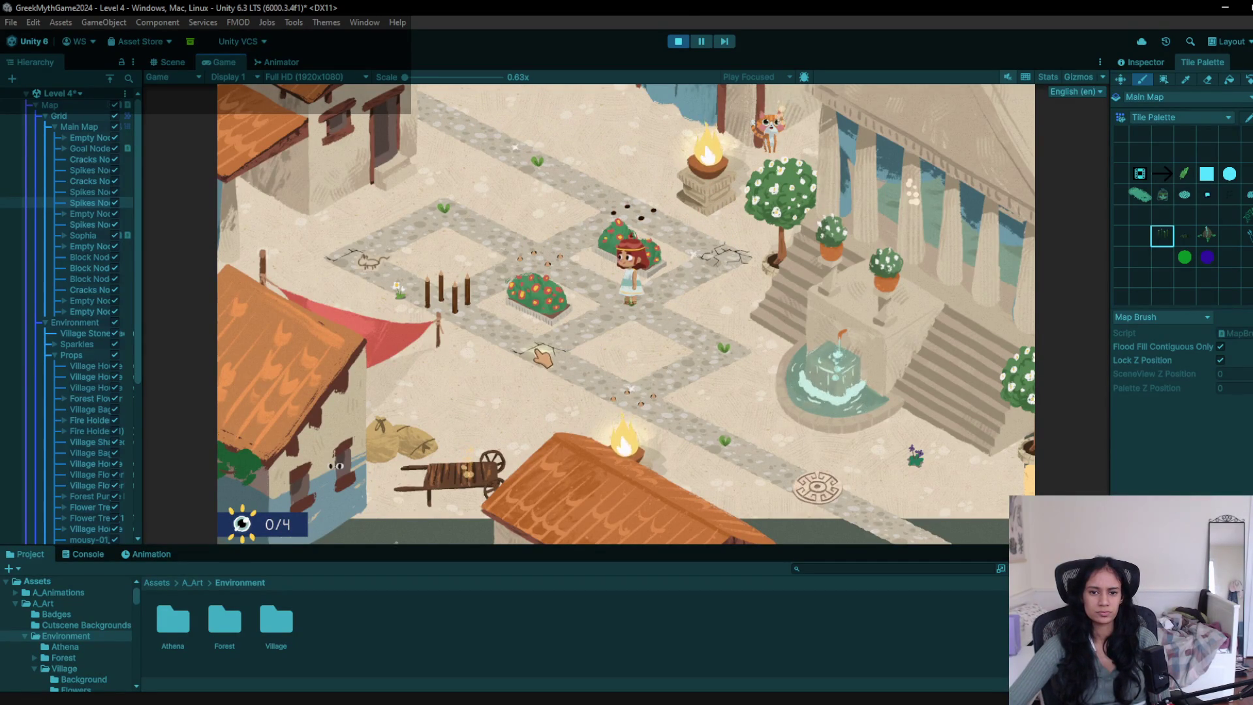
{"action": "left_click", "coordinate": [718, 373]}
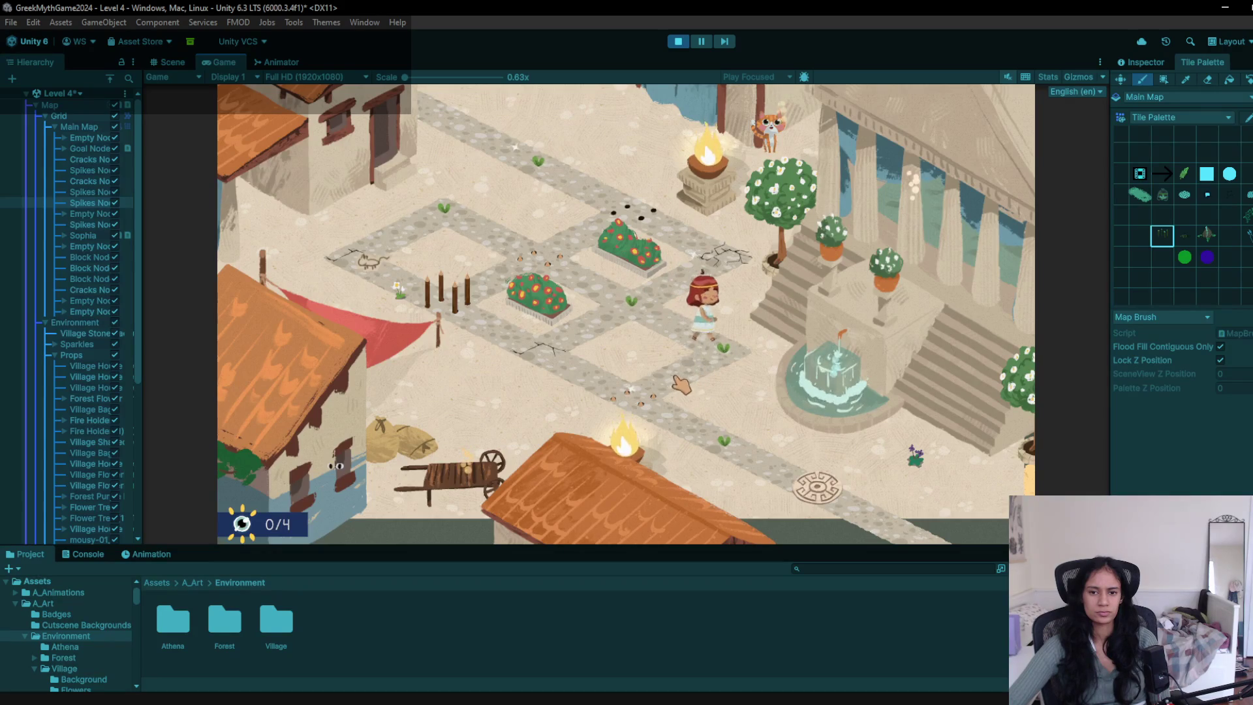
{"action": "left_click", "coordinate": [637, 317]}
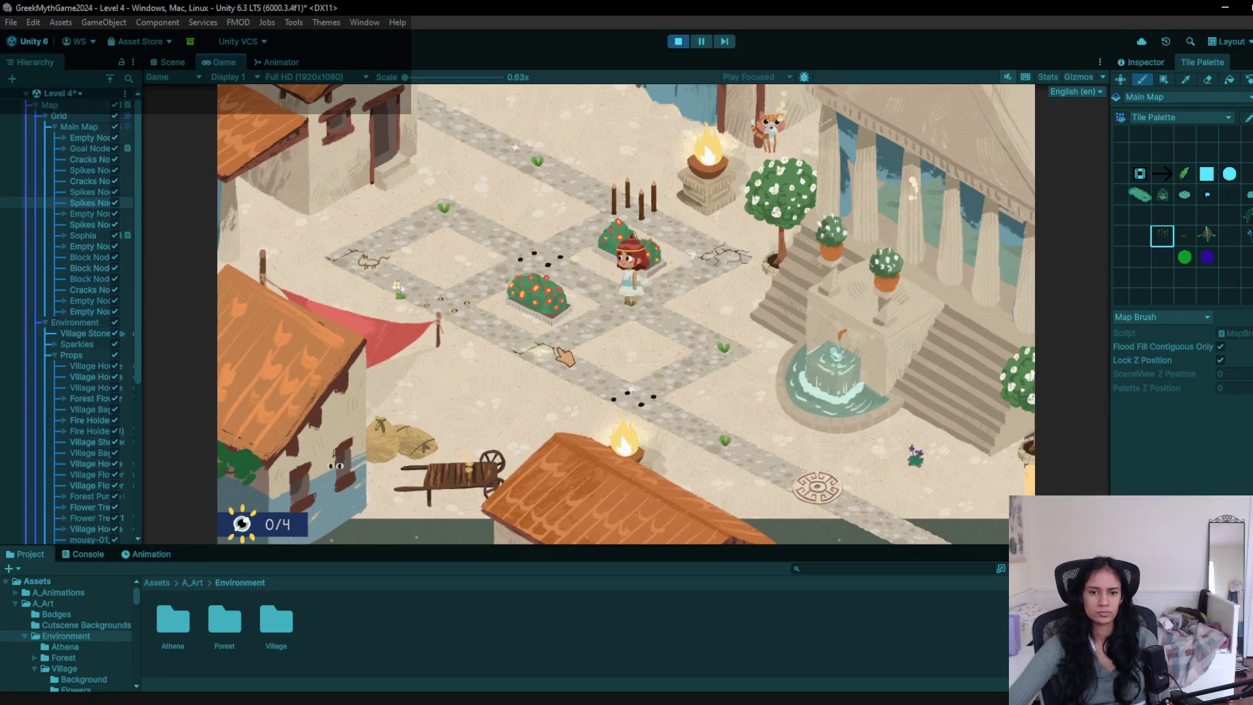
{"action": "left_click", "coordinate": [538, 255]}
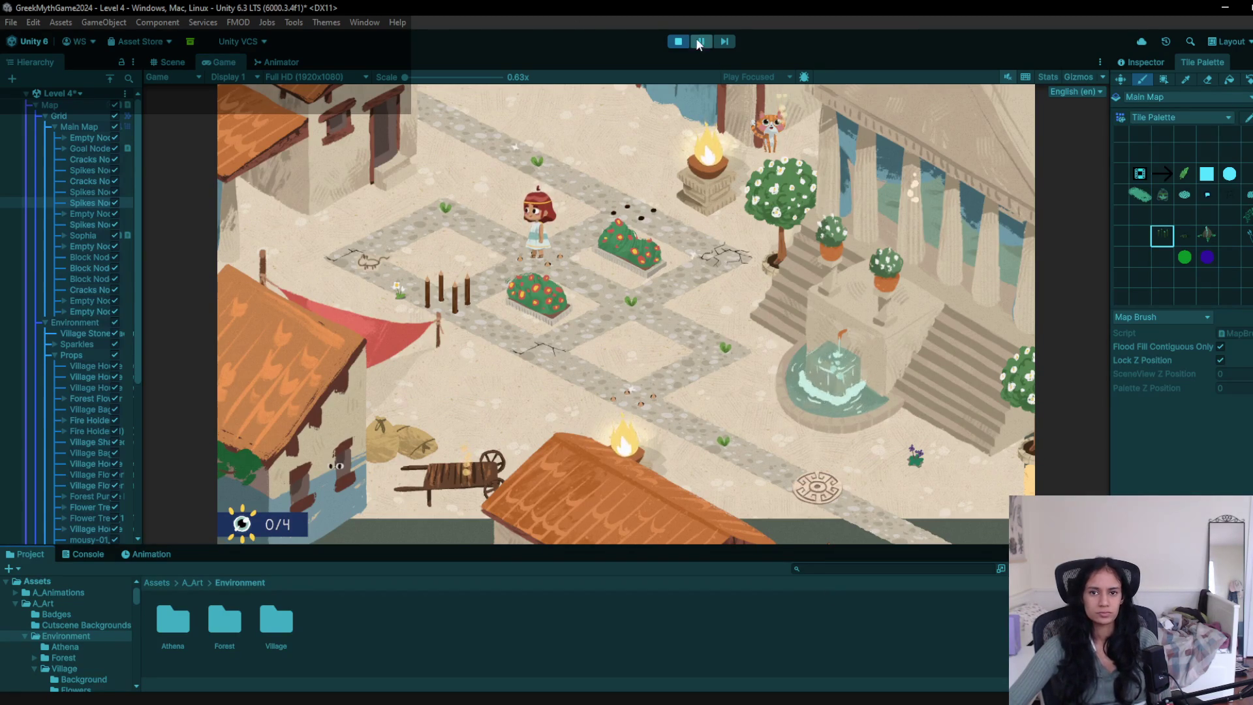
{"action": "left_click", "coordinate": [677, 41]}
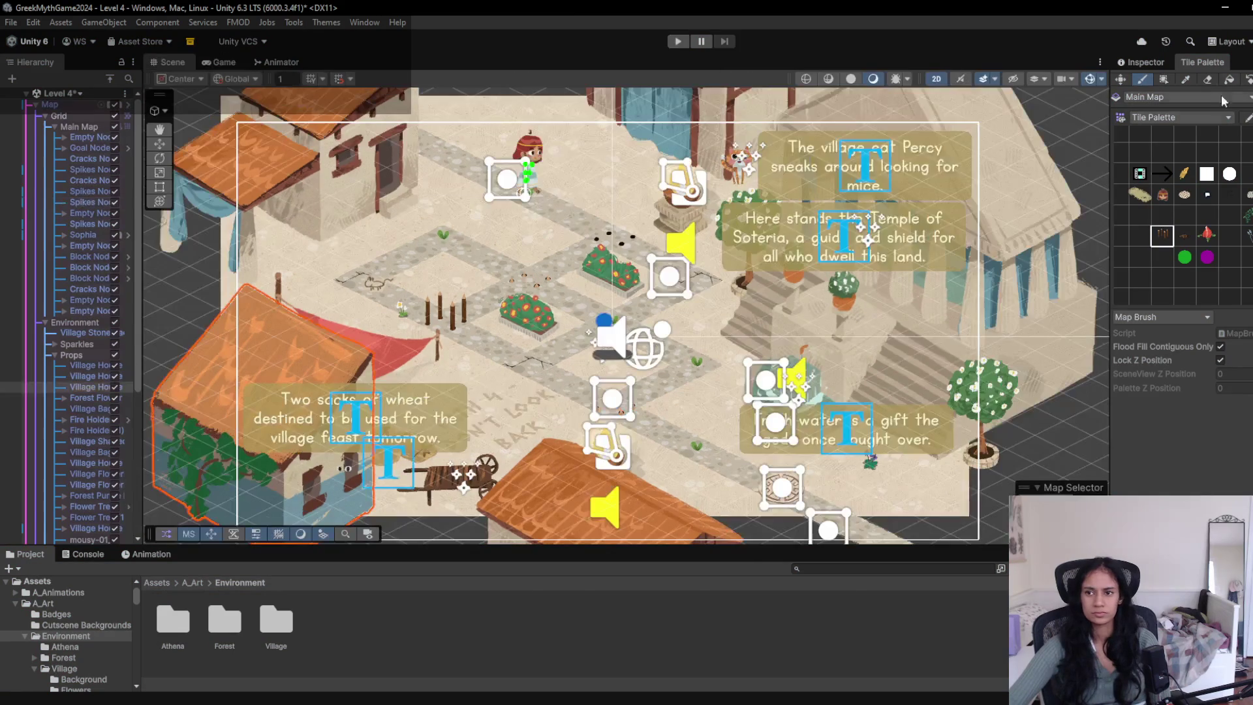
- Select the Eraser and playtest Level 4, walking Sophia past the cracked tile, flower beds and spike posts
{"action": "left_click", "coordinate": [1209, 79]}
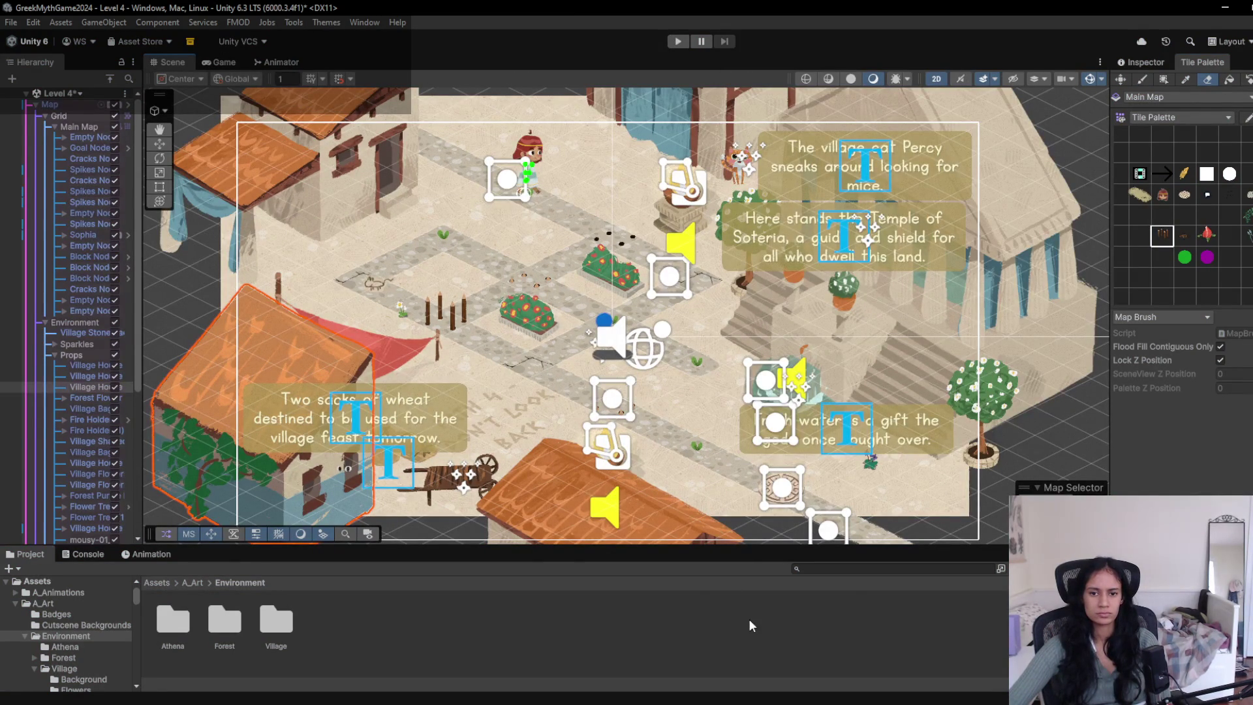
{"action": "left_click", "coordinate": [677, 42]}
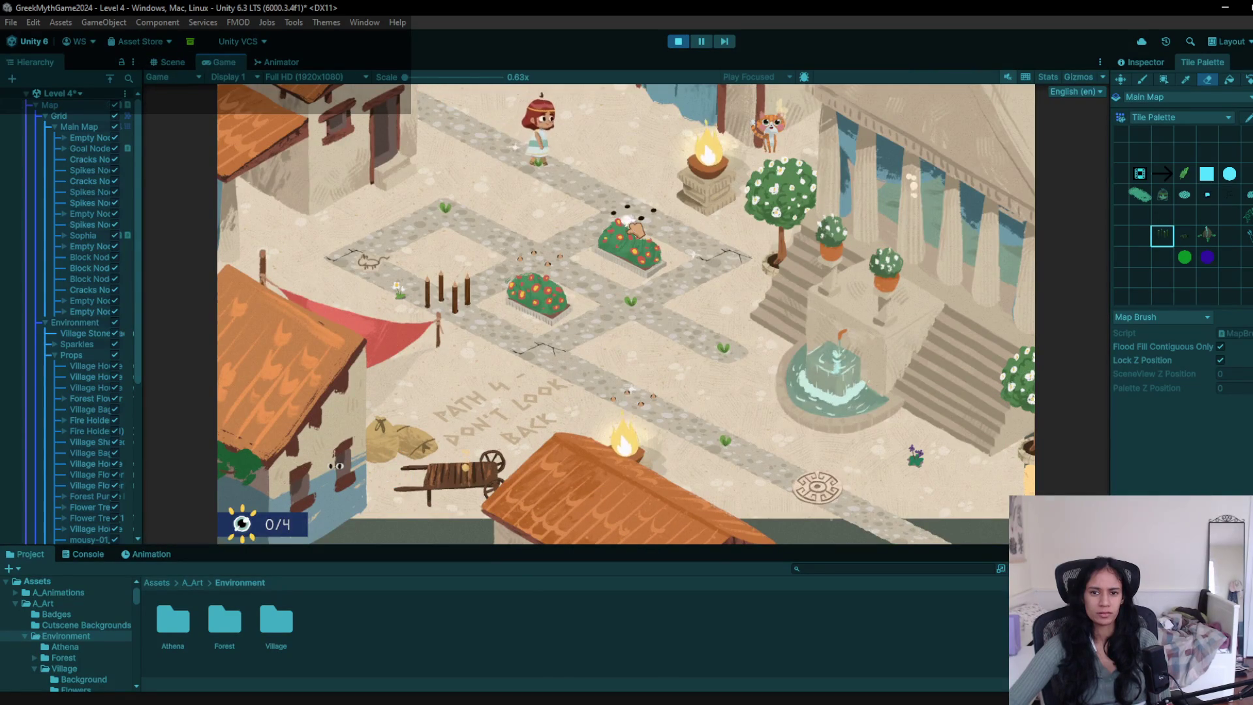
{"action": "left_click", "coordinate": [703, 257]}
{"action": "left_click", "coordinate": [653, 301]}
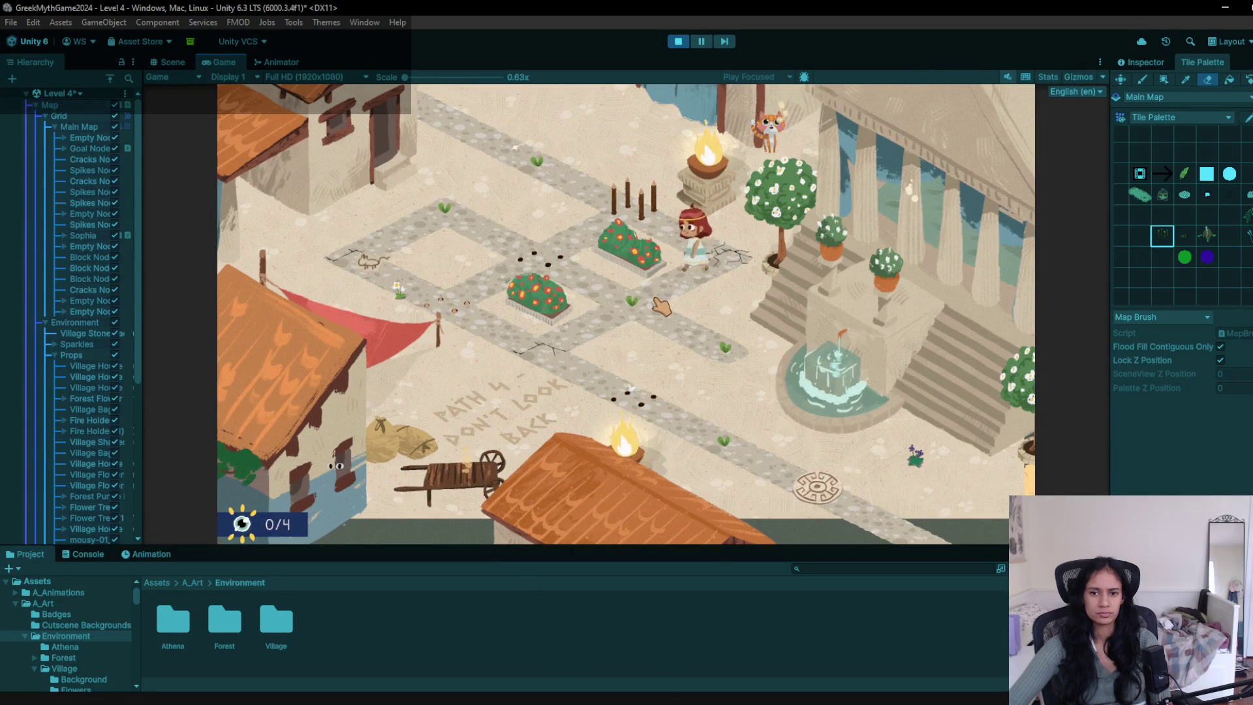
{"action": "left_click", "coordinate": [698, 350]}
{"action": "left_click", "coordinate": [630, 310]}
{"action": "left_click", "coordinate": [558, 351]}
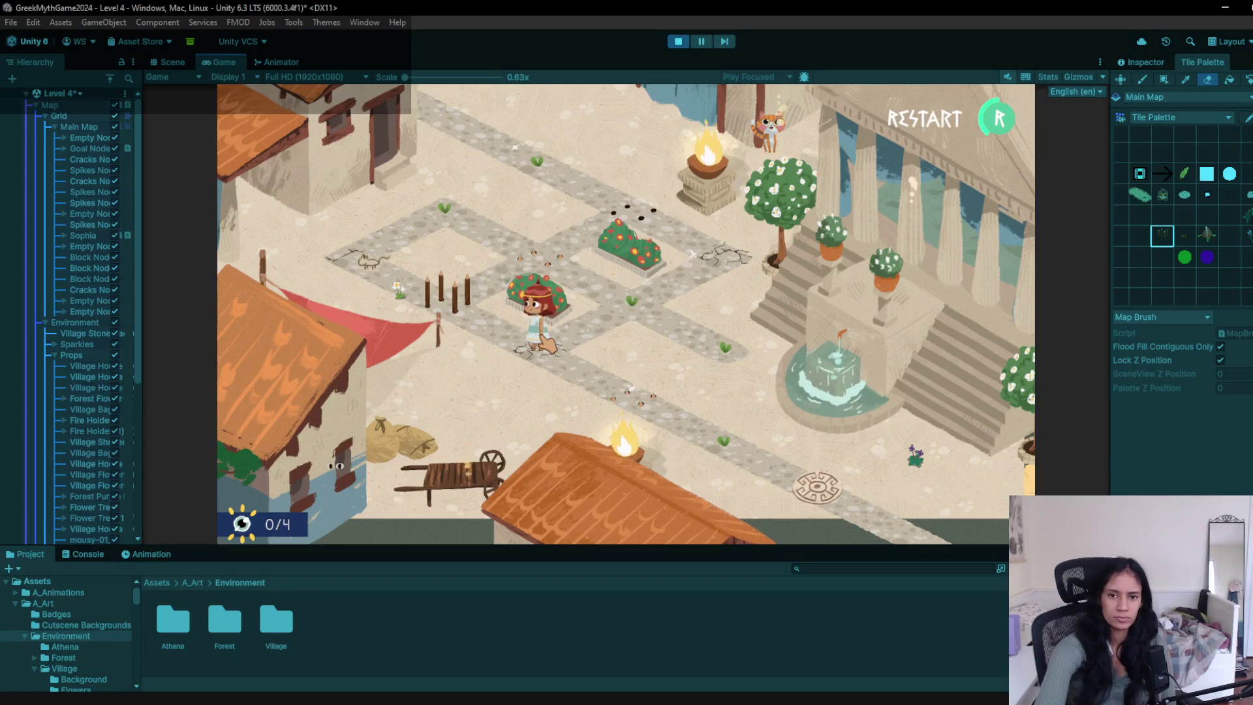
- Restart the level with R and retest the spike posts, ending on the left path
{"action": "key", "text": "r"}
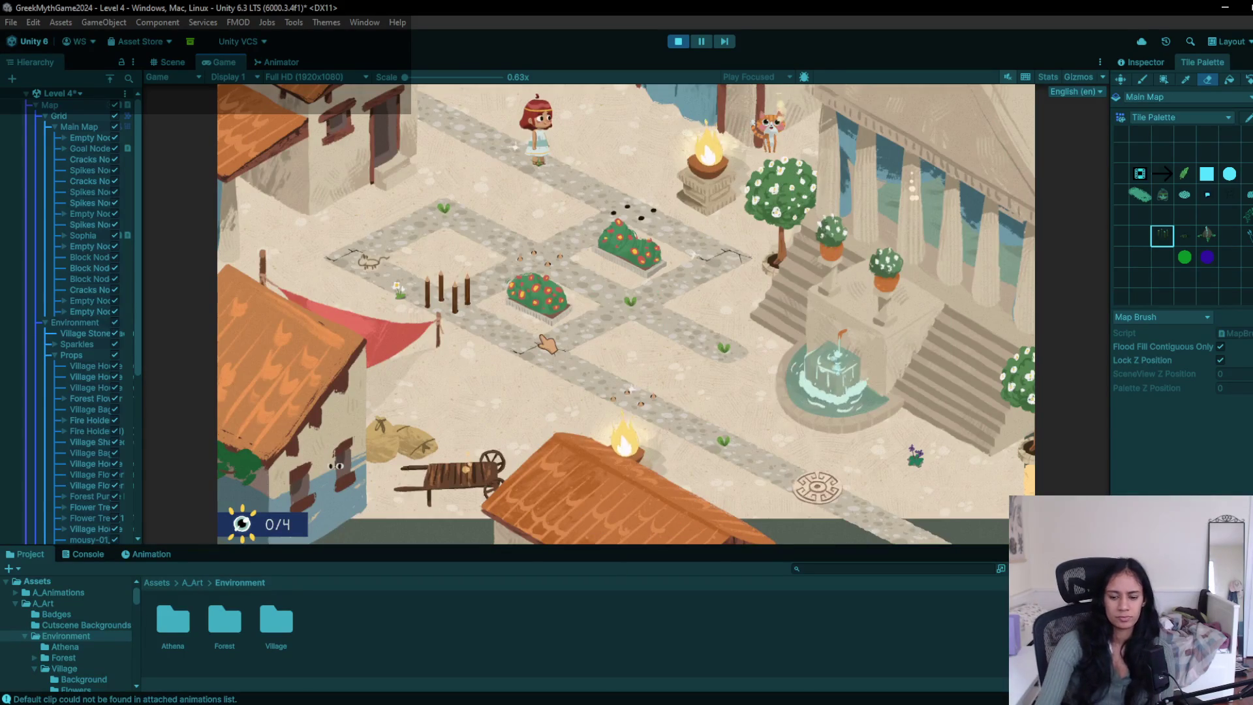
{"action": "left_click", "coordinate": [547, 344]}
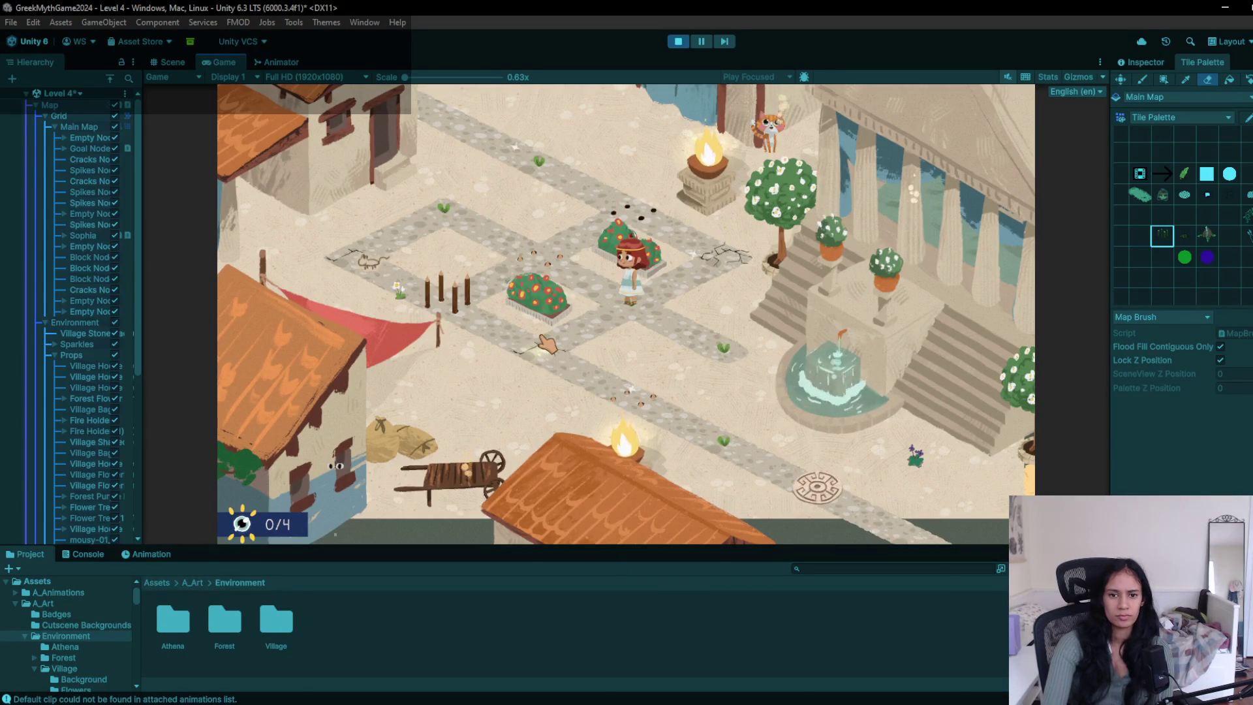
{"action": "key", "text": "Right"}
{"action": "key", "text": "Left"}
{"action": "key", "text": "Left"}
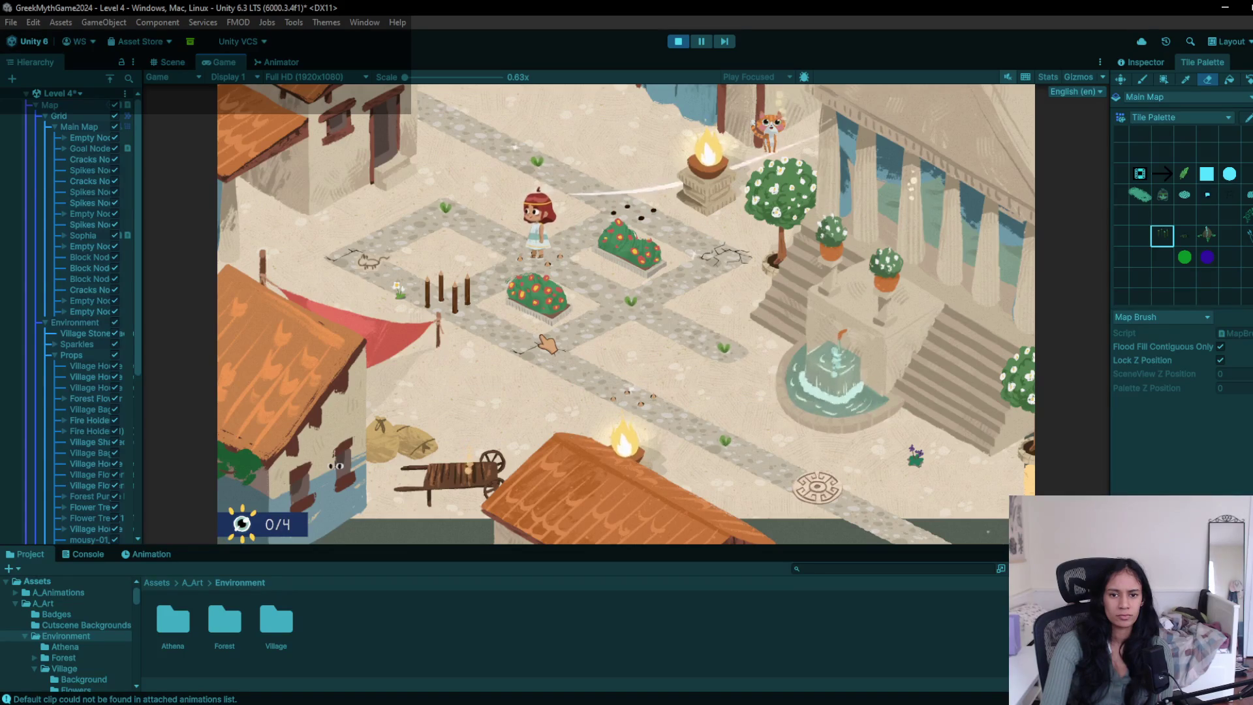
{"action": "key", "text": "Right"}
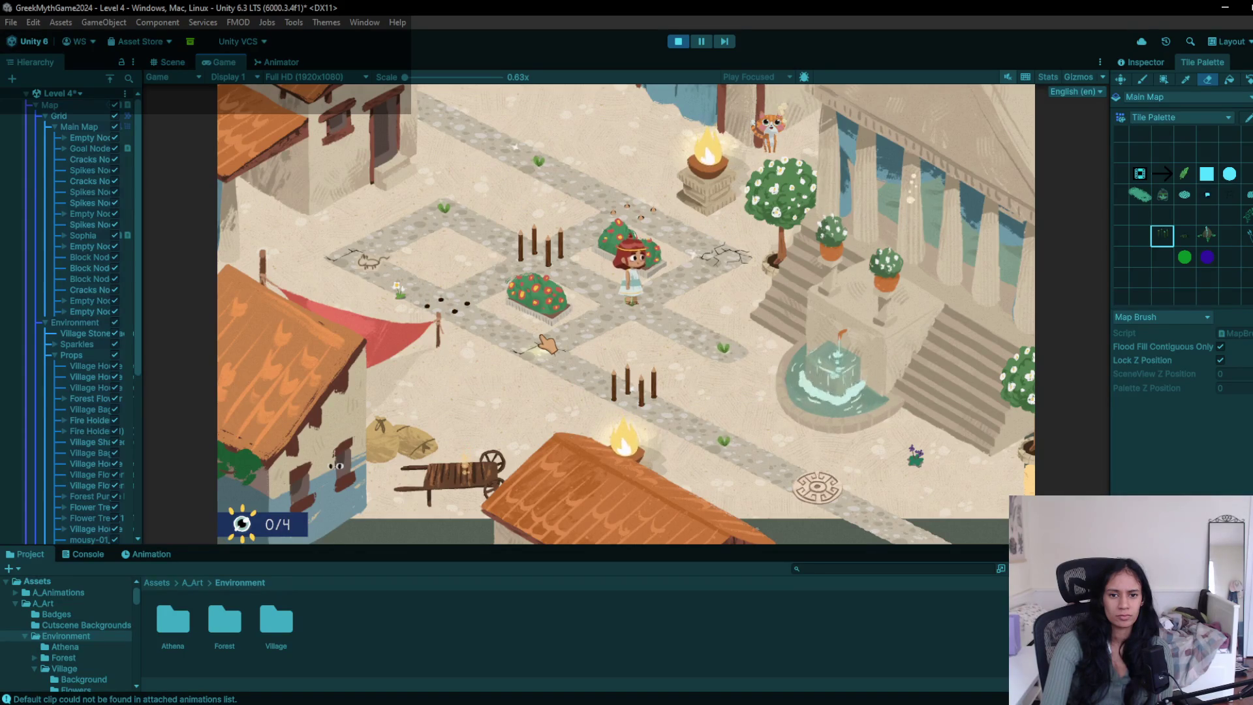
{"action": "key", "text": "Right"}
{"action": "key", "text": "Left"}
{"action": "key", "text": "Left"}
{"action": "key", "text": "Left"}
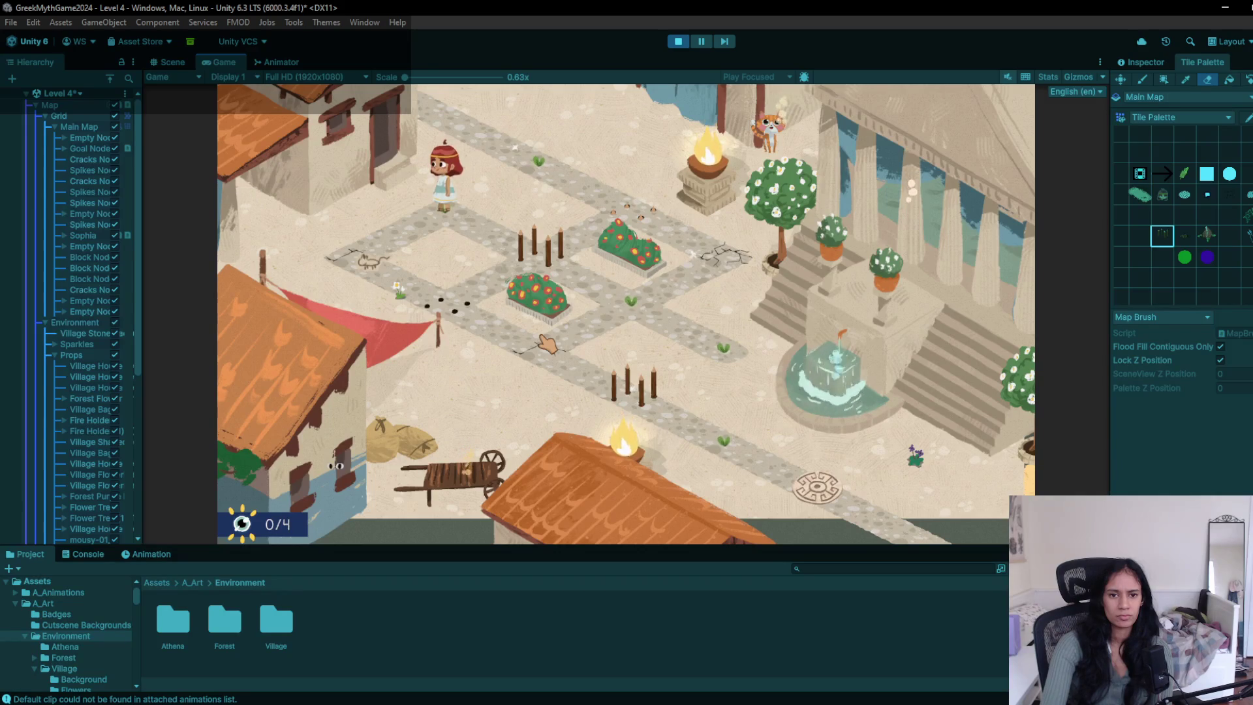
{"action": "key", "text": "Down"}
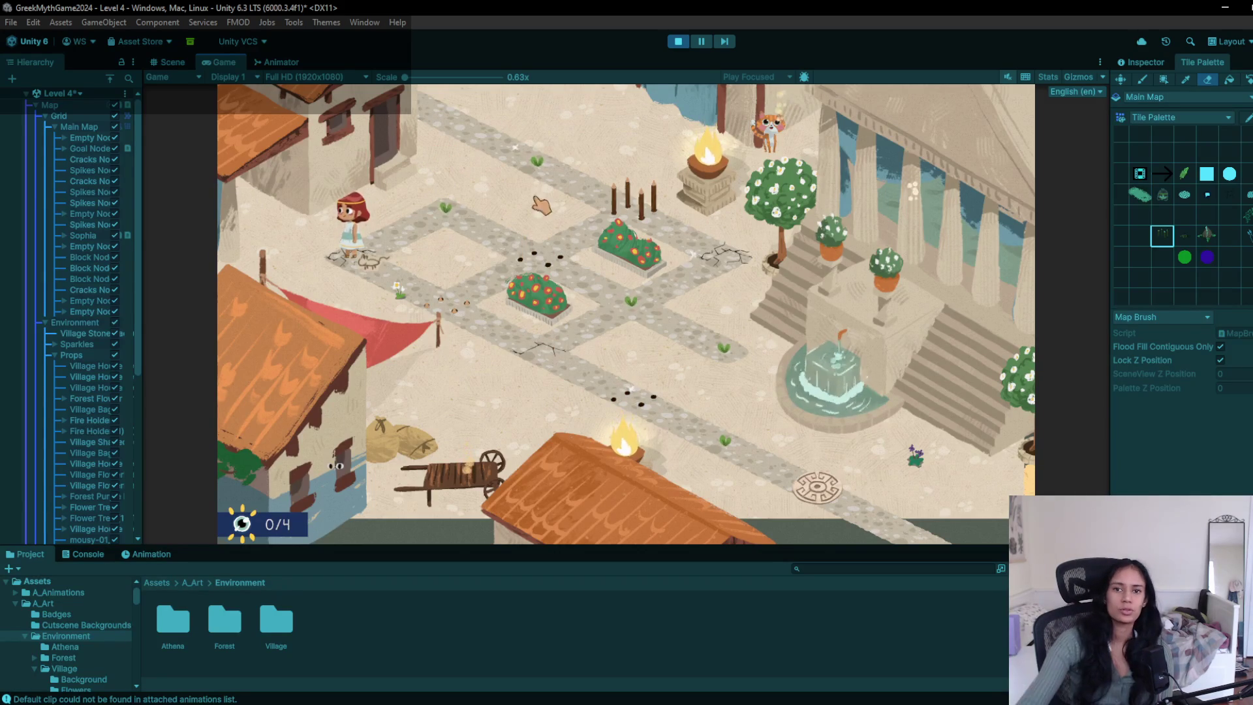
- Make the Game view slightly taller, stop Play mode, and begin a fresh run
{"action": "left_click_drag", "start_coordinate": [860, 554], "coordinate": [860, 566]}
{"action": "left_click", "coordinate": [679, 42]}
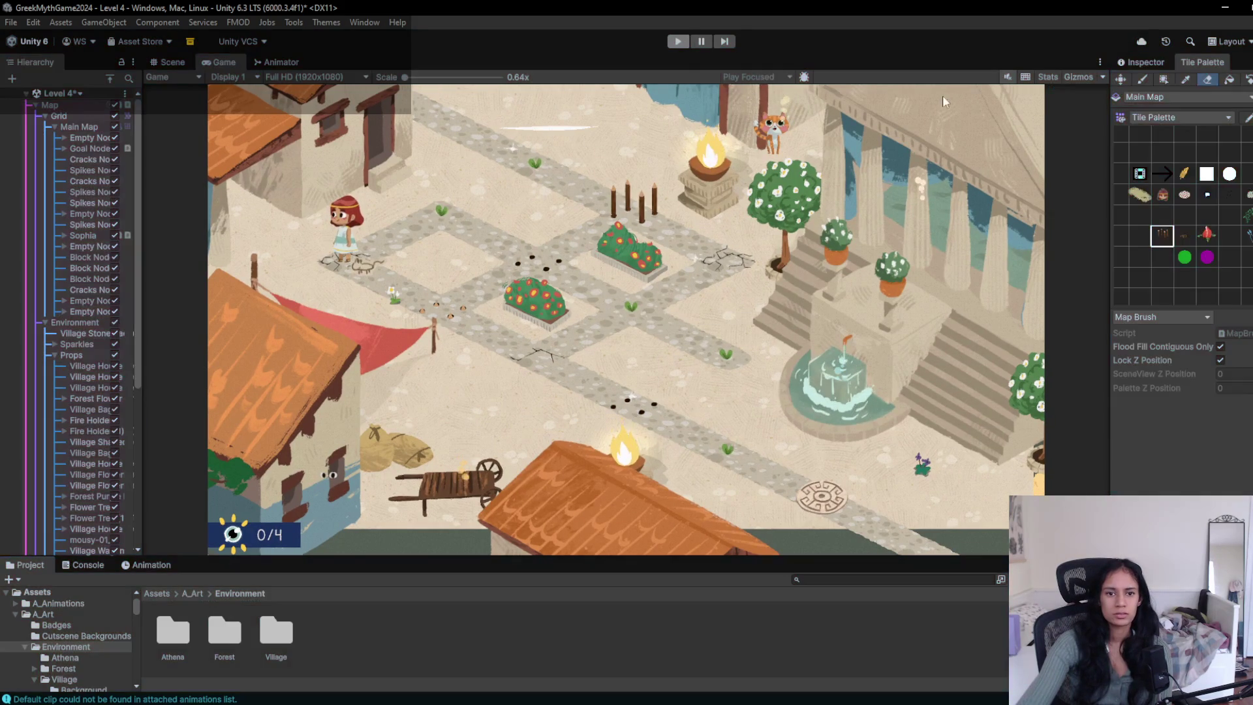
{"action": "left_click", "coordinate": [1158, 241]}
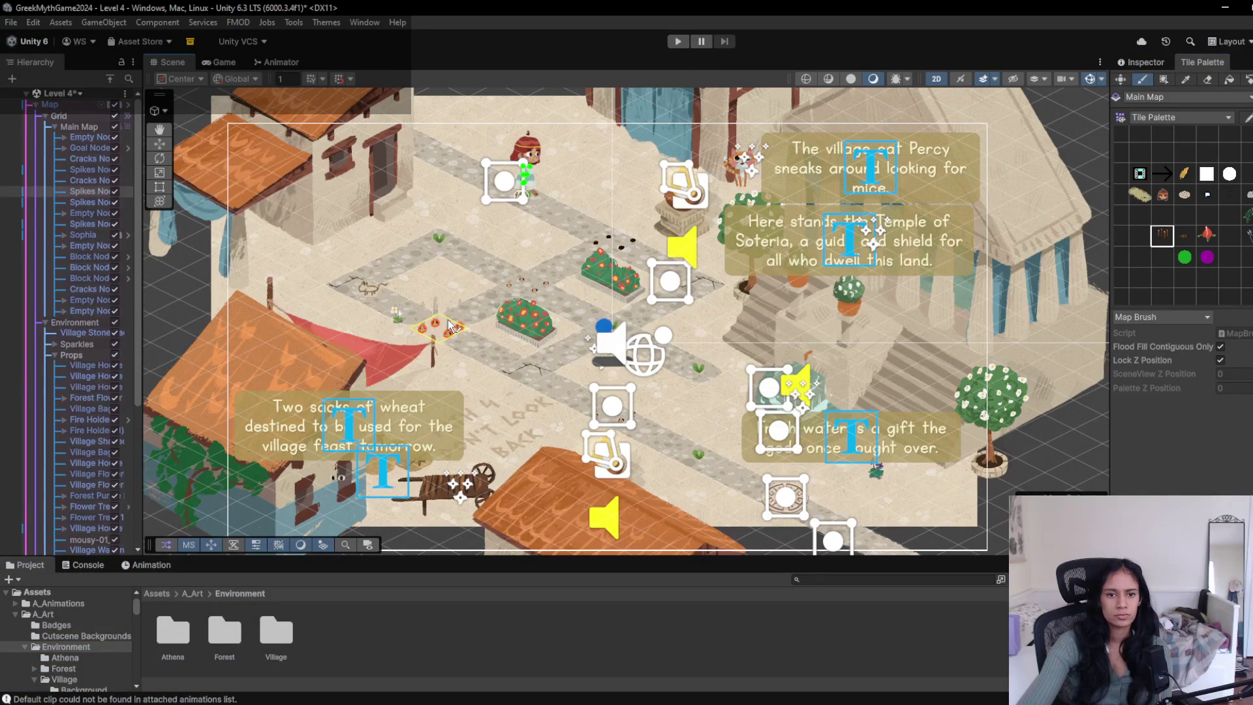
{"action": "left_click", "coordinate": [679, 42]}
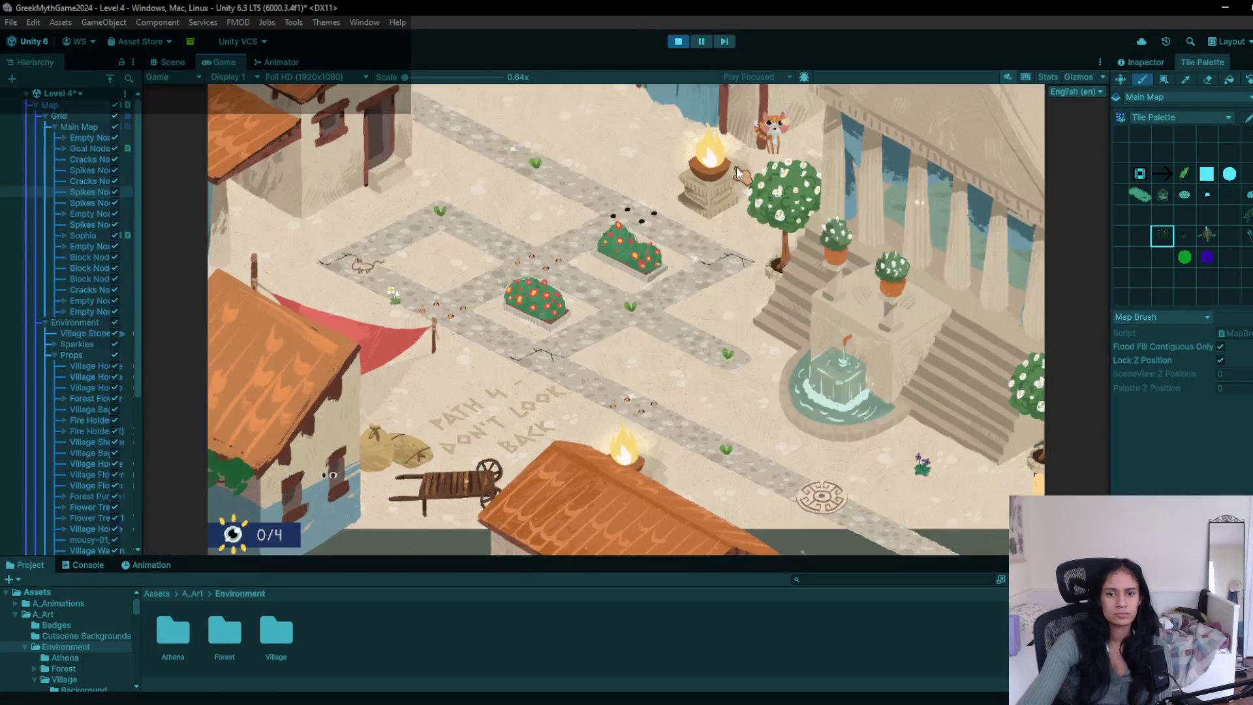
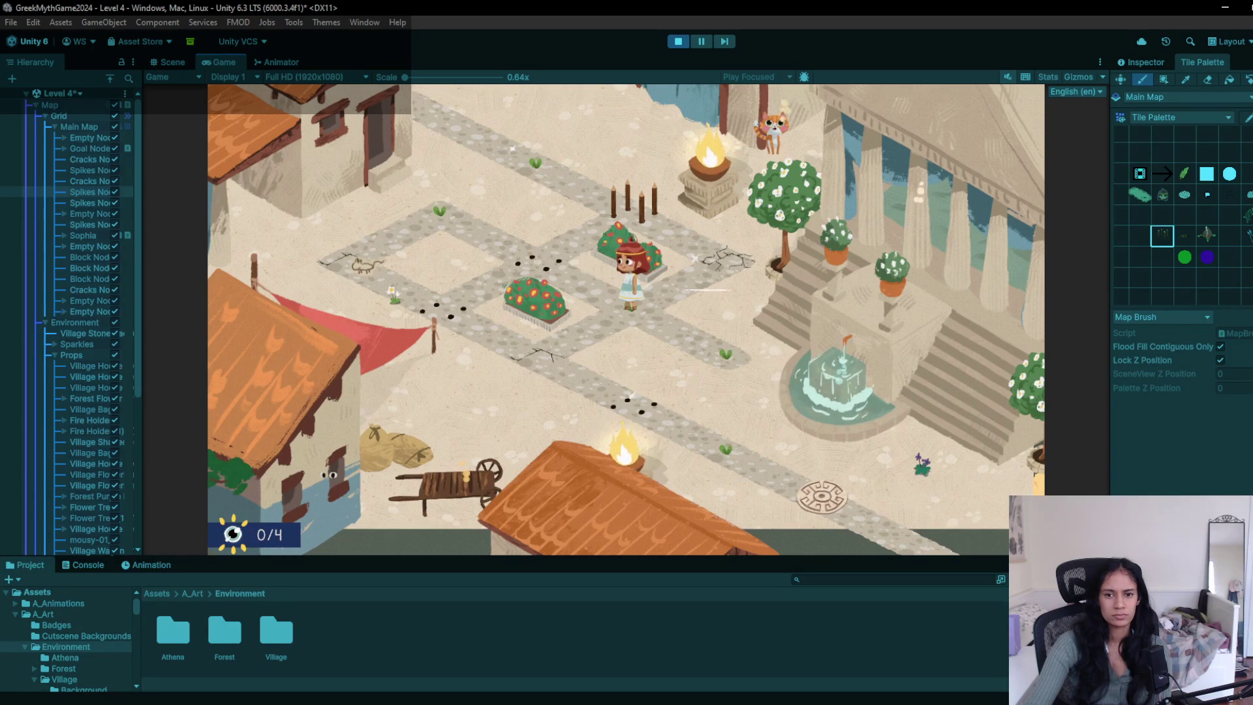
- Exit and replay Level 4 with Ctrl+P, then click three path tiles to walk the girl
{"action": "left_click", "coordinate": [680, 43]}
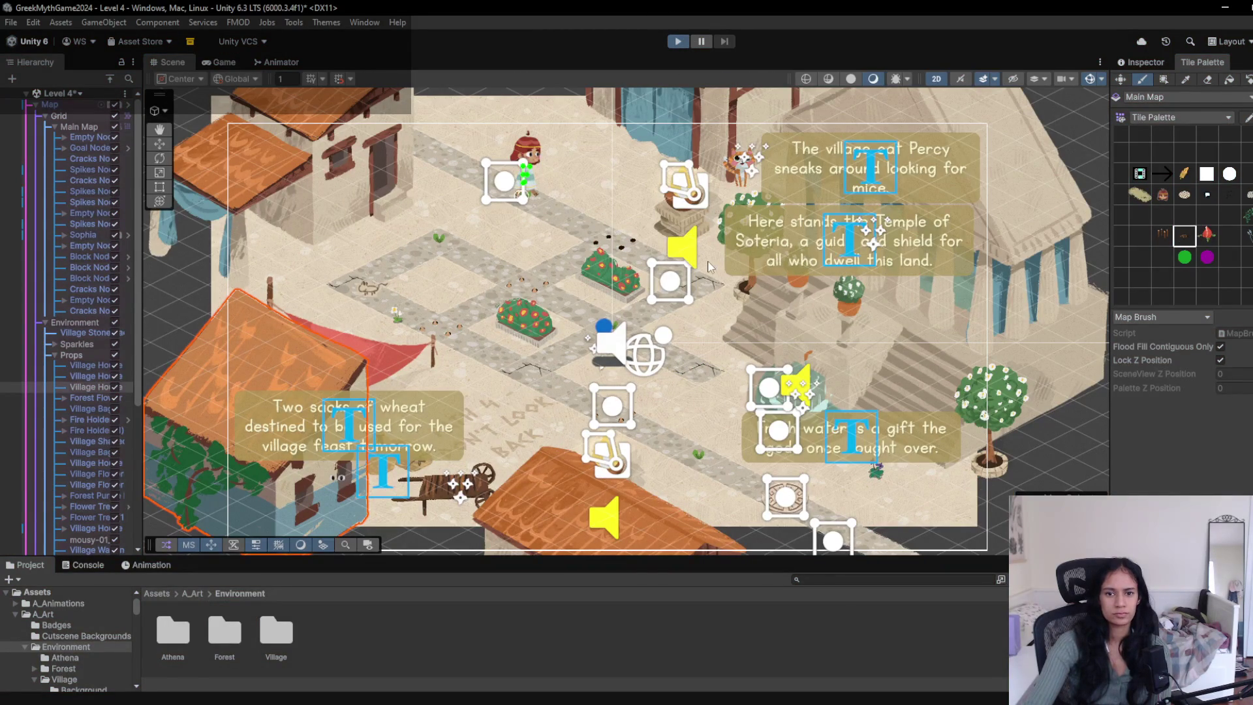
{"action": "key", "text": "ctrl+p"}
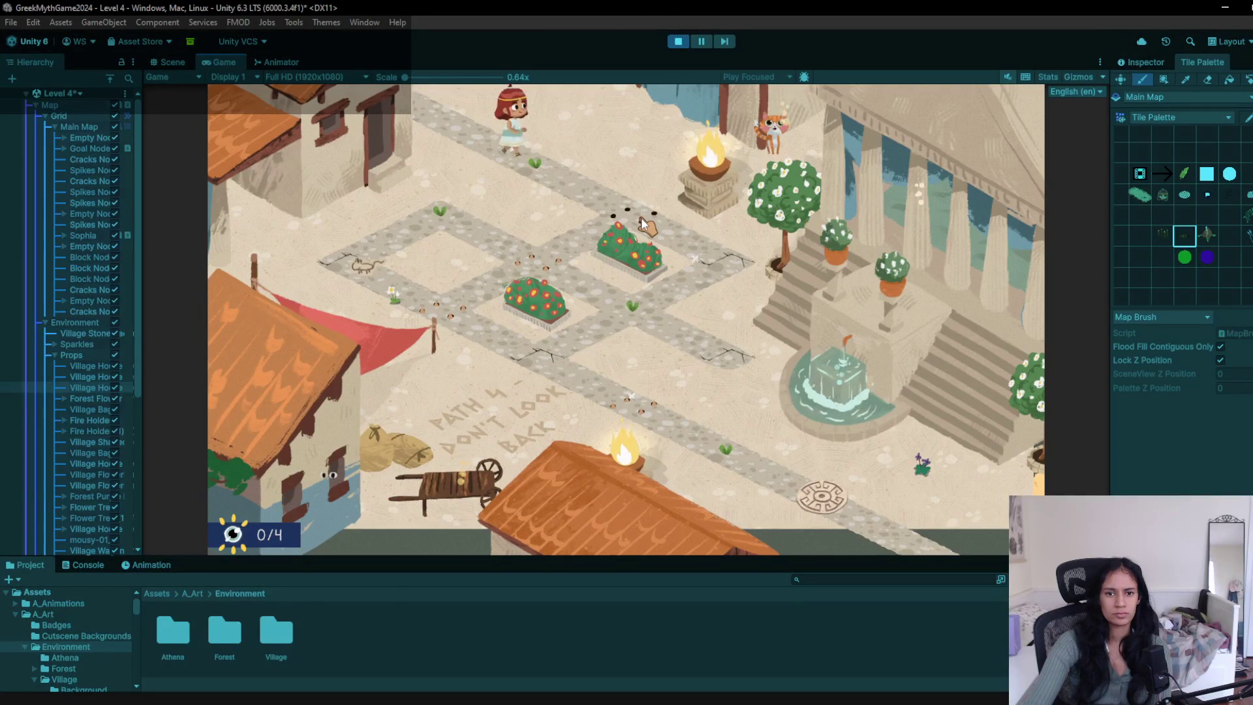
{"action": "left_click", "coordinate": [607, 306]}
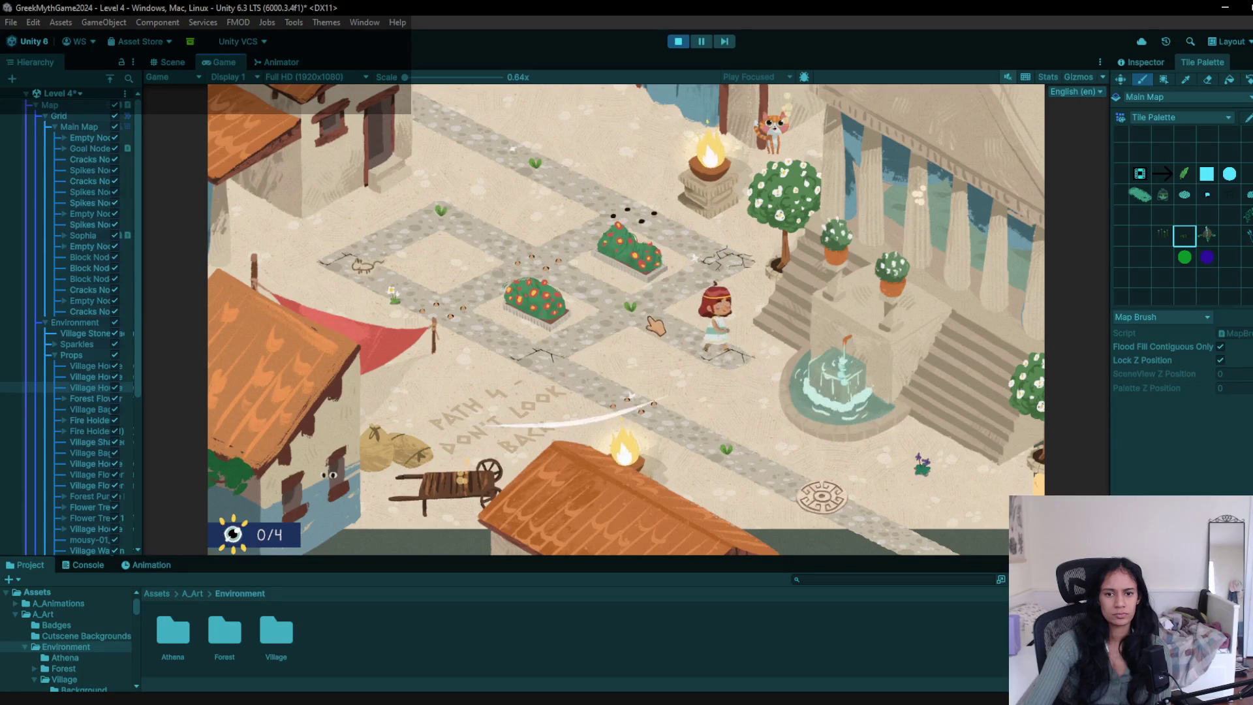
{"action": "left_click", "coordinate": [551, 273]}
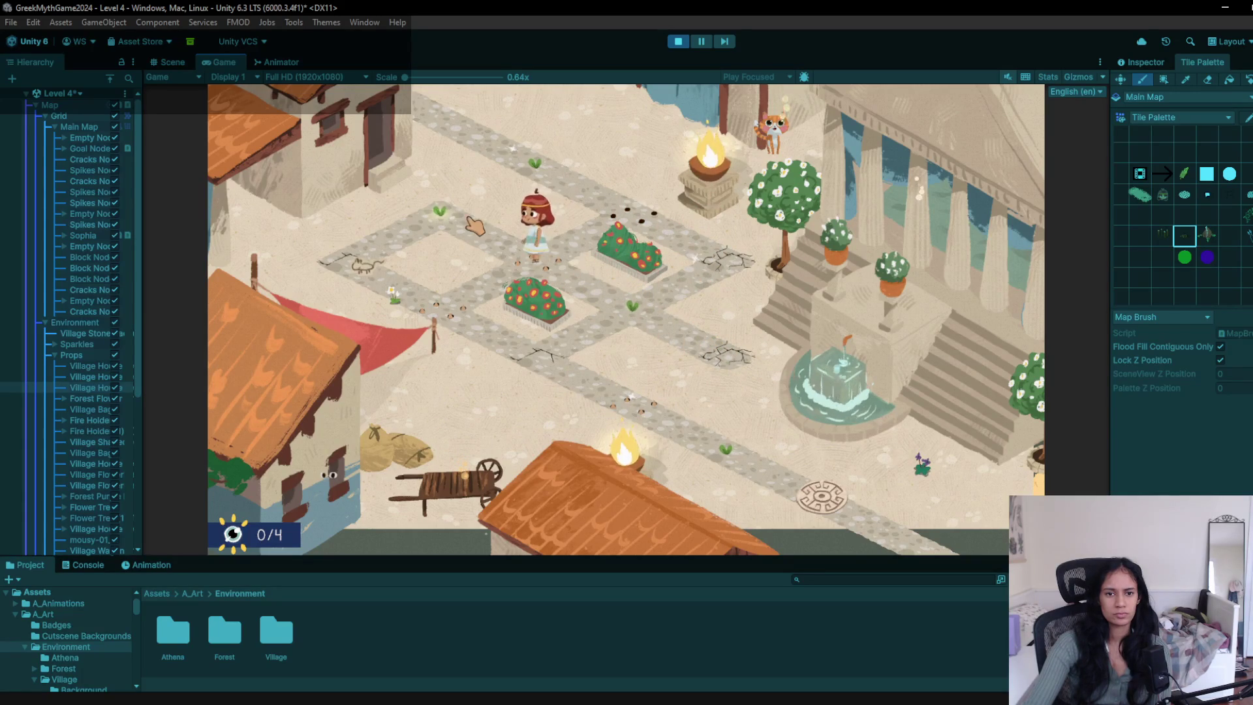
{"action": "left_click", "coordinate": [390, 256]}
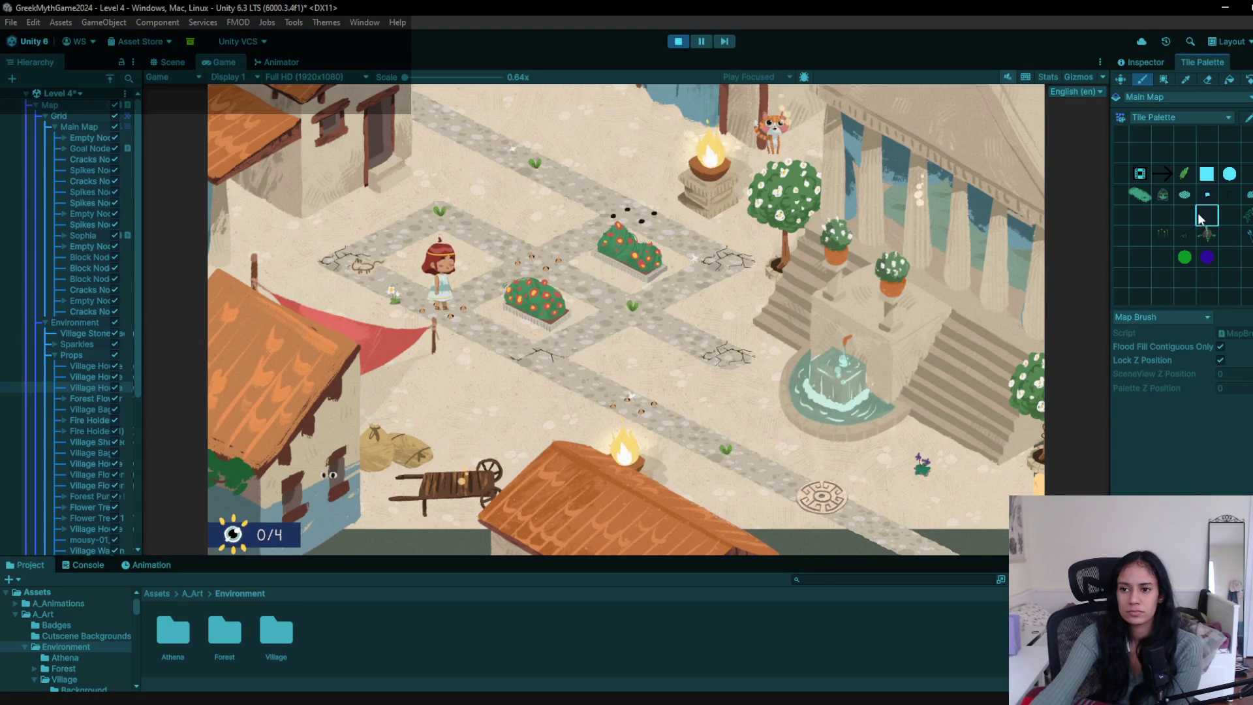
- Restart play mode and step the girl back and forth around the first spike tiles
{"action": "left_click", "coordinate": [678, 41]}
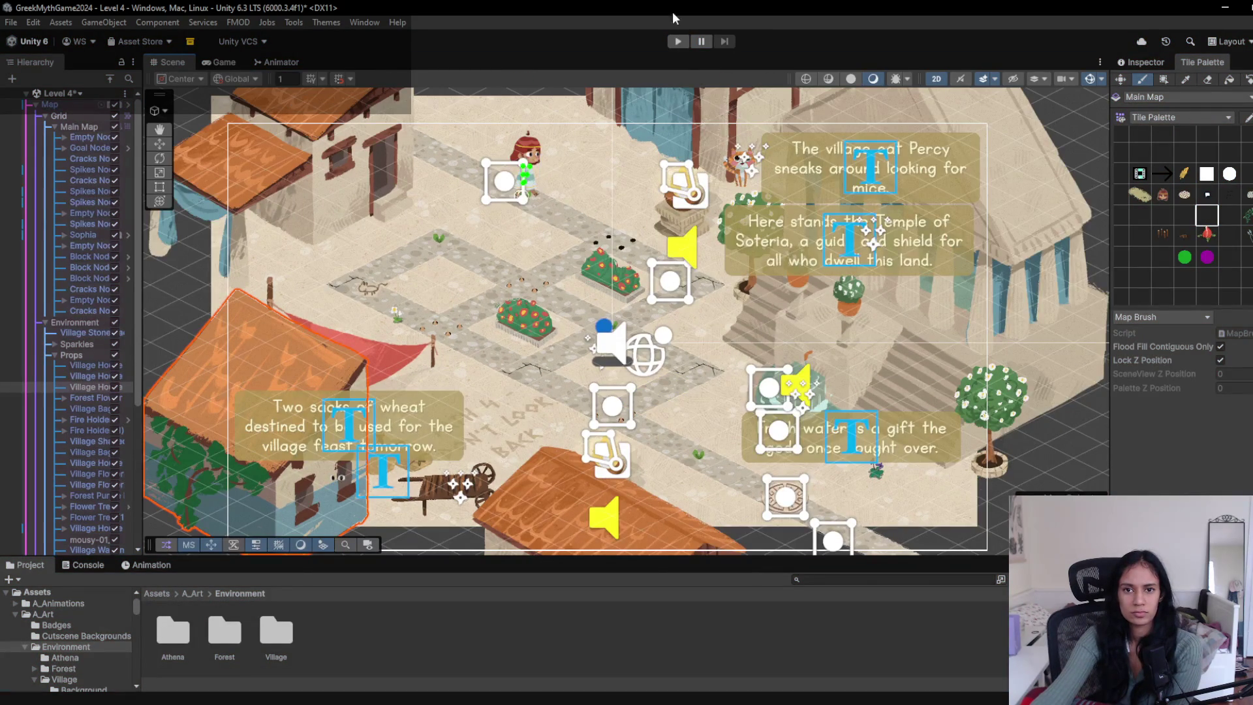
{"action": "left_click", "coordinate": [678, 41]}
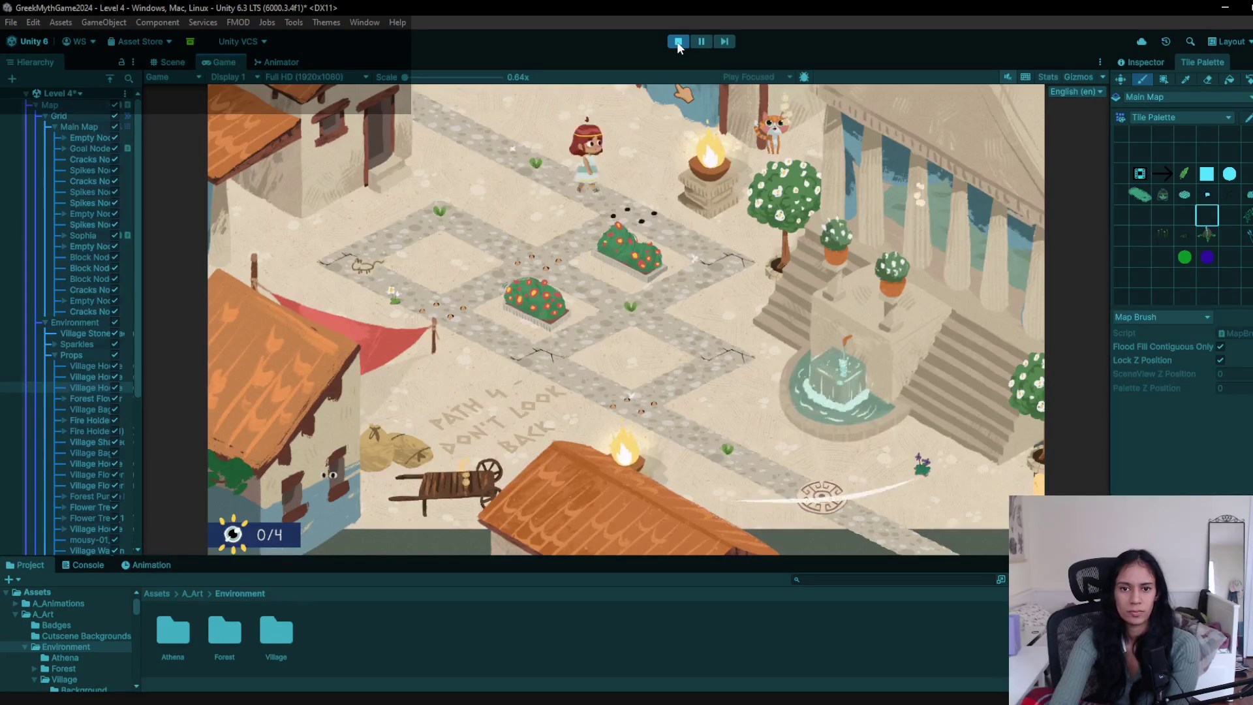
{"action": "key", "text": "Right"}
{"action": "key", "text": "Right"}
{"action": "key", "text": "Down"}
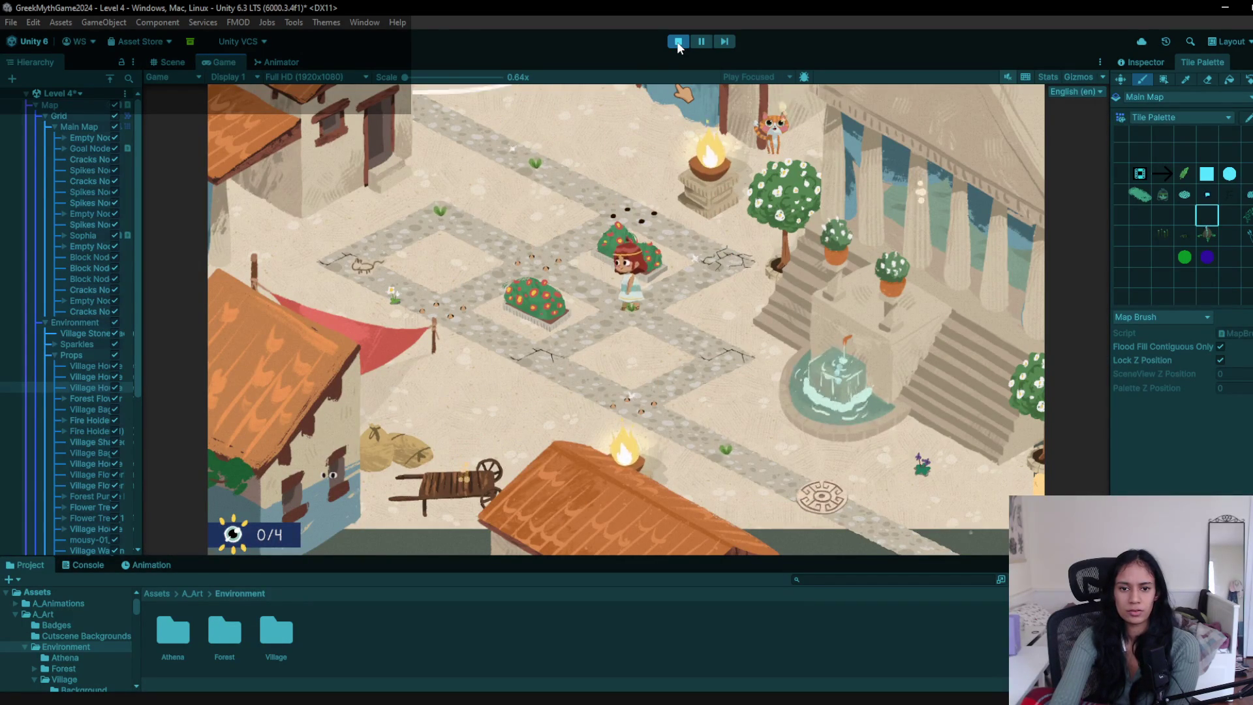
{"action": "key", "text": "Down"}
{"action": "key", "text": "Up"}
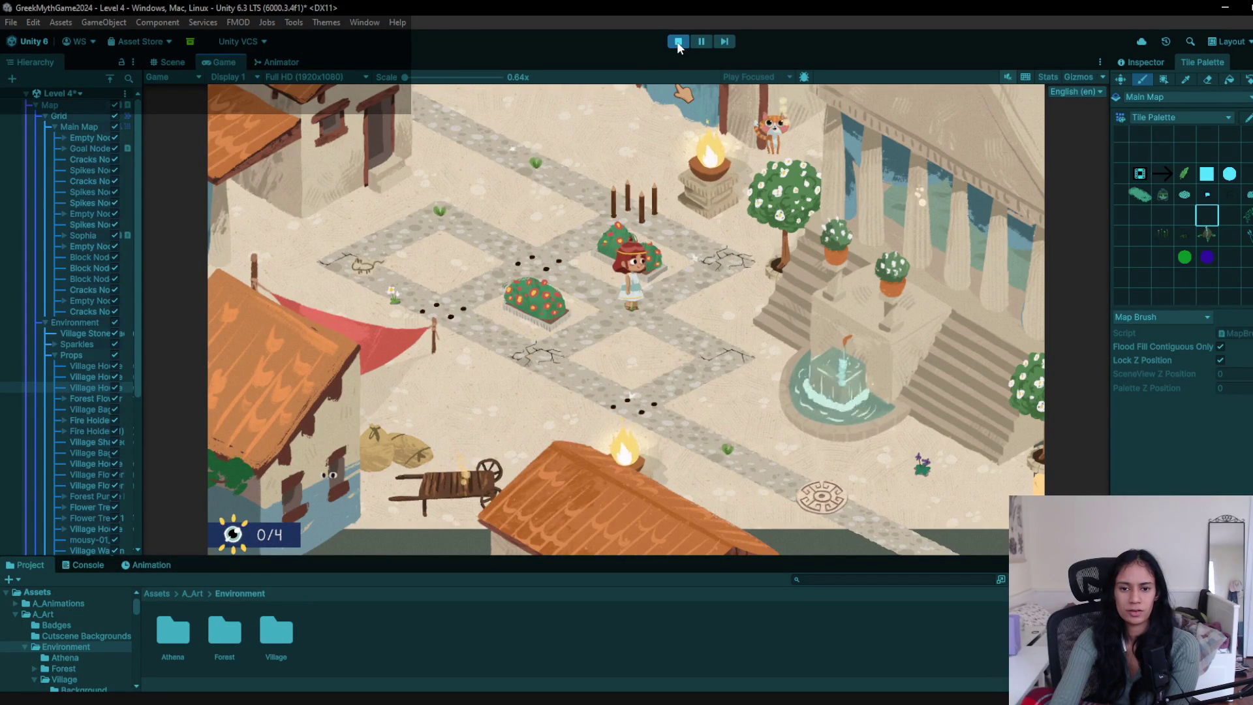
{"action": "key", "text": "Left"}
{"action": "key", "text": "Right"}
{"action": "key", "text": "Right"}
{"action": "key", "text": "Down"}
{"action": "key", "text": "Right"}
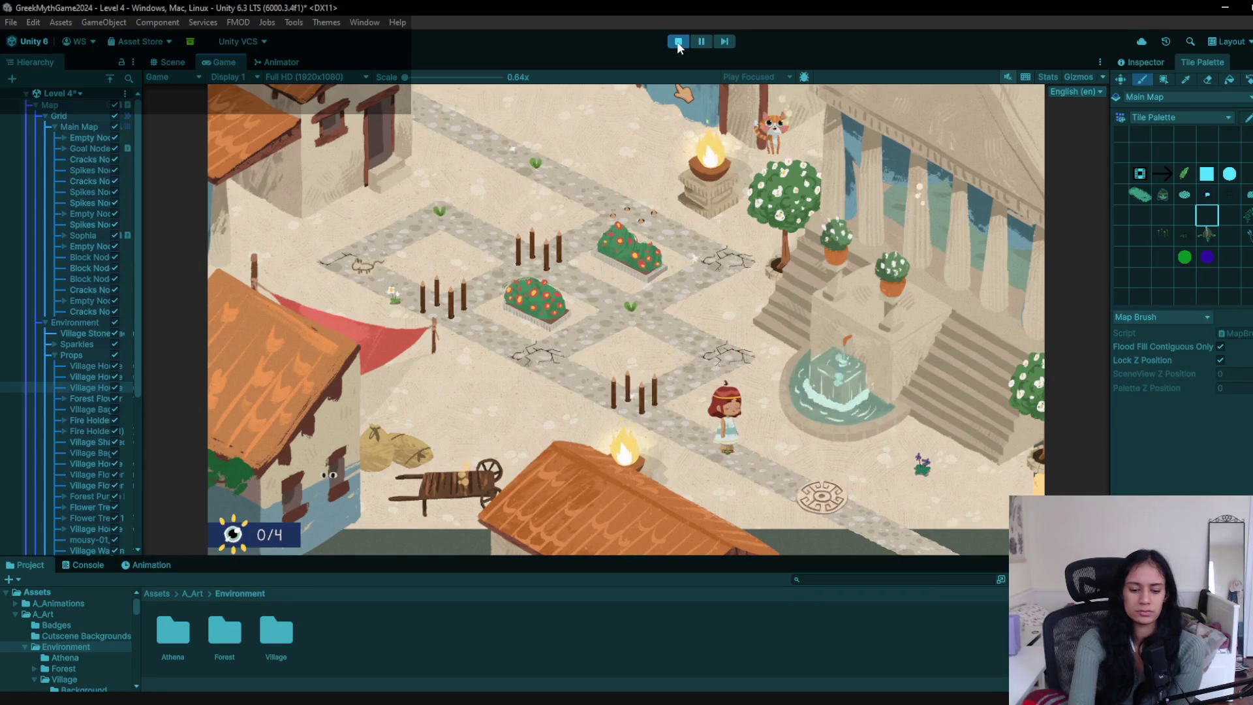
- Walk the girl across the board to the cracked tile and back, then stop play
{"action": "key", "text": "Right"}
{"action": "key", "text": "Down"}
{"action": "key", "text": "Down"}
{"action": "key", "text": "Up"}
{"action": "key", "text": "Right"}
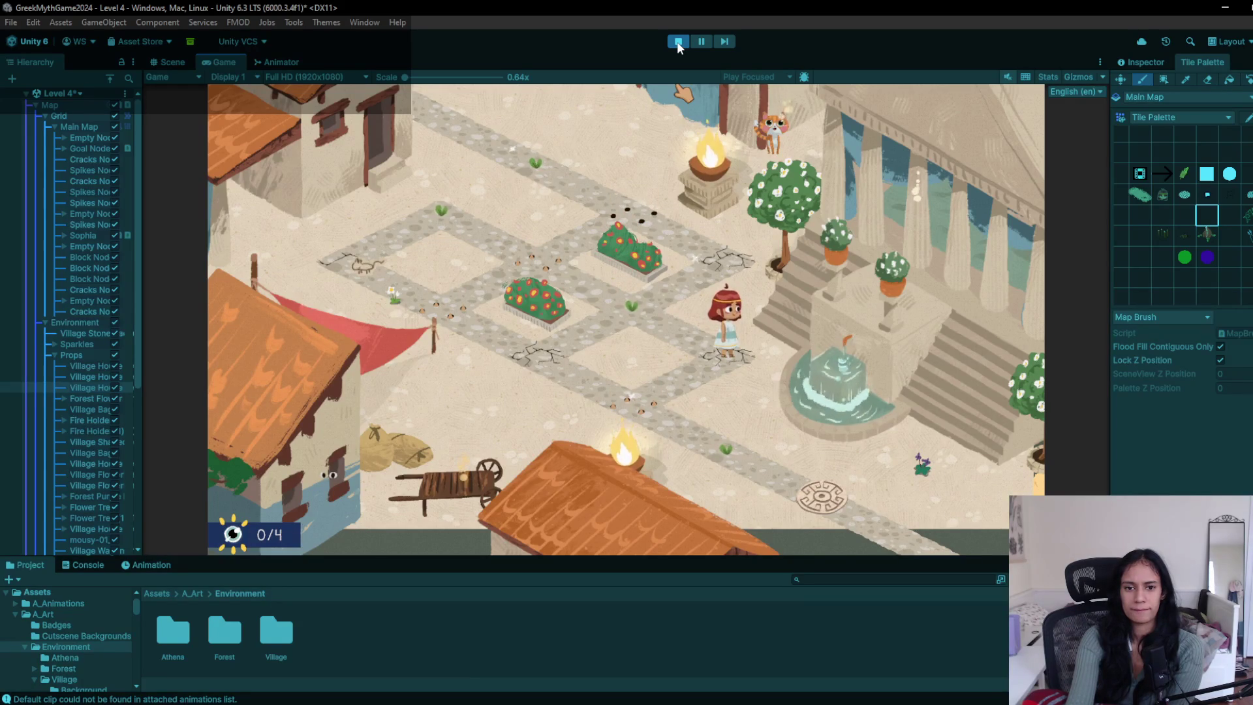
{"action": "key", "text": "Left"}
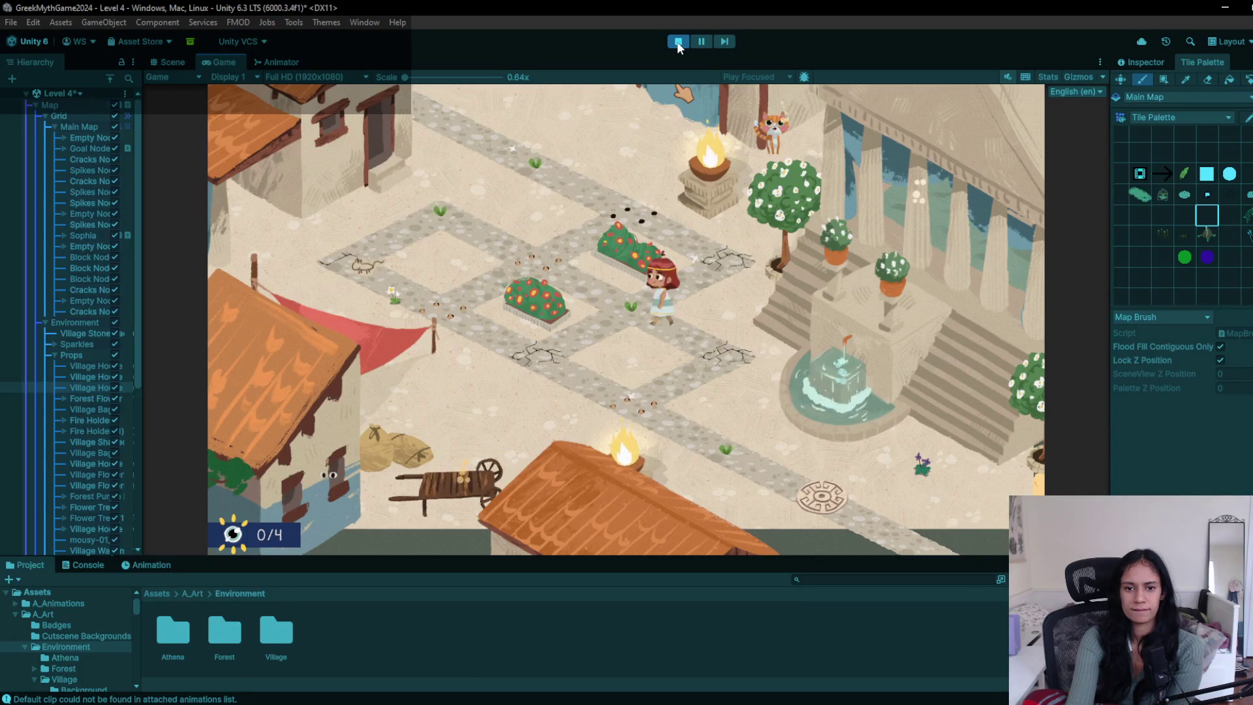
{"action": "key", "text": "Up"}
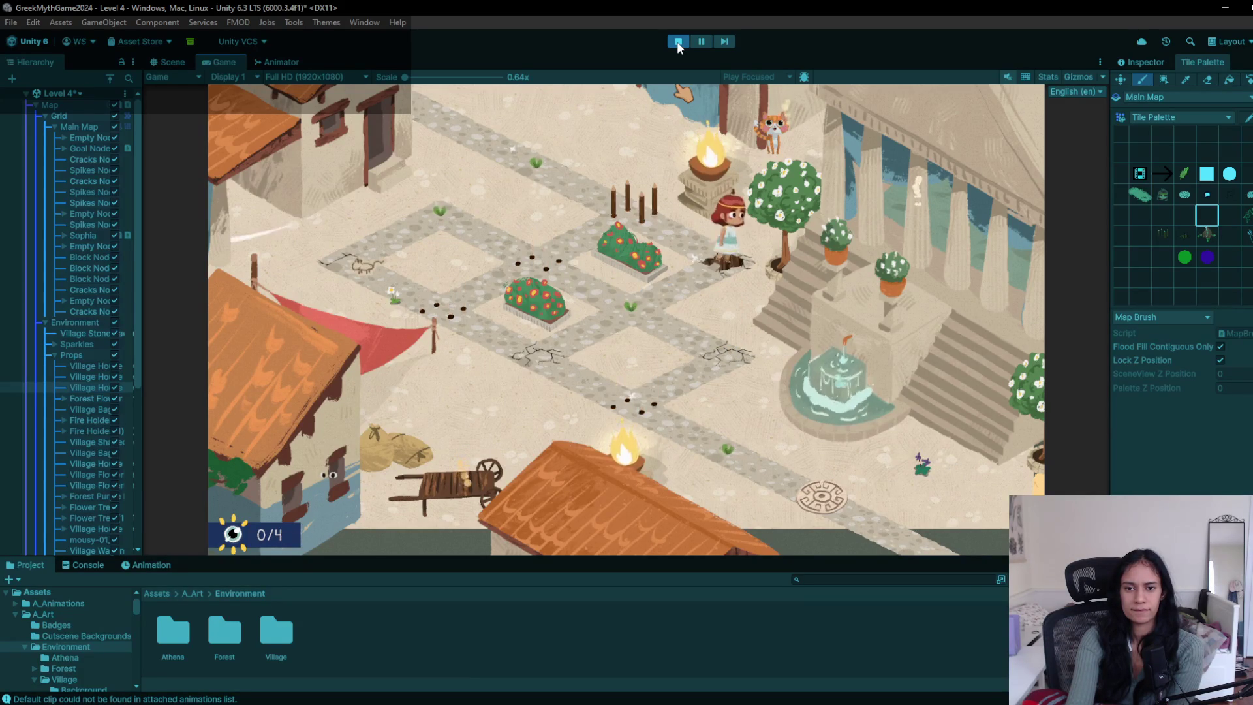
{"action": "key", "text": "Left"}
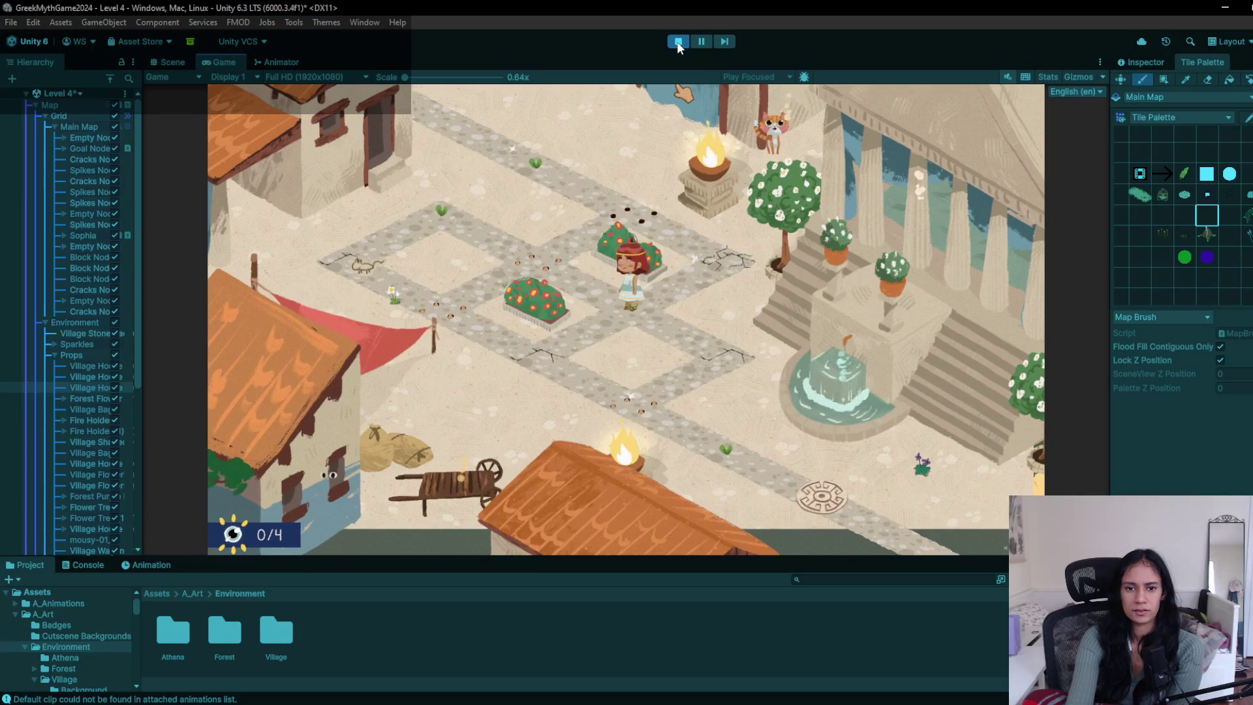
{"action": "key", "text": "Left"}
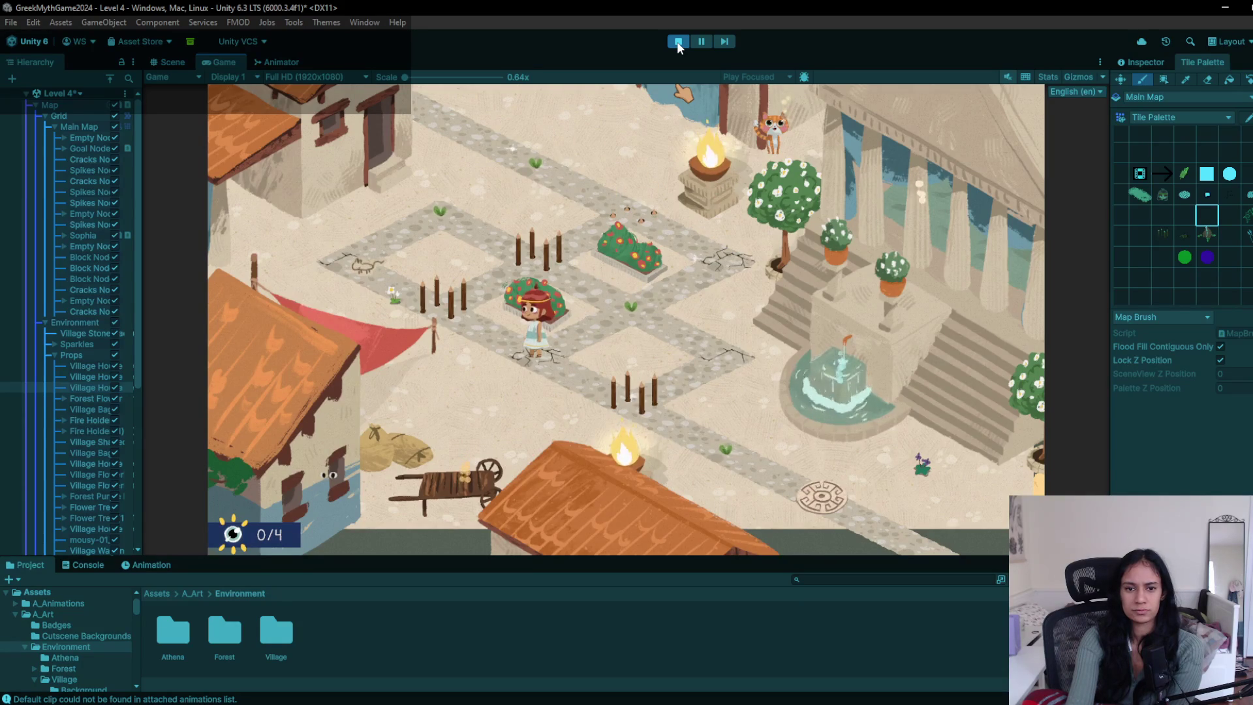
{"action": "left_click", "coordinate": [679, 41]}
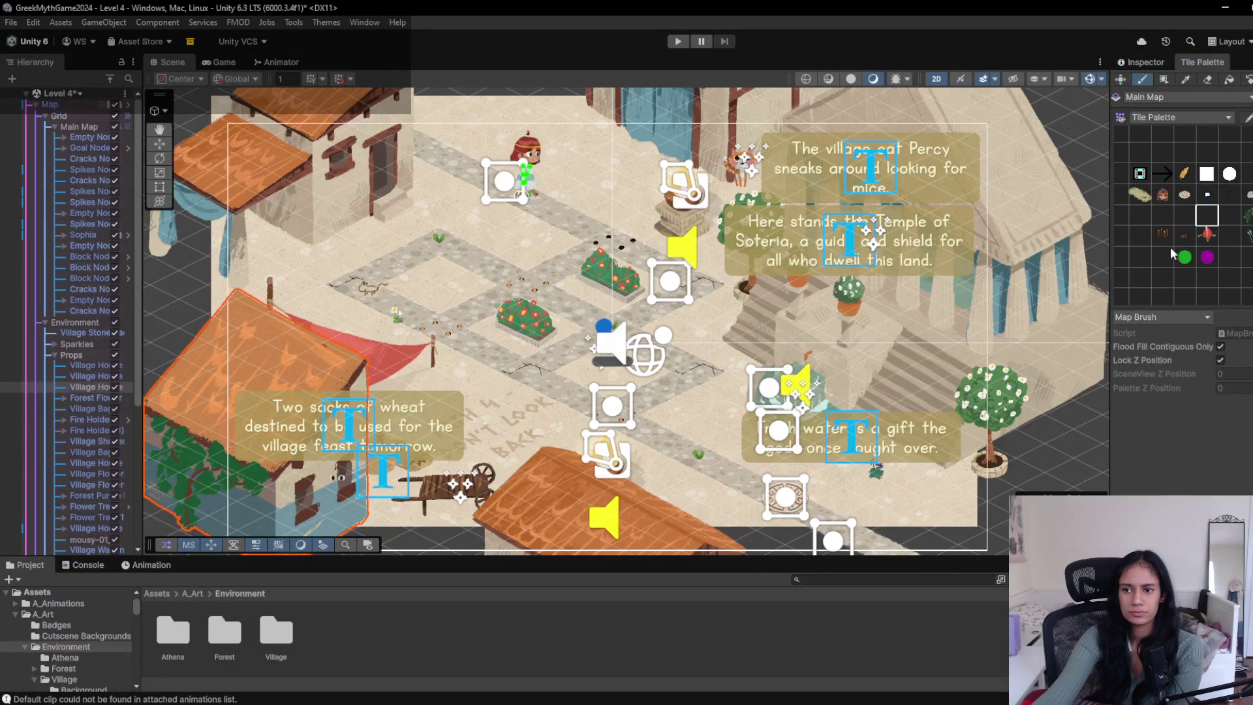
- Paint a spike tile left of the lower flower bush and walk the girl to the goal with WASD
{"action": "left_click", "coordinate": [1162, 234]}
{"action": "left_click", "coordinate": [445, 323]}
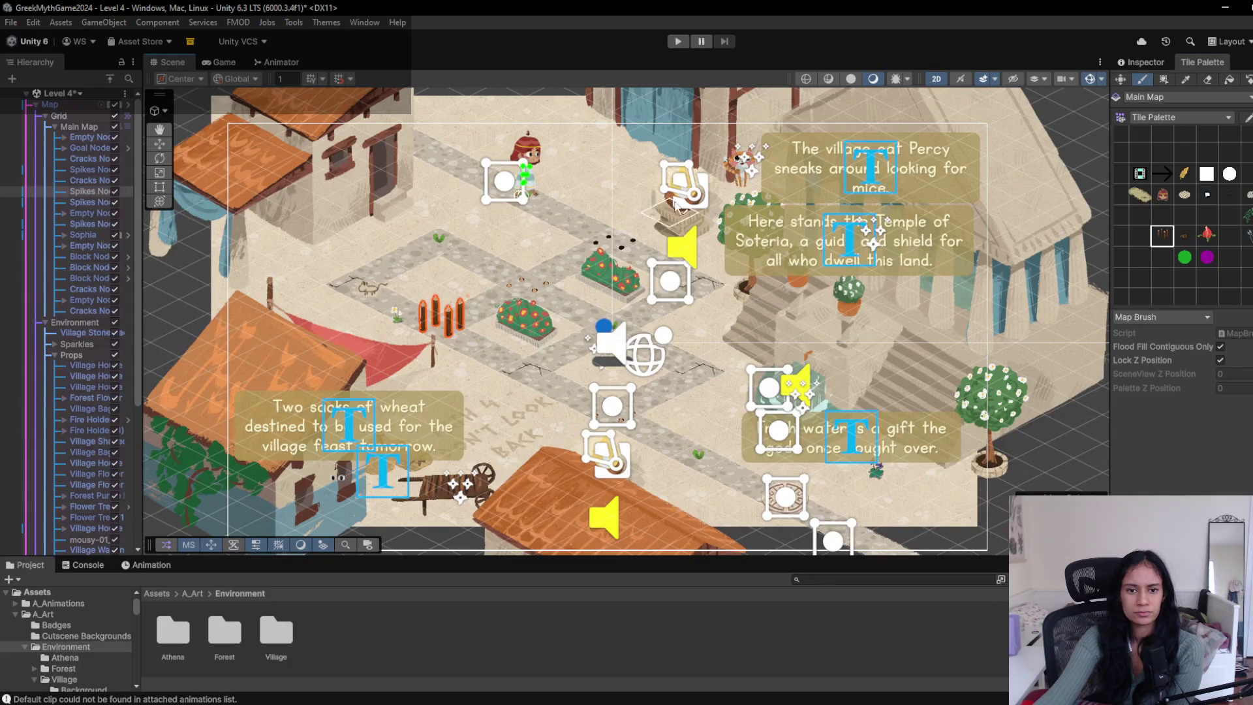
{"action": "left_click", "coordinate": [679, 43]}
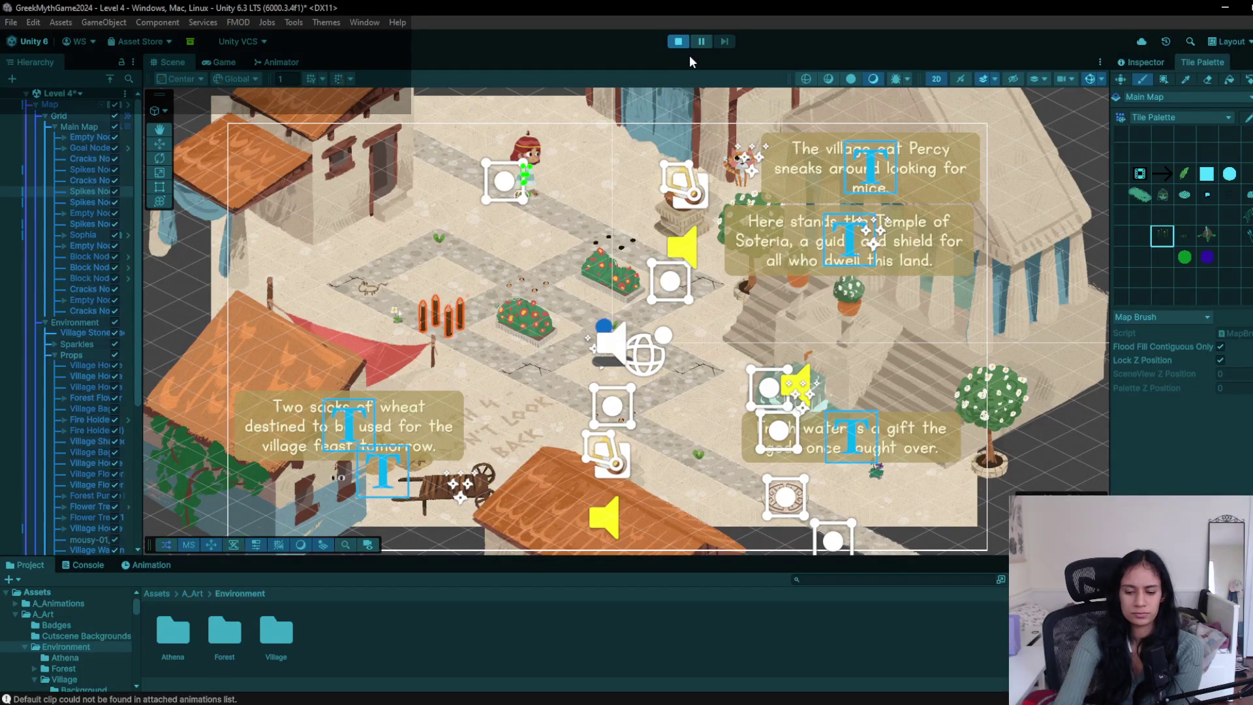
{"action": "key", "text": "d"}
{"action": "key", "text": "s"}
{"action": "key", "text": "s"}
{"action": "key", "text": "a"}
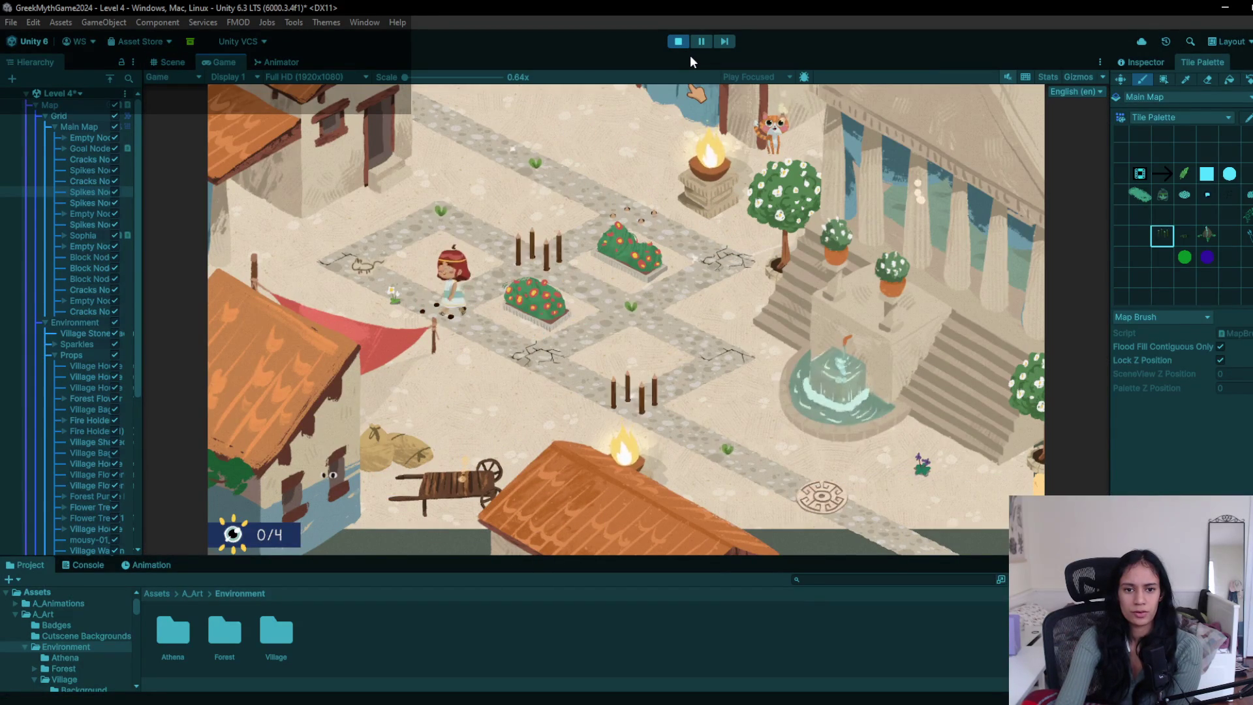
{"action": "key", "text": "w"}
{"action": "key", "text": "d"}
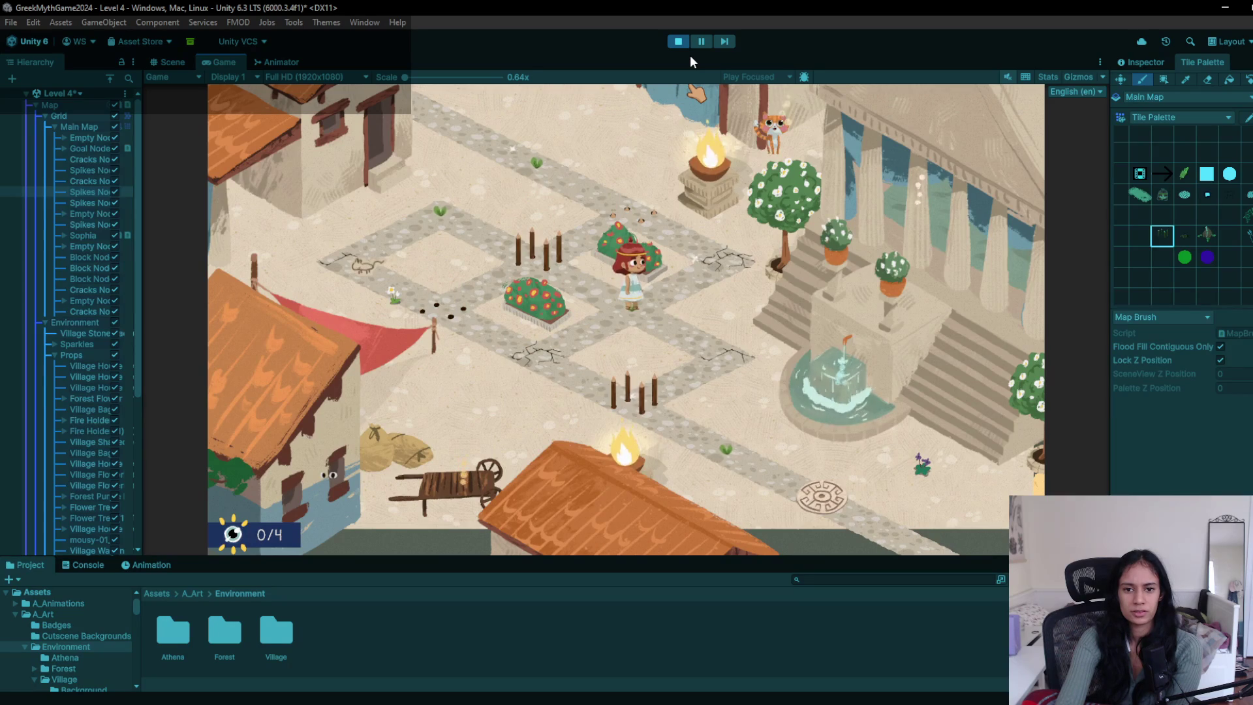
{"action": "key", "text": "d"}
{"action": "key", "text": "s"}
{"action": "key", "text": "d"}
{"action": "key", "text": "d"}
- Replay the level, step the girl toward the cracked tile with arrow keys, then stop
{"action": "left_click", "coordinate": [679, 41]}
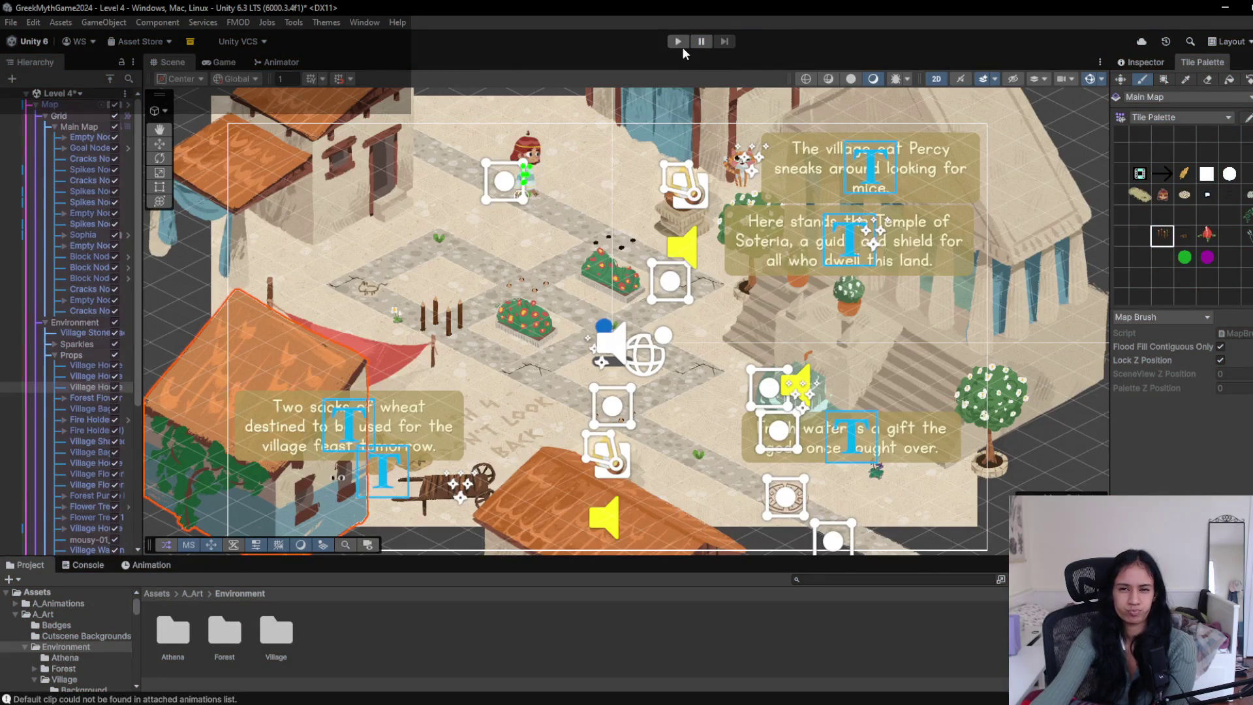
{"action": "left_click", "coordinate": [678, 46]}
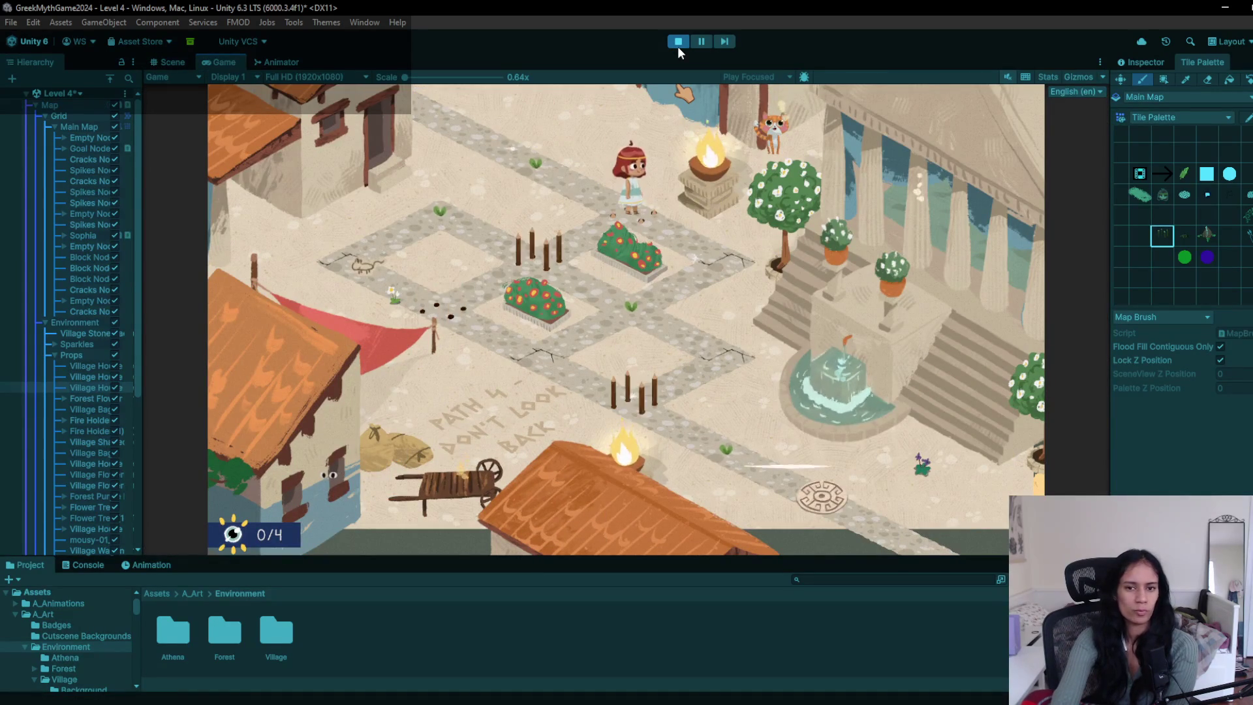
{"action": "key", "text": "Down"}
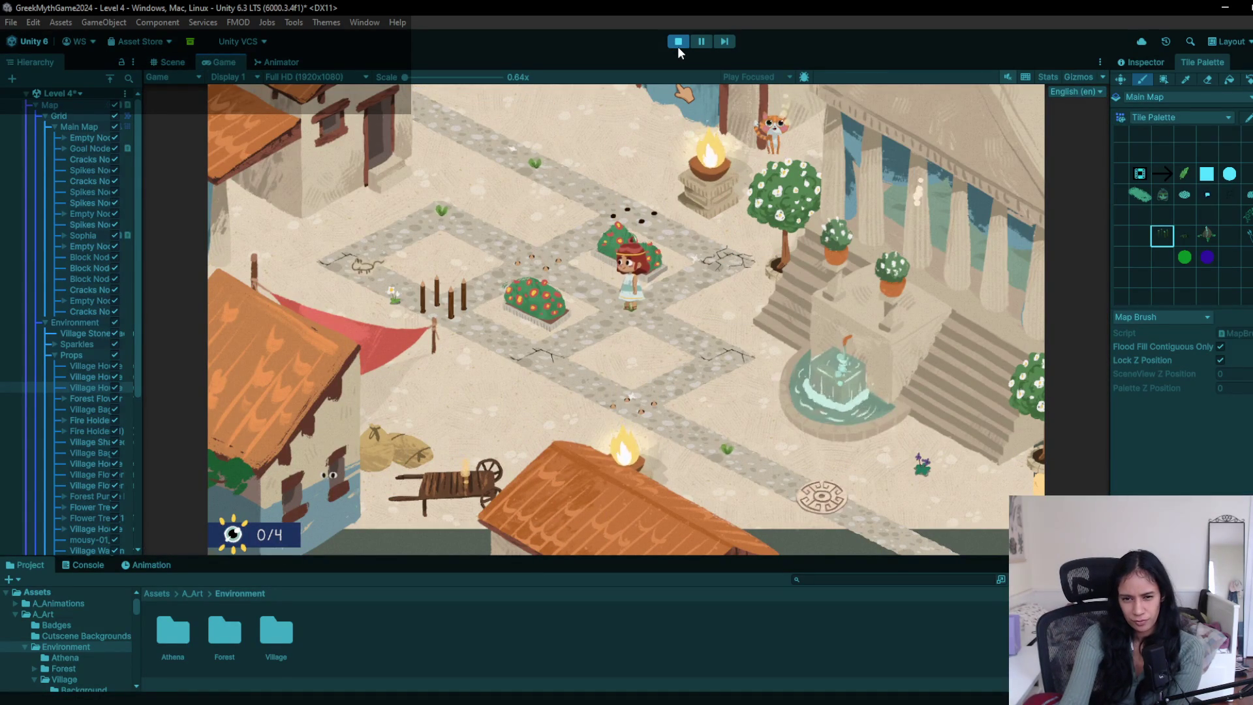
{"action": "key", "text": "Down"}
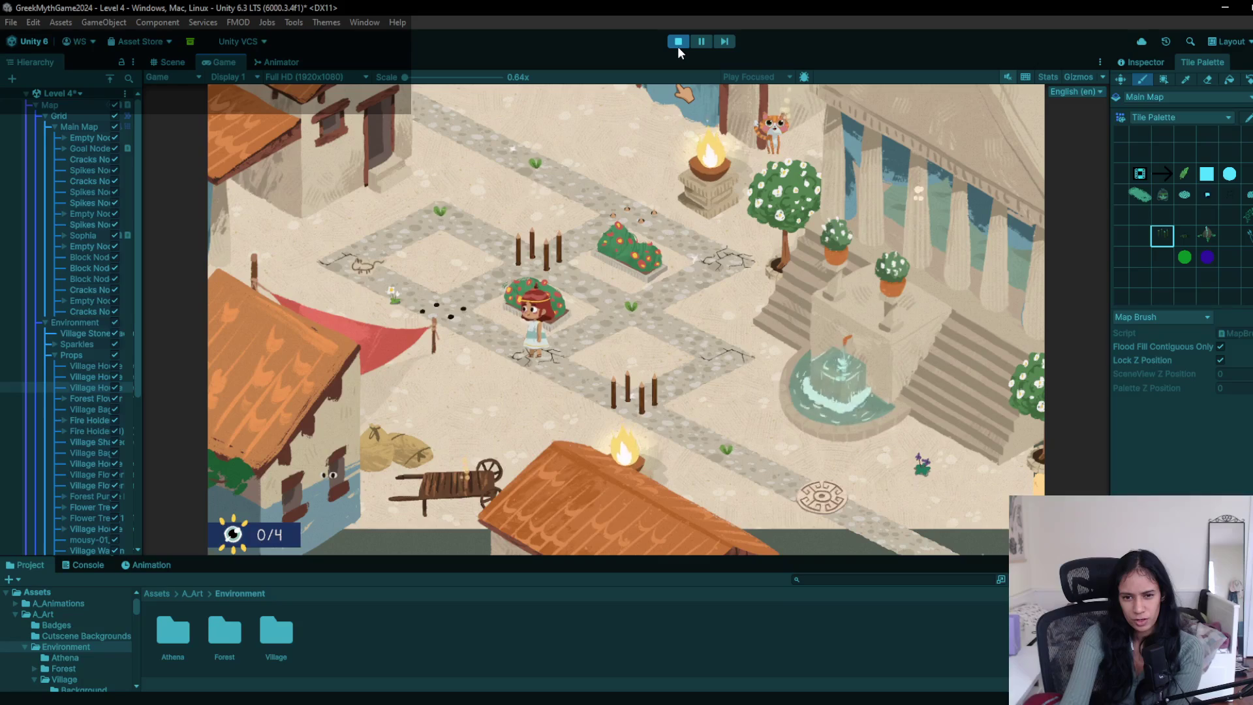
{"action": "key", "text": "Up"}
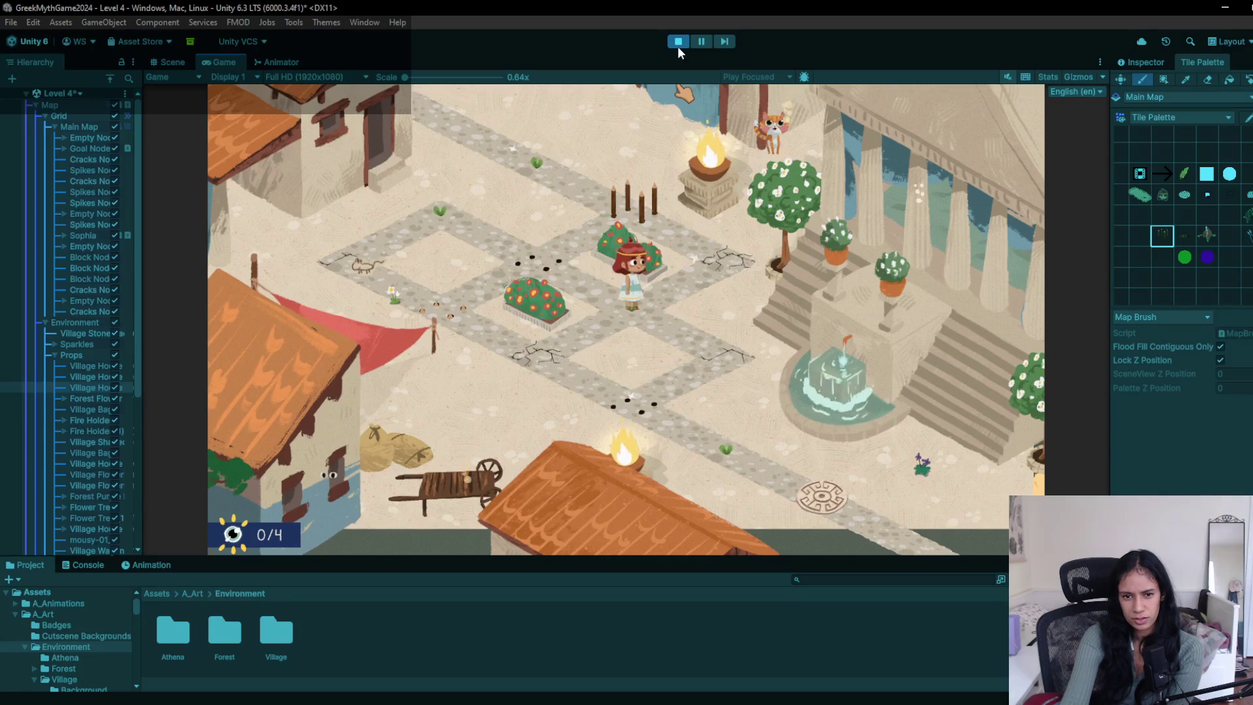
{"action": "key", "text": "Right"}
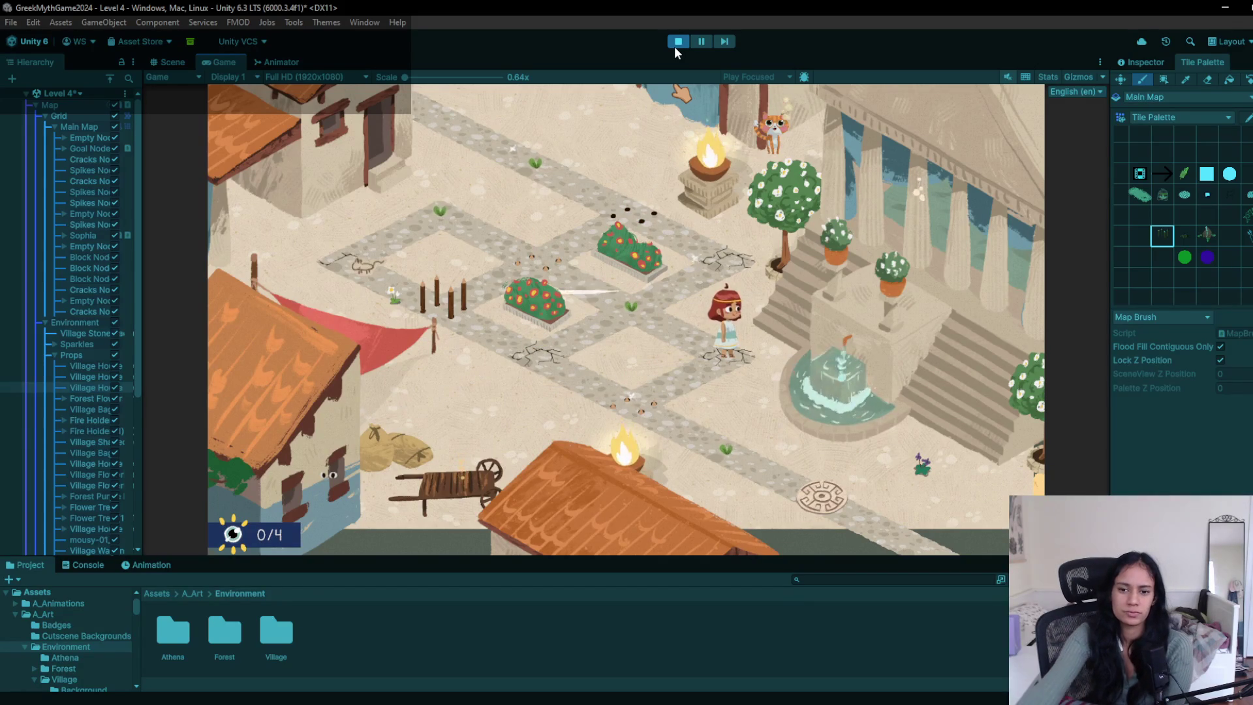
{"action": "left_click", "coordinate": [676, 45]}
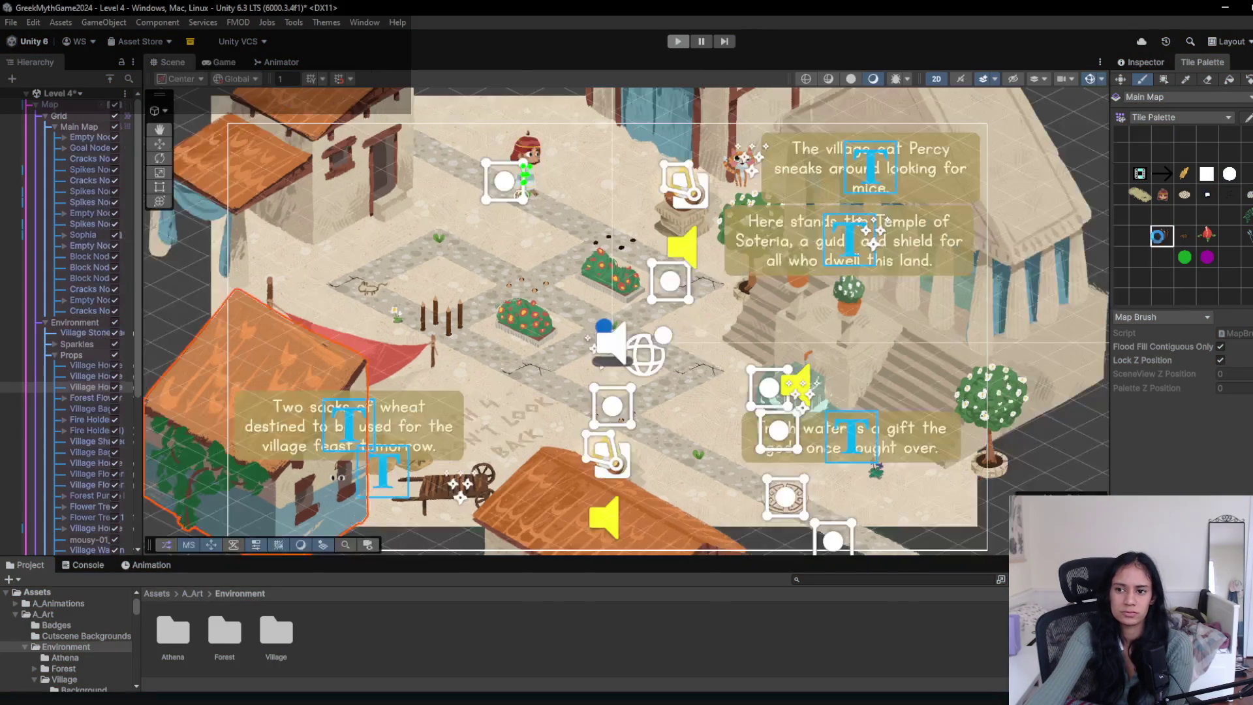
{"action": "left_click", "coordinate": [619, 428]}
{"action": "left_click", "coordinate": [680, 42]}
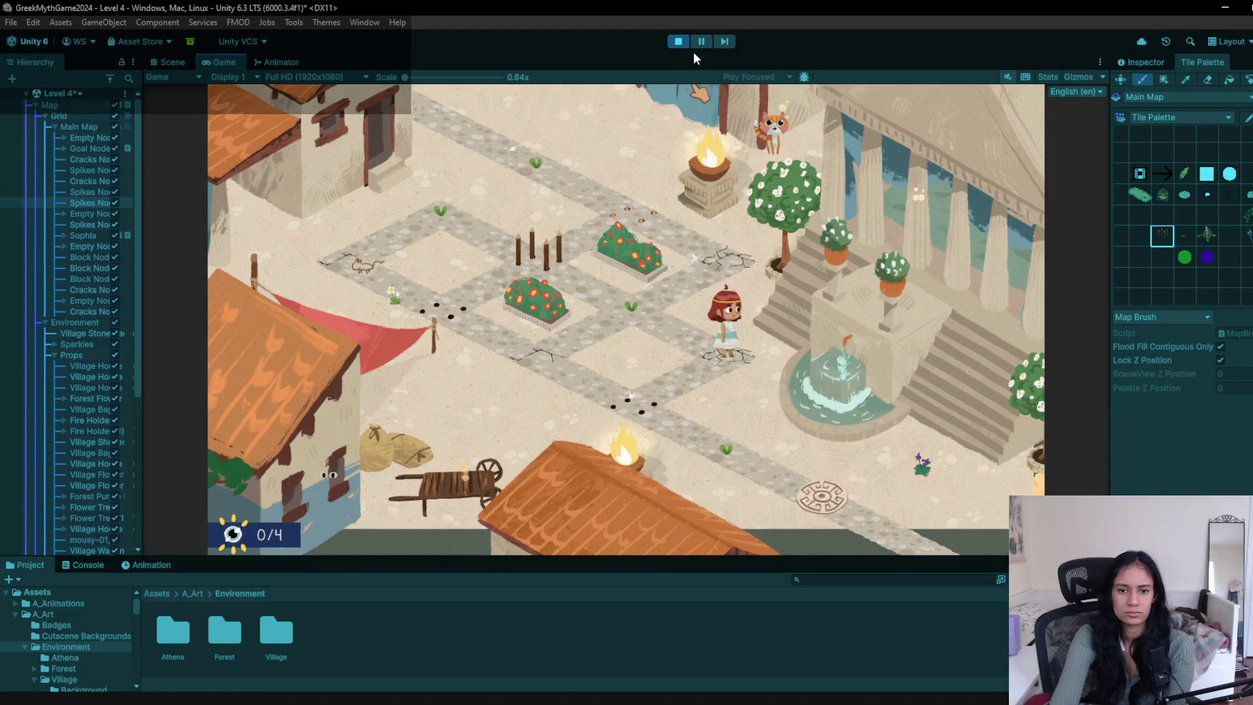
{"action": "left_click", "coordinate": [680, 42]}
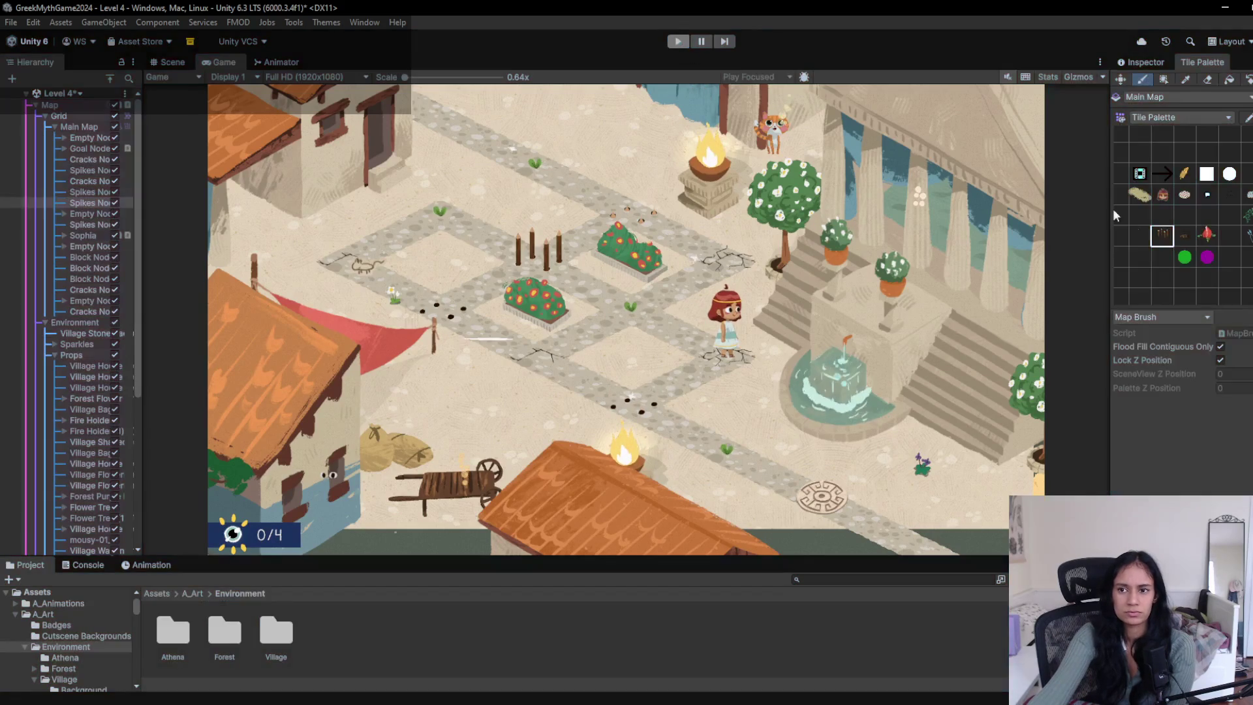
{"action": "left_click", "coordinate": [612, 405]}
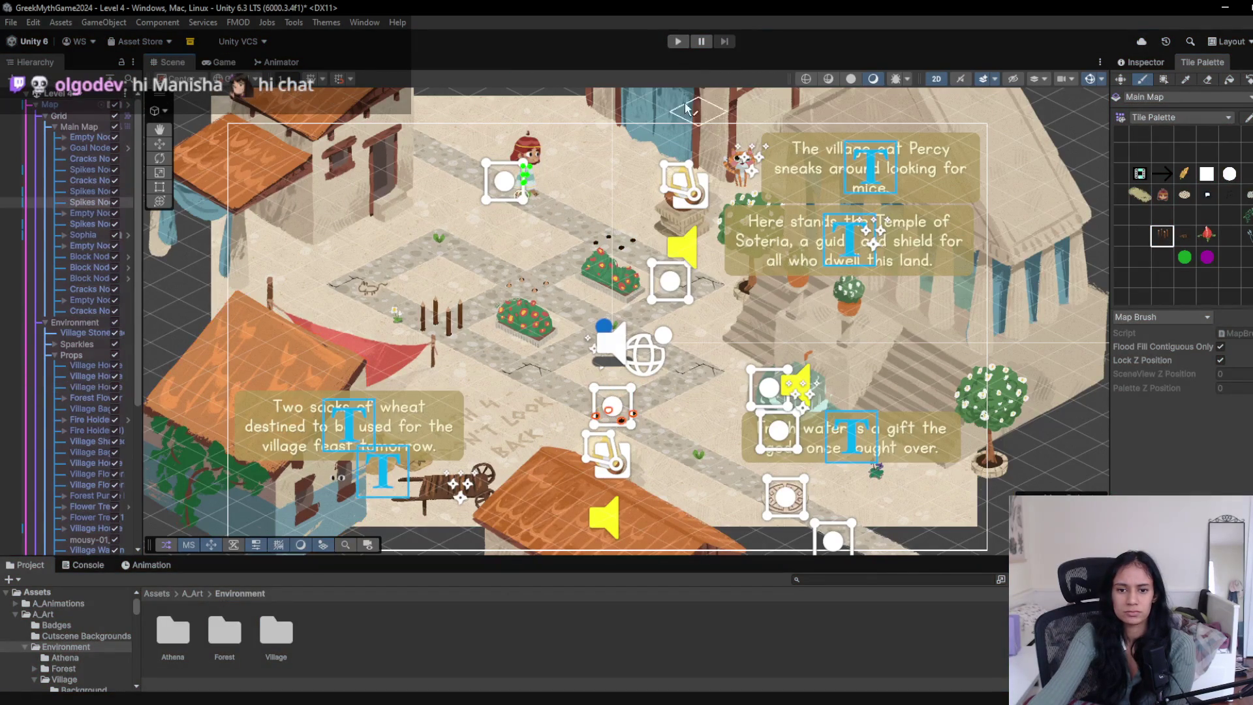
{"action": "left_click", "coordinate": [682, 46]}
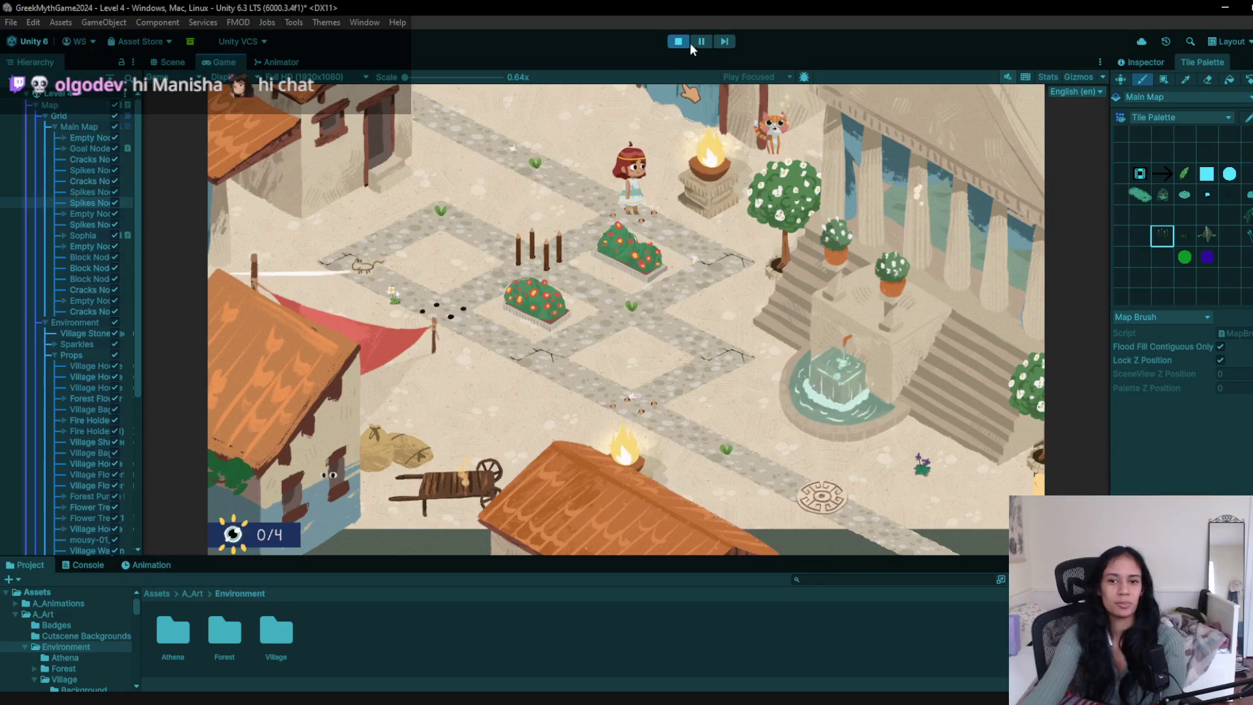
{"action": "left_click", "coordinate": [727, 214]}
{"action": "left_click", "coordinate": [614, 294]}
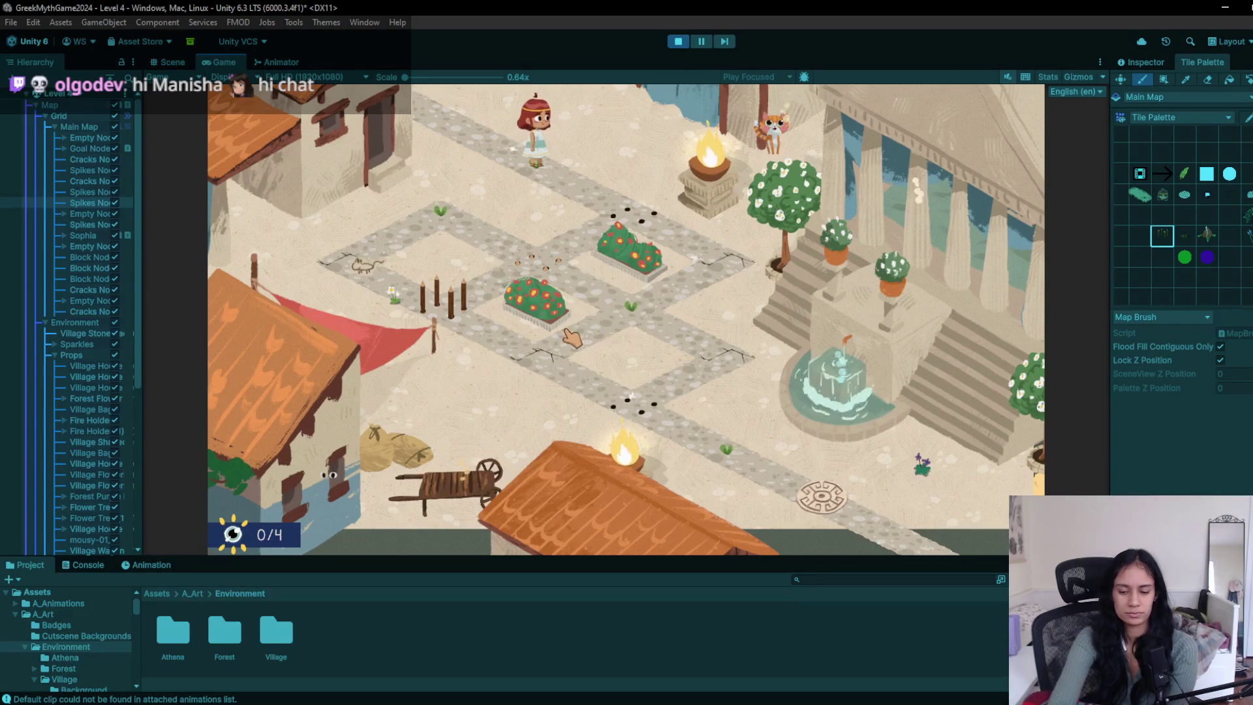
{"action": "key", "text": "Right"}
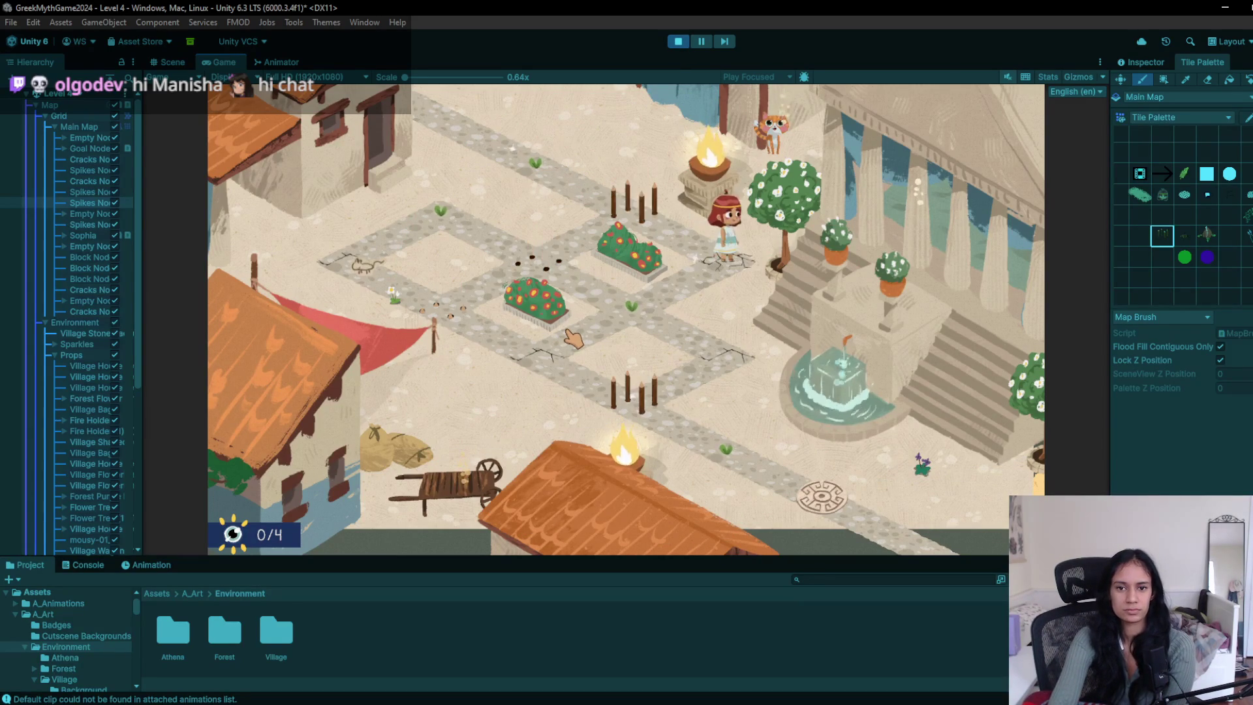
{"action": "key", "text": "Down"}
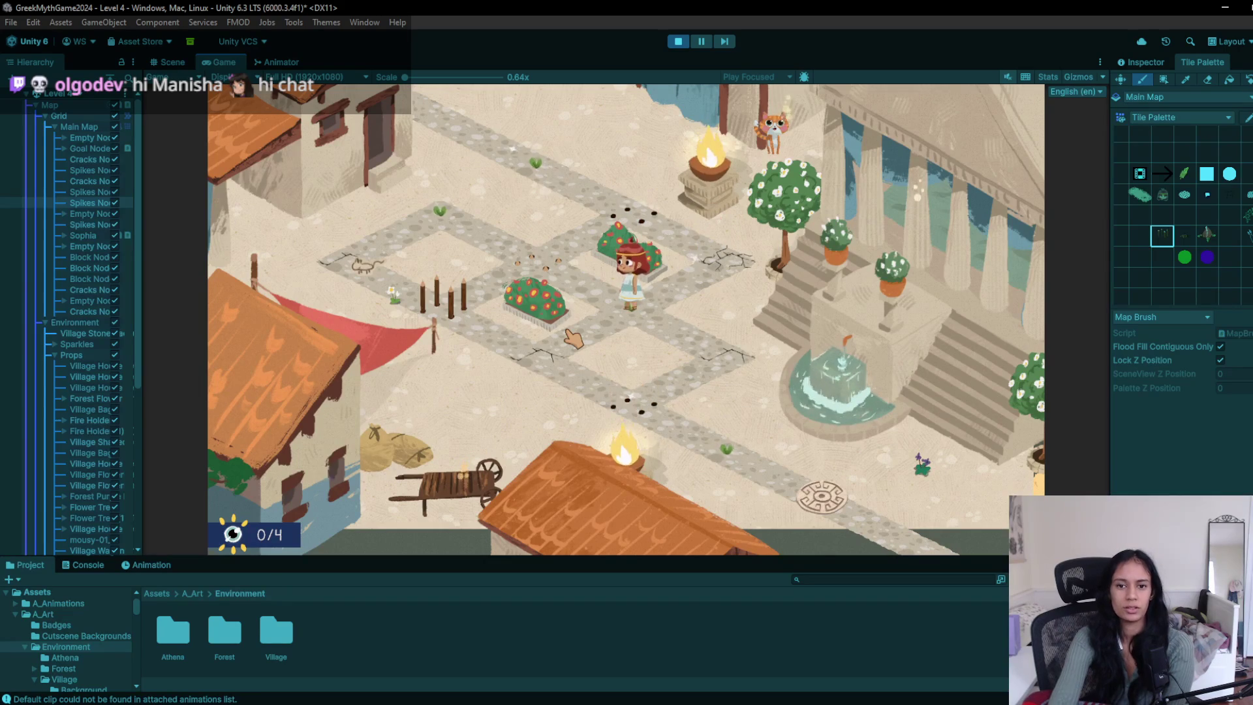
{"action": "key", "text": "Down"}
{"action": "key", "text": "Right"}
{"action": "key", "text": "Down"}
{"action": "key", "text": "Right"}
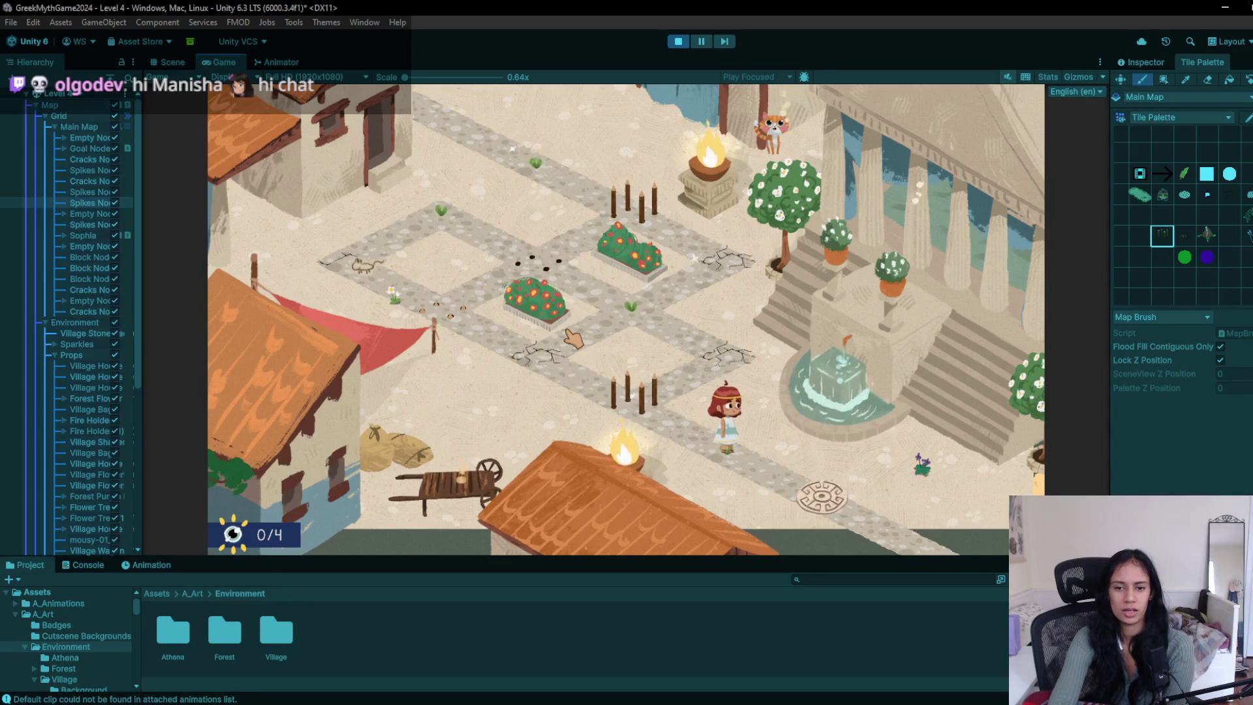
{"action": "key", "text": "r"}
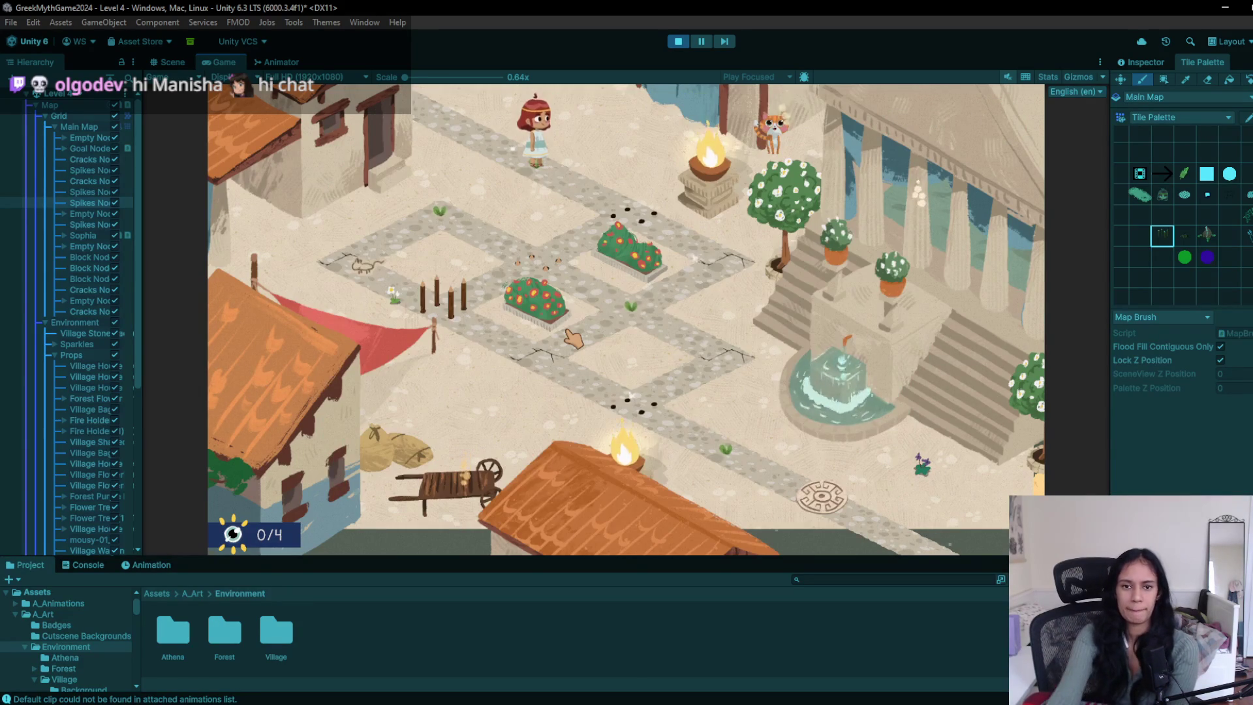
{"action": "key", "text": "Right"}
{"action": "key", "text": "Right"}
{"action": "key", "text": "Down"}
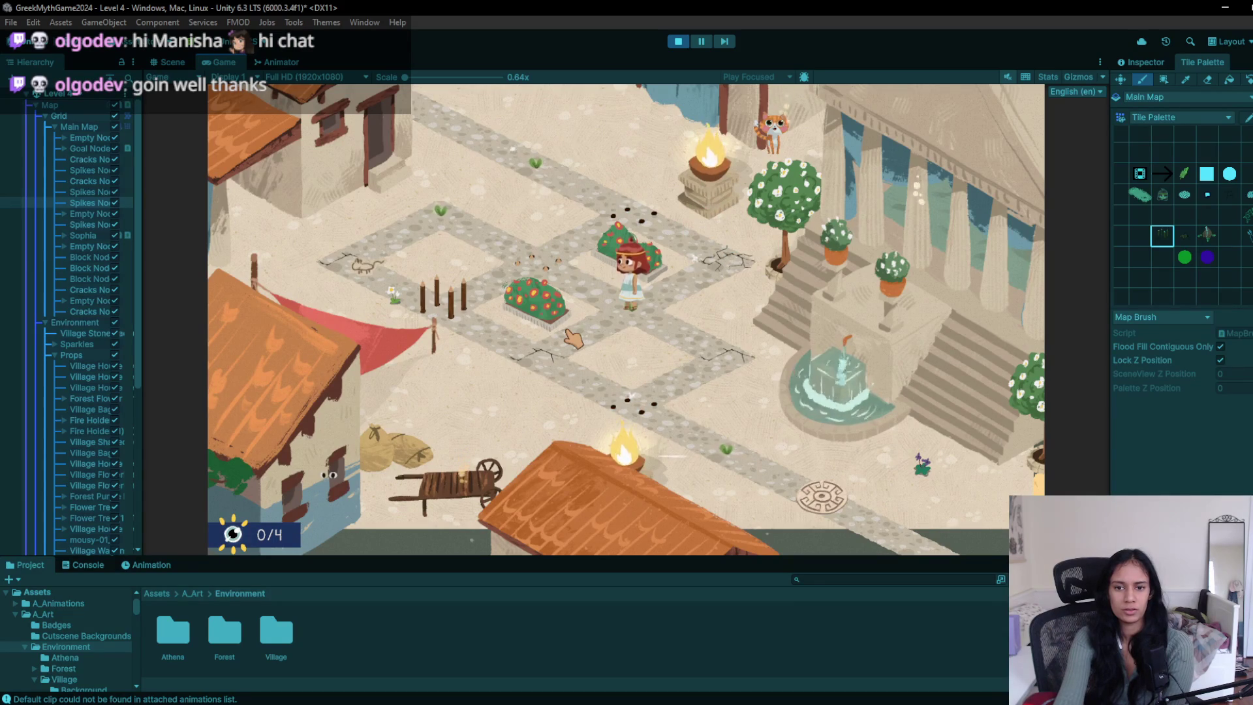
{"action": "key", "text": "Right"}
{"action": "key", "text": "Left"}
{"action": "key", "text": "Left"}
{"action": "key", "text": "Left"}
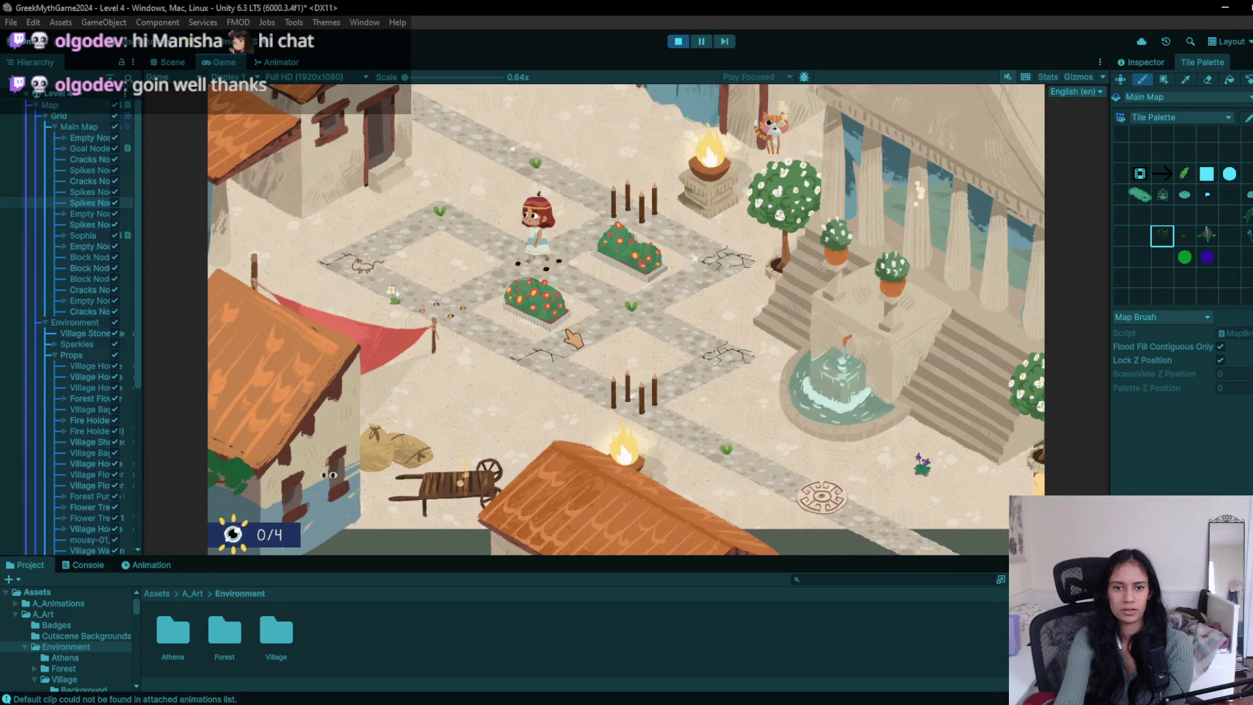
{"action": "key", "text": "Down"}
{"action": "key", "text": "Up"}
{"action": "key", "text": "Down"}
{"action": "key", "text": "Up"}
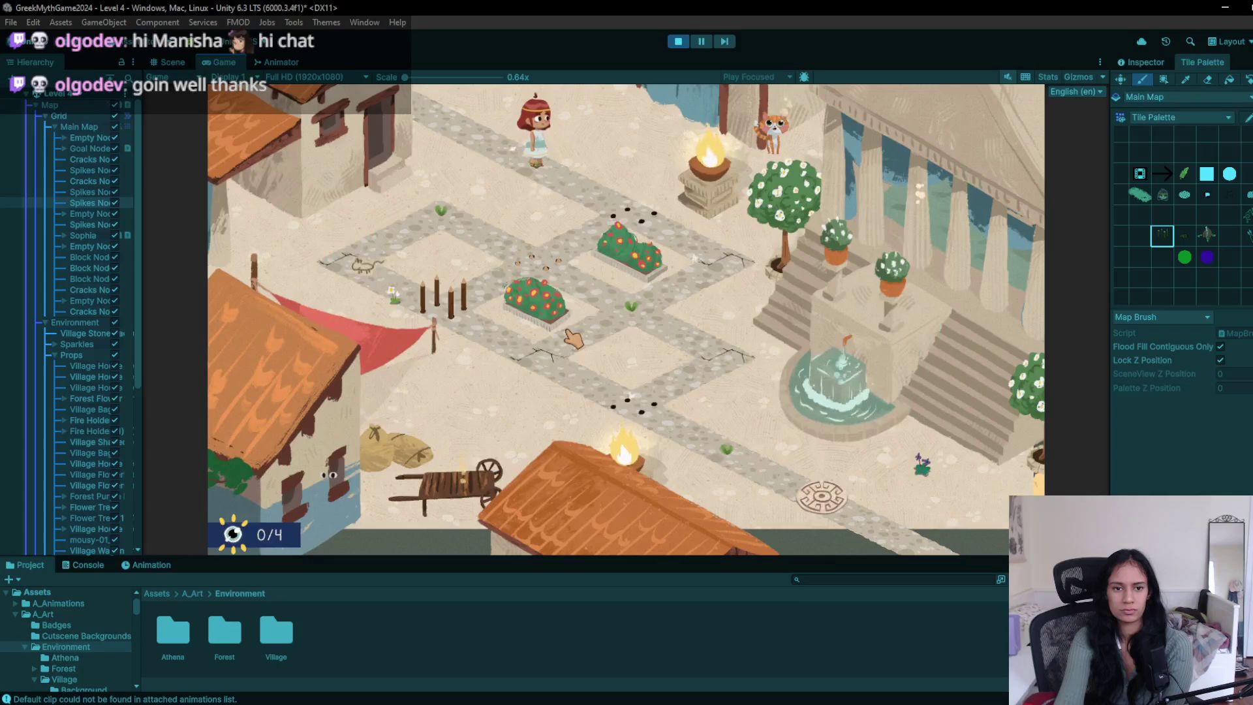
{"action": "key", "text": "Right"}
{"action": "key", "text": "Right"}
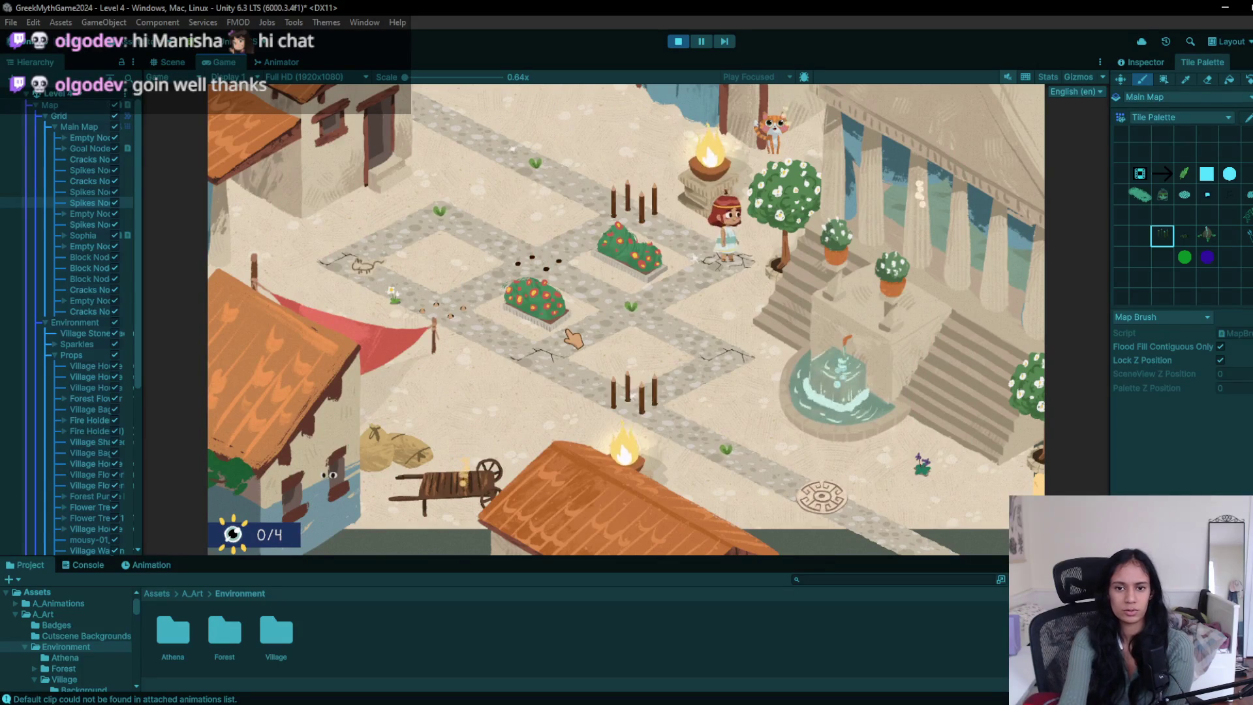
{"action": "key", "text": "Down"}
{"action": "key", "text": "Right"}
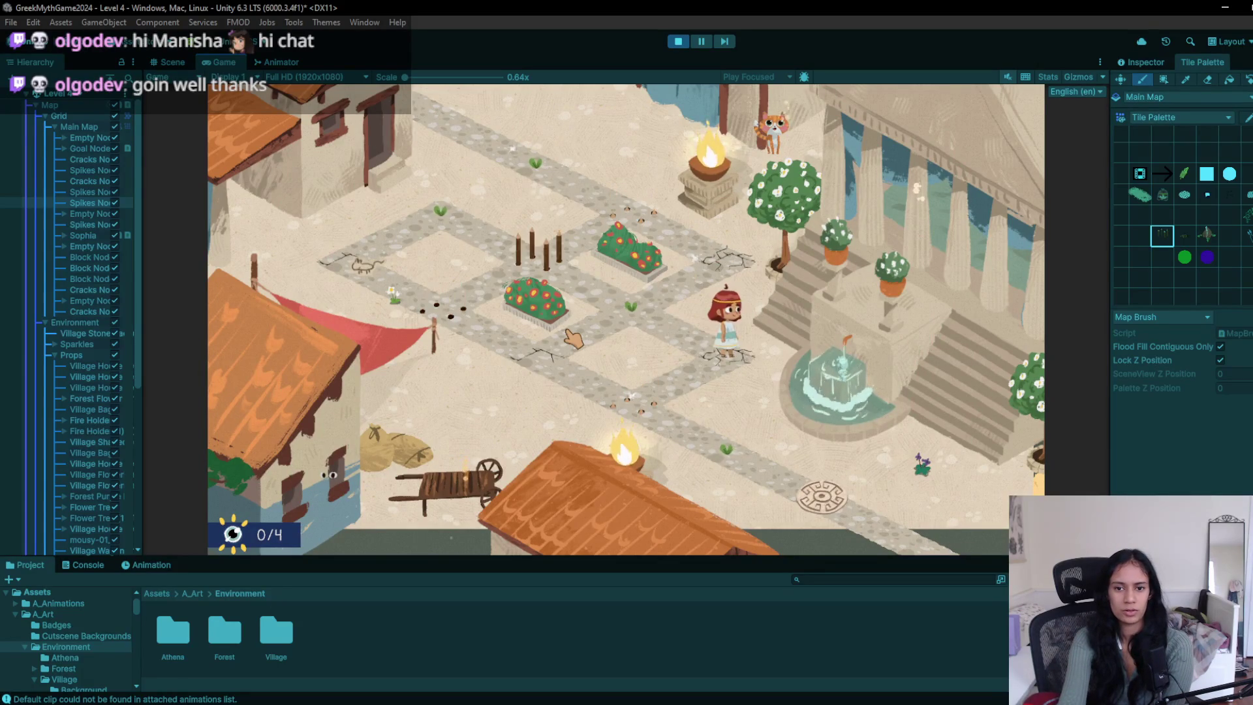
{"action": "key", "text": "Left"}
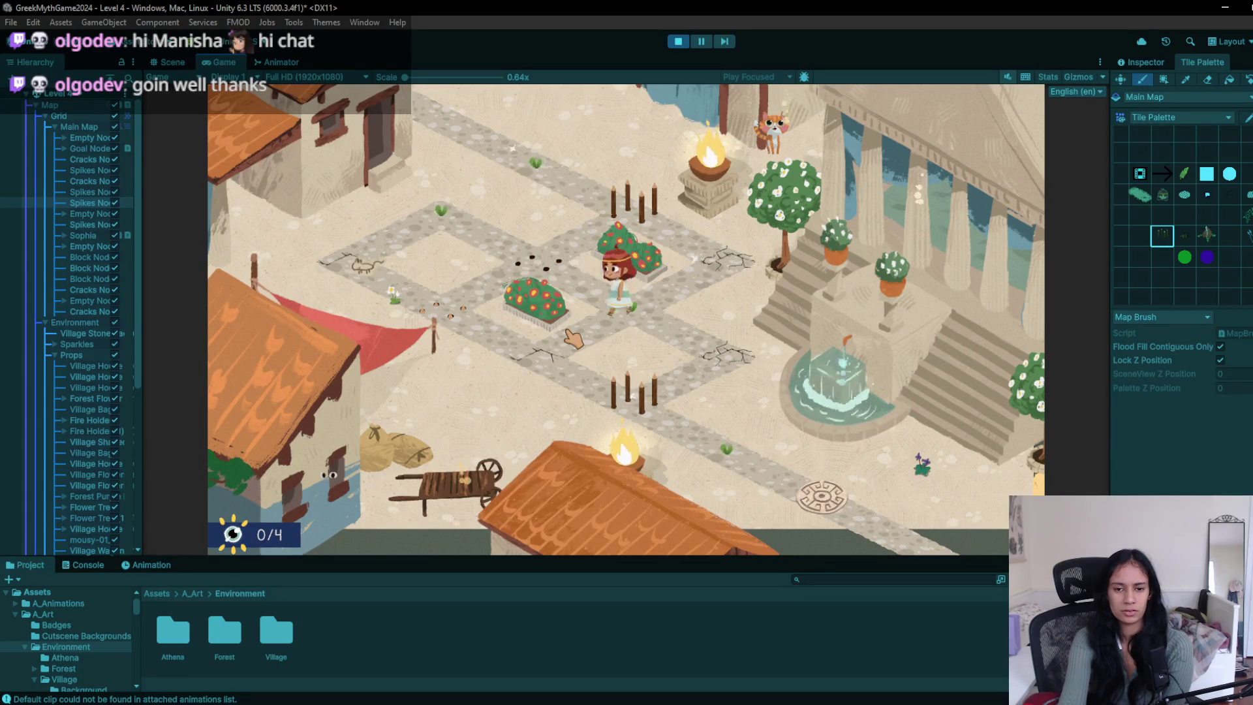
{"action": "key", "text": "Down"}
{"action": "key", "text": "Right"}
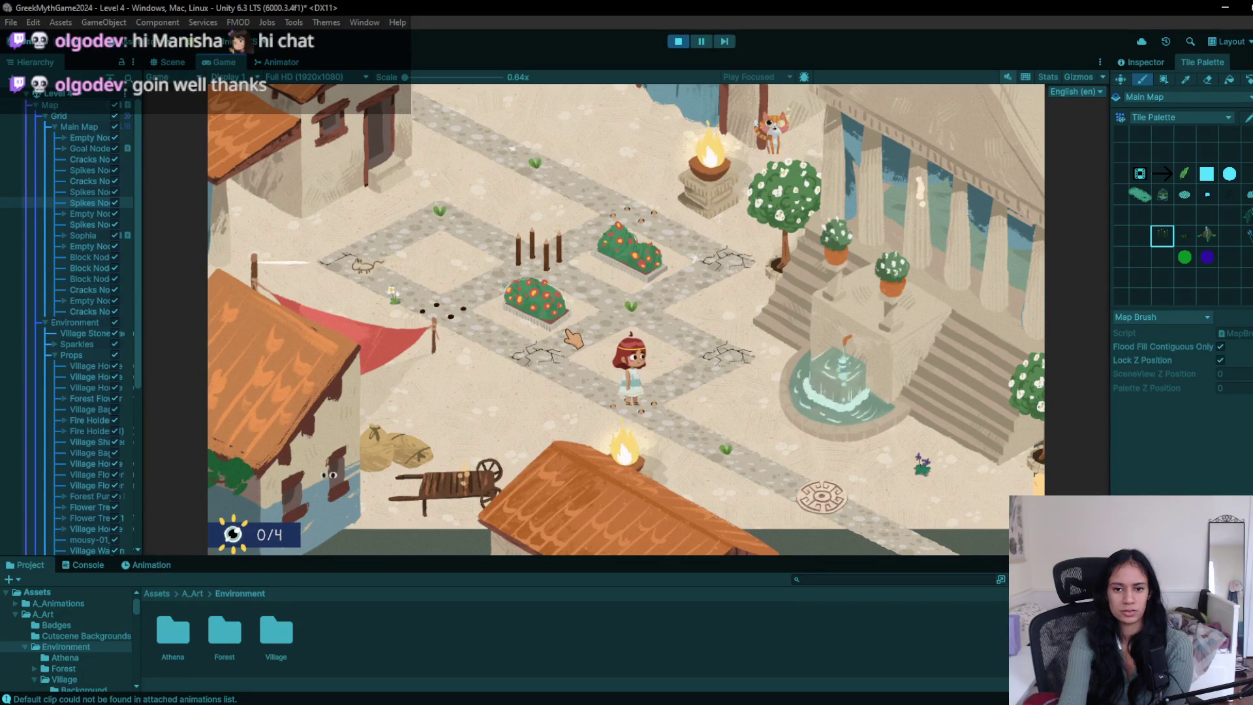
{"action": "key", "text": "Right"}
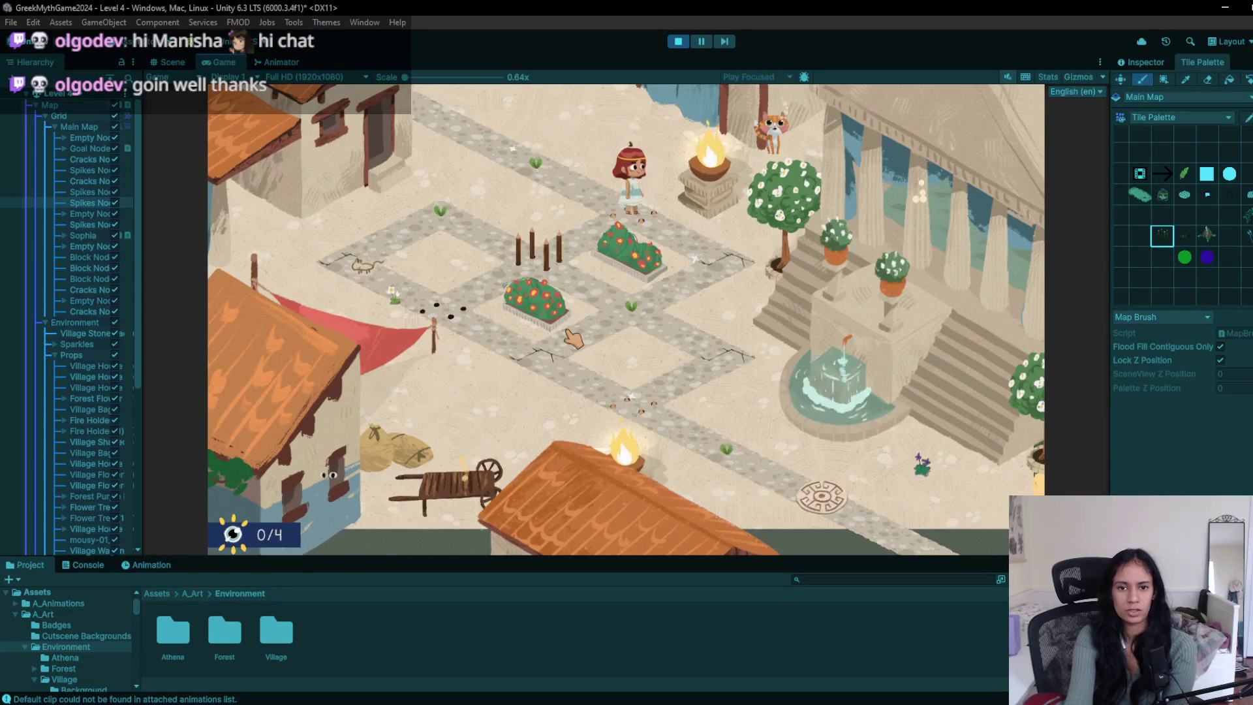
{"action": "key", "text": "Right"}
{"action": "key", "text": "Down"}
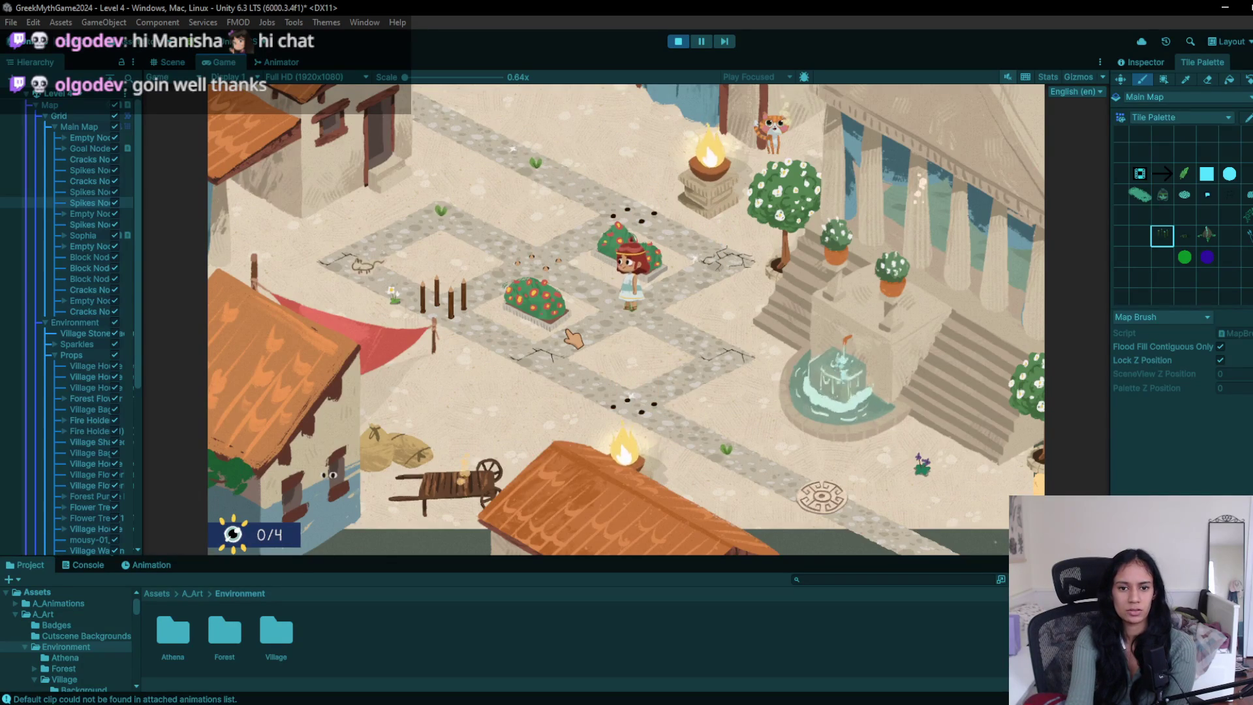
{"action": "key", "text": "Right"}
{"action": "key", "text": "Left"}
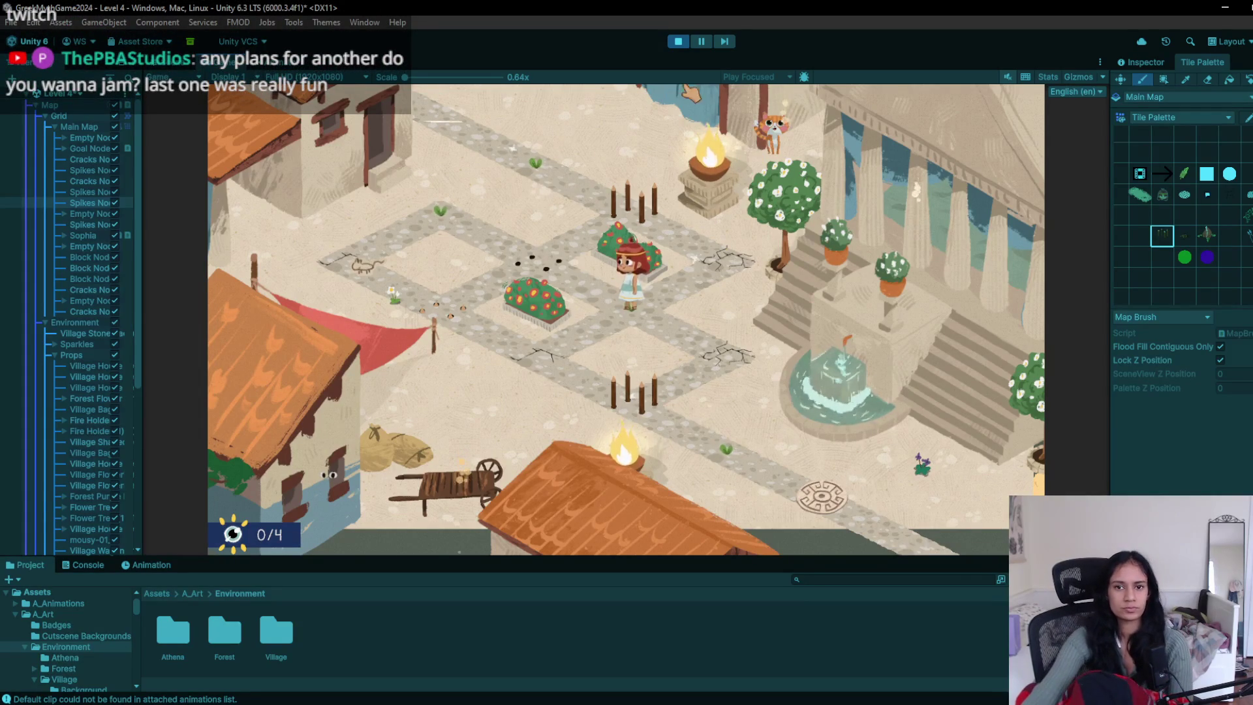
{"action": "left_click", "coordinate": [683, 41]}
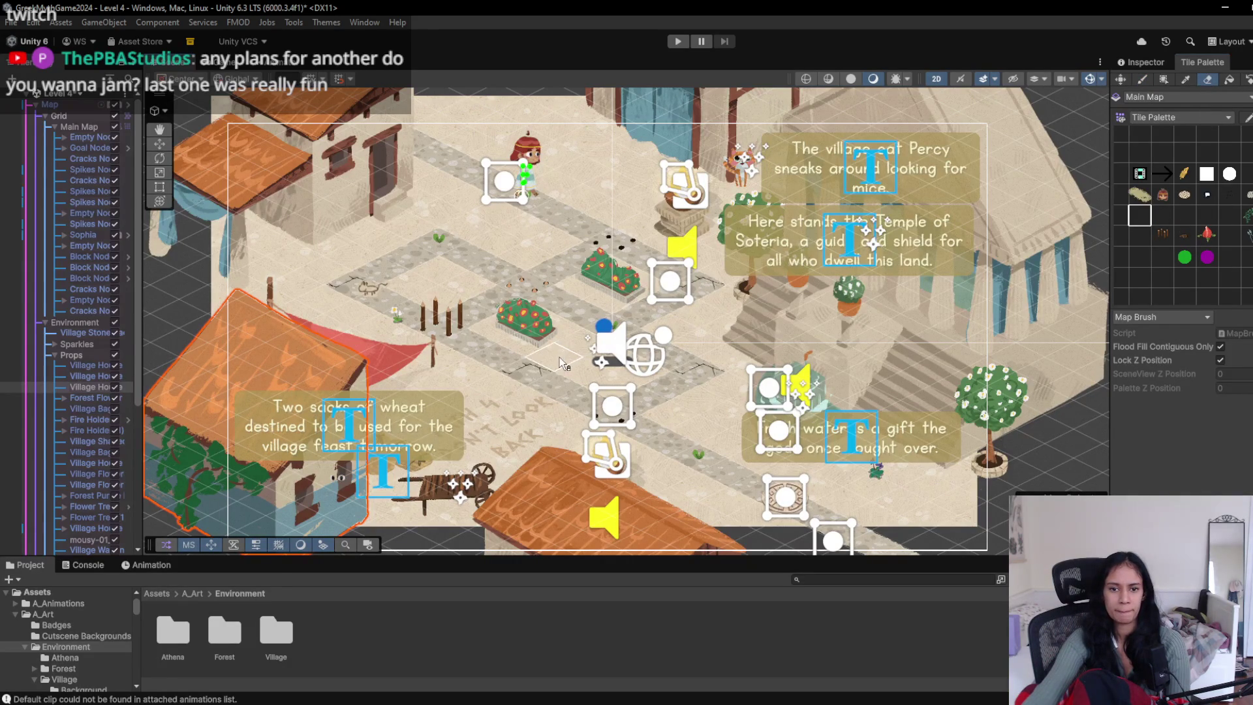
{"action": "left_click", "coordinate": [678, 42]}
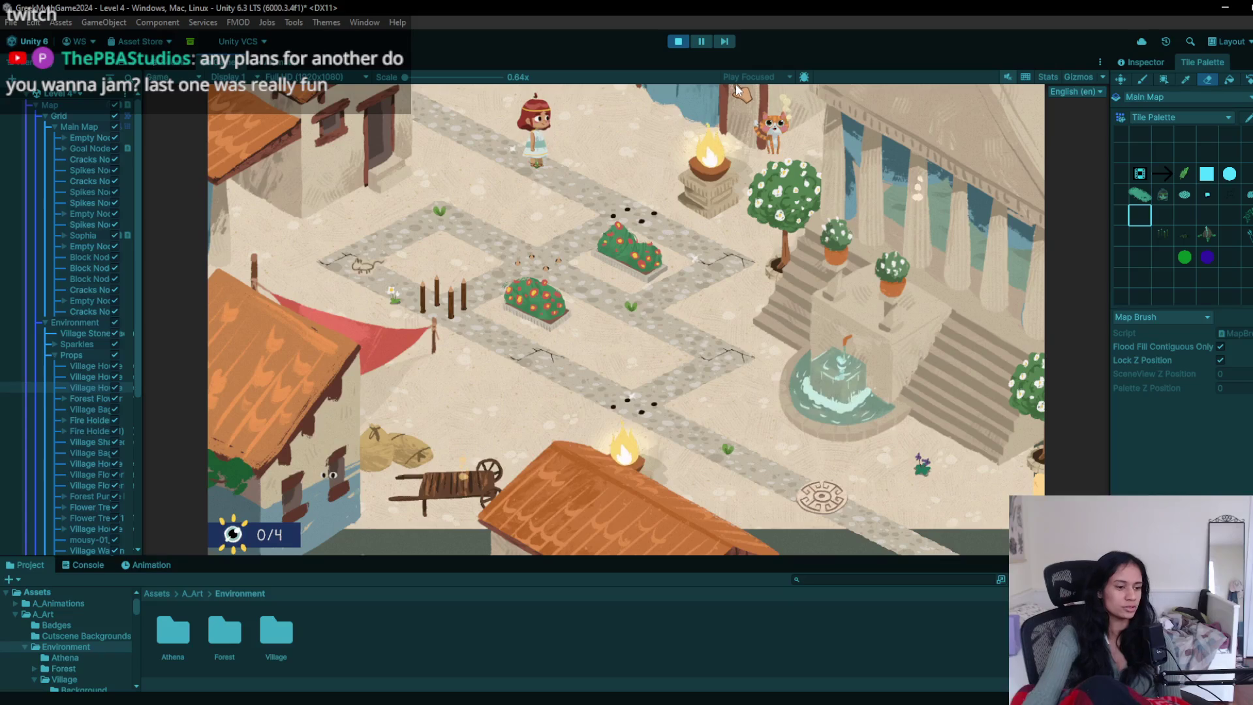
{"action": "left_click", "coordinate": [640, 214]}
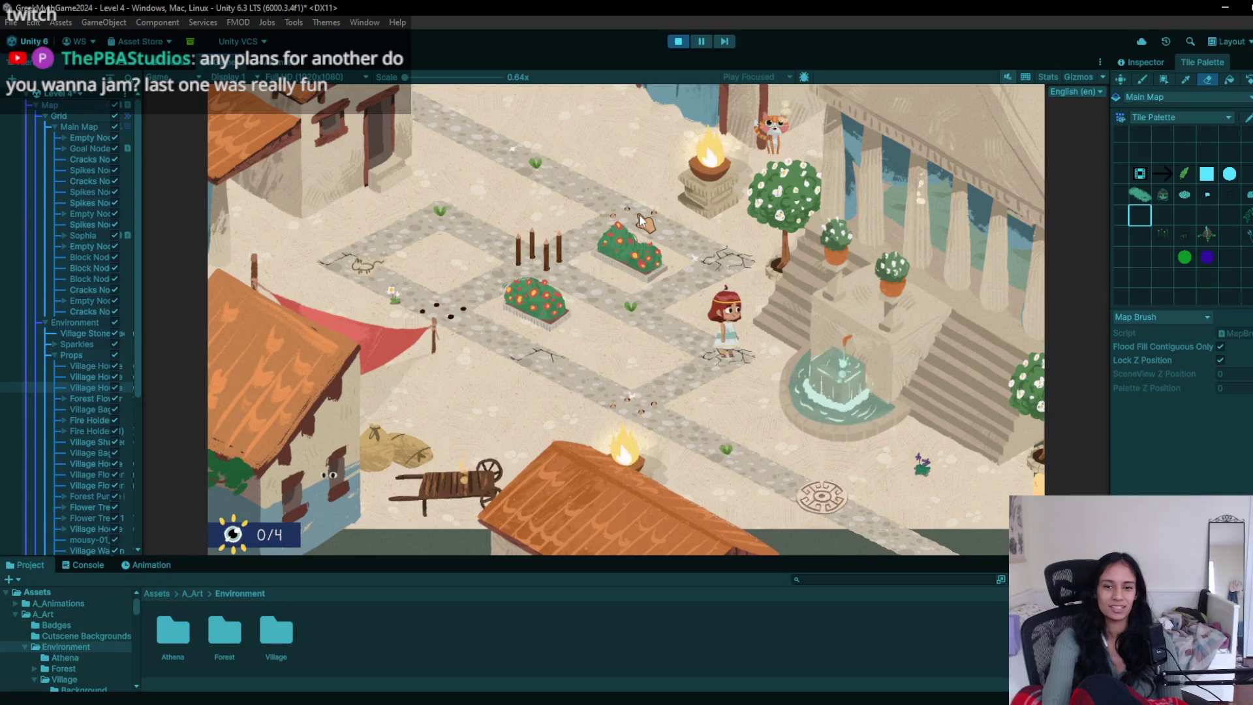
{"action": "key", "text": "w"}
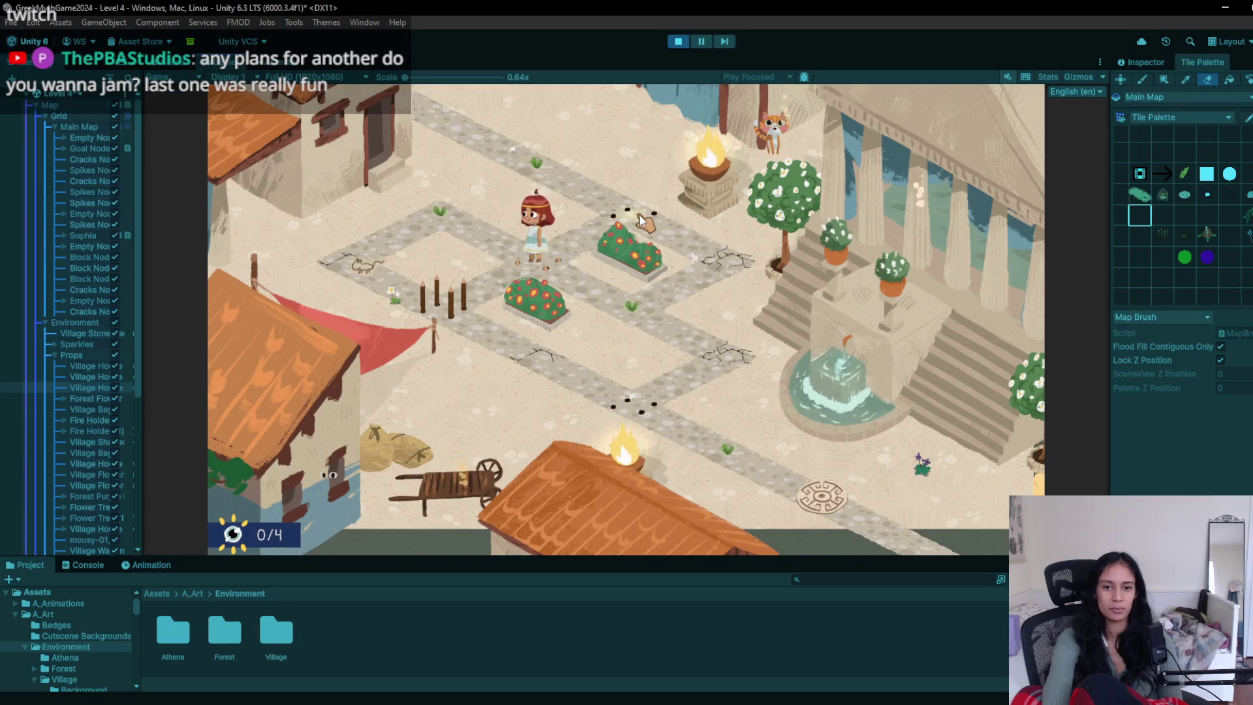
{"action": "key", "text": "w"}
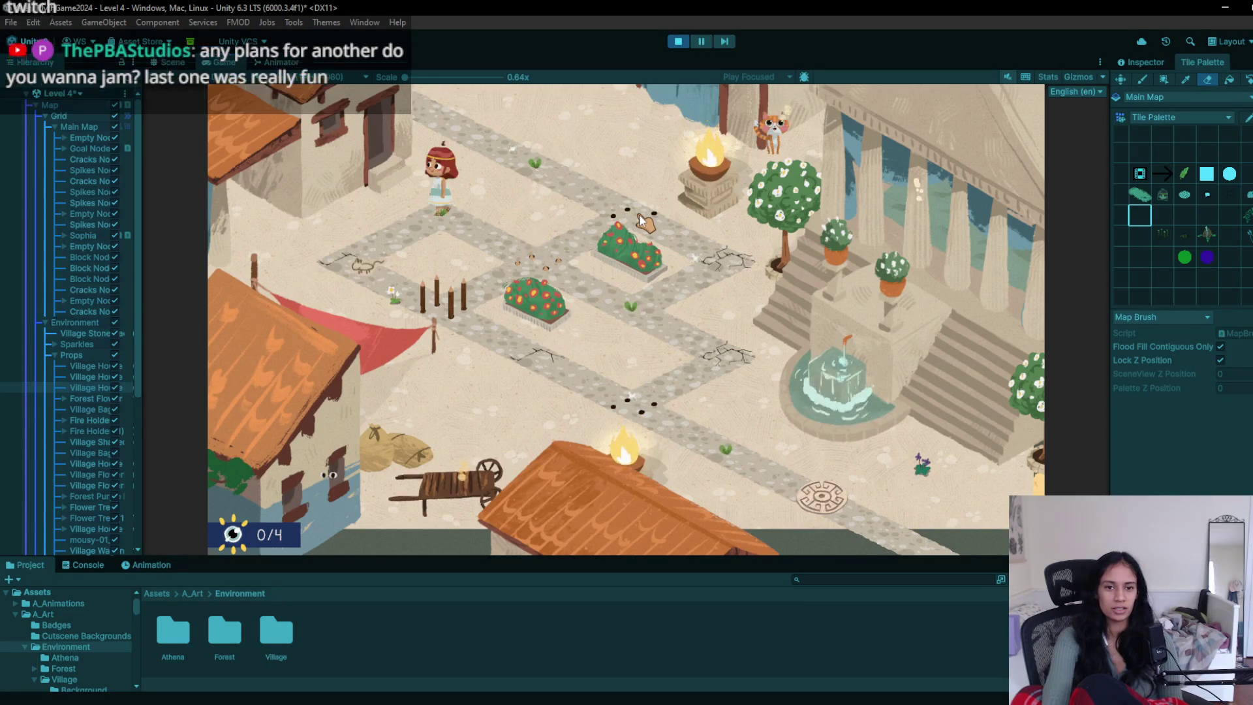
{"action": "key", "text": "a"}
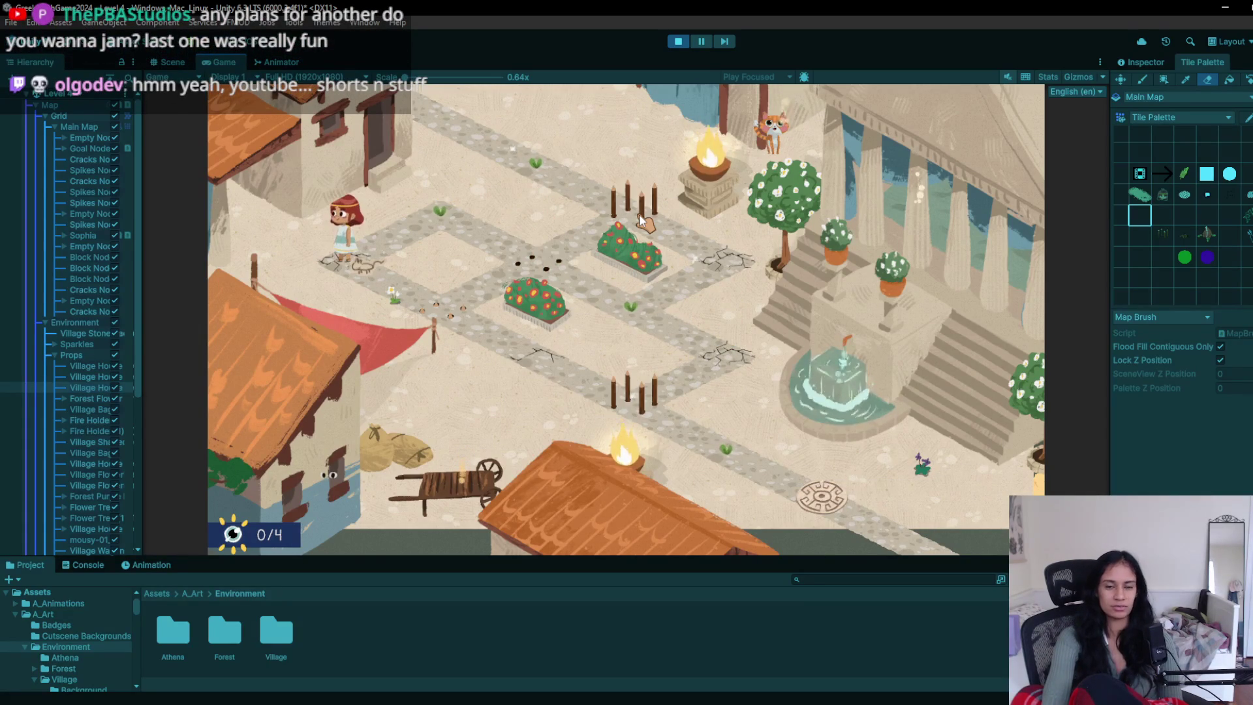
{"action": "key", "text": "d"}
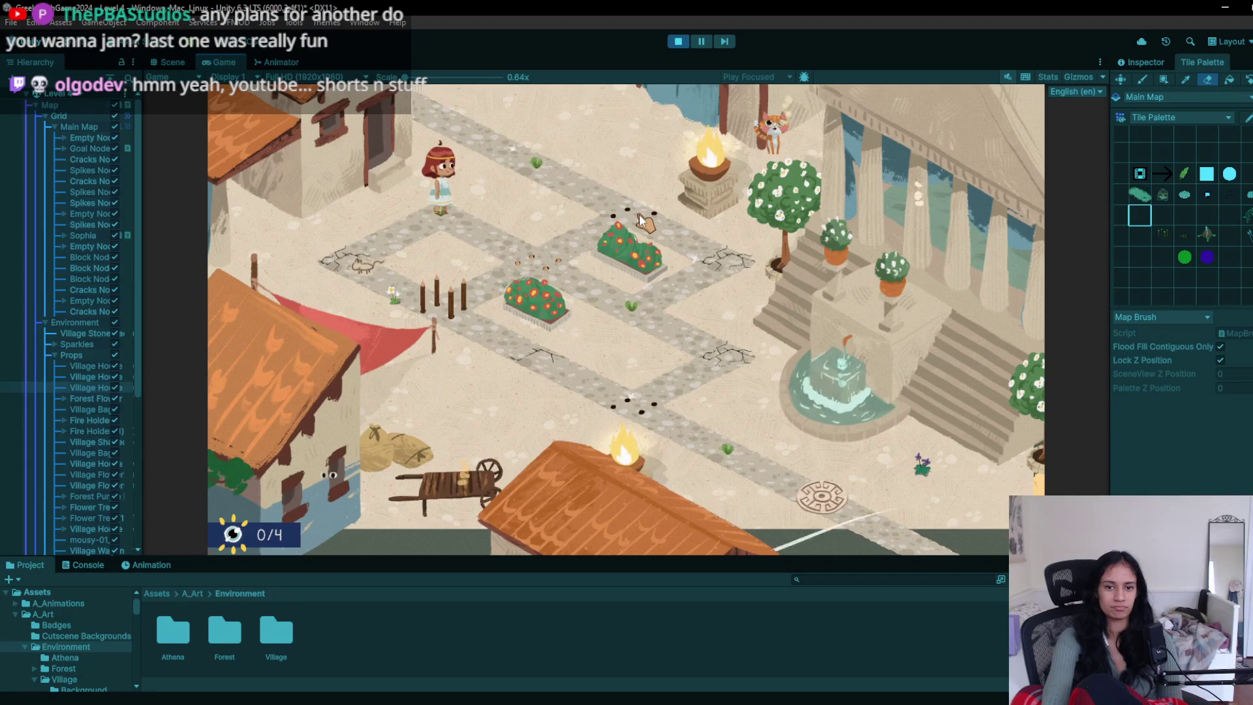
{"action": "key", "text": "r"}
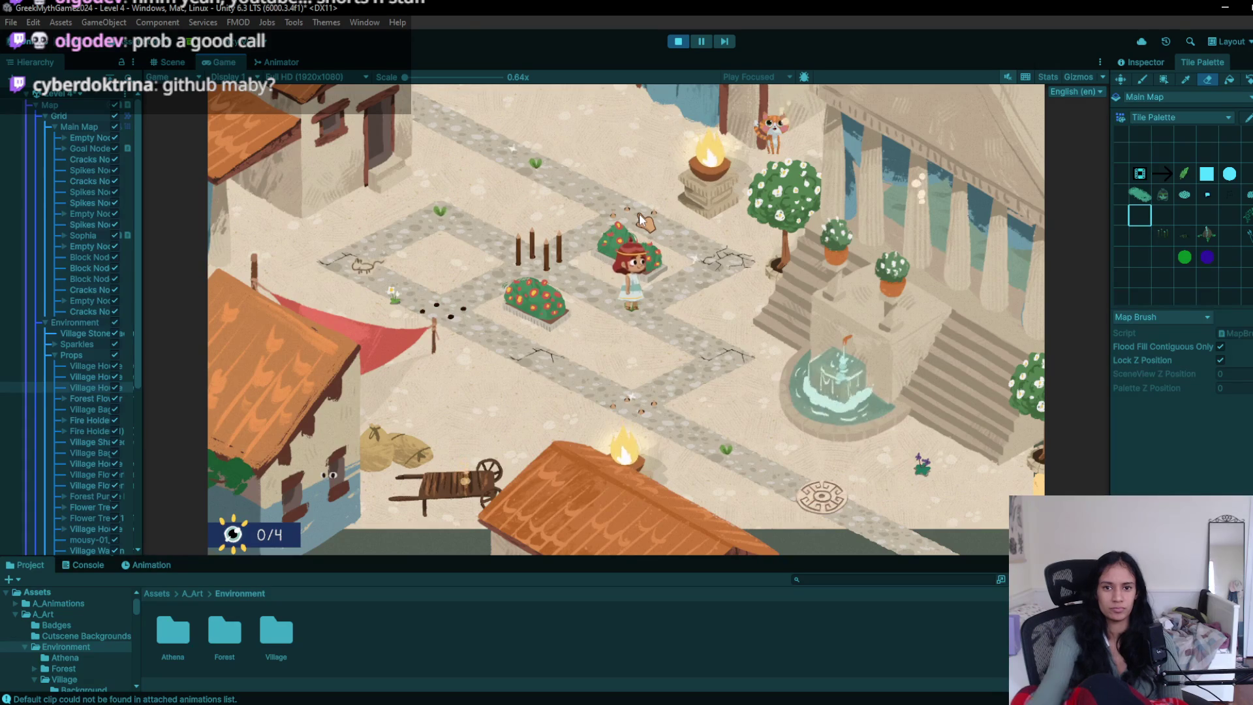
{"action": "left_click", "coordinate": [678, 42]}
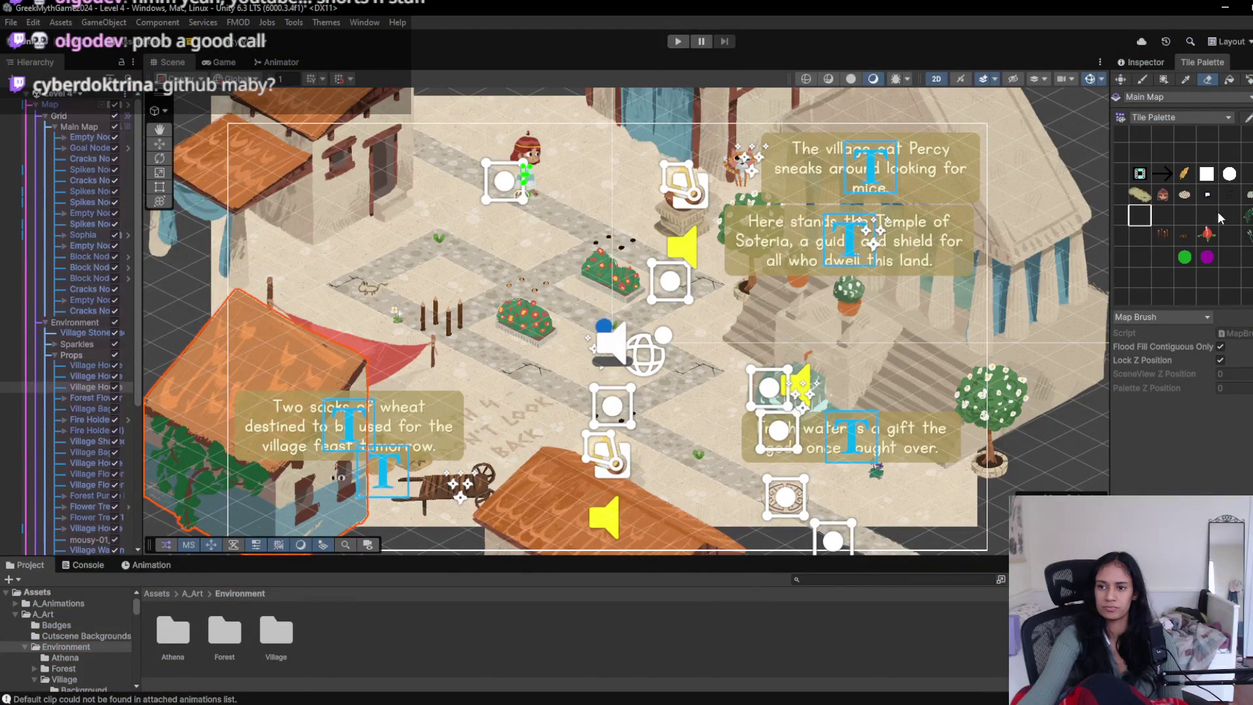
- Pick the fence tile, then playtest walking the character down onto the spike tiles and stop
{"action": "left_click", "coordinate": [1171, 231]}
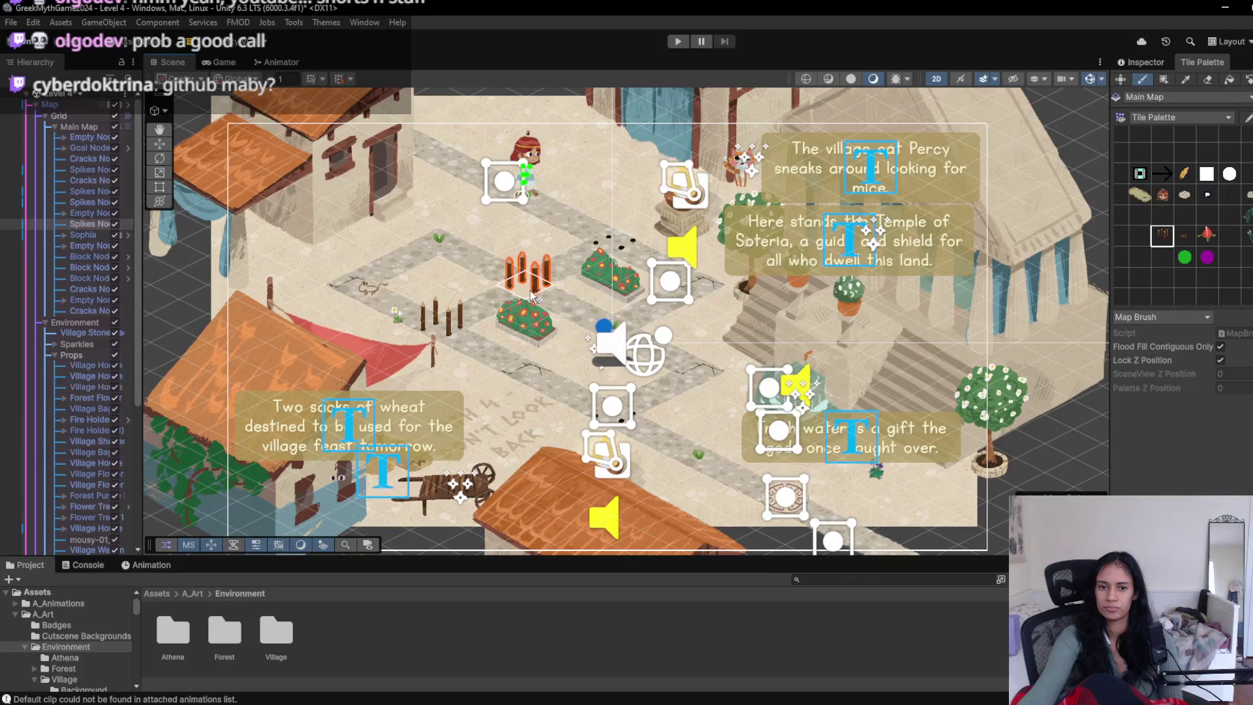
{"action": "left_click", "coordinate": [678, 42]}
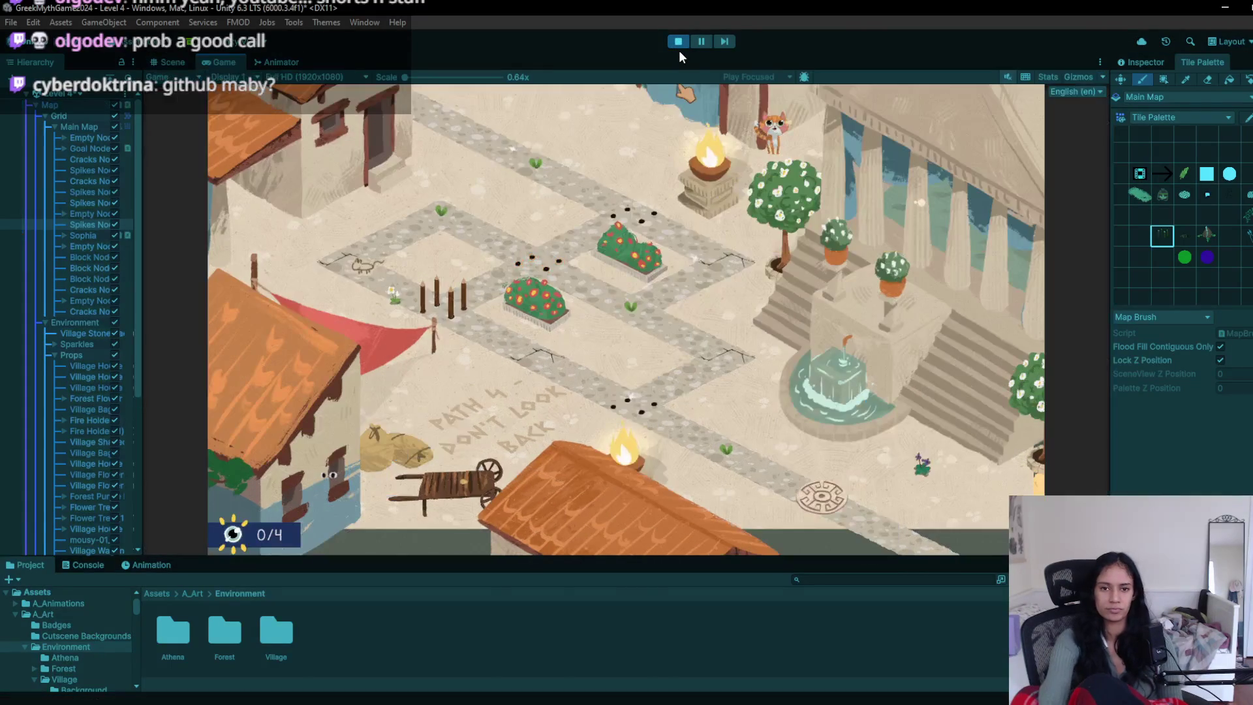
{"action": "key", "text": "Right"}
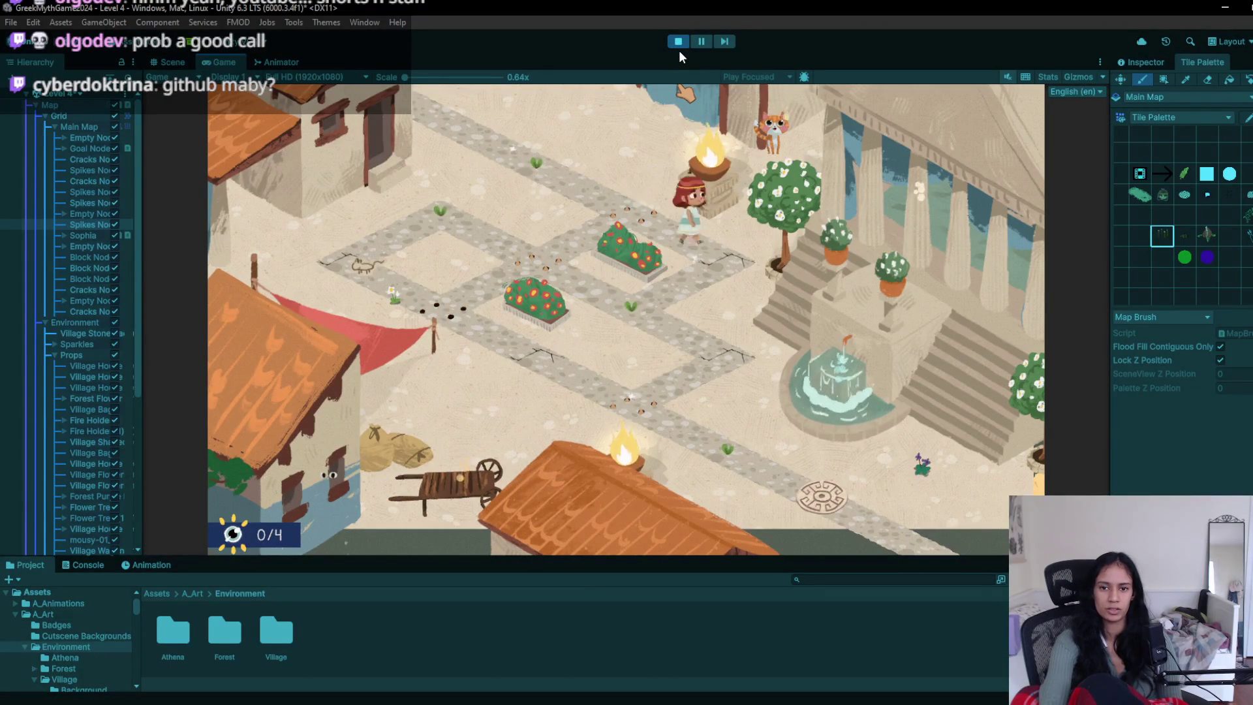
{"action": "key", "text": "Down"}
{"action": "key", "text": "Left"}
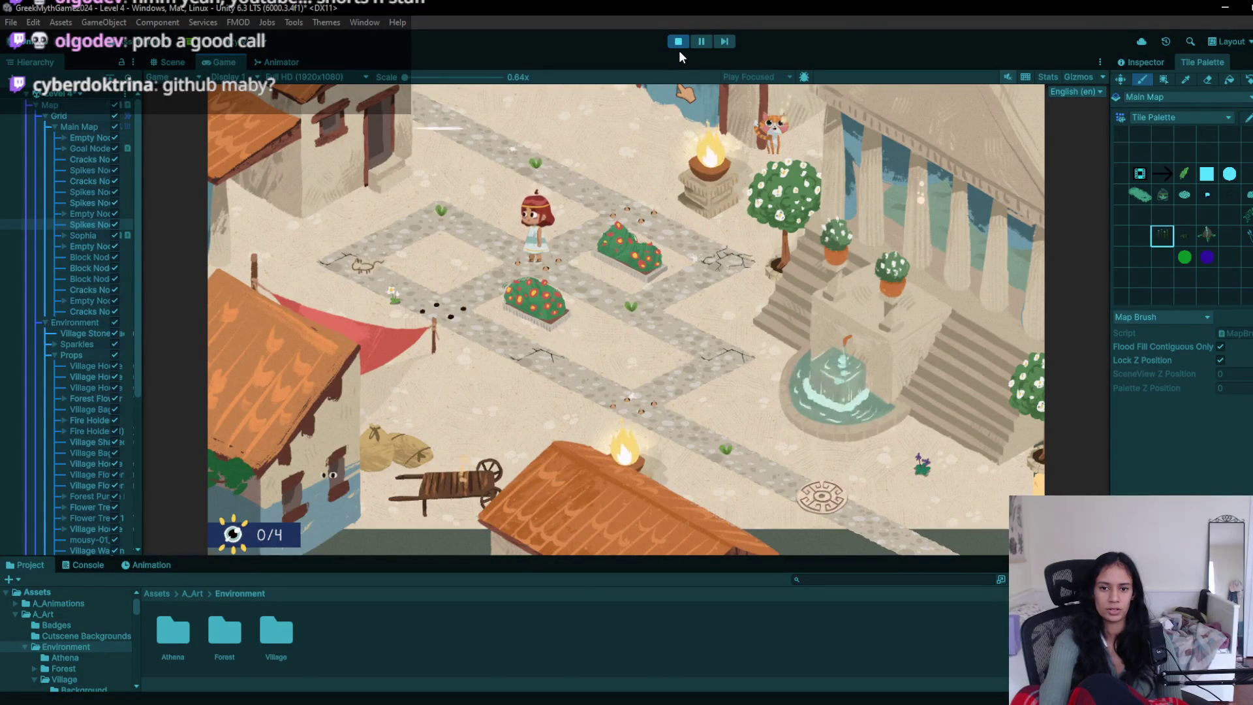
{"action": "key", "text": "Right"}
{"action": "key", "text": "Right"}
{"action": "key", "text": "Down"}
{"action": "key", "text": "Right"}
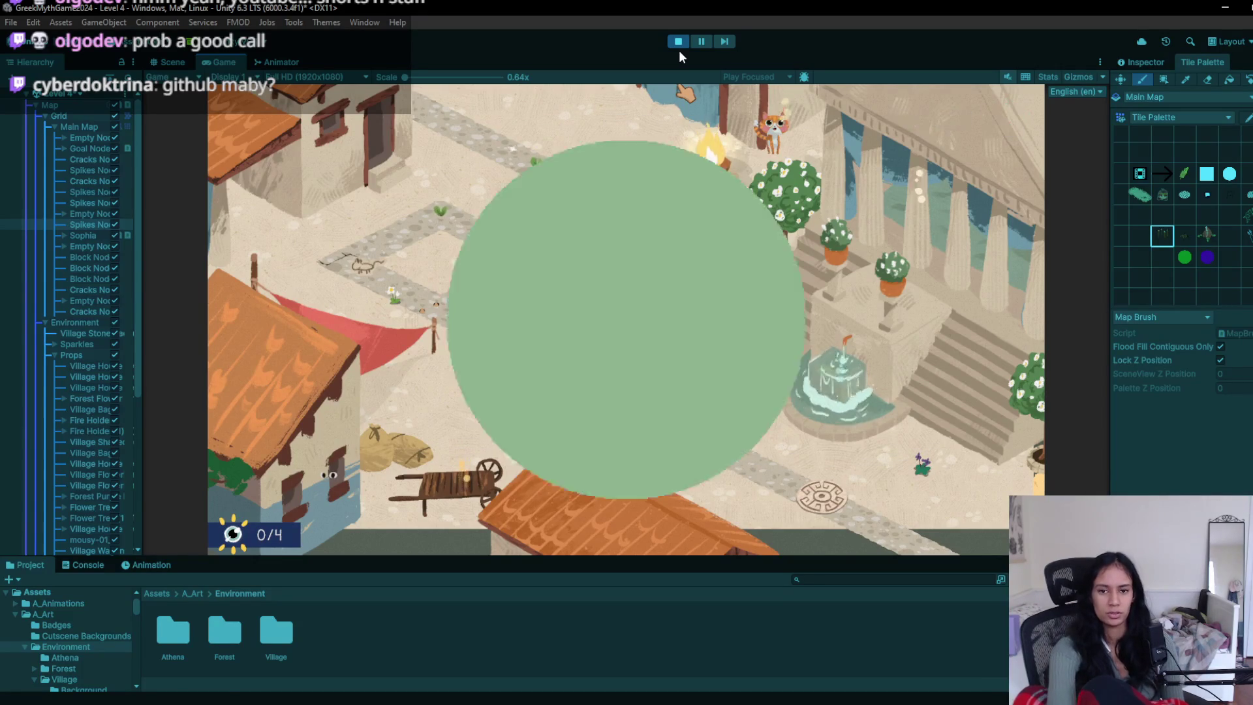
{"action": "key", "text": "Right"}
{"action": "key", "text": "Right"}
{"action": "key", "text": "Down"}
{"action": "key", "text": "Left"}
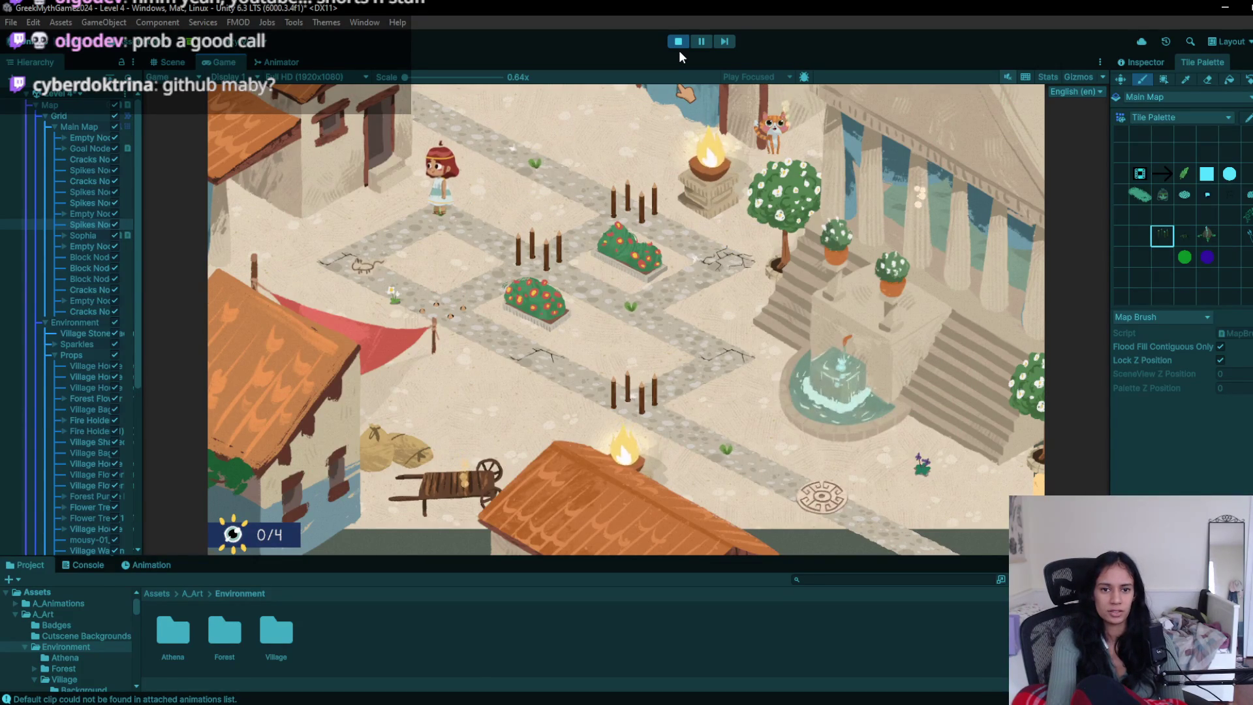
{"action": "key", "text": "Left"}
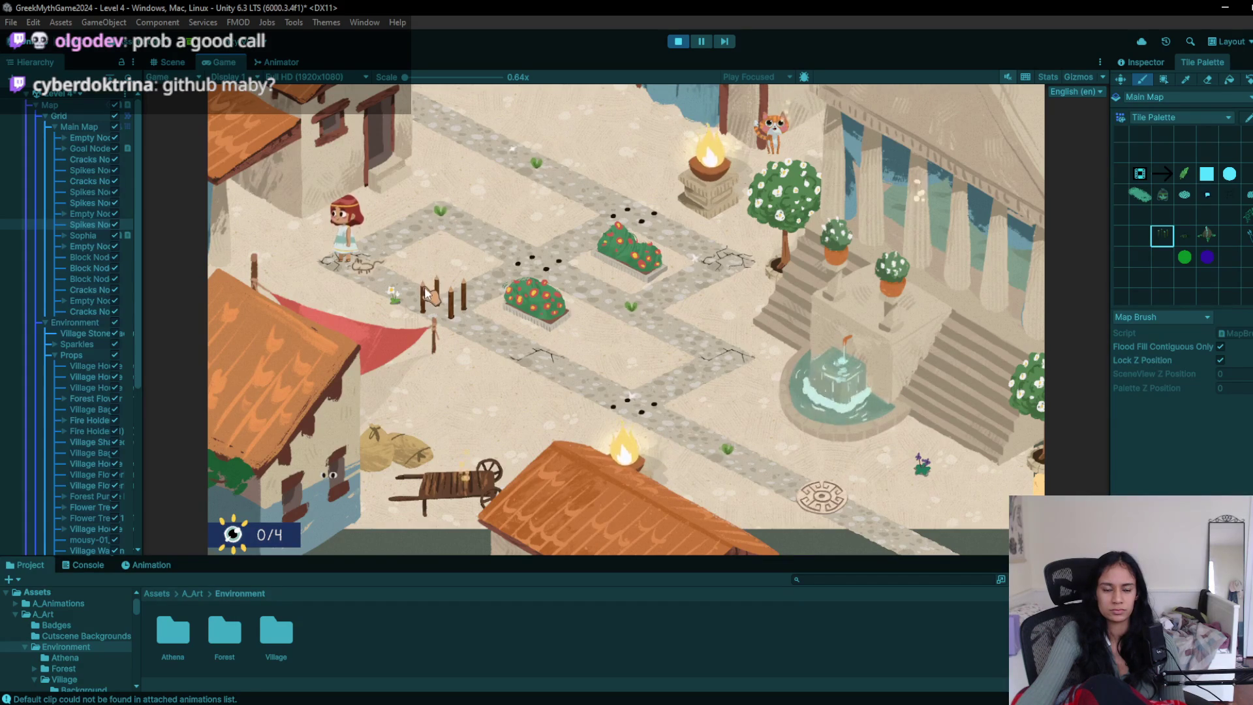
{"action": "left_click", "coordinate": [679, 42]}
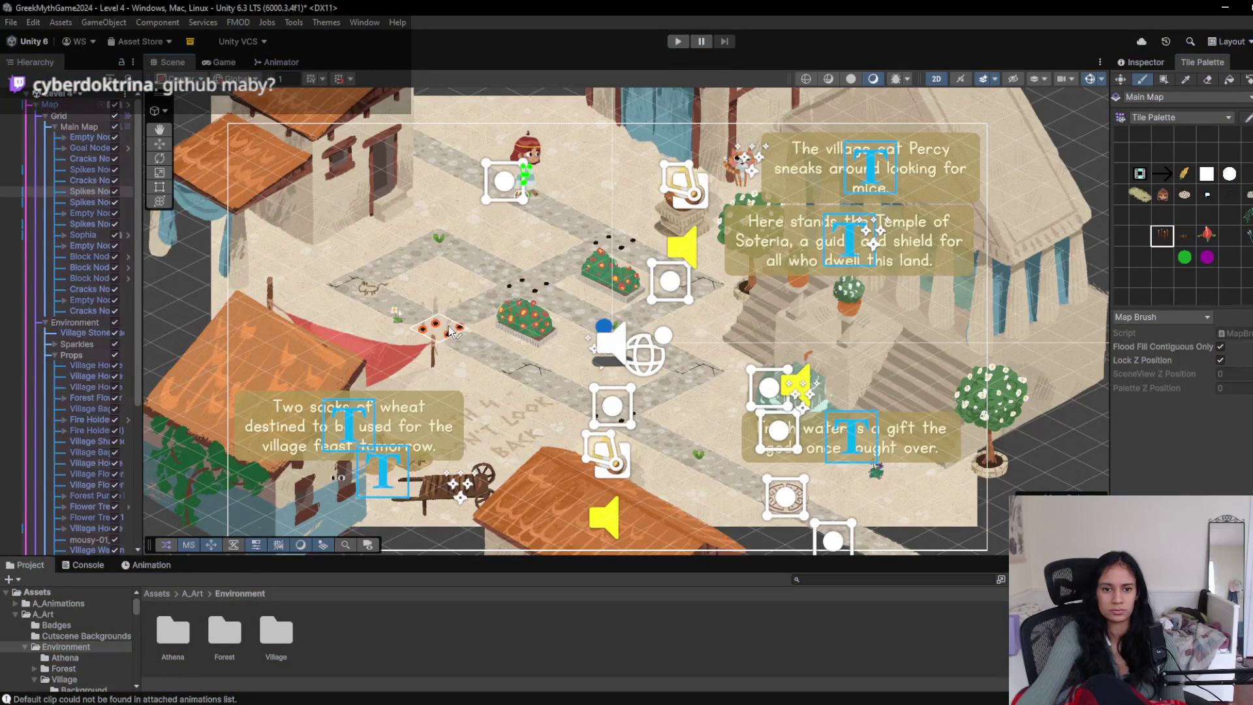
- Replay and walk the character from the bush intersection to the left intersection, then stop
{"action": "left_click", "coordinate": [679, 42]}
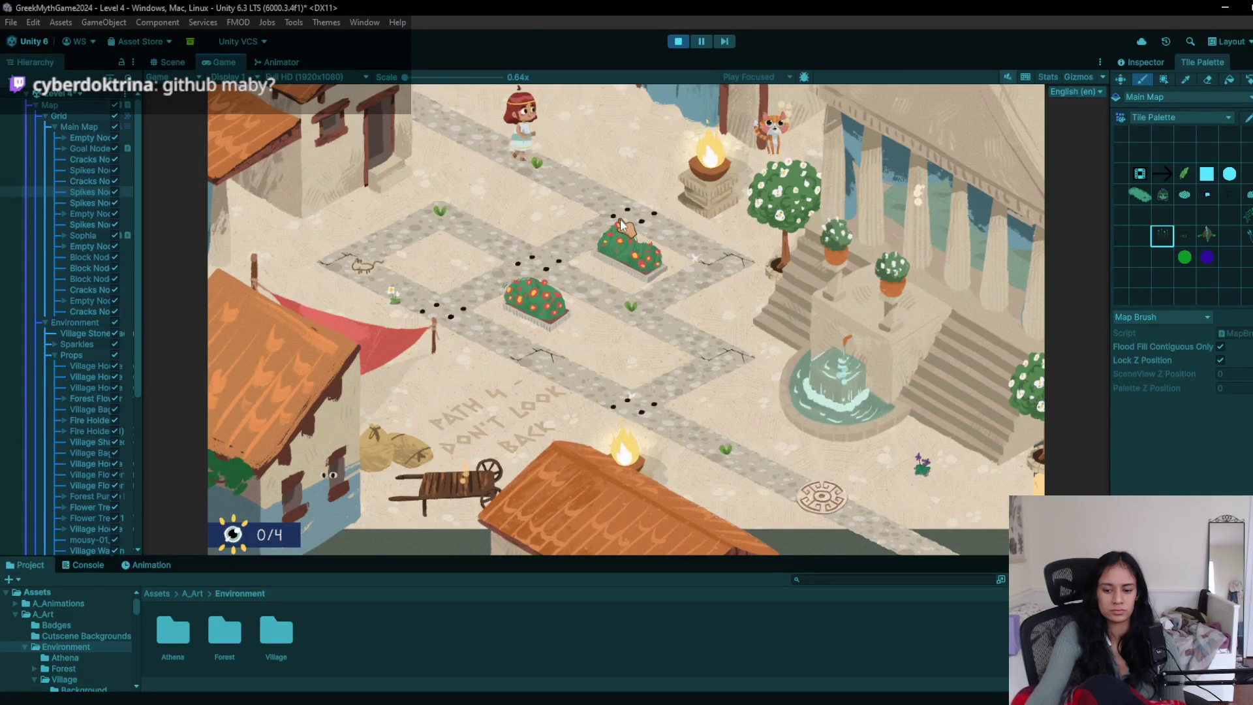
{"action": "left_click", "coordinate": [622, 223]}
{"action": "key", "text": "Up"}
{"action": "key", "text": "Up"}
{"action": "key", "text": "Left"}
{"action": "key", "text": "Down"}
{"action": "key", "text": "Down"}
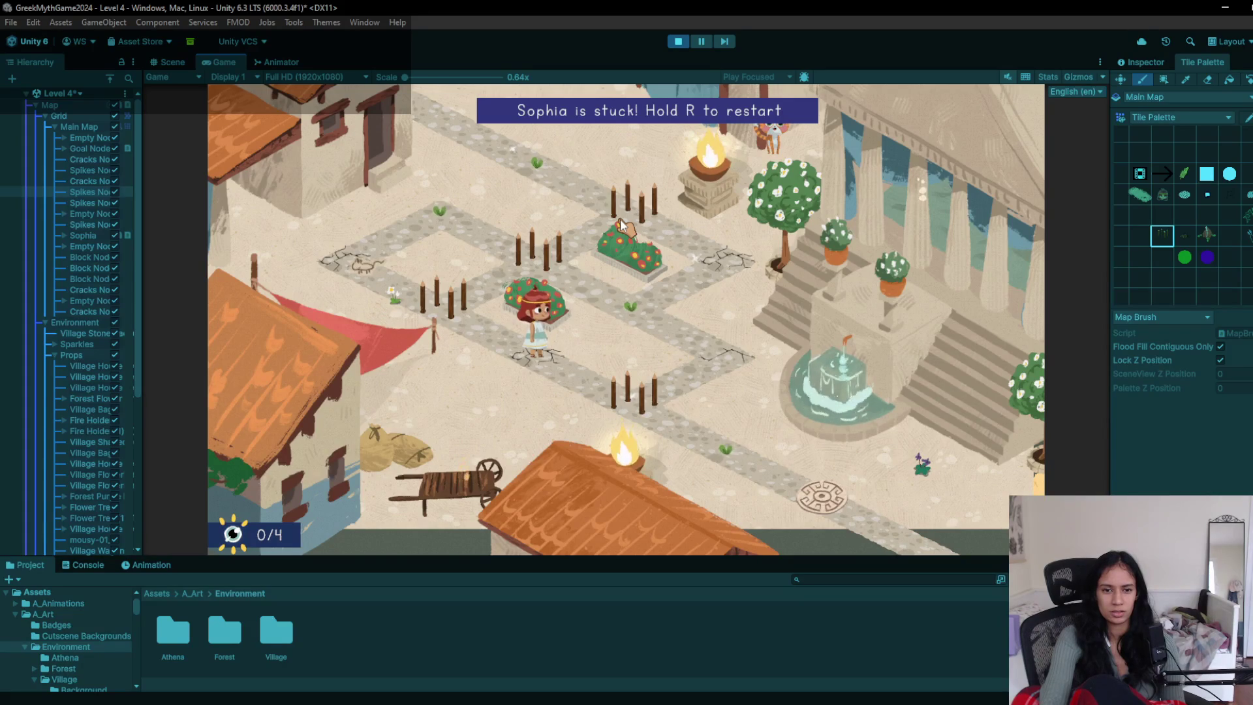
{"action": "left_click", "coordinate": [678, 41]}
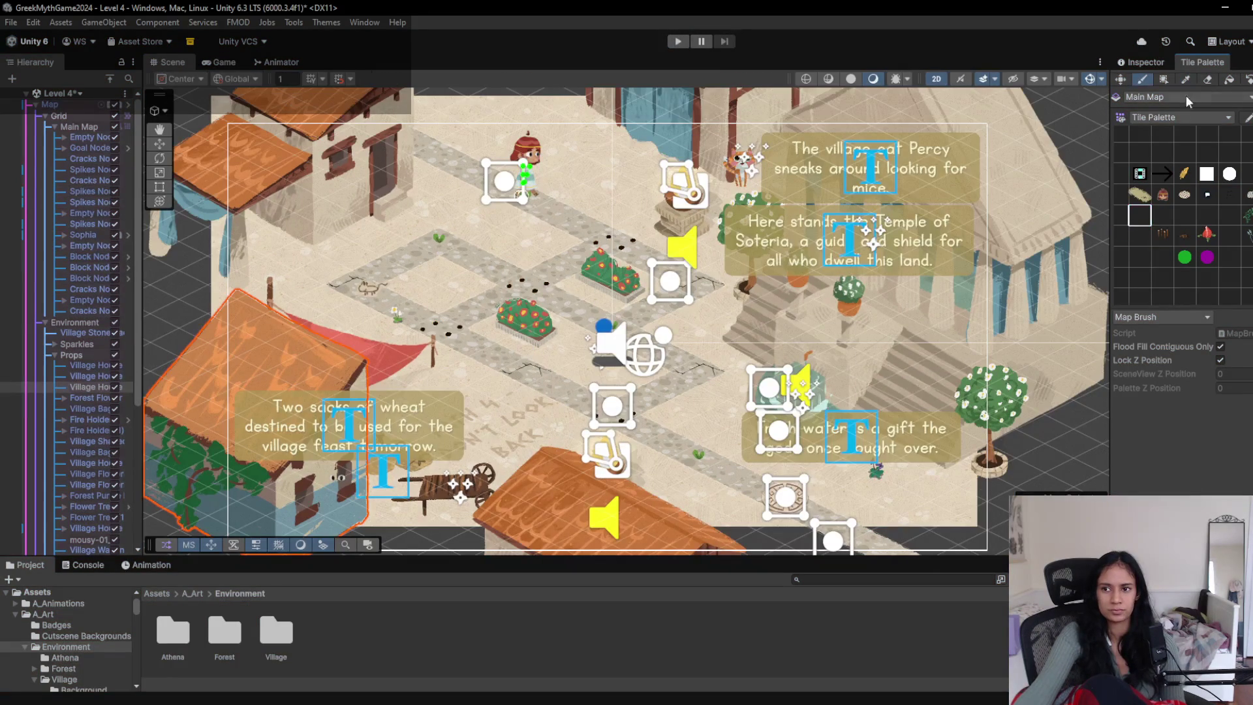
- Switch the Tile Palette to picking, choose a tile, and select a spikes node
{"action": "left_click", "coordinate": [1186, 79]}
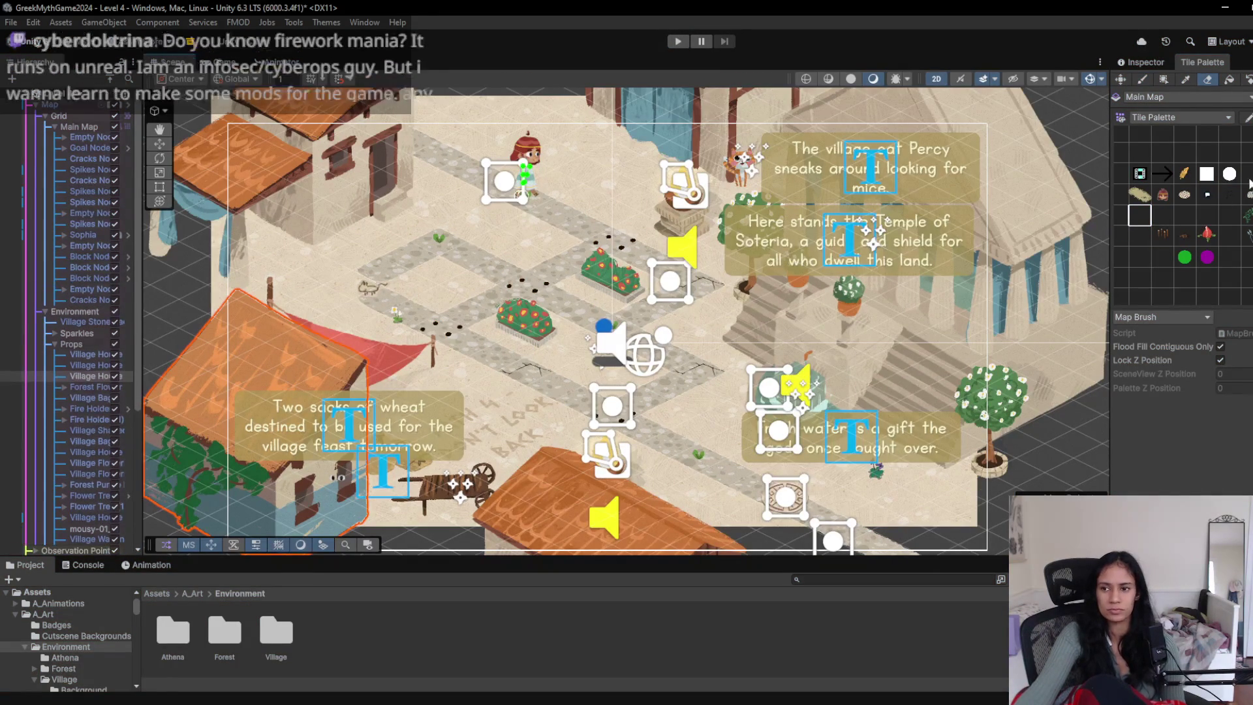
{"action": "left_click", "coordinate": [1188, 221]}
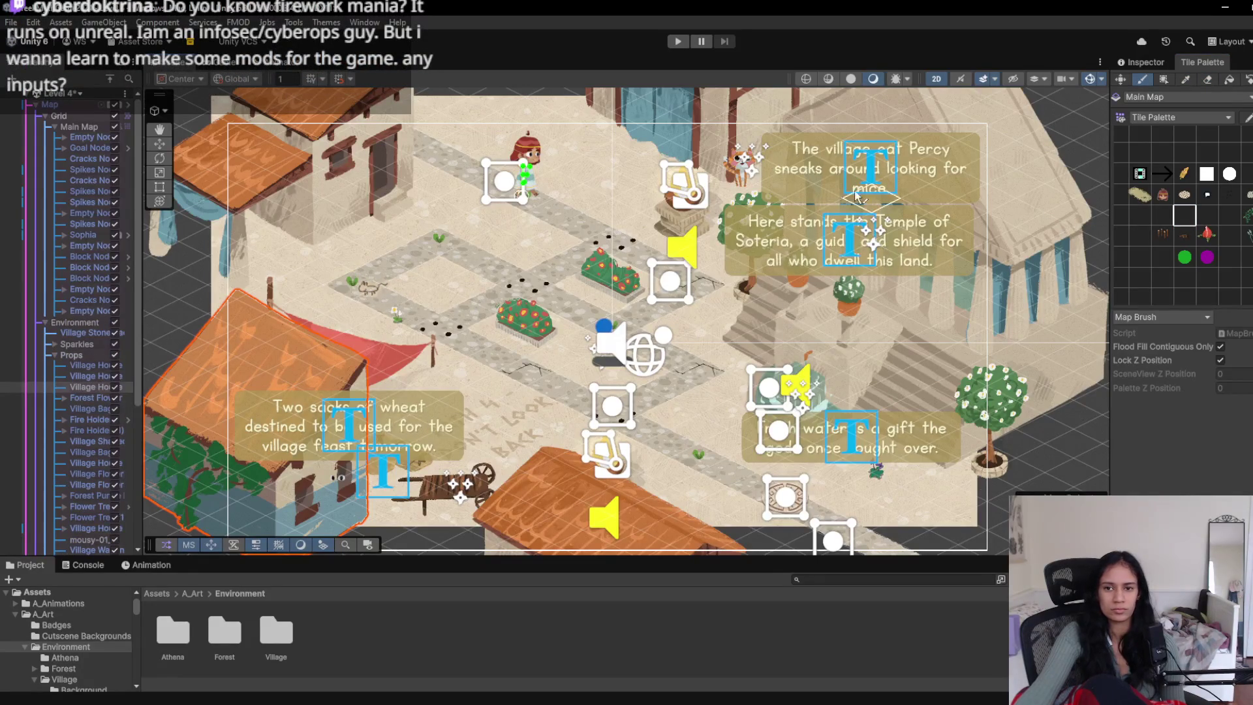
{"action": "scroll", "coordinate": [287, 411], "scroll_direction": "up", "scroll_amount": 2}
{"action": "left_click", "coordinate": [92, 202]}
- Drag the mousy-01 sprite up-left beside the path with the Move tool and start play
{"action": "left_click", "coordinate": [159, 144]}
{"action": "left_click", "coordinate": [412, 330]}
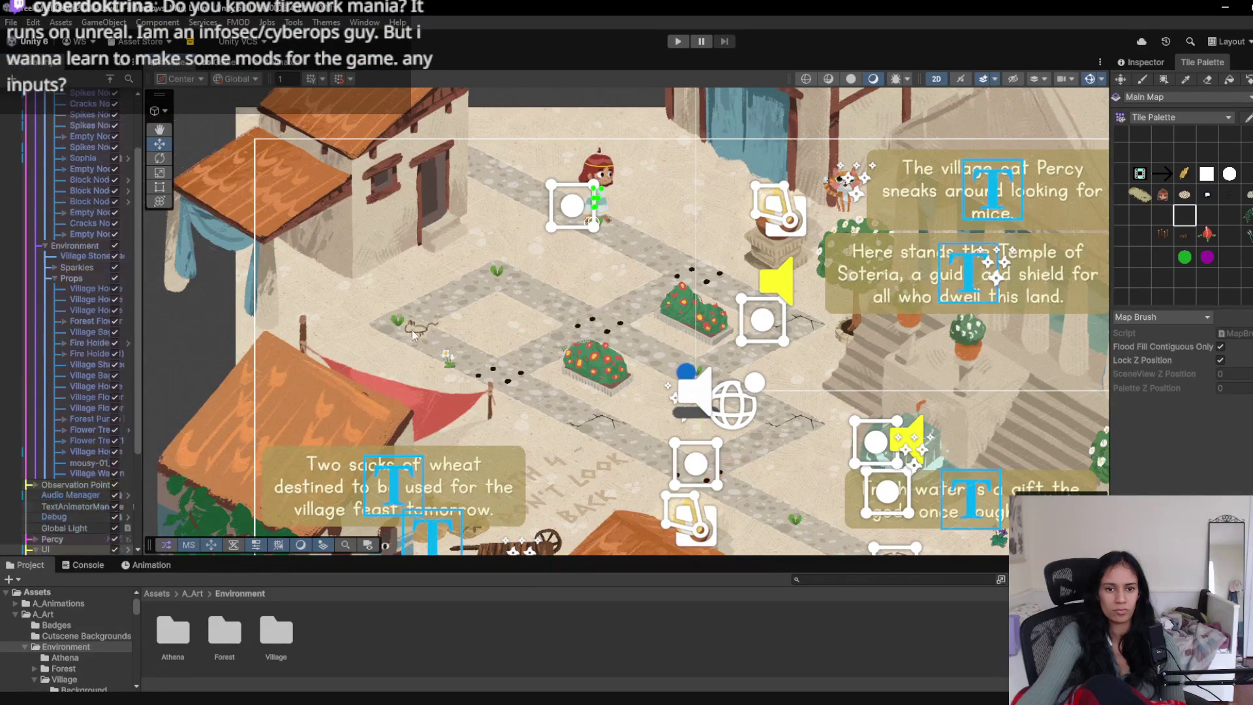
{"action": "left_click", "coordinate": [414, 329]}
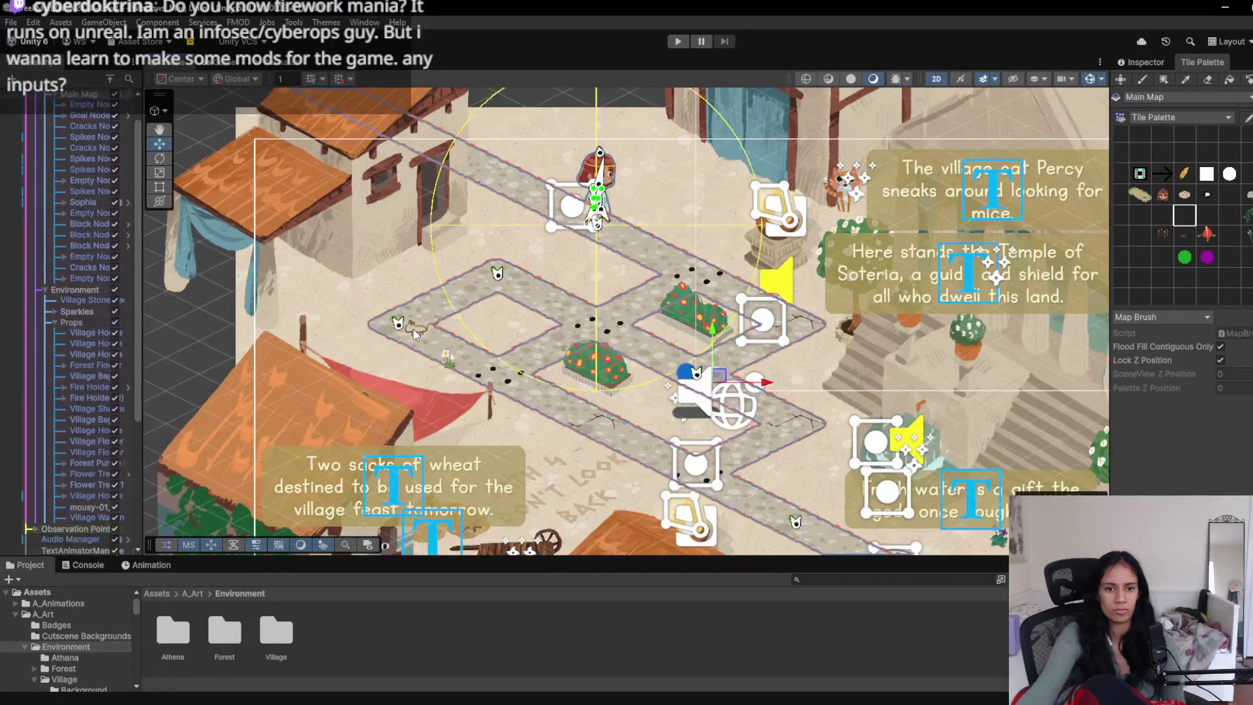
{"action": "left_click_drag", "start_coordinate": [413, 329], "coordinate": [364, 288]}
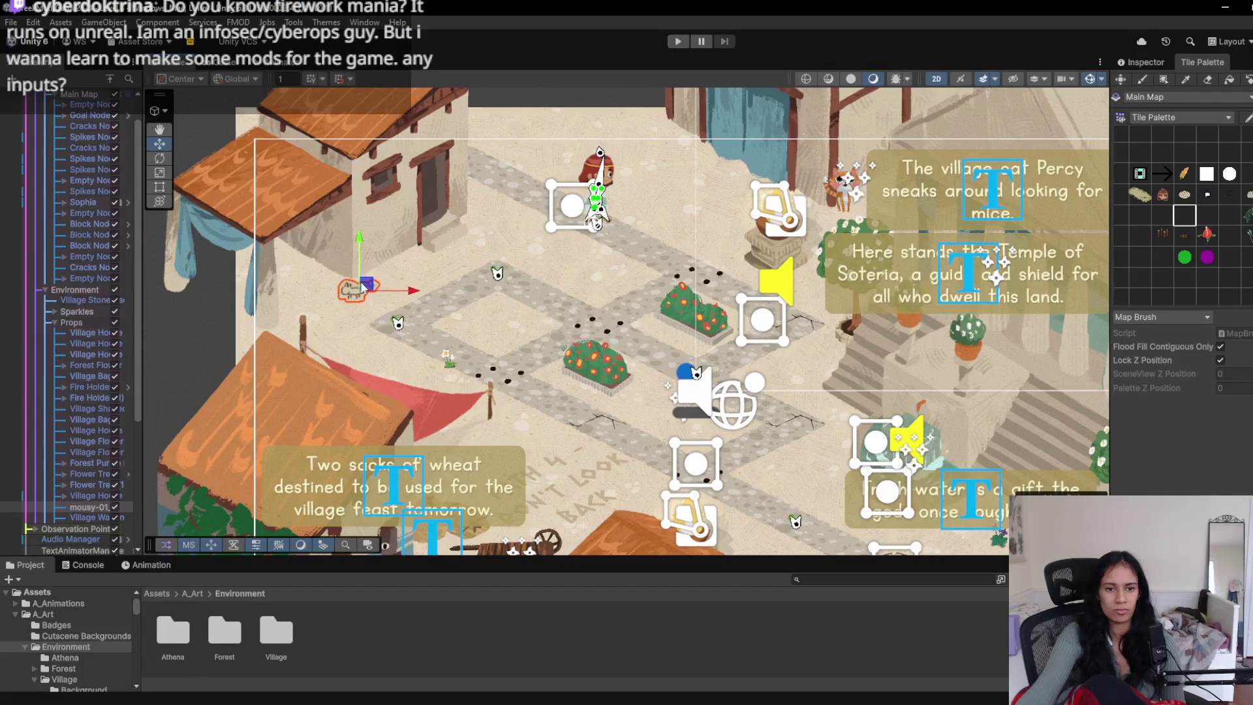
{"action": "left_click", "coordinate": [684, 41]}
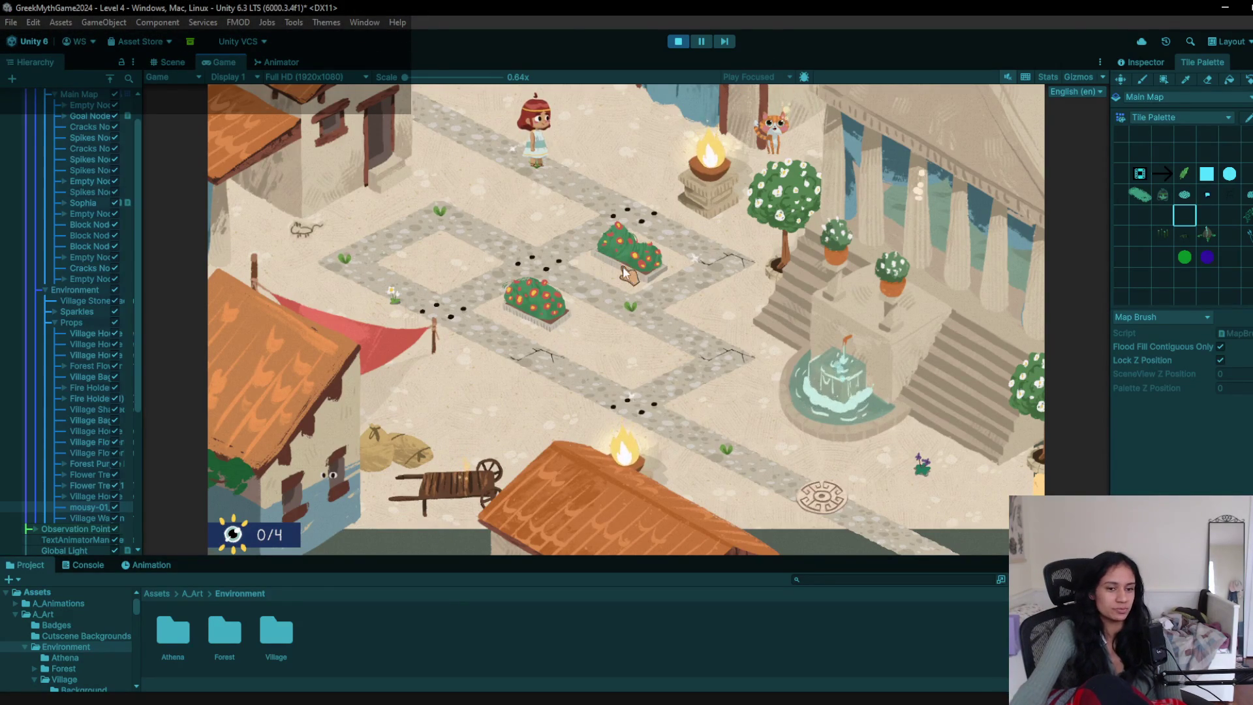
- Walk Sophia to the path node by the bushes, then step her up and back down
{"action": "left_click", "coordinate": [638, 223]}
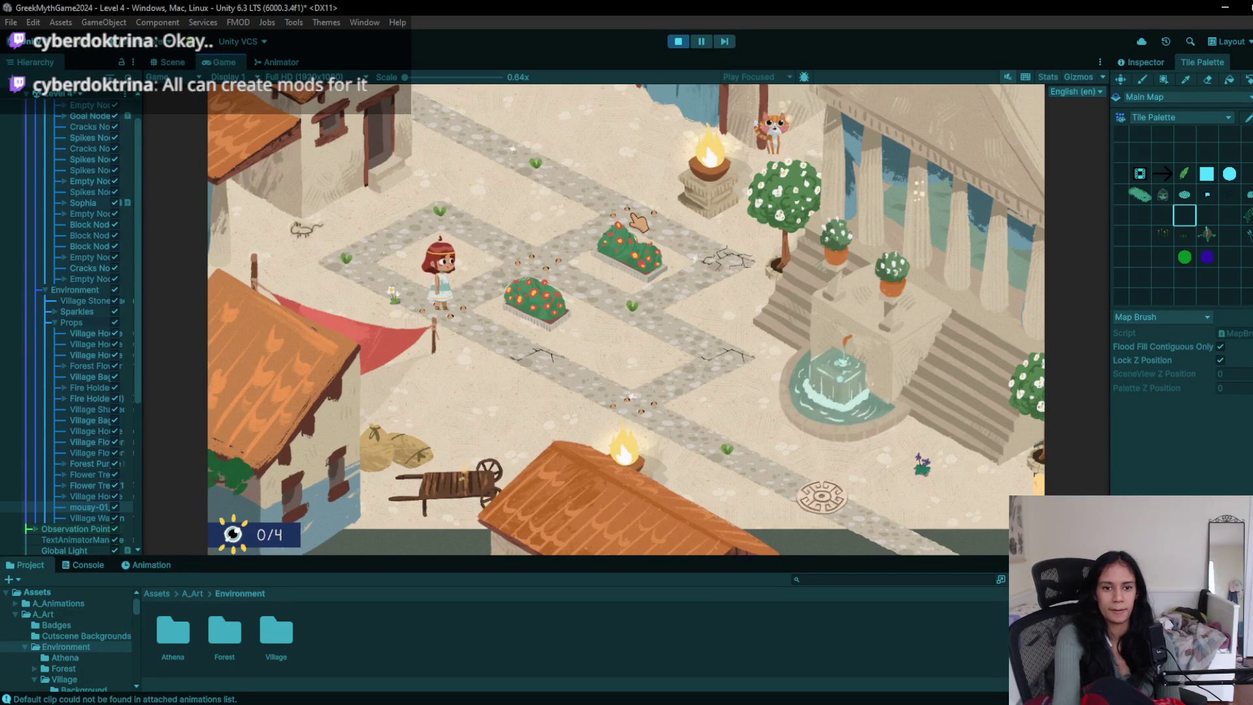
{"action": "key", "text": "Left"}
{"action": "key", "text": "Up"}
{"action": "key", "text": "Down"}
{"action": "key", "text": "Right"}
{"action": "key", "text": "Right"}
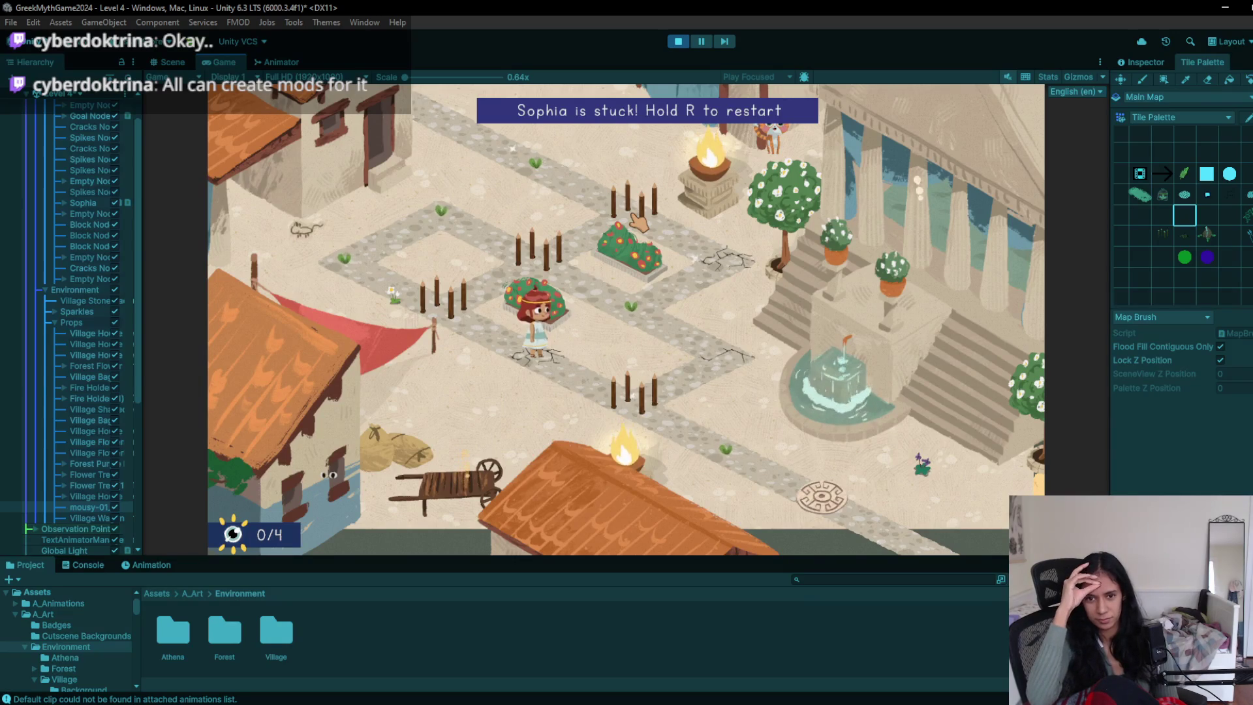
- Restart with R and walk Sophia onto and off the cracked tile
{"action": "key", "text": "r"}
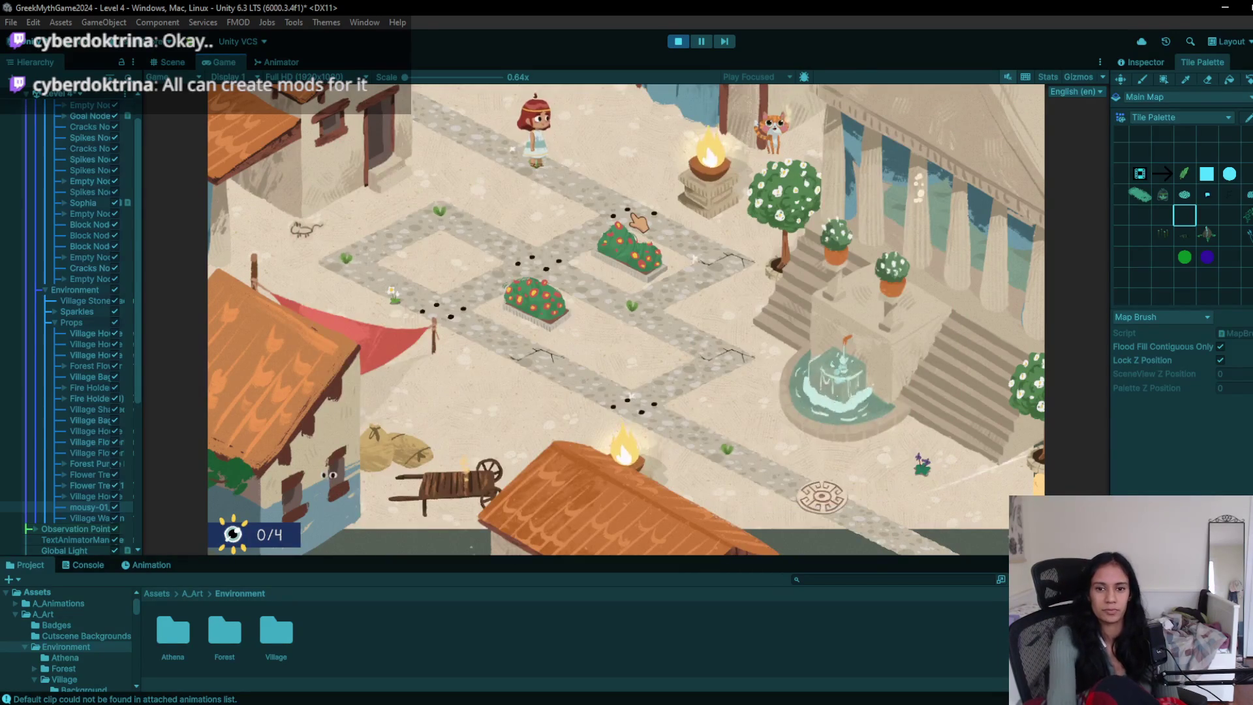
{"action": "key", "text": "Right"}
{"action": "key", "text": "Right"}
{"action": "key", "text": "Down"}
{"action": "key", "text": "Right"}
{"action": "key", "text": "Down"}
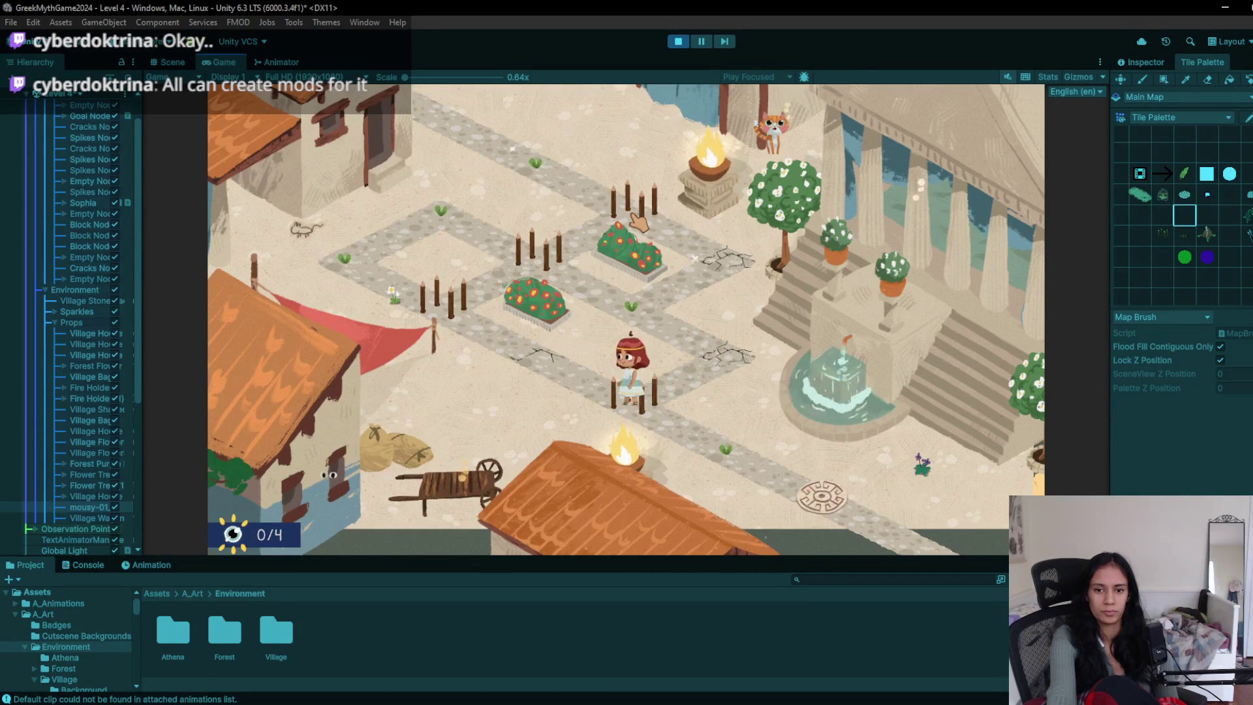
{"action": "key", "text": "Right"}
- Restart again, walk Sophia over the cracked tile, and step up toward the spikes and back
{"action": "key", "text": "r"}
{"action": "key", "text": "Right"}
{"action": "key", "text": "Down"}
{"action": "key", "text": "Left"}
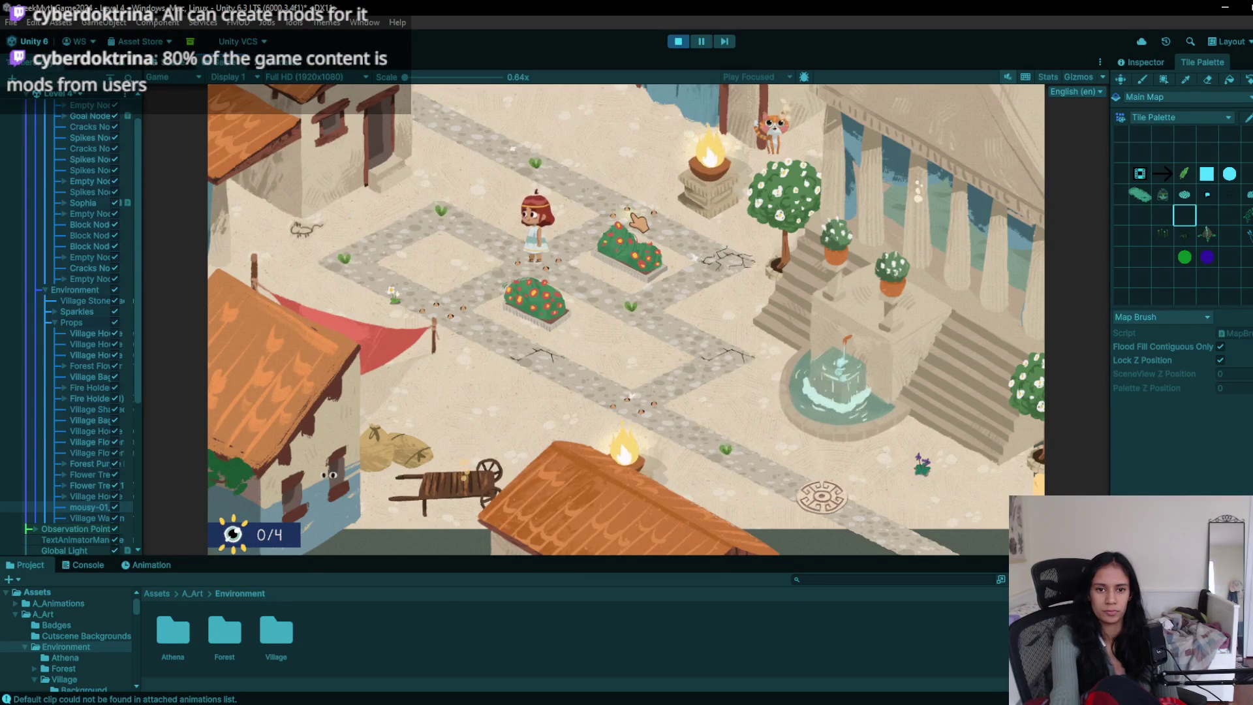
{"action": "key", "text": "Left"}
{"action": "key", "text": "Up"}
{"action": "key", "text": "Down"}
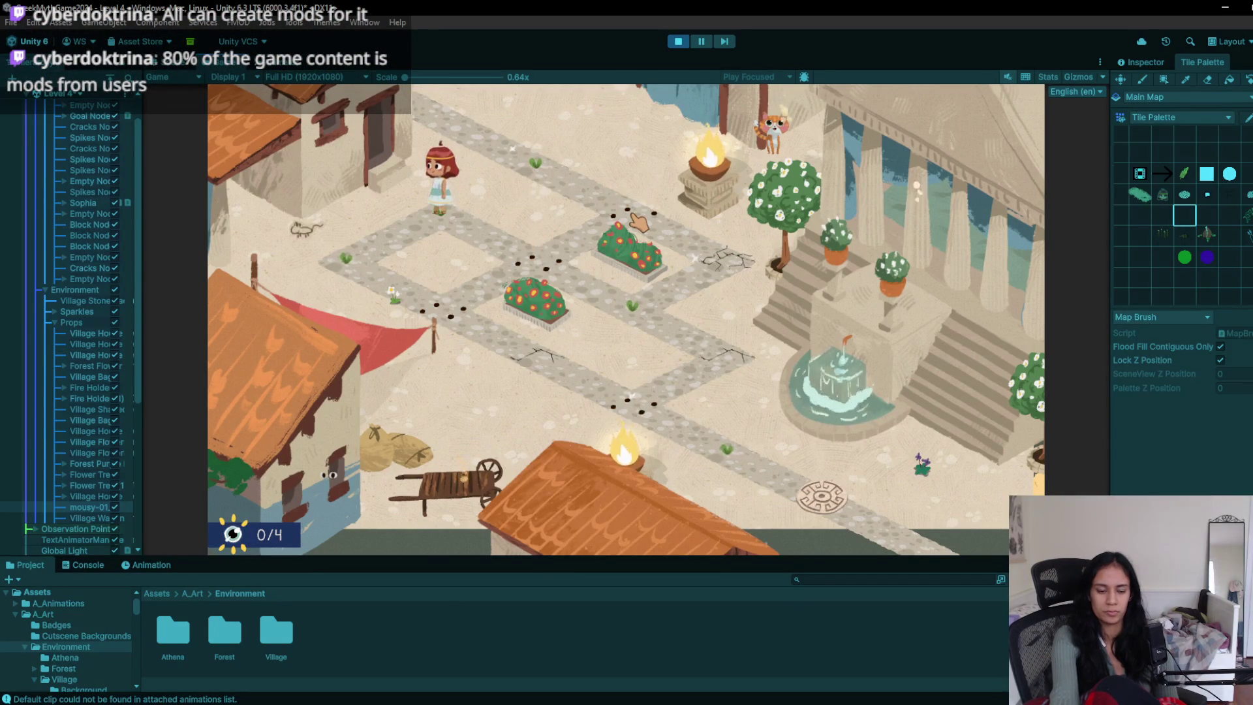
- Restart from the start tile, walk Sophia to the left path corner and back, then stop
{"action": "key", "text": "r"}
{"action": "key", "text": "Right"}
{"action": "key", "text": "Right"}
{"action": "key", "text": "Down"}
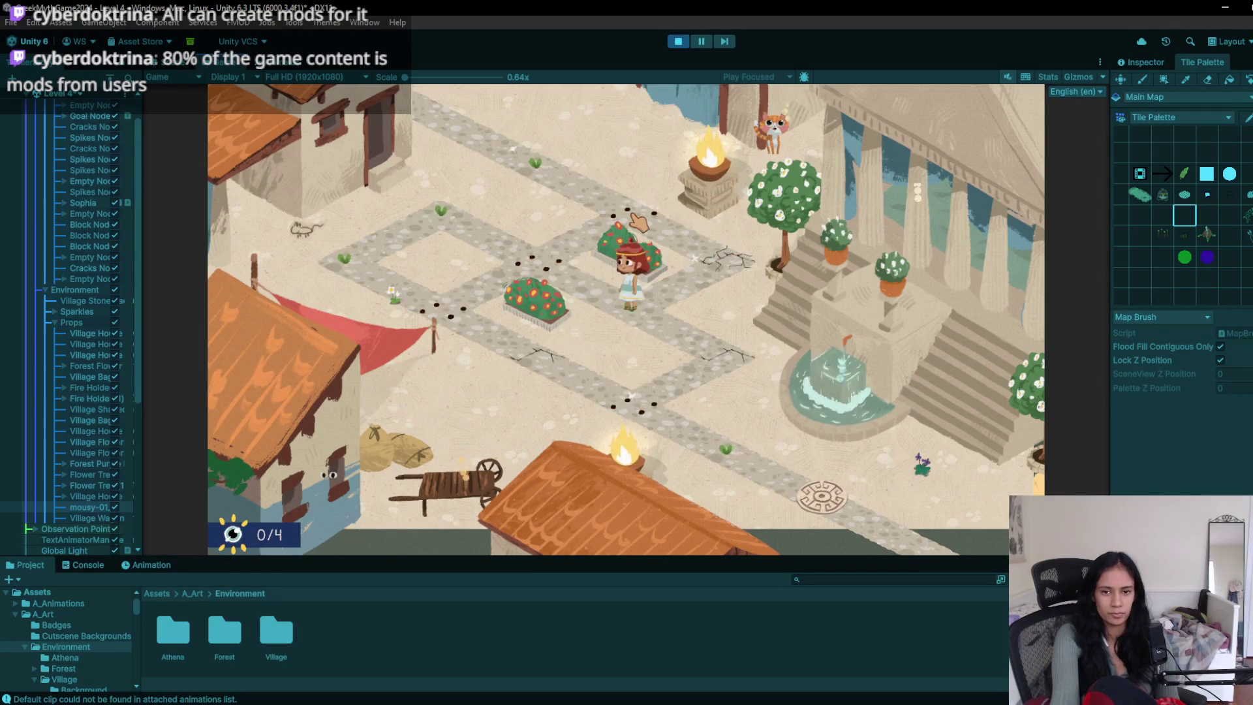
{"action": "key", "text": "Left"}
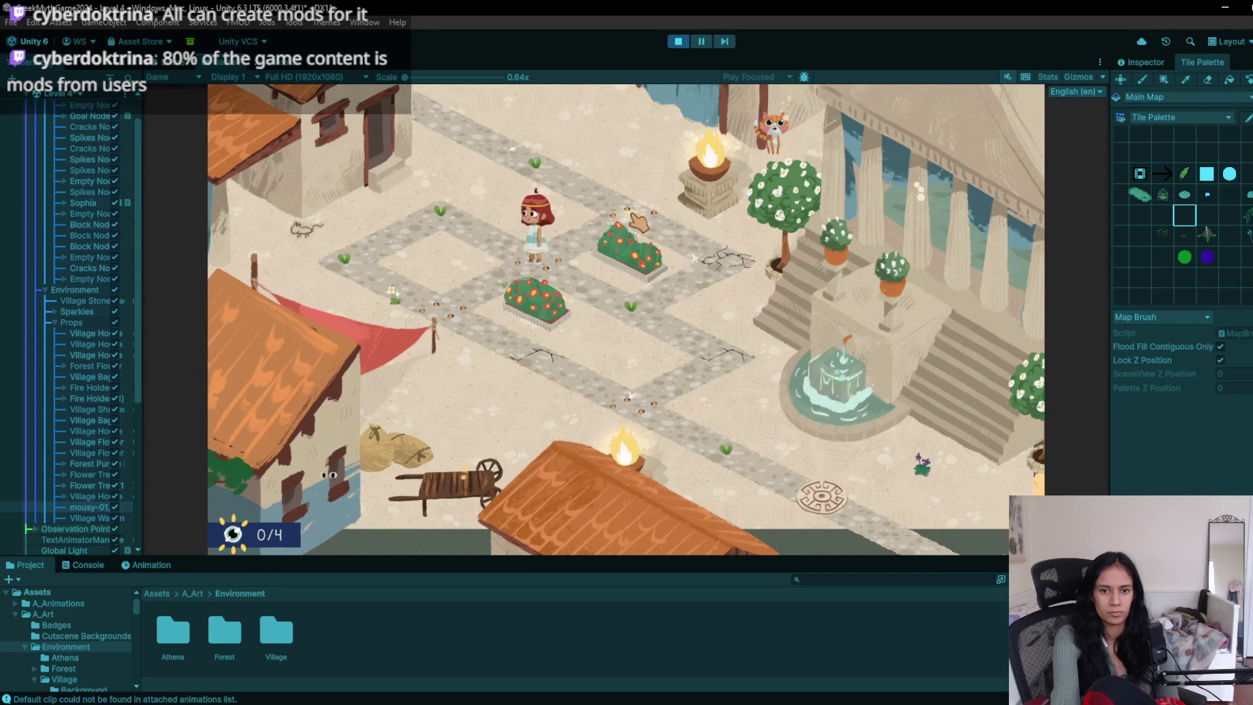
{"action": "key", "text": "Left"}
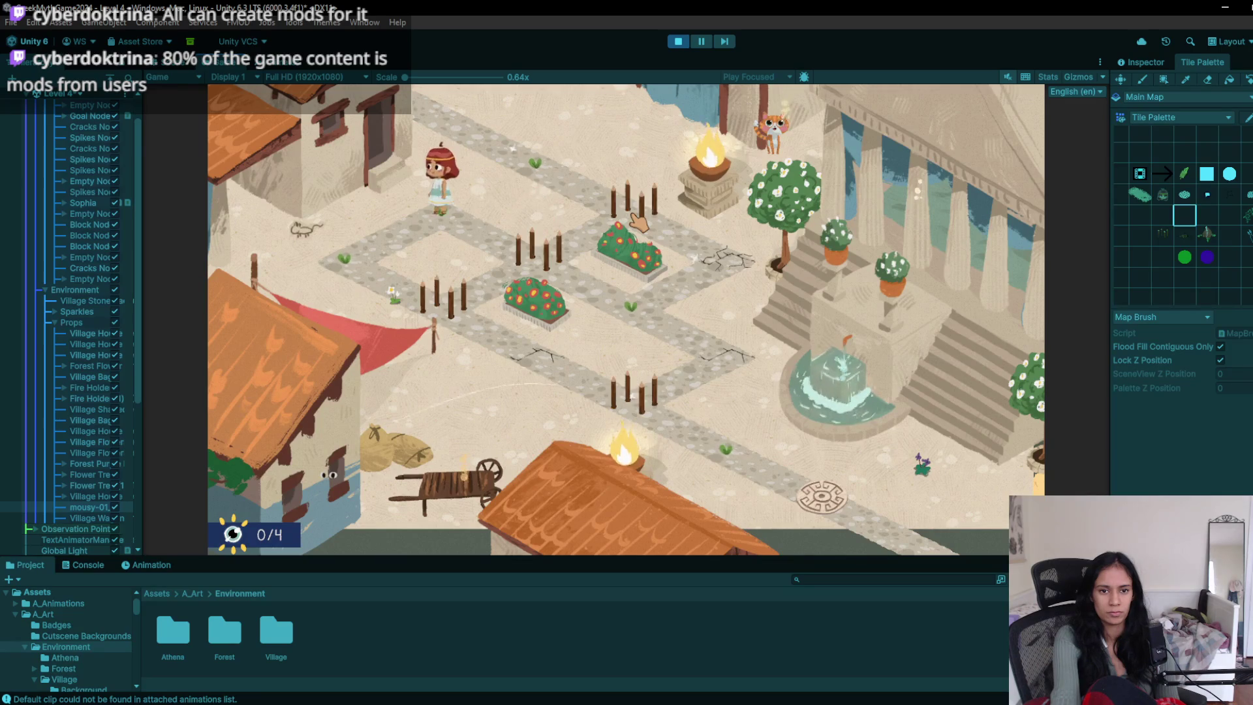
{"action": "key", "text": "Down"}
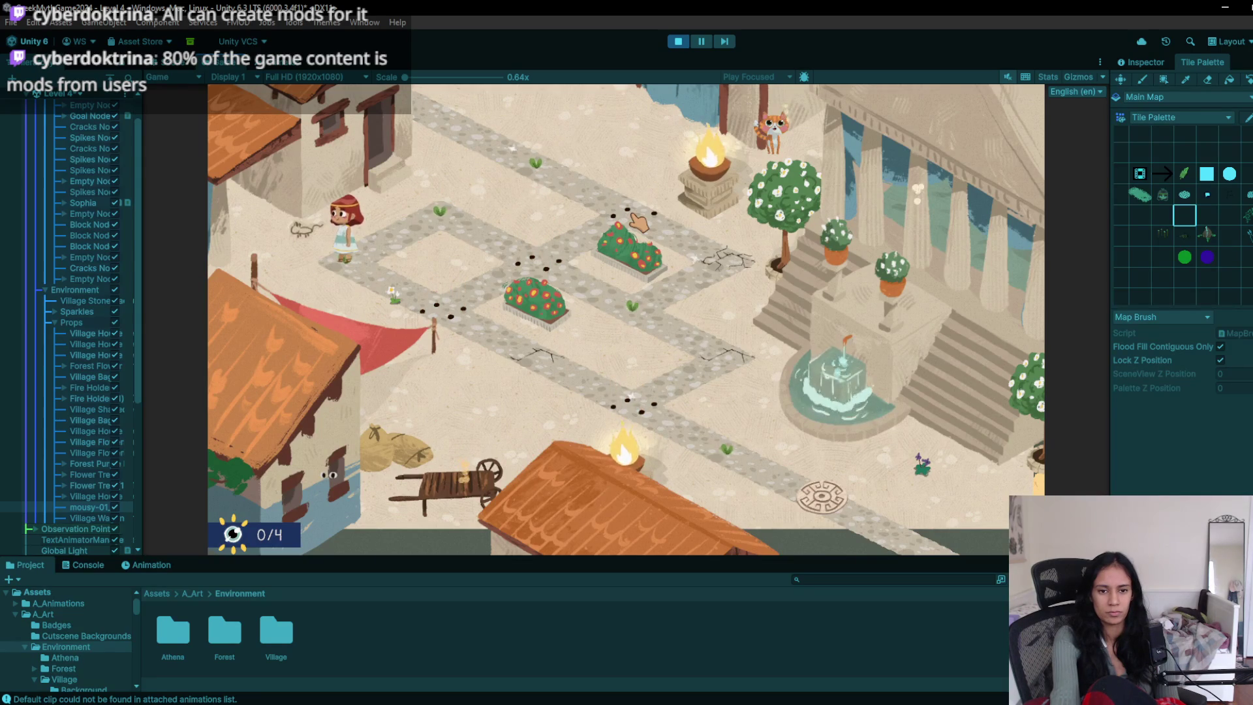
{"action": "key", "text": "Right"}
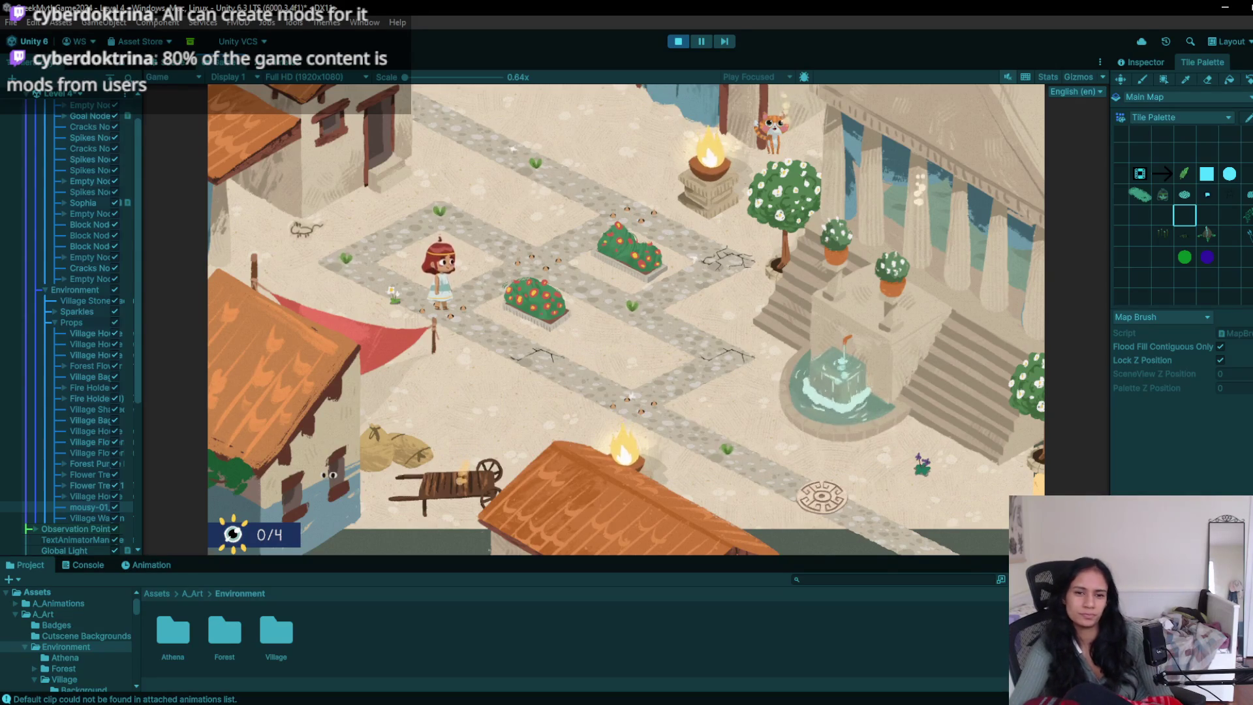
{"action": "left_click", "coordinate": [677, 43]}
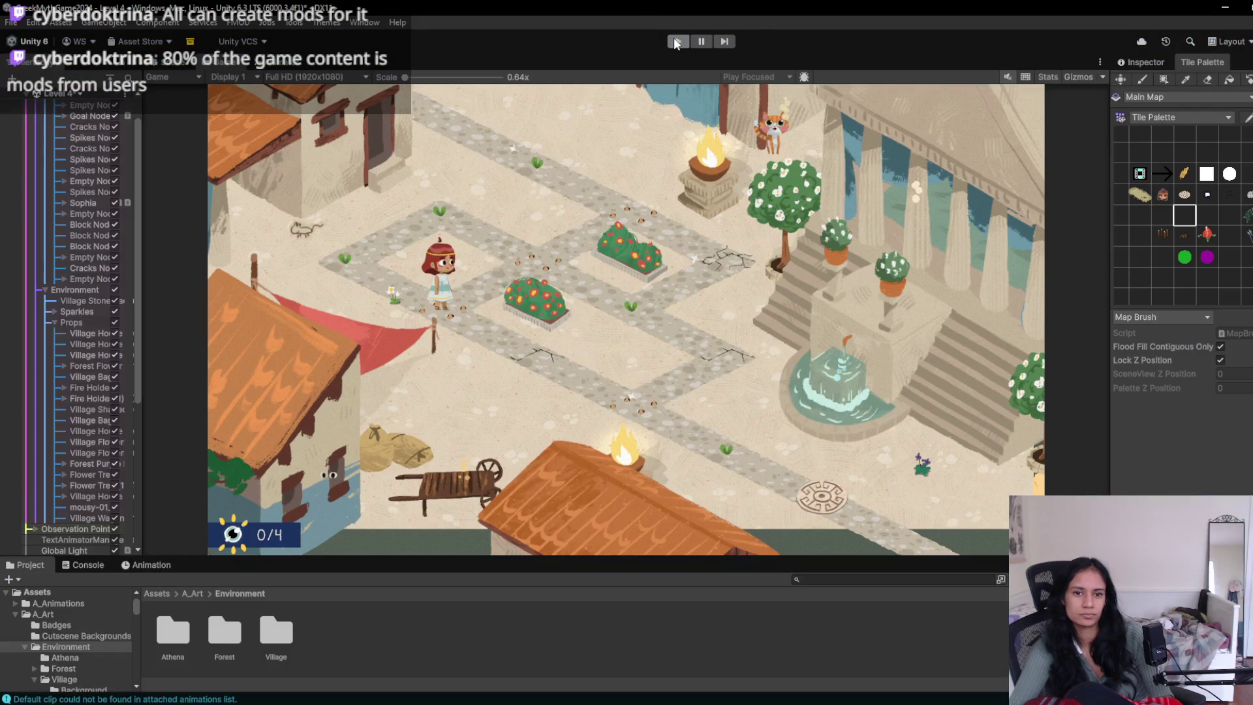
- Erase cobblestone path tiles back to sand with the Eraser, then switch to the browser
{"action": "left_click", "coordinate": [1207, 81]}
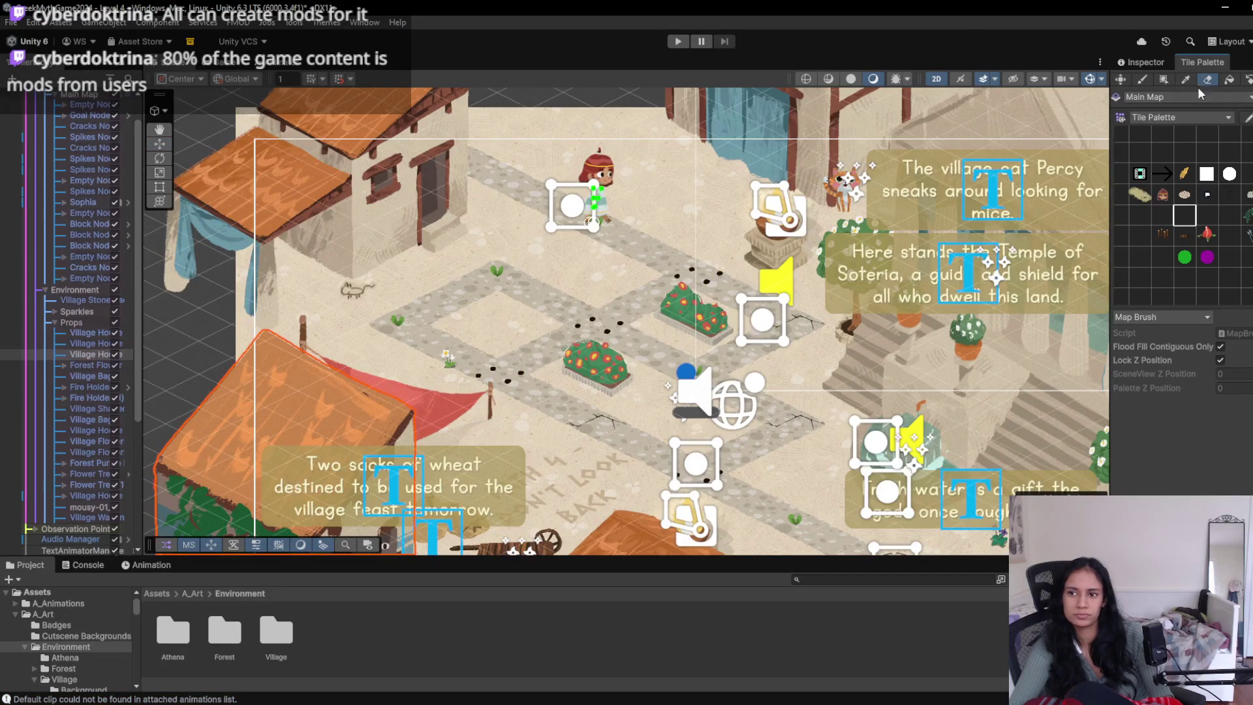
{"action": "mouse_move", "coordinate": [463, 319]}
{"action": "left_mouse_down"}
{"action": "mouse_move", "coordinate": [431, 341]}
{"action": "mouse_move", "coordinate": [457, 363]}
{"action": "left_mouse_up"}
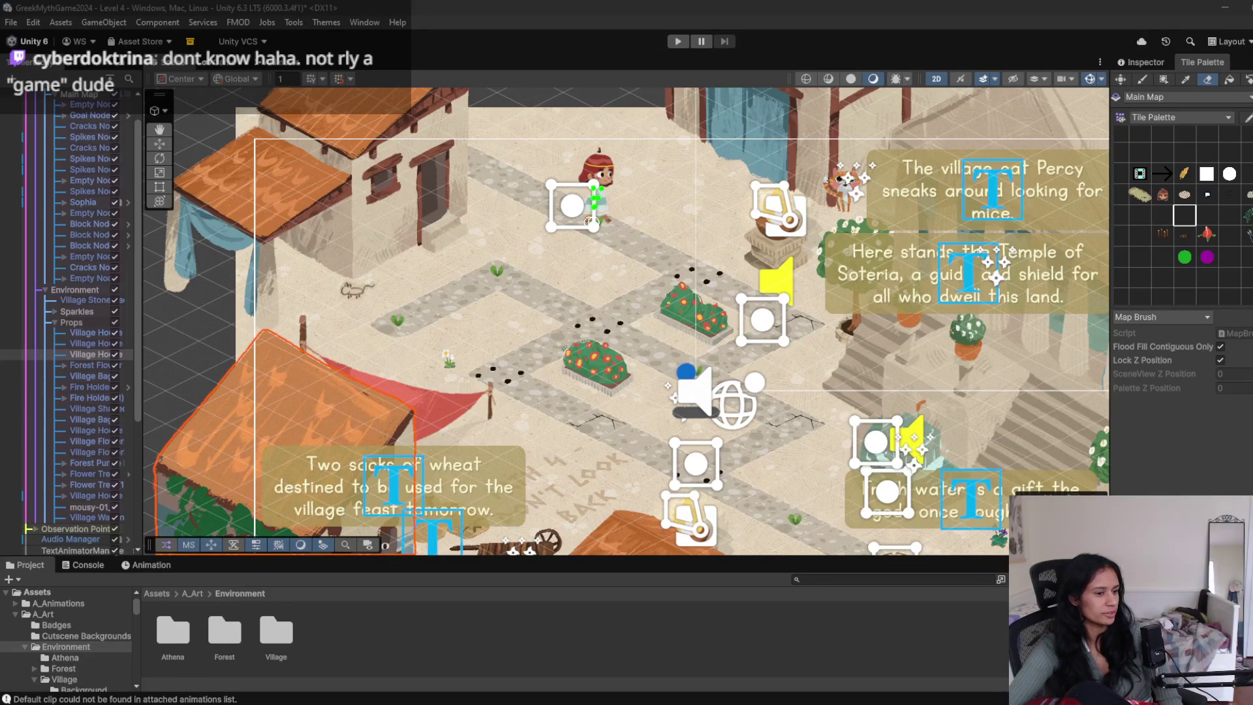
{"action": "key", "text": "alt+Tab"}
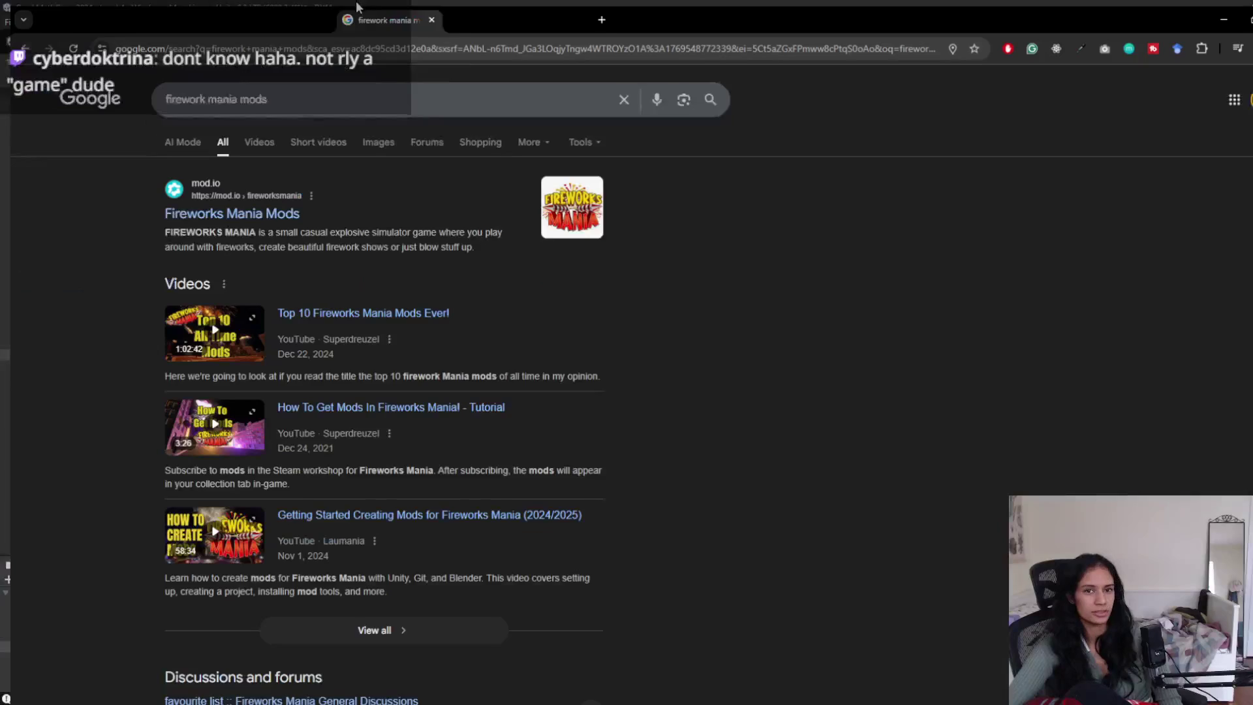
- Search Google for 'firework mania how to mod' and scroll through the results
{"action": "left_click", "coordinate": [349, 94]}
{"action": "key", "text": "BackSpace"}
{"action": "key", "text": "BackSpace"}
{"action": "key", "text": "BackSpace"}
{"action": "type", "text": "how to mod"}
{"action": "key", "text": "Return"}
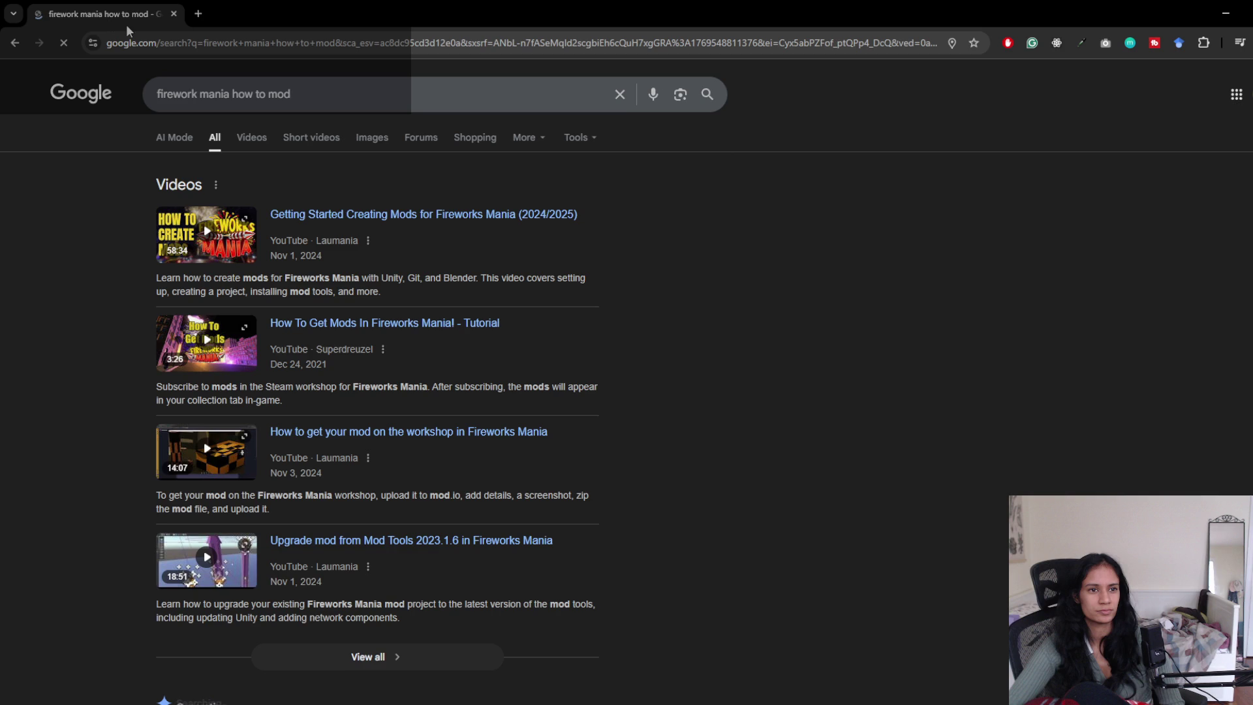
{"action": "scroll", "coordinate": [91, 311], "scroll_direction": "down", "scroll_amount": 5}
{"action": "scroll", "coordinate": [110, 327], "scroll_direction": "up", "scroll_amount": 5}
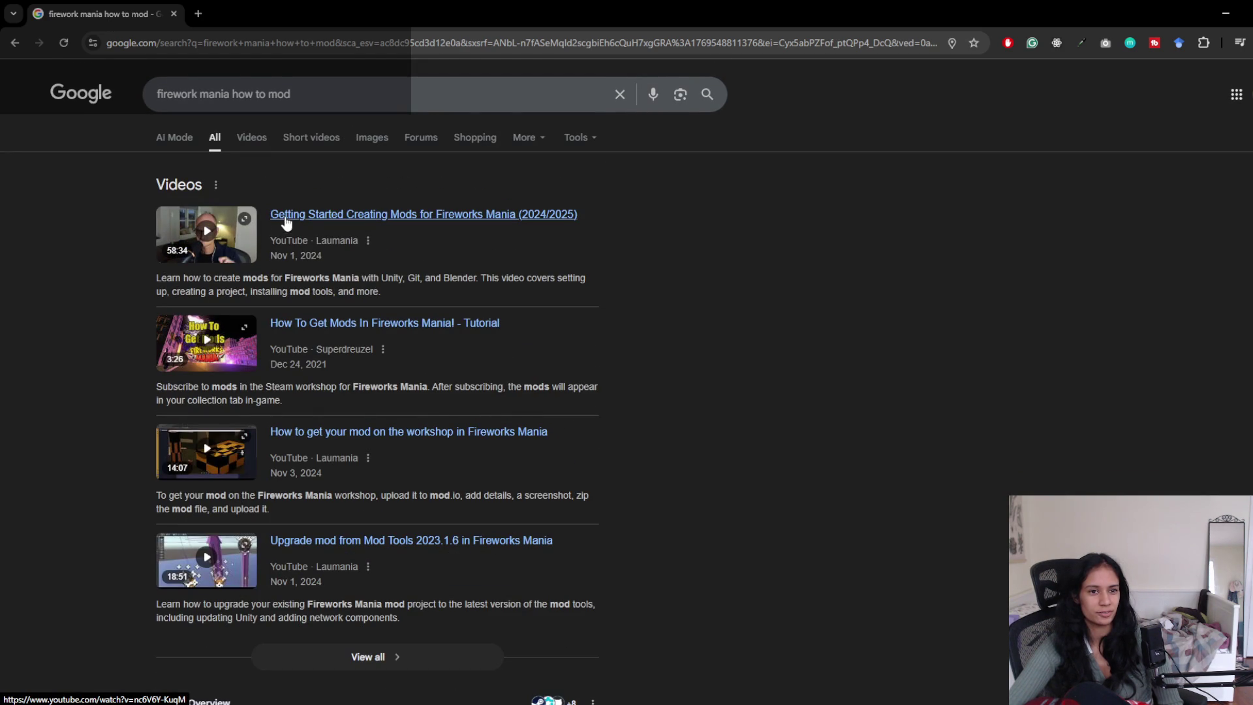
{"action": "scroll", "coordinate": [120, 290], "scroll_direction": "down", "scroll_amount": 4}
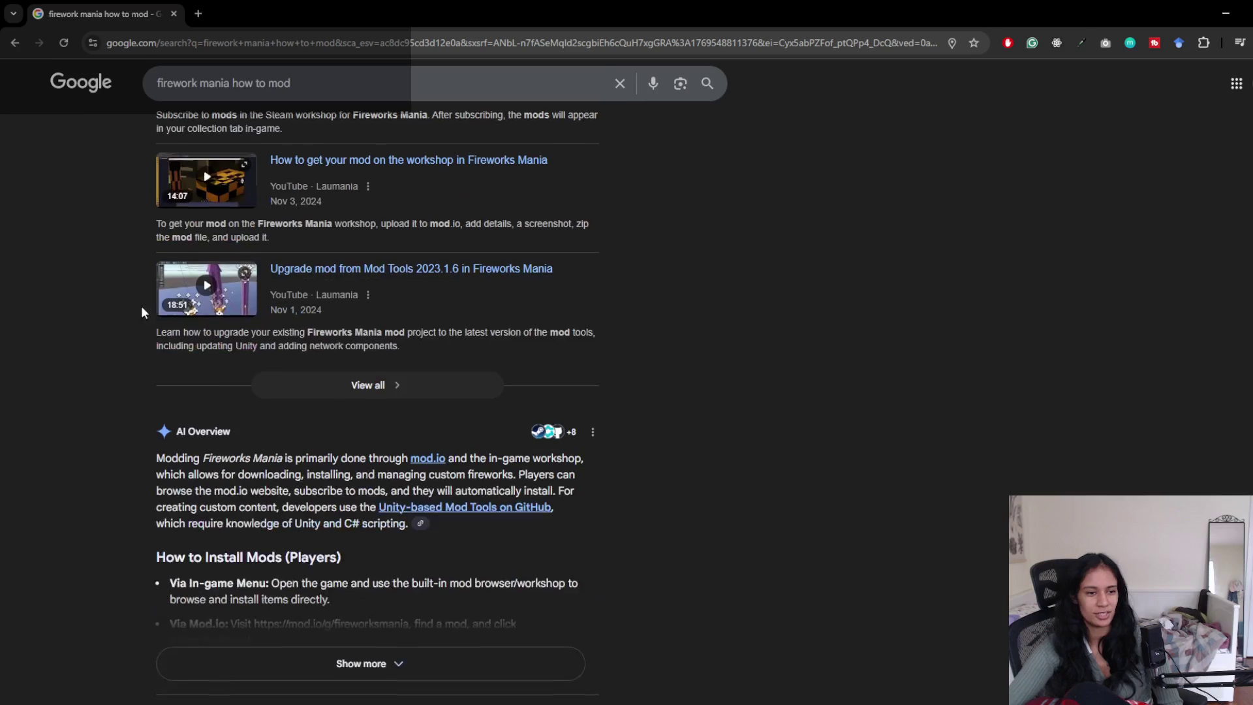
{"action": "scroll", "coordinate": [295, 405], "scroll_direction": "down", "scroll_amount": 4}
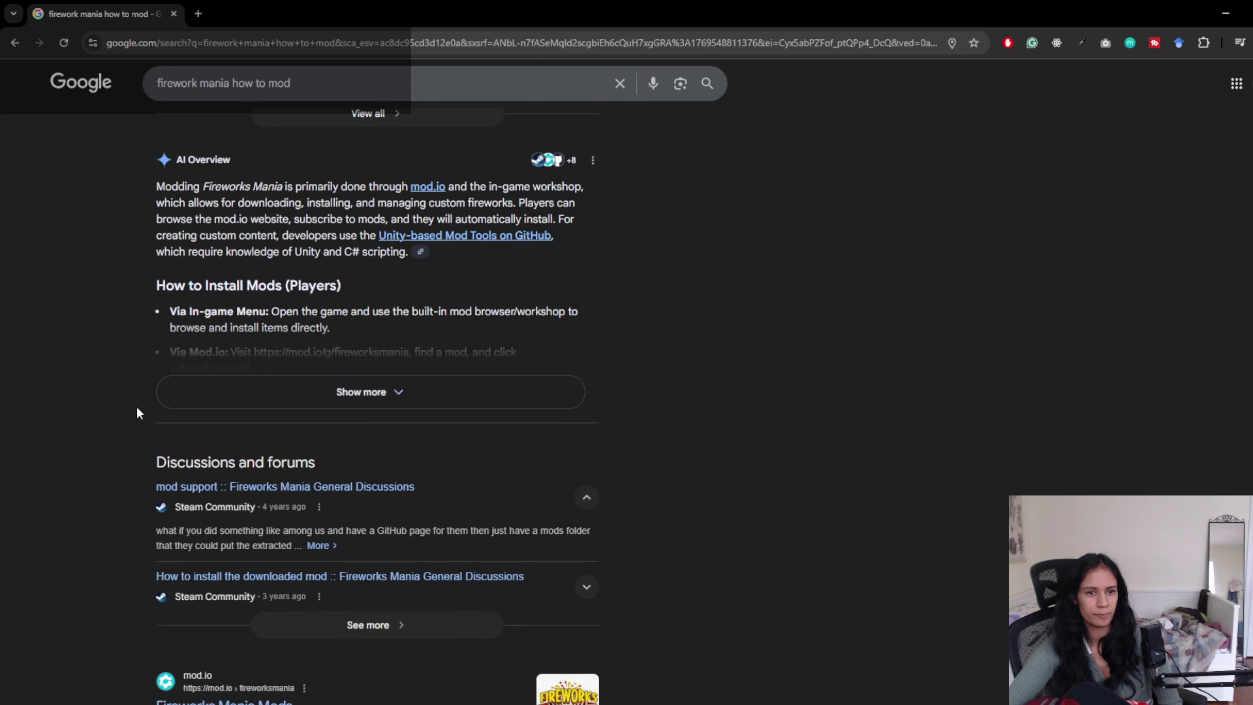
{"action": "scroll", "coordinate": [137, 407], "scroll_direction": "down", "scroll_amount": 1}
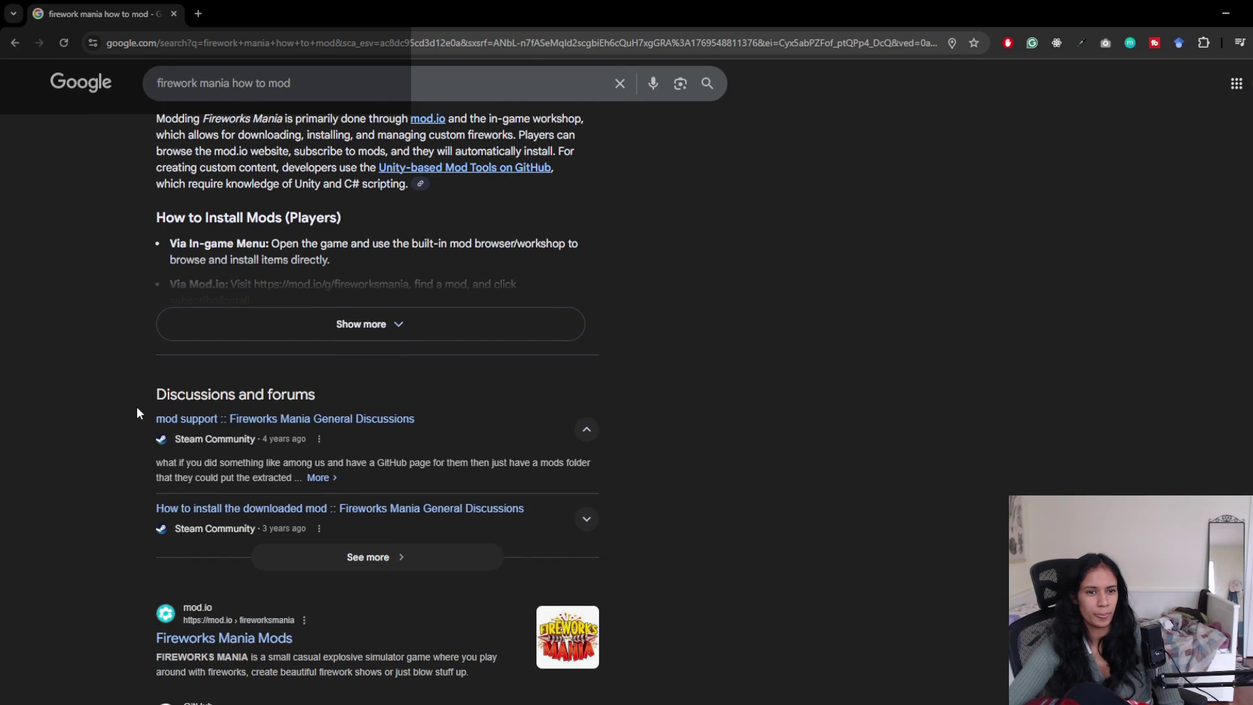
{"action": "scroll", "coordinate": [137, 408], "scroll_direction": "down", "scroll_amount": 3}
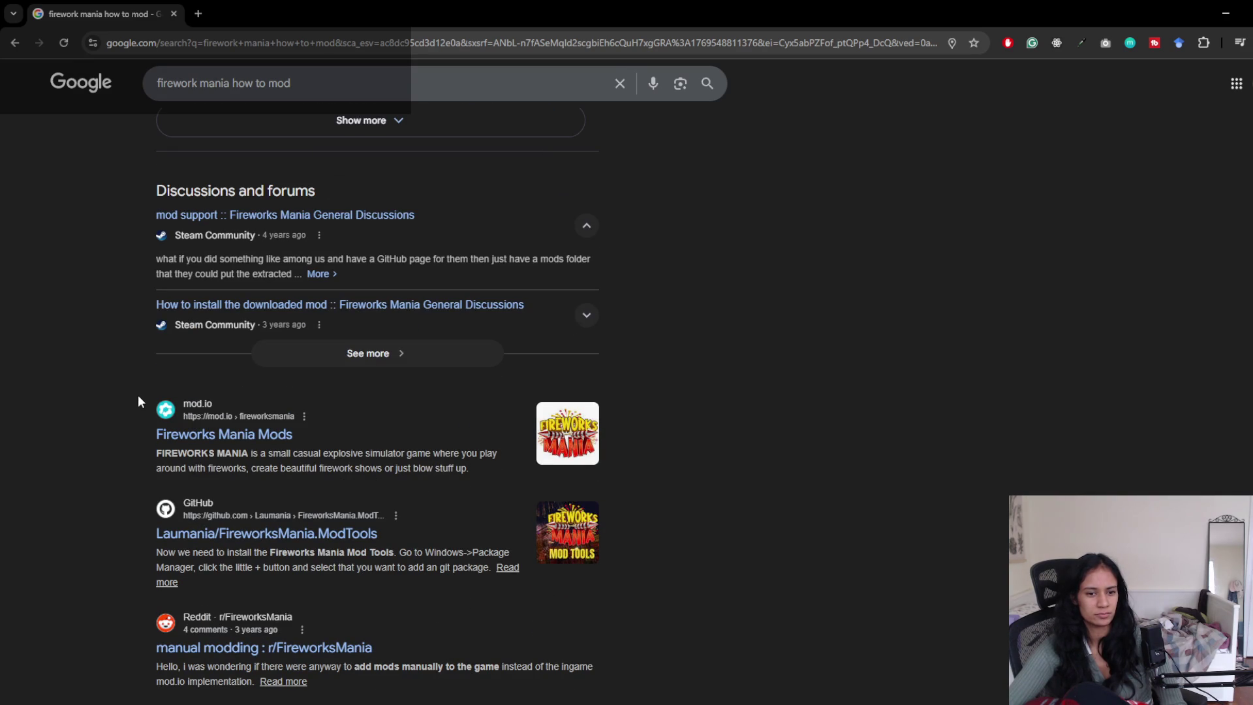
{"action": "scroll", "coordinate": [139, 396], "scroll_direction": "down", "scroll_amount": 1}
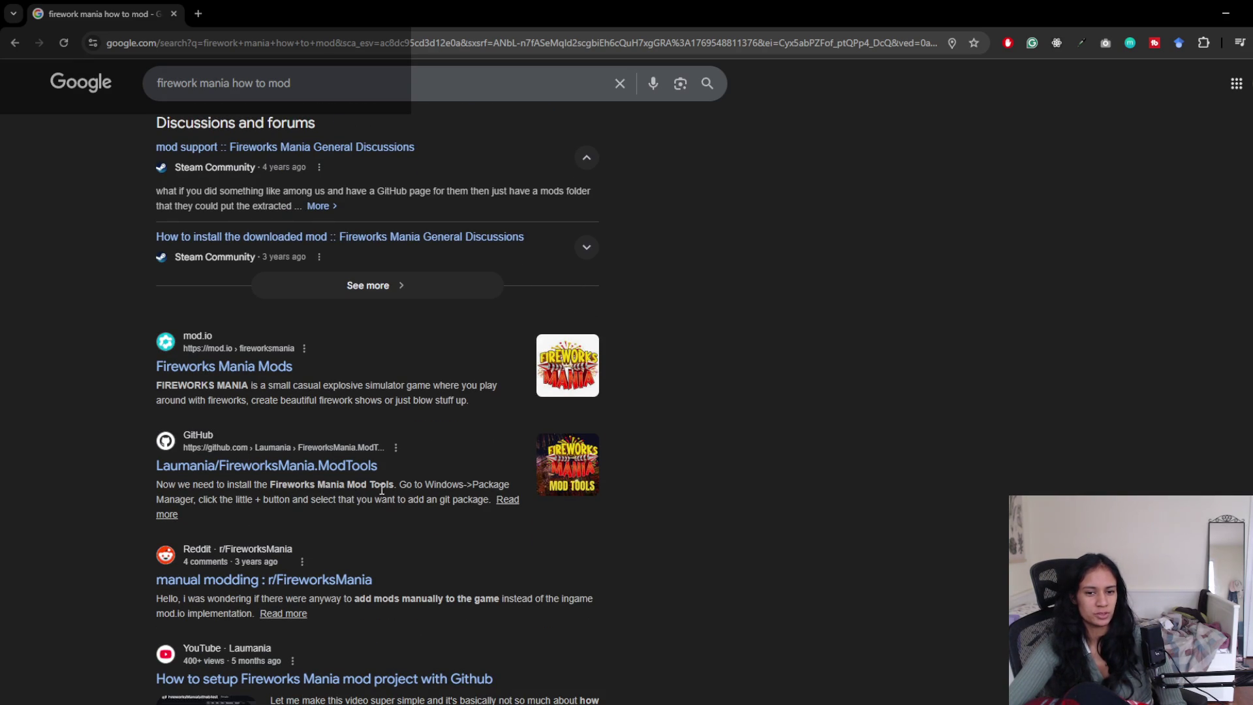
{"action": "scroll", "coordinate": [365, 489], "scroll_direction": "down", "scroll_amount": 2}
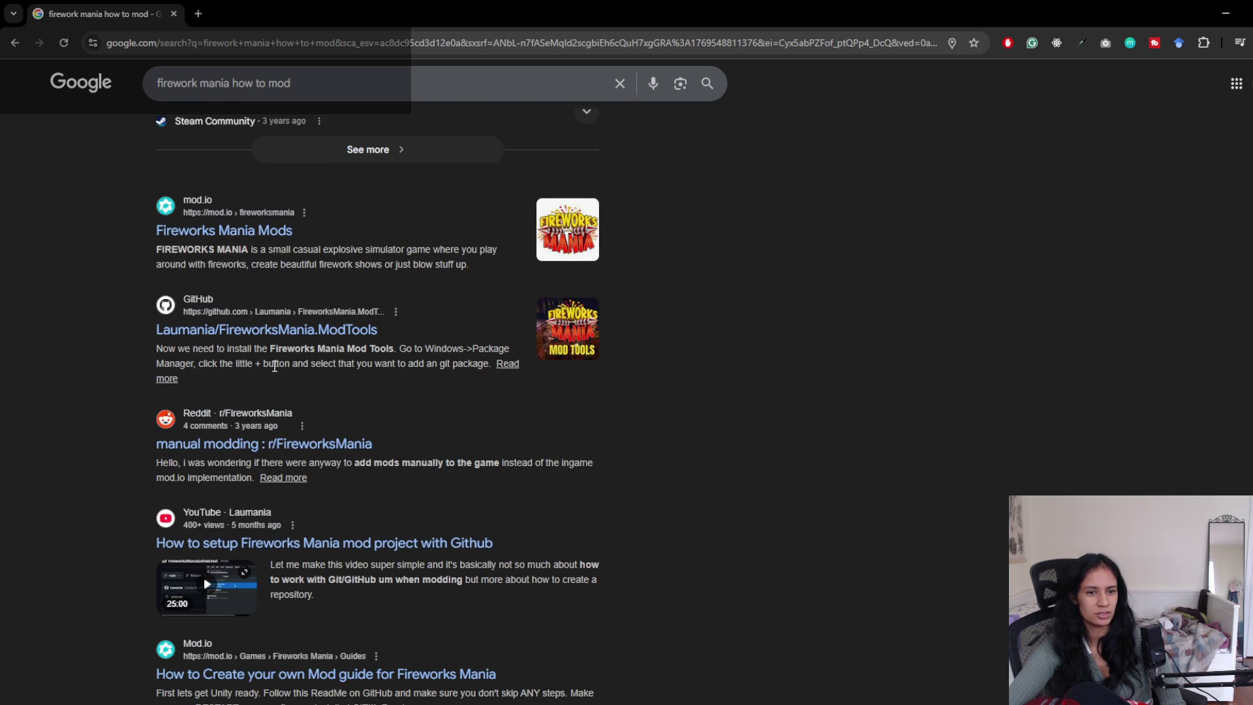
{"action": "scroll", "coordinate": [140, 413], "scroll_direction": "down", "scroll_amount": 2}
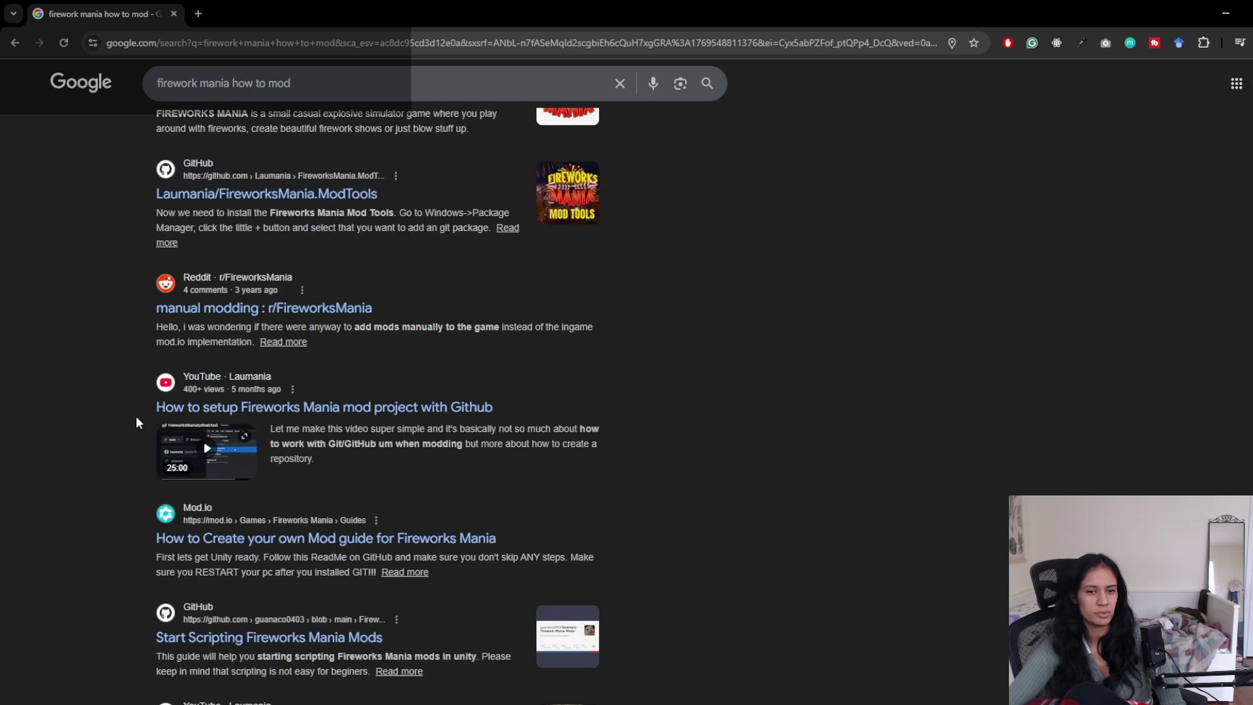
{"action": "scroll", "coordinate": [112, 381], "scroll_direction": "up", "scroll_amount": 10}
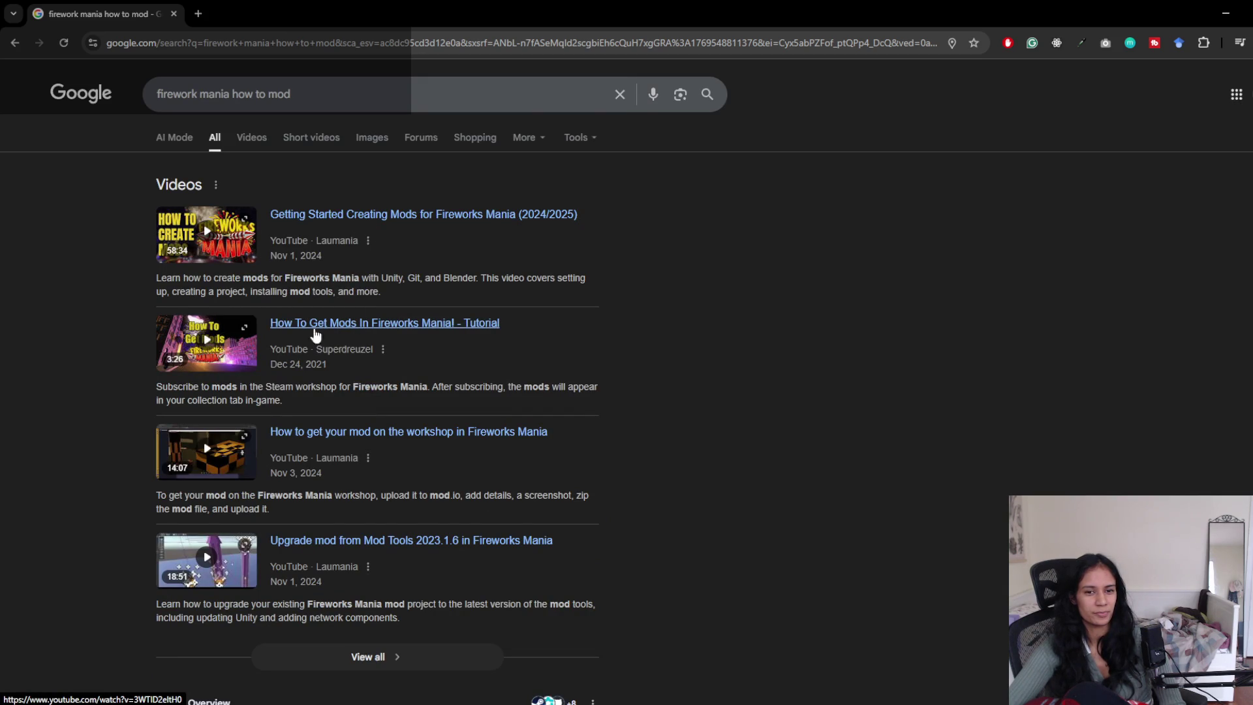
{"action": "scroll", "coordinate": [128, 357], "scroll_direction": "down", "scroll_amount": 7}
{"action": "scroll", "coordinate": [145, 368], "scroll_direction": "up", "scroll_amount": 6}
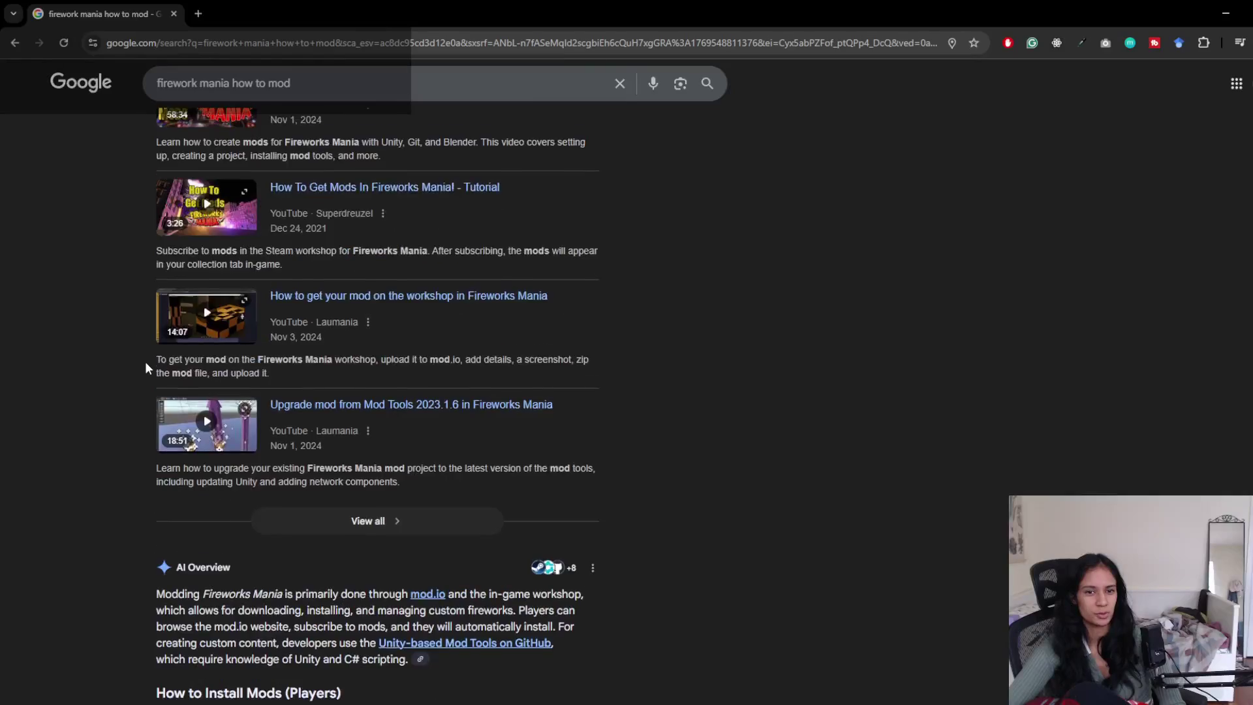
{"action": "scroll", "coordinate": [150, 373], "scroll_direction": "down", "scroll_amount": 6}
- Expand the AI Overview with Show more and read its installation and mod-creation steps
{"action": "left_click", "coordinate": [334, 394]}
{"action": "scroll", "coordinate": [138, 410], "scroll_direction": "down", "scroll_amount": 3}
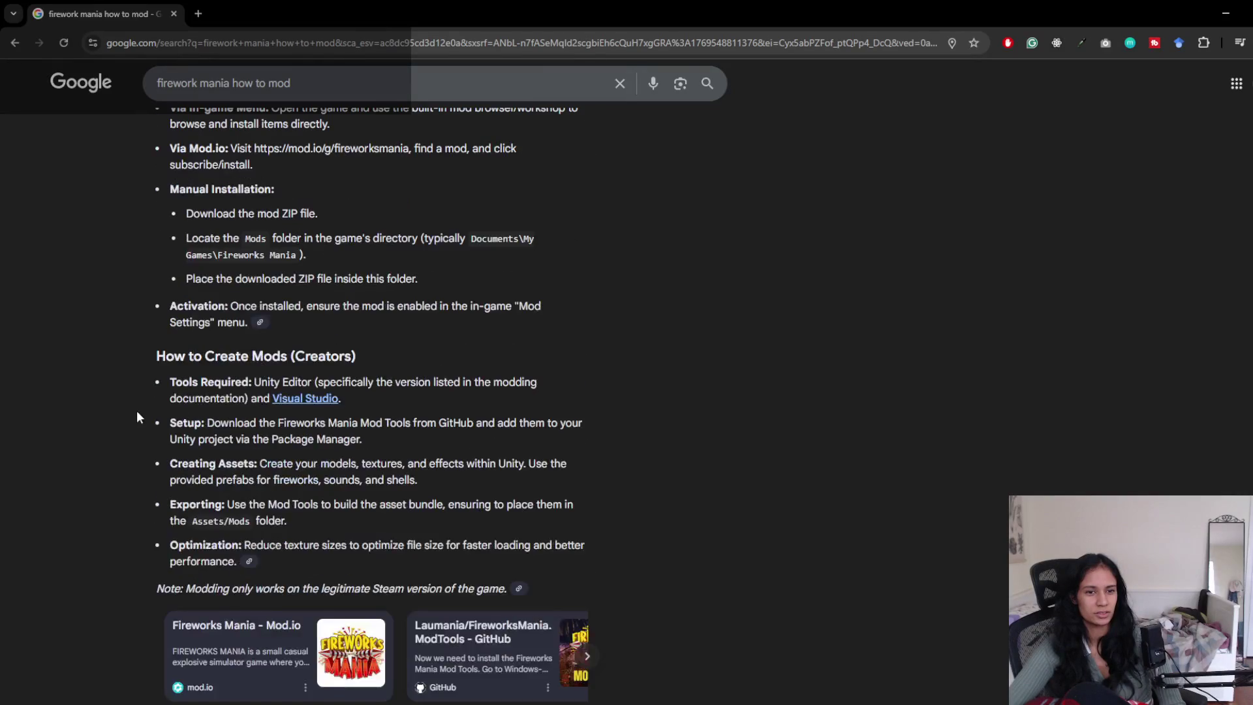
{"action": "scroll", "coordinate": [136, 410], "scroll_direction": "down", "scroll_amount": 1}
{"action": "scroll", "coordinate": [135, 409], "scroll_direction": "down", "scroll_amount": 2}
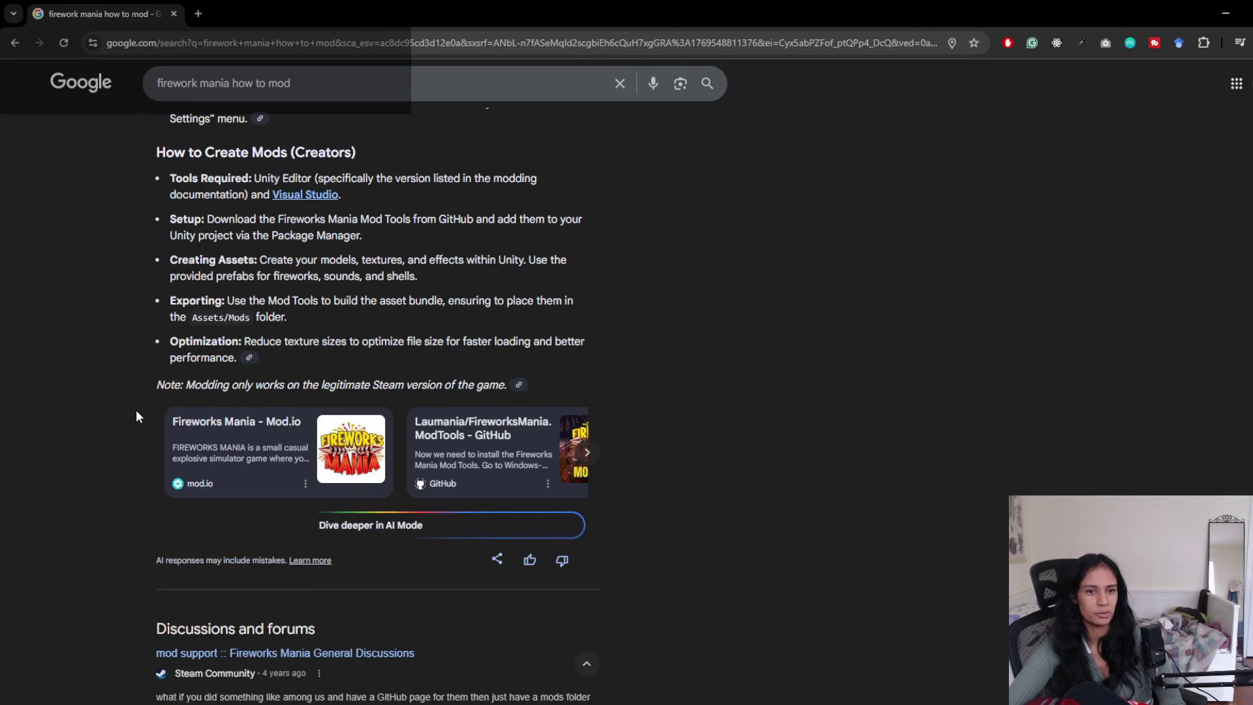
{"action": "scroll", "coordinate": [133, 400], "scroll_direction": "down", "scroll_amount": 1}
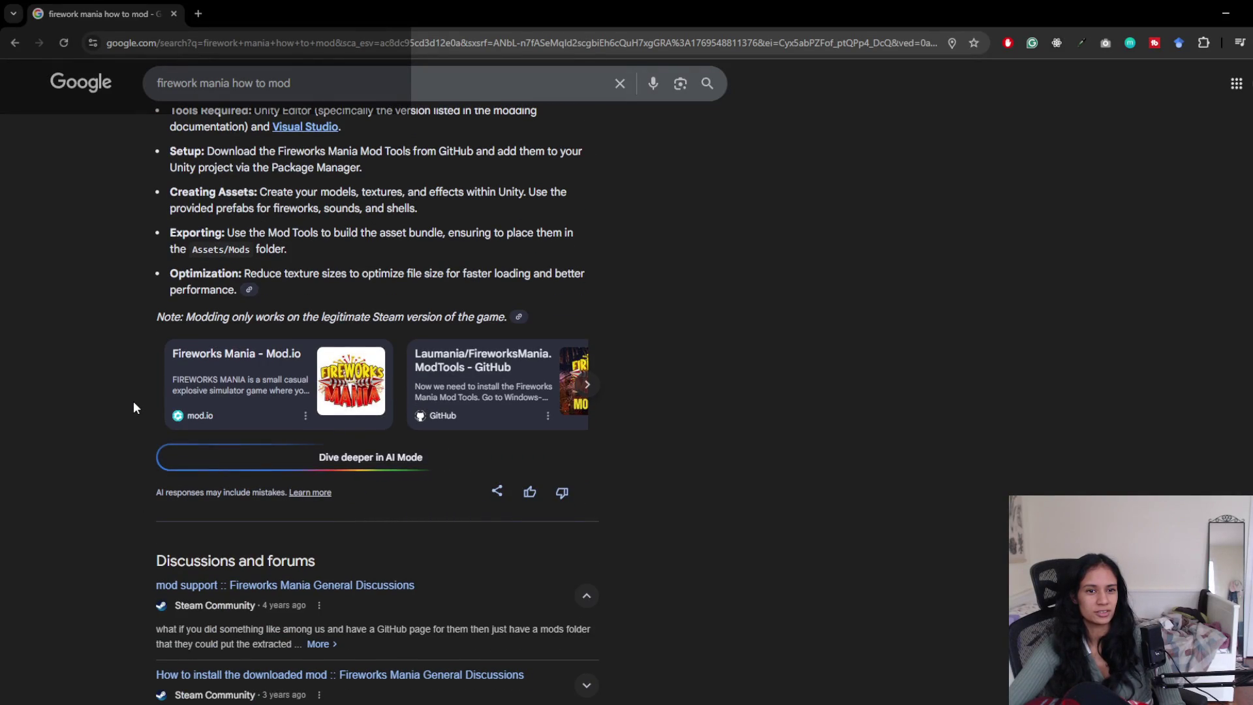
{"action": "scroll", "coordinate": [133, 404], "scroll_direction": "up", "scroll_amount": 2}
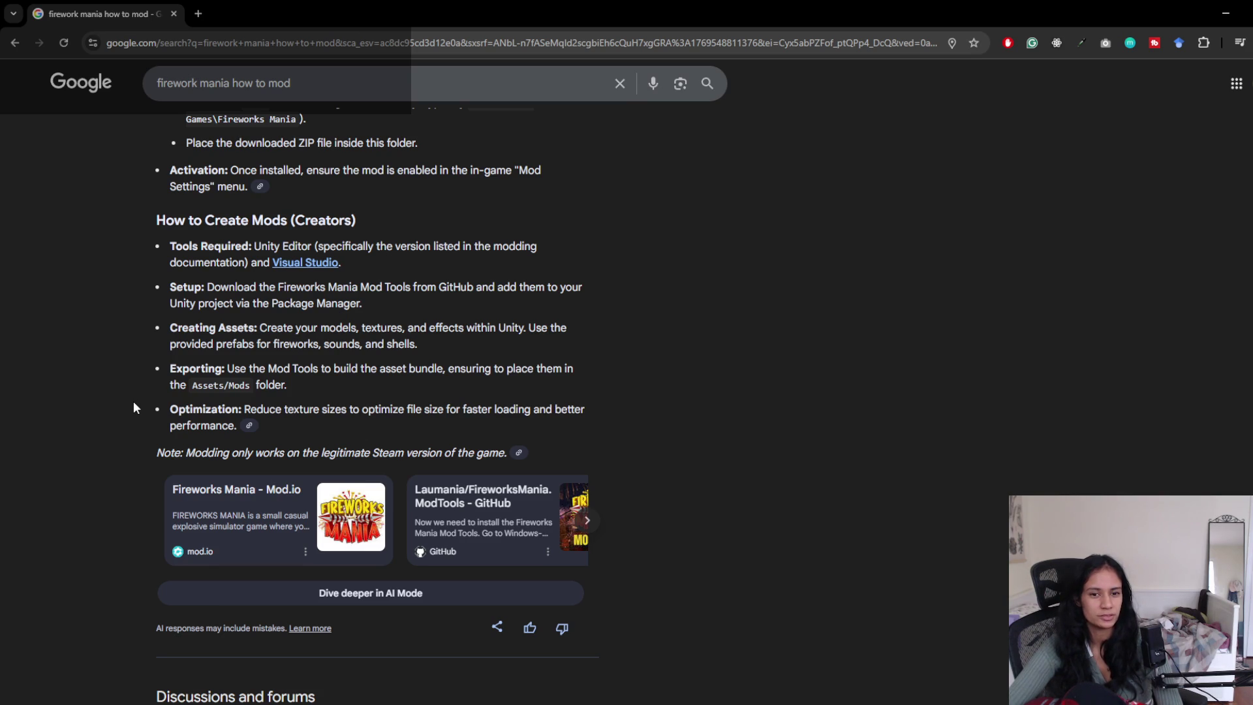
{"action": "scroll", "coordinate": [133, 401], "scroll_direction": "down", "scroll_amount": 8}
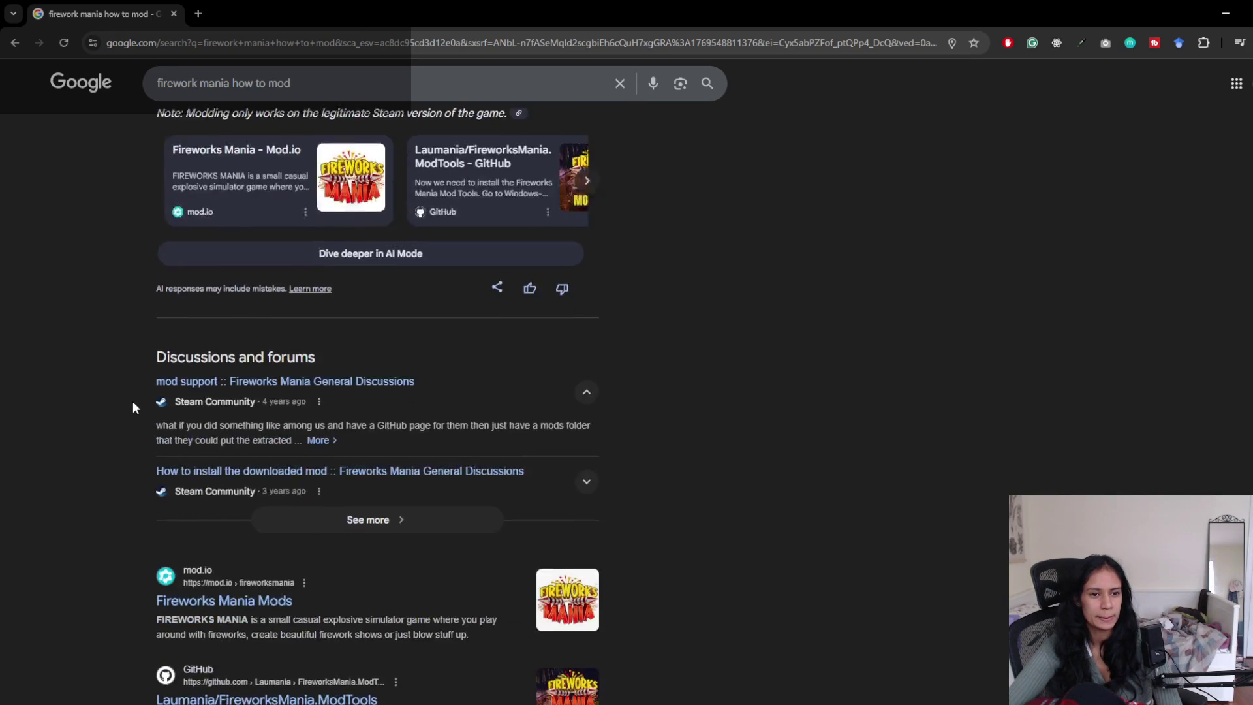
{"action": "scroll", "coordinate": [168, 410], "scroll_direction": "down", "scroll_amount": 2}
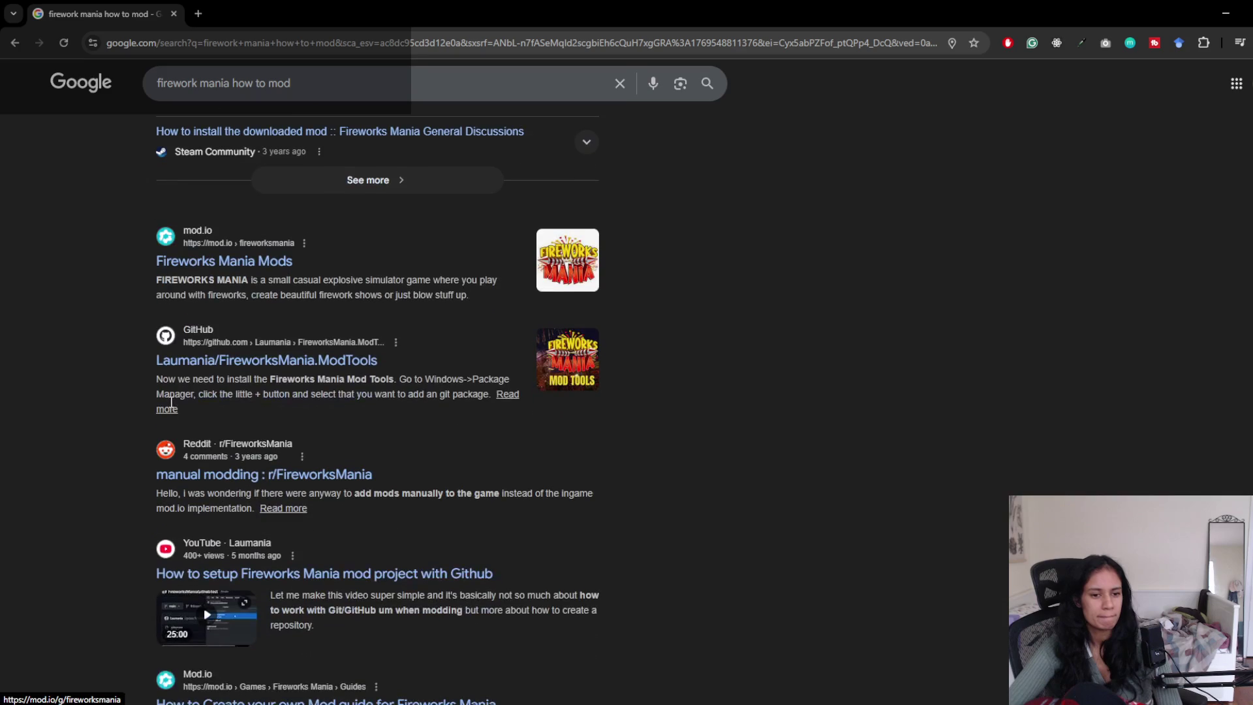
{"action": "scroll", "coordinate": [204, 410], "scroll_direction": "down", "scroll_amount": 3}
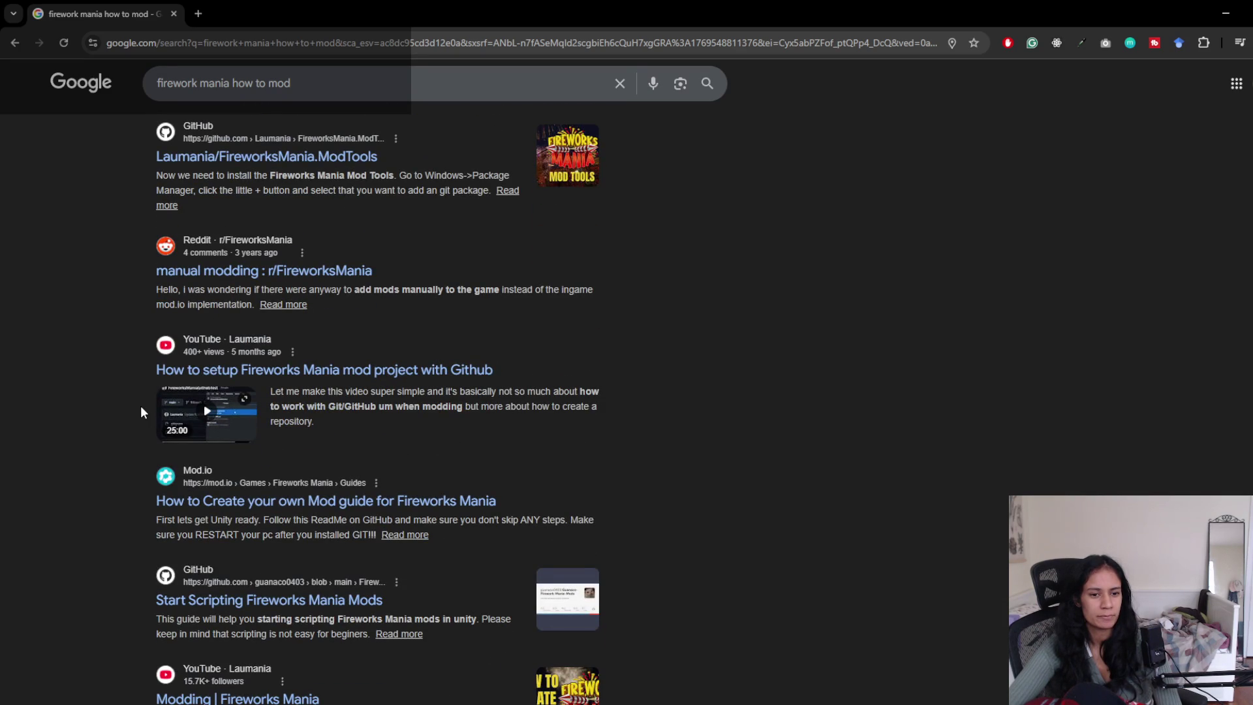
{"action": "scroll", "coordinate": [141, 412], "scroll_direction": "down", "scroll_amount": 7}
{"action": "scroll", "coordinate": [140, 406], "scroll_direction": "up", "scroll_amount": 20}
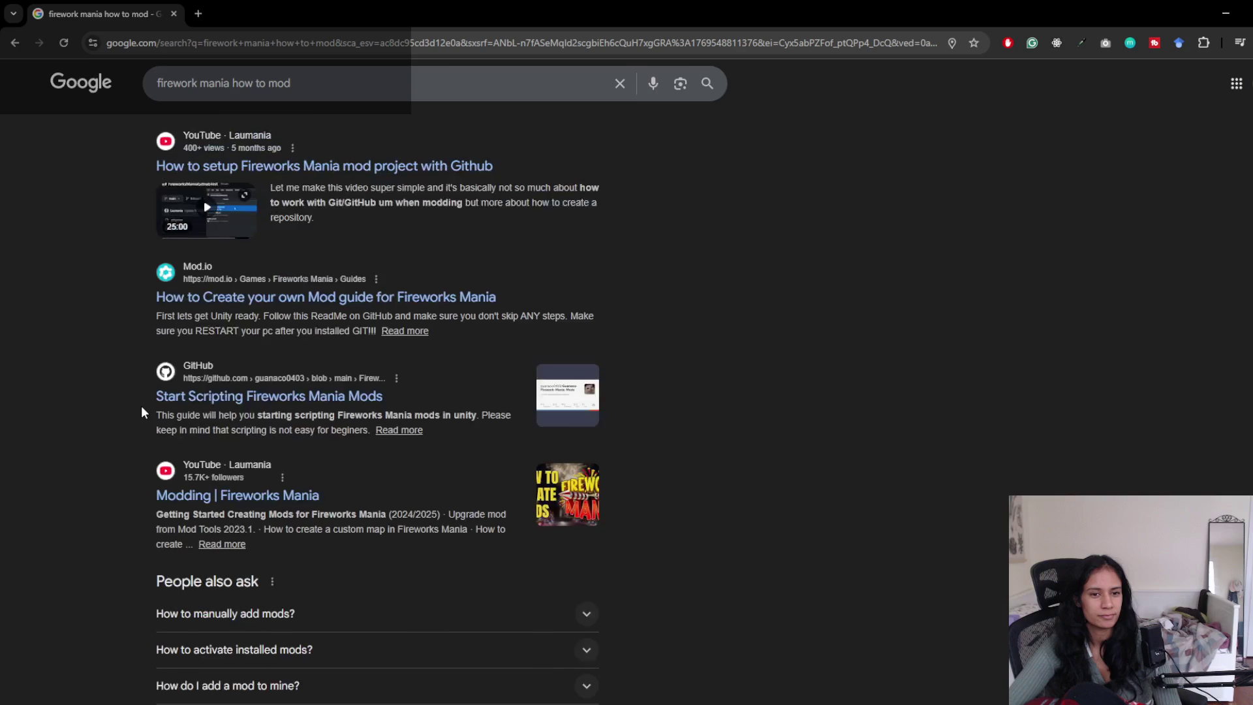
{"action": "scroll", "coordinate": [160, 396], "scroll_direction": "up", "scroll_amount": 6}
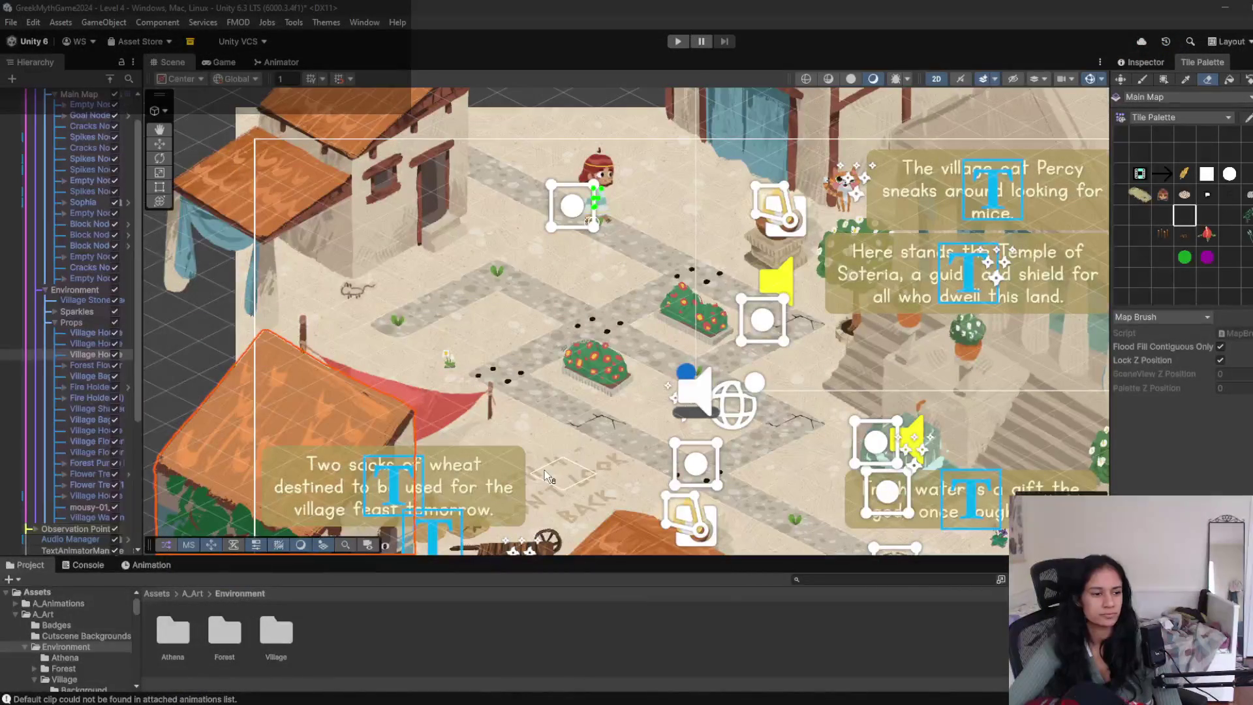
- Playtest Level 4 by clicking the character down the path beside the bushes, then stop
{"action": "left_click", "coordinate": [677, 41]}
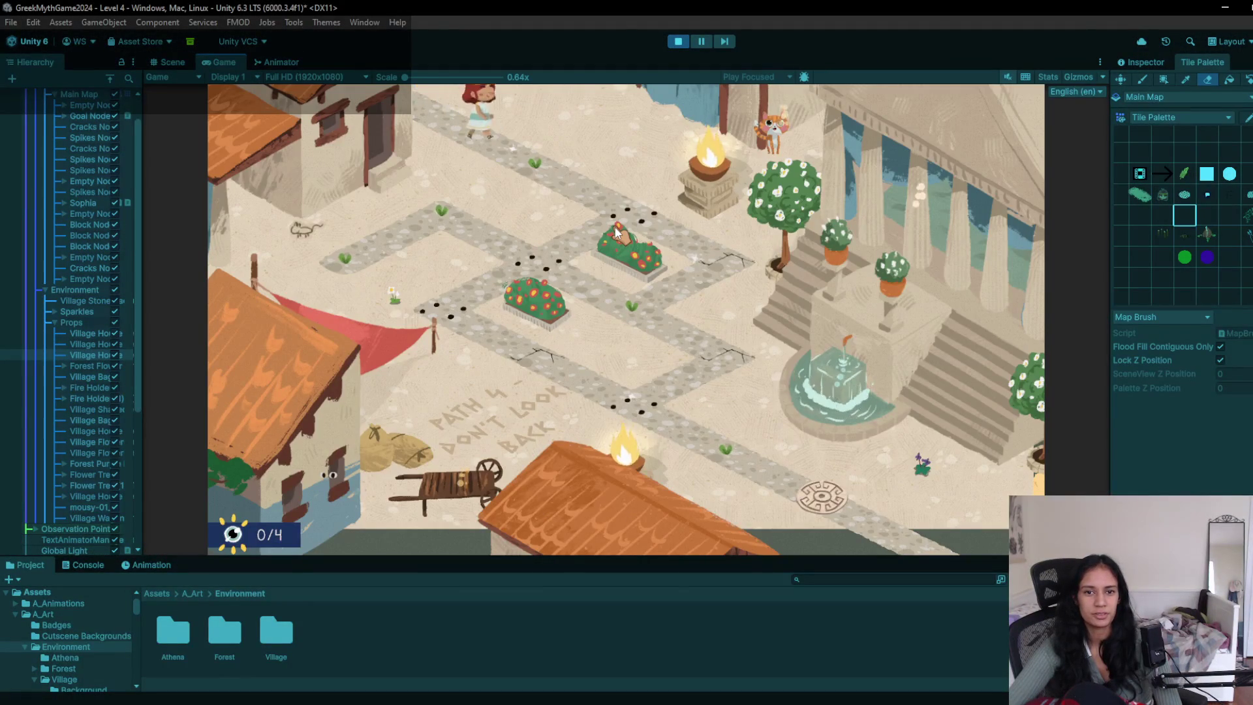
{"action": "left_click", "coordinate": [617, 230]}
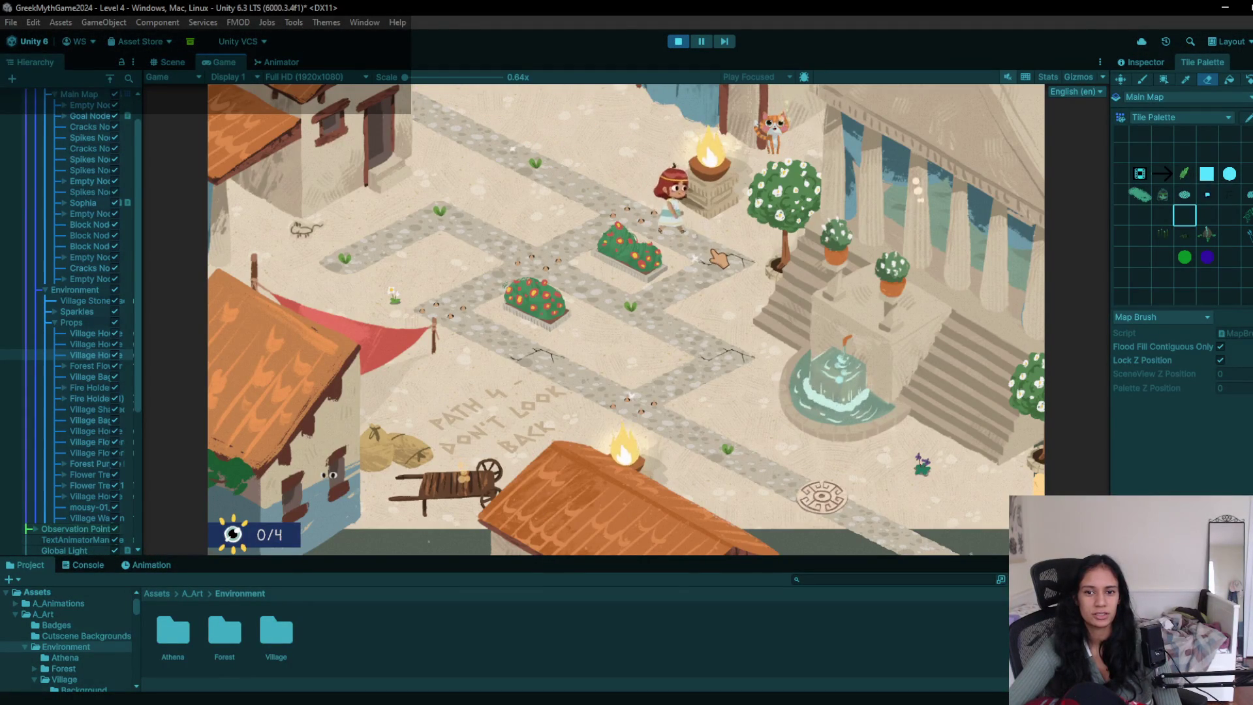
{"action": "left_click", "coordinate": [718, 258]}
{"action": "left_click", "coordinate": [629, 287]}
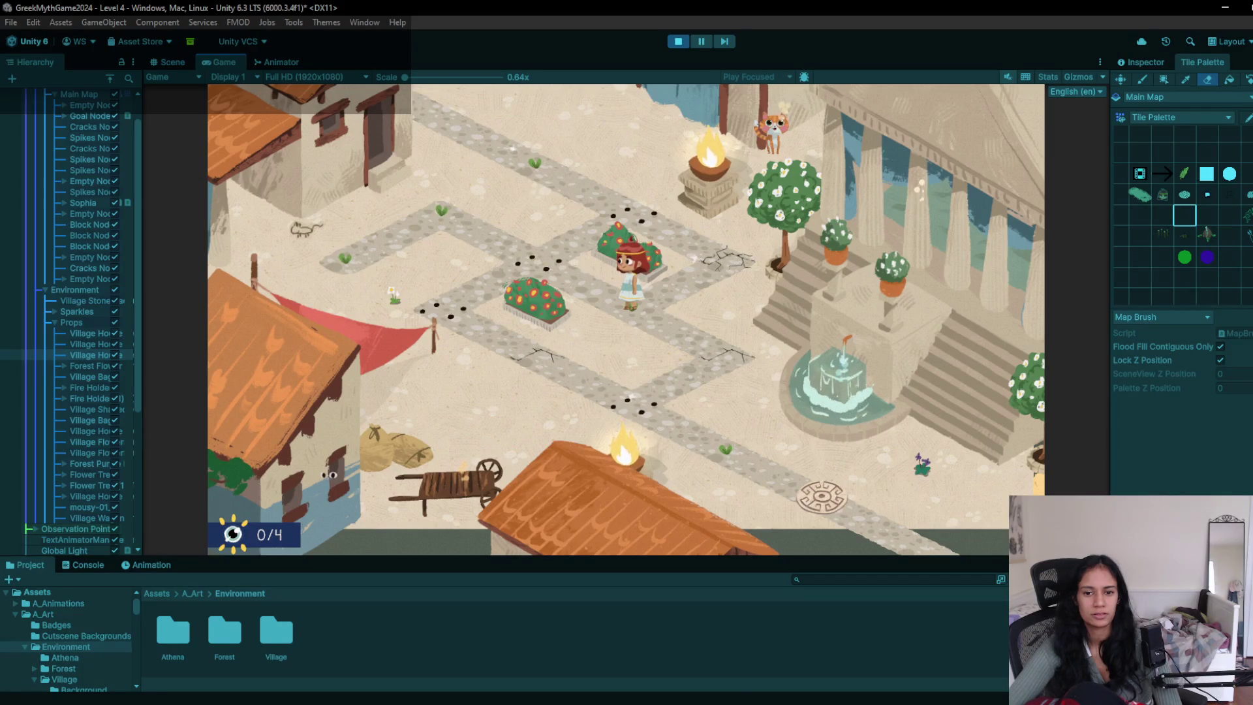
{"action": "left_click", "coordinate": [679, 41]}
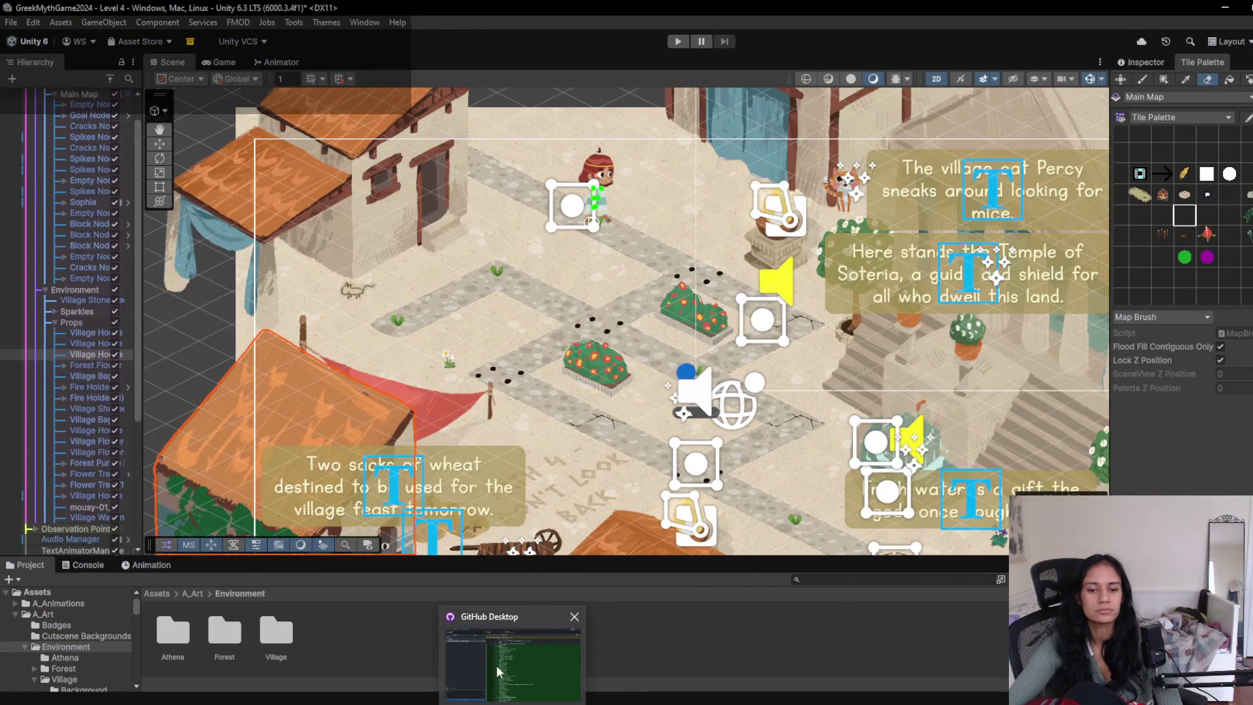
- Discard the Level 4.unity changes in GitHub Desktop and return to Unity
{"action": "left_click", "coordinate": [500, 681]}
{"action": "left_click", "coordinate": [196, 124]}
{"action": "right_click", "coordinate": [197, 126]}
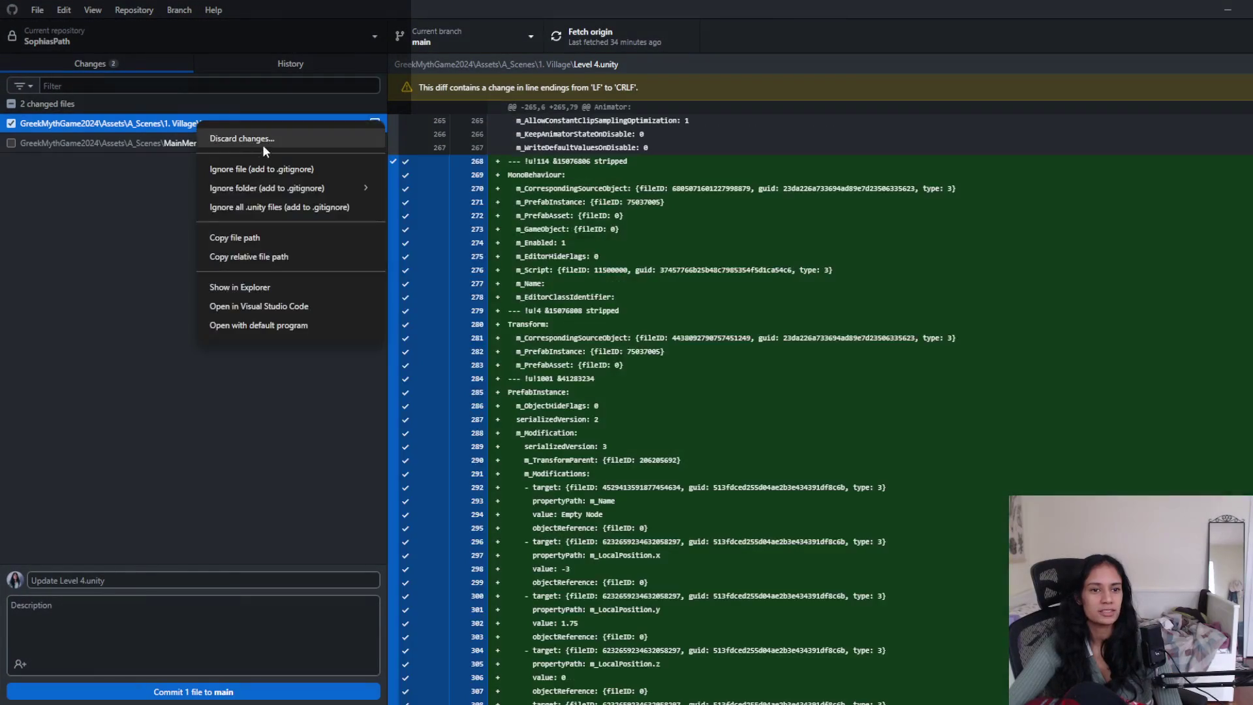
{"action": "left_click", "coordinate": [260, 146]}
{"action": "left_click", "coordinate": [671, 423]}
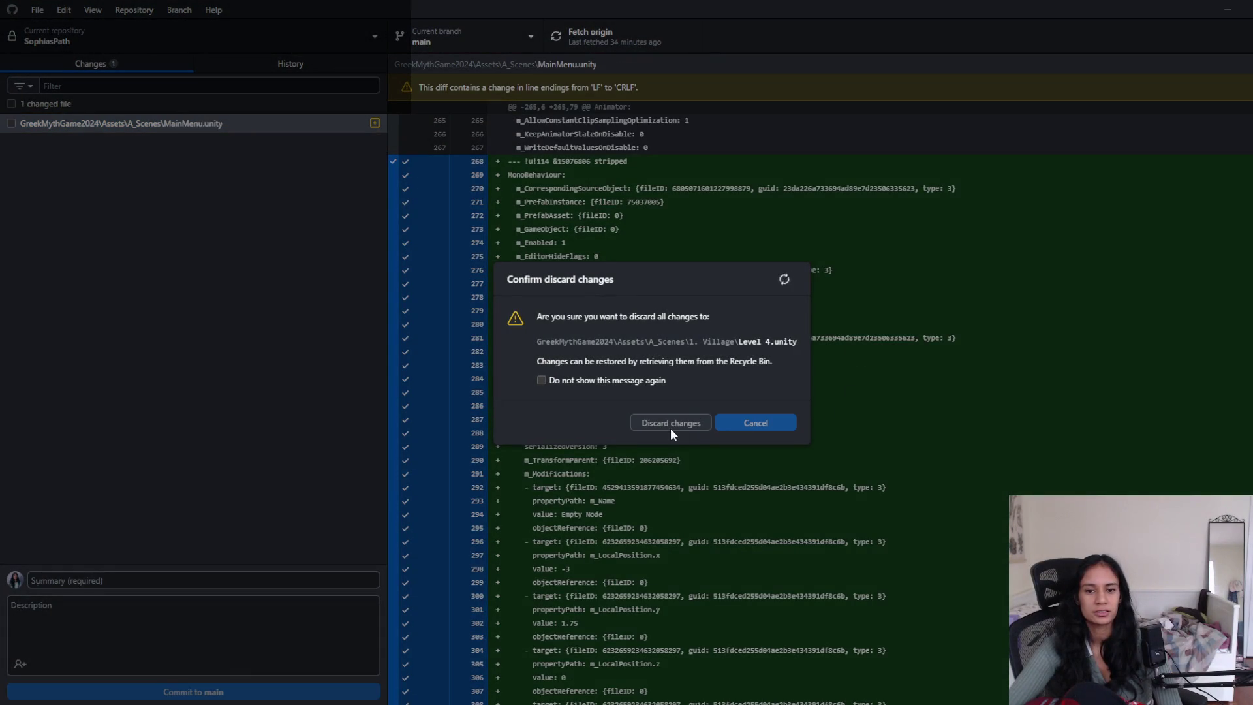
{"action": "key", "text": "alt+Tab"}
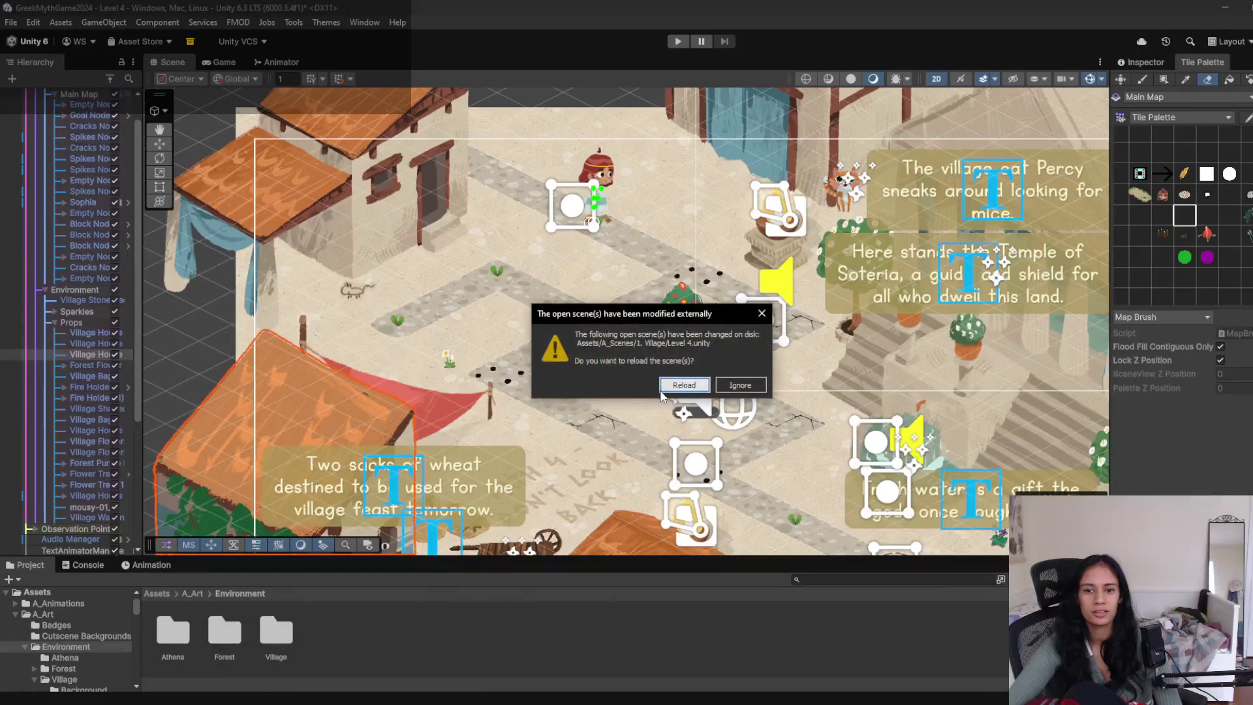
- Reload Level 4 from disk, zoom out, switch to the Move tool and enter Play mode
{"action": "left_click", "coordinate": [663, 386]}
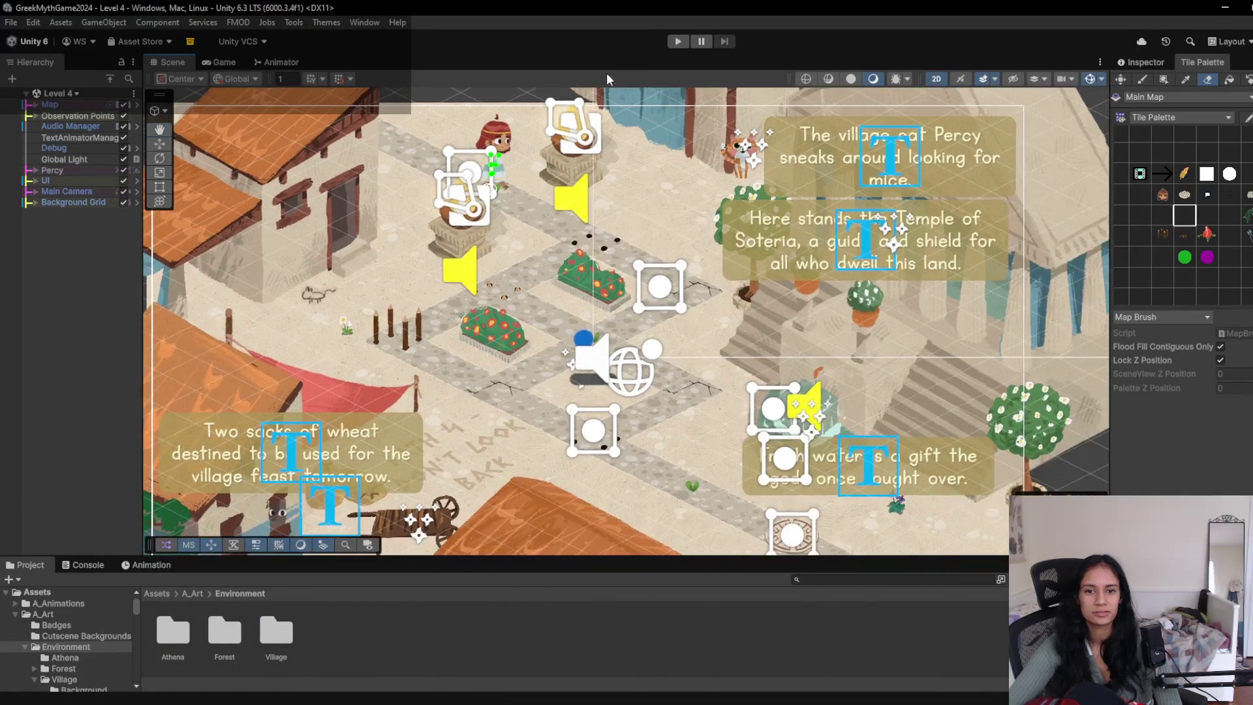
{"action": "scroll", "coordinate": [616, 334], "scroll_direction": "down", "scroll_amount": 3}
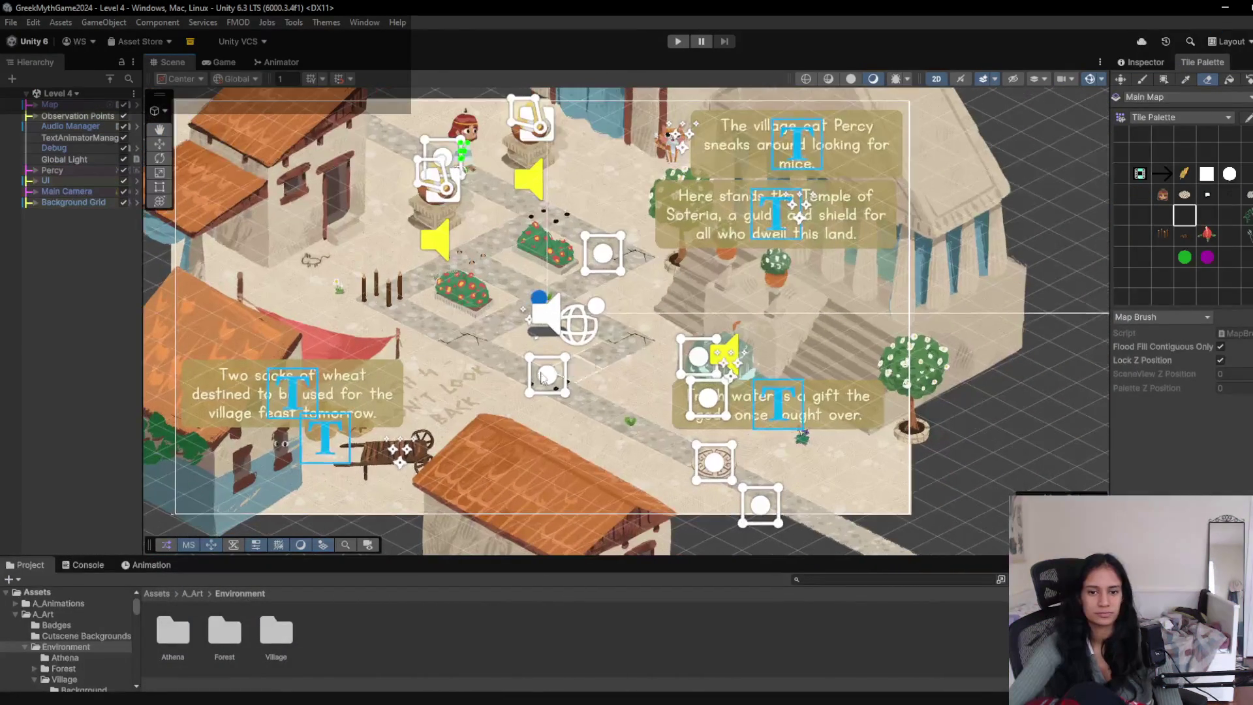
{"action": "left_click", "coordinate": [1208, 80]}
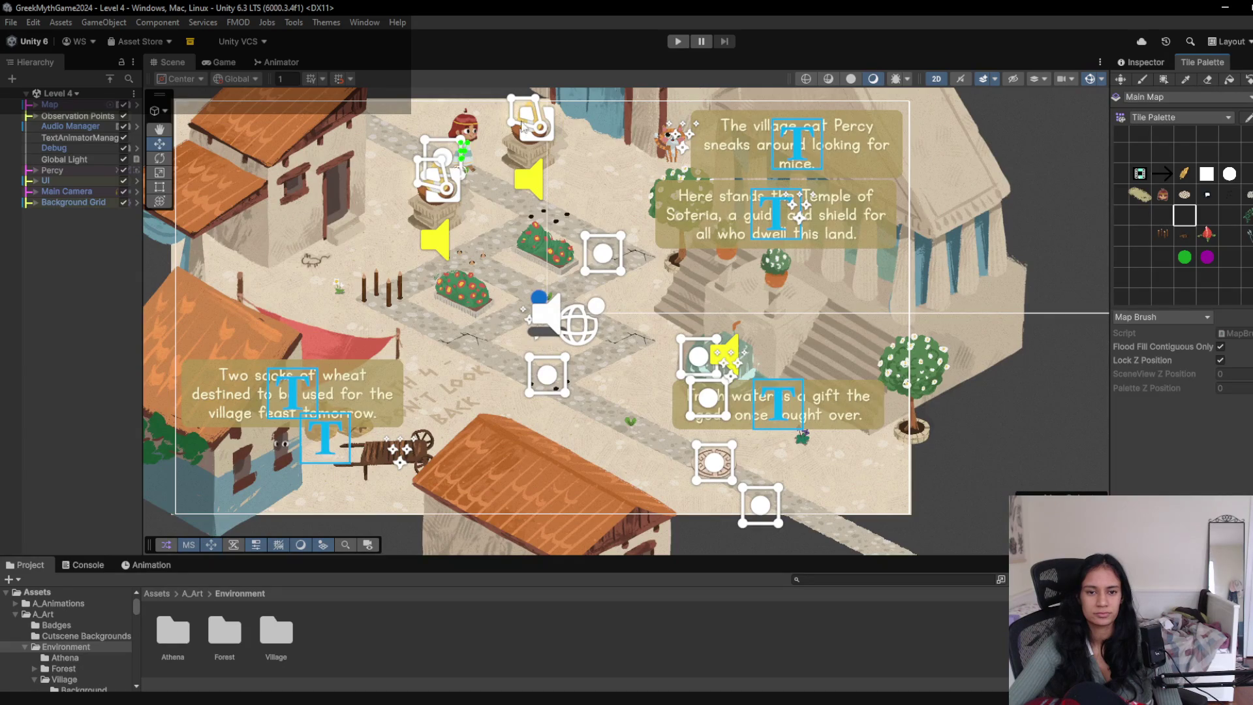
{"action": "left_click", "coordinate": [678, 41]}
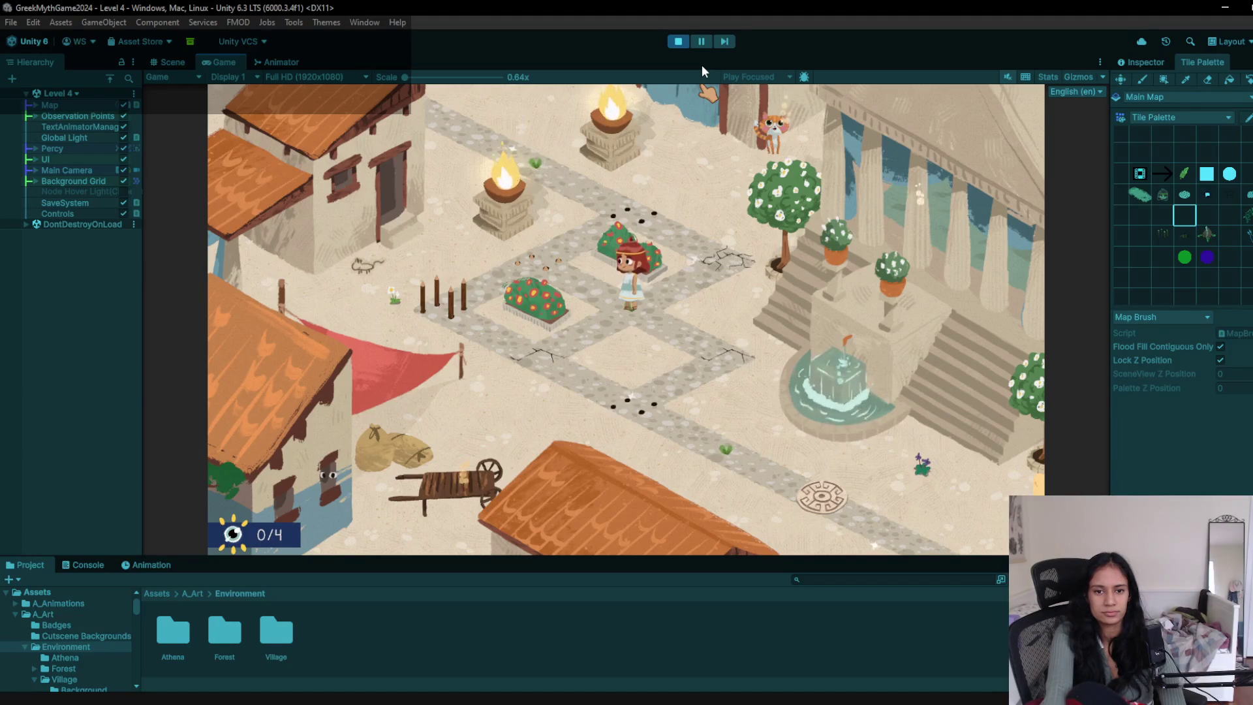
{"action": "key", "text": "a"}
{"action": "key", "text": "a"}
{"action": "key", "text": "d"}
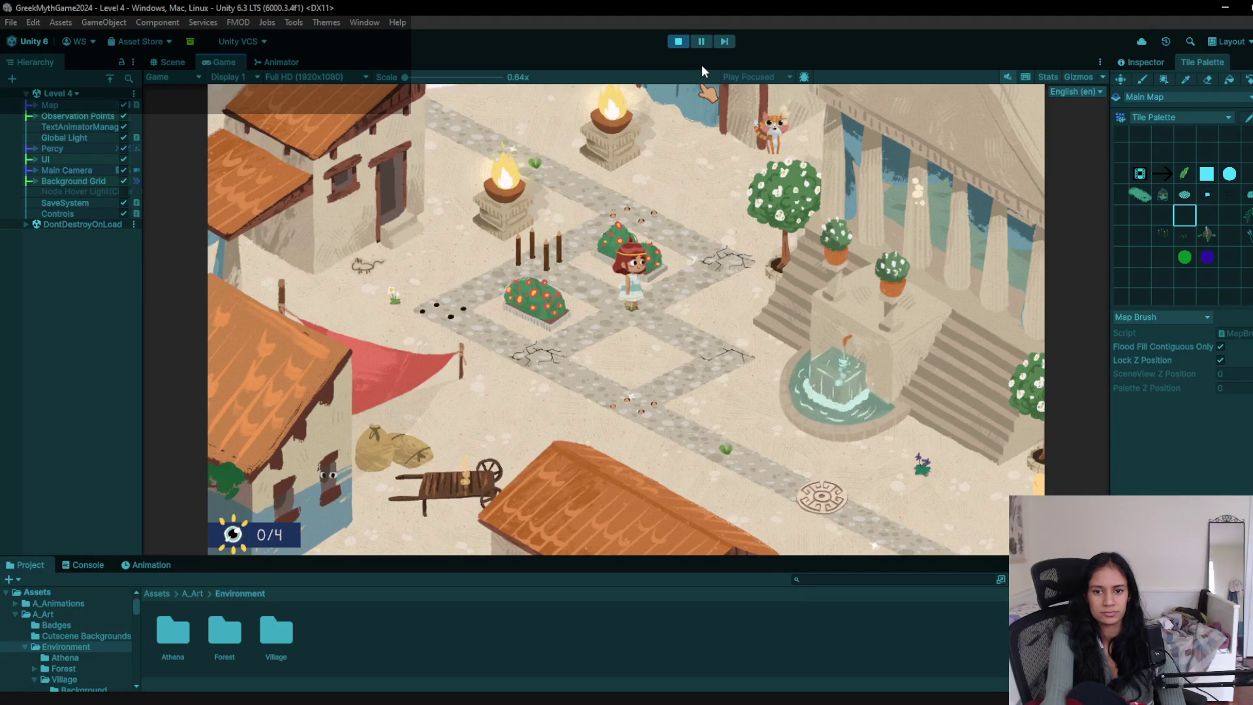
{"action": "key", "text": "d"}
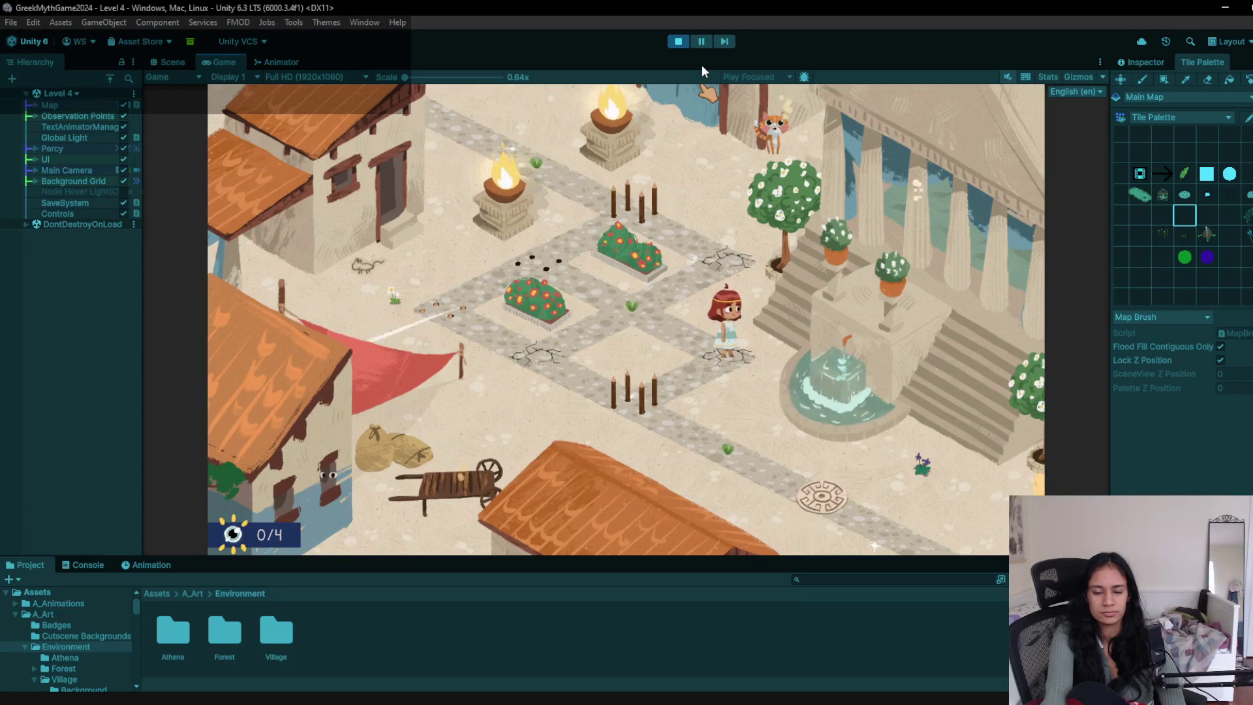
{"action": "key", "text": "a"}
{"action": "key", "text": "s"}
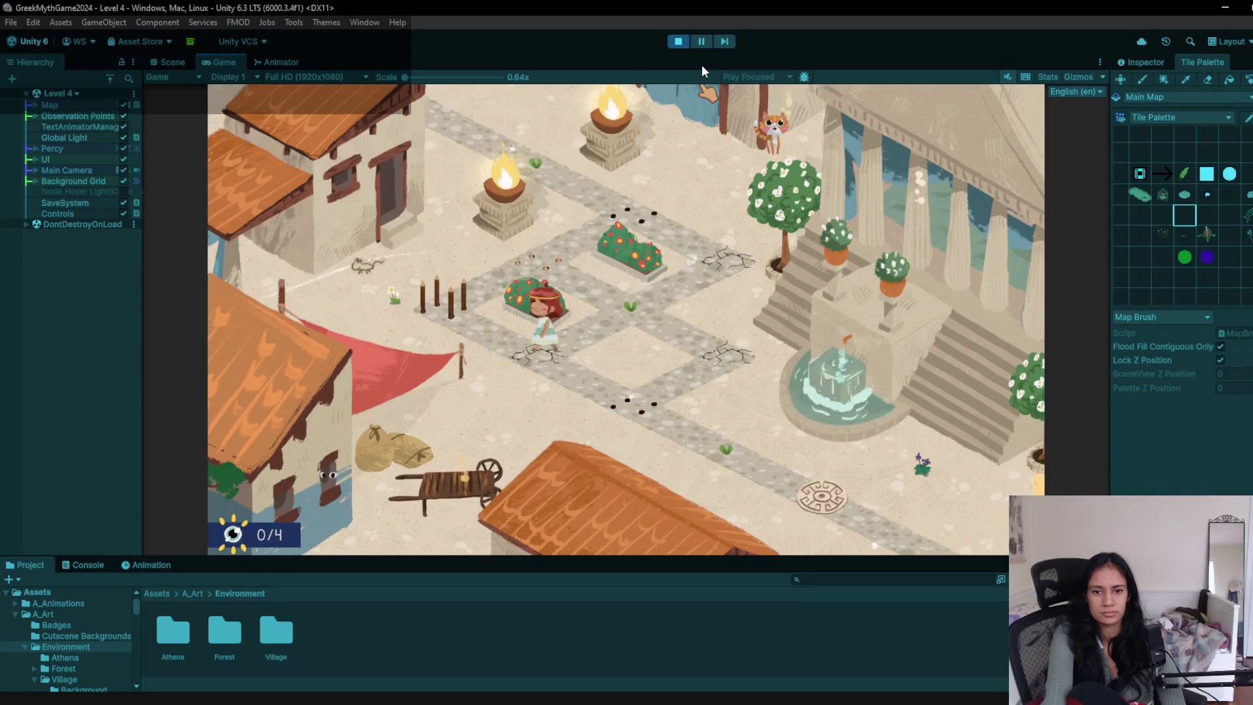
{"action": "key", "text": "d"}
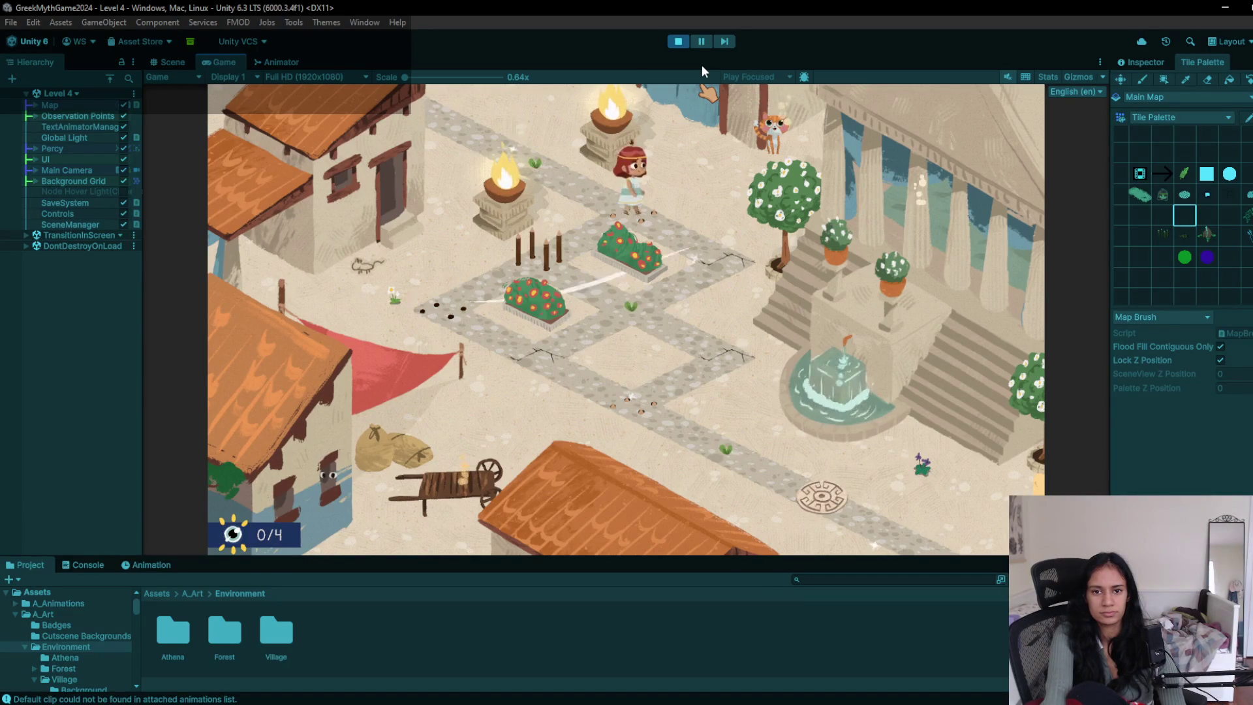
{"action": "key", "text": "s"}
{"action": "key", "text": "s"}
{"action": "key", "text": "w"}
{"action": "key", "text": "a"}
{"action": "key", "text": "d"}
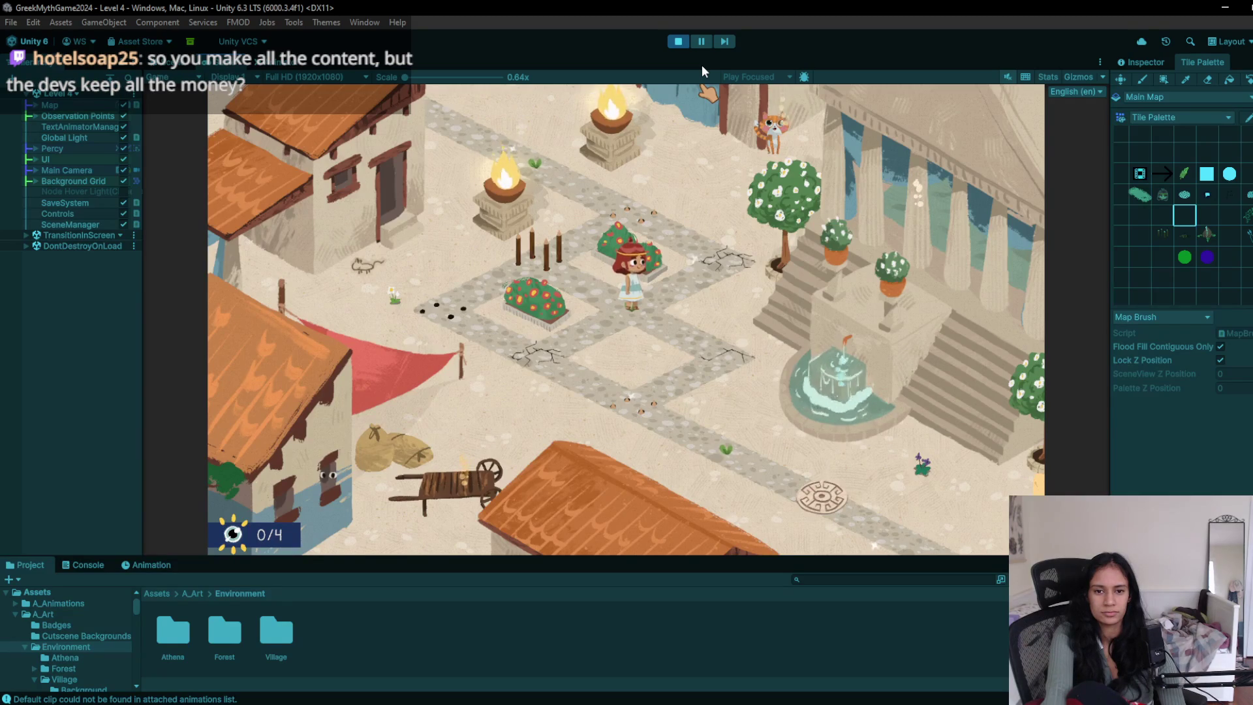
{"action": "key", "text": "w"}
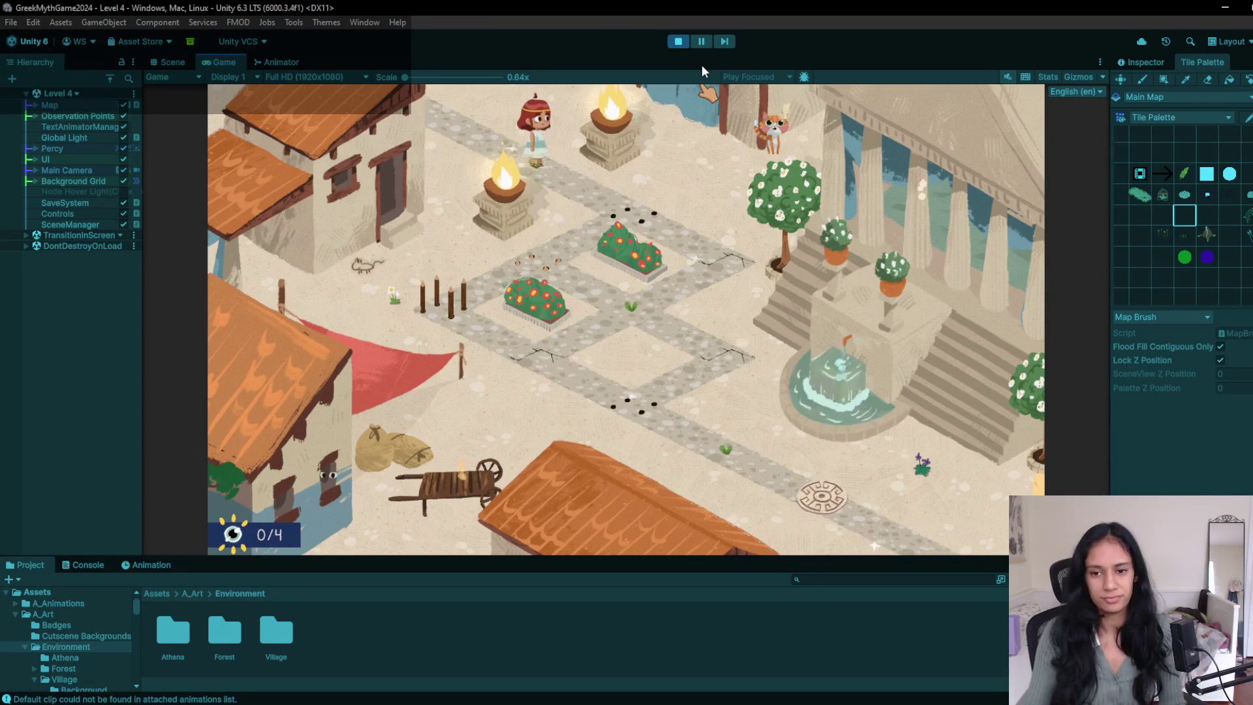
- Walk the girl across the Level 4 path tiles, restart with R, then stop the playtest
{"action": "left_click", "coordinate": [730, 261]}
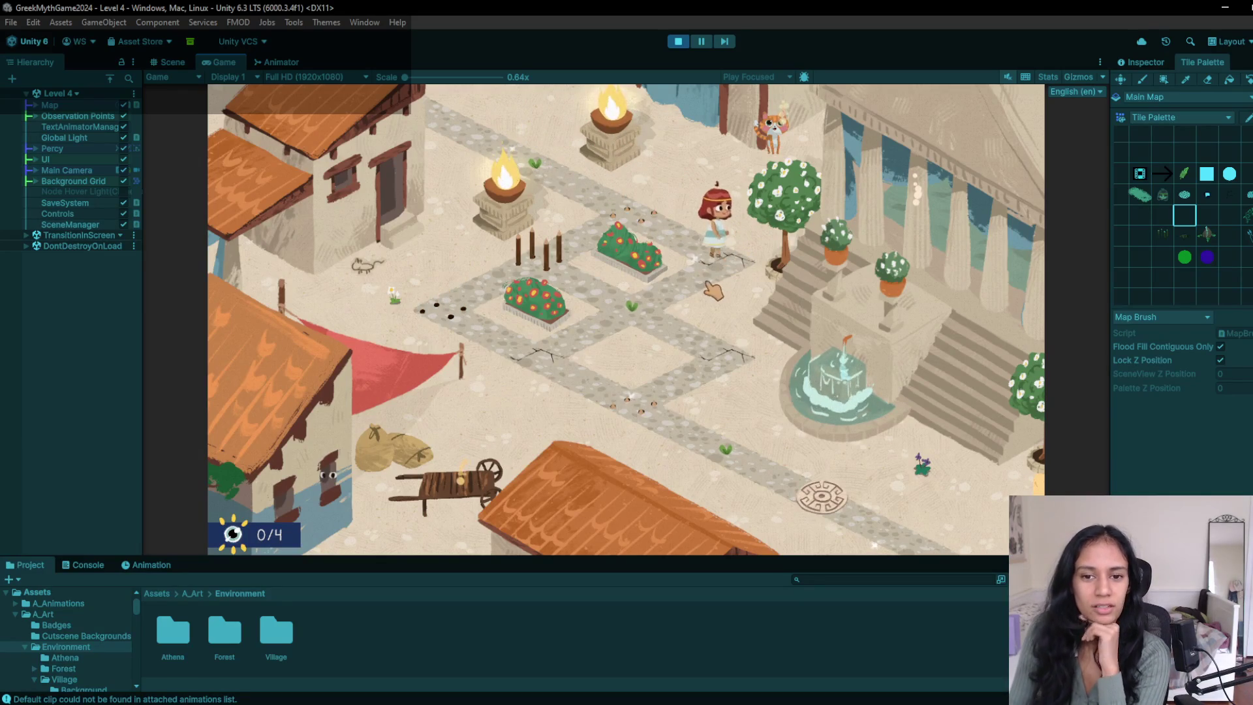
{"action": "left_click", "coordinate": [641, 319]}
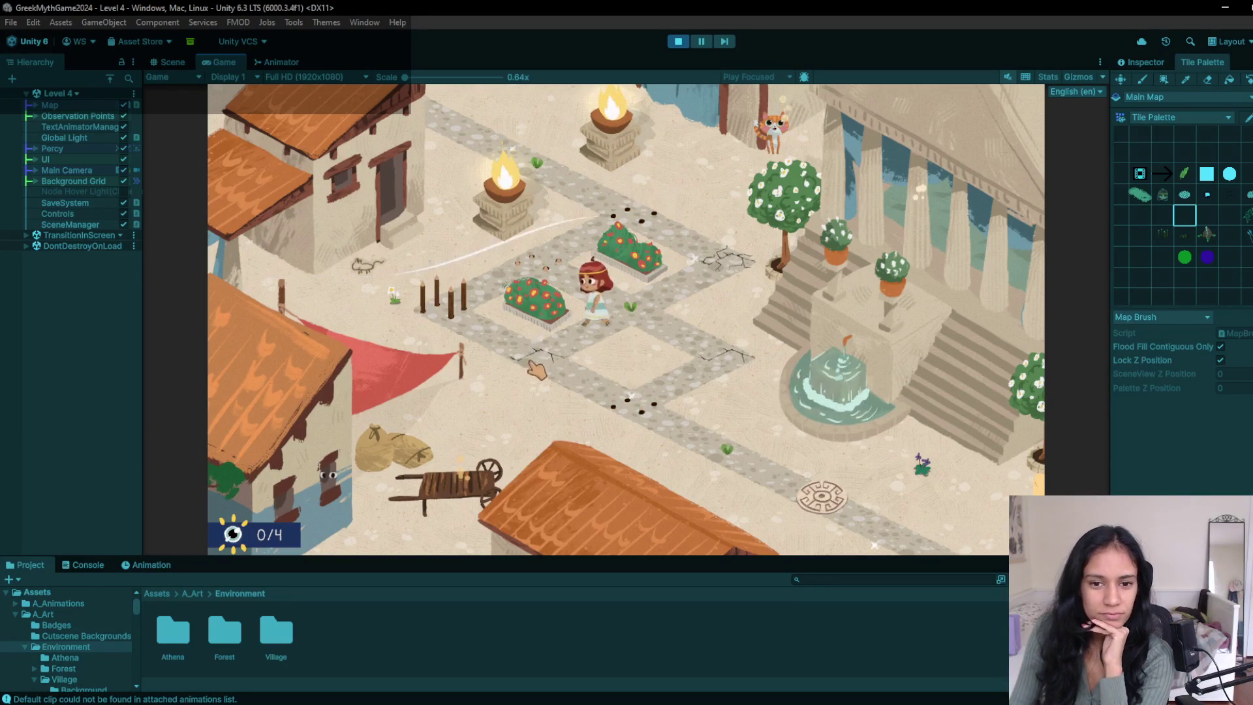
{"action": "left_click", "coordinate": [628, 312]}
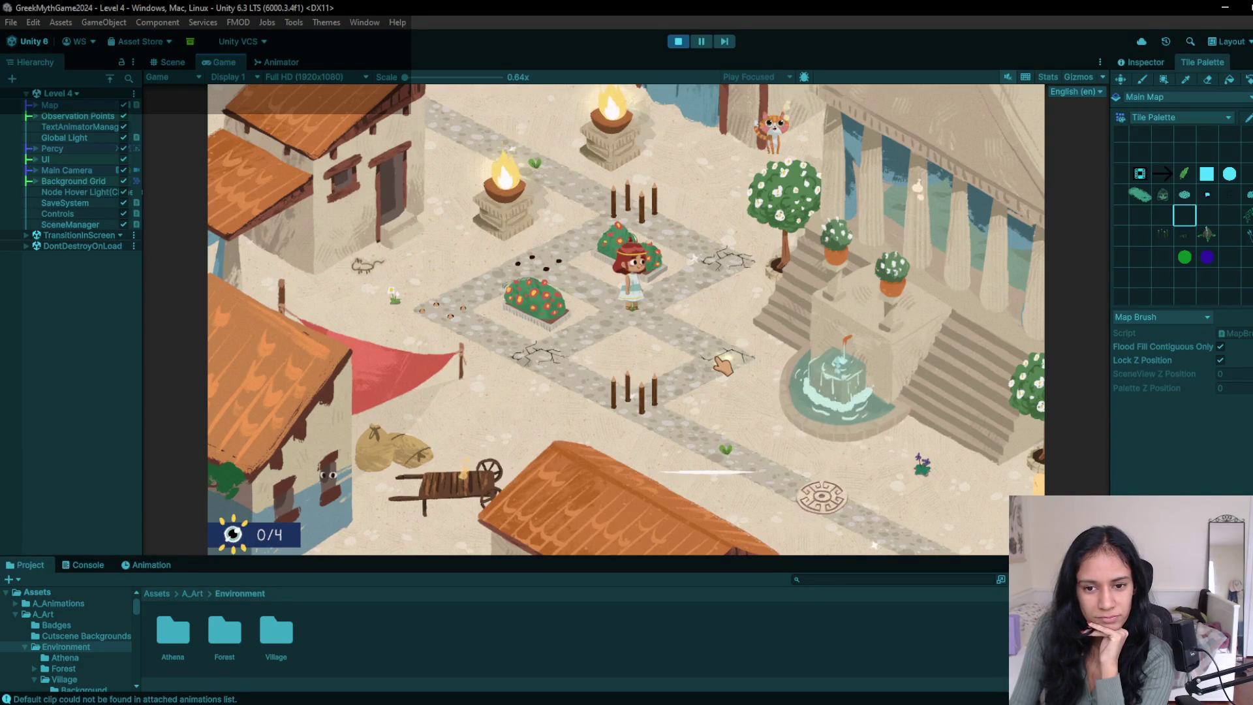
{"action": "left_click", "coordinate": [537, 263]}
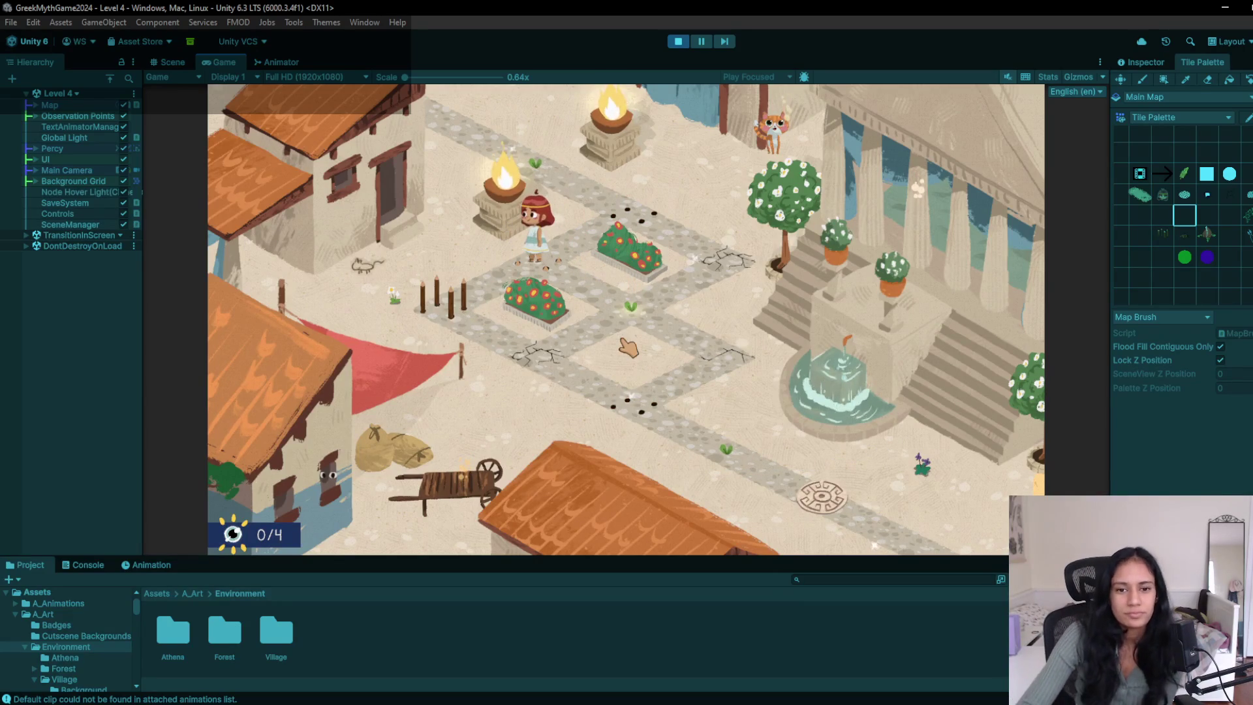
{"action": "key", "text": "r"}
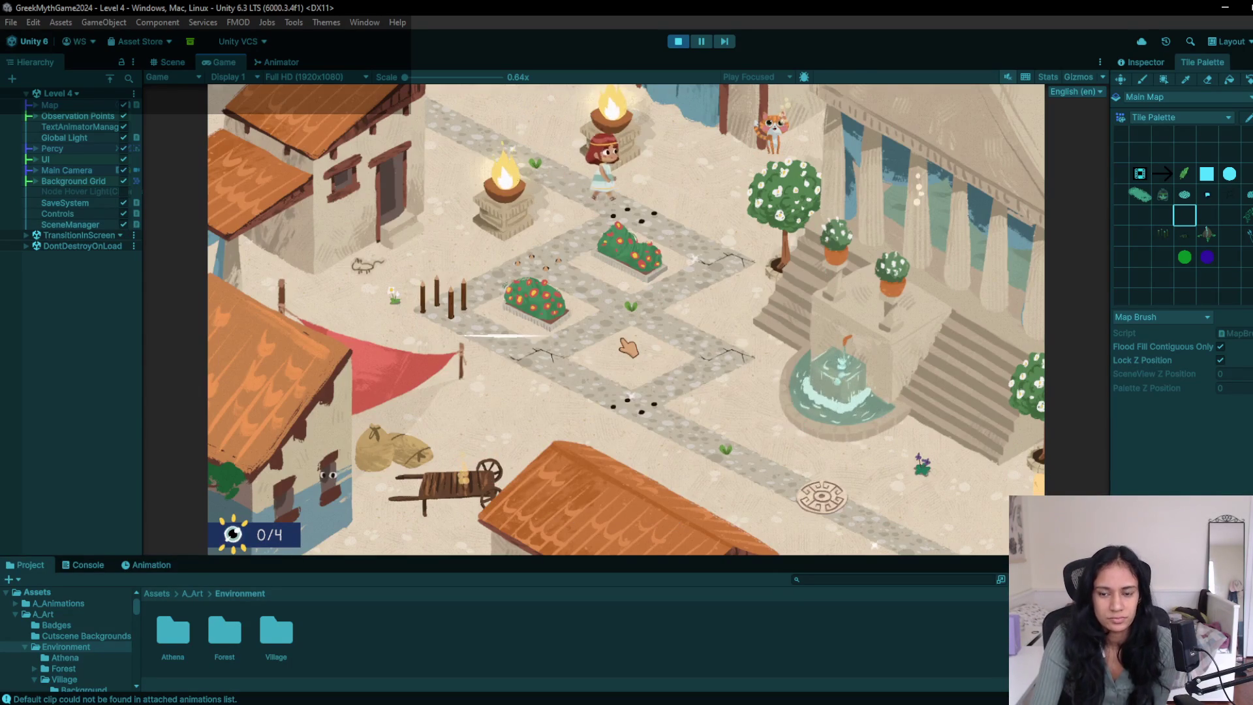
{"action": "left_click", "coordinate": [628, 347]}
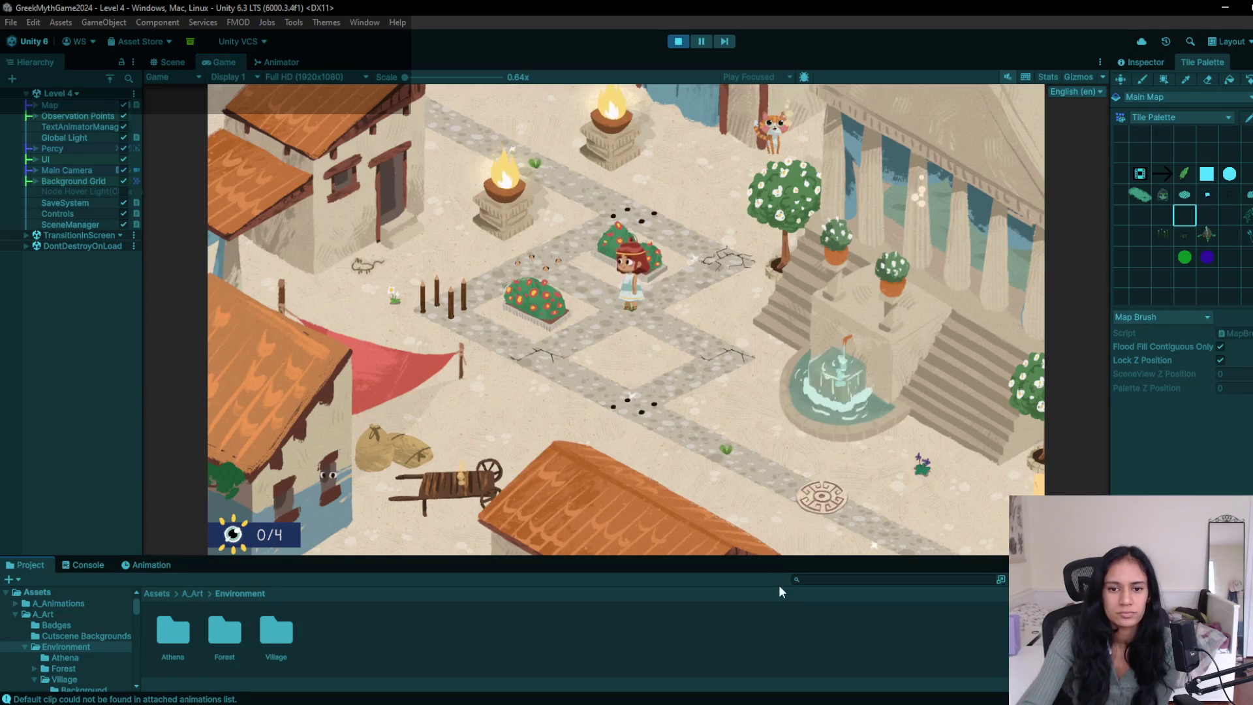
{"action": "left_click", "coordinate": [680, 43]}
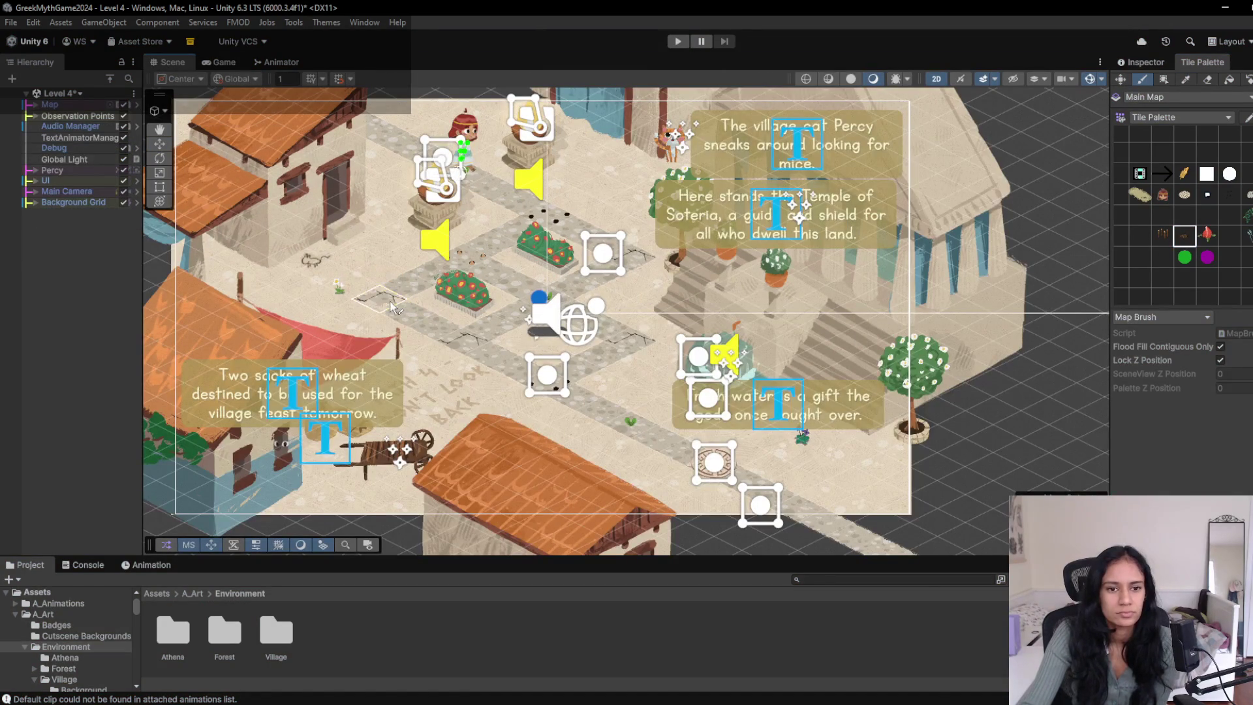
{"action": "left_click", "coordinate": [679, 42]}
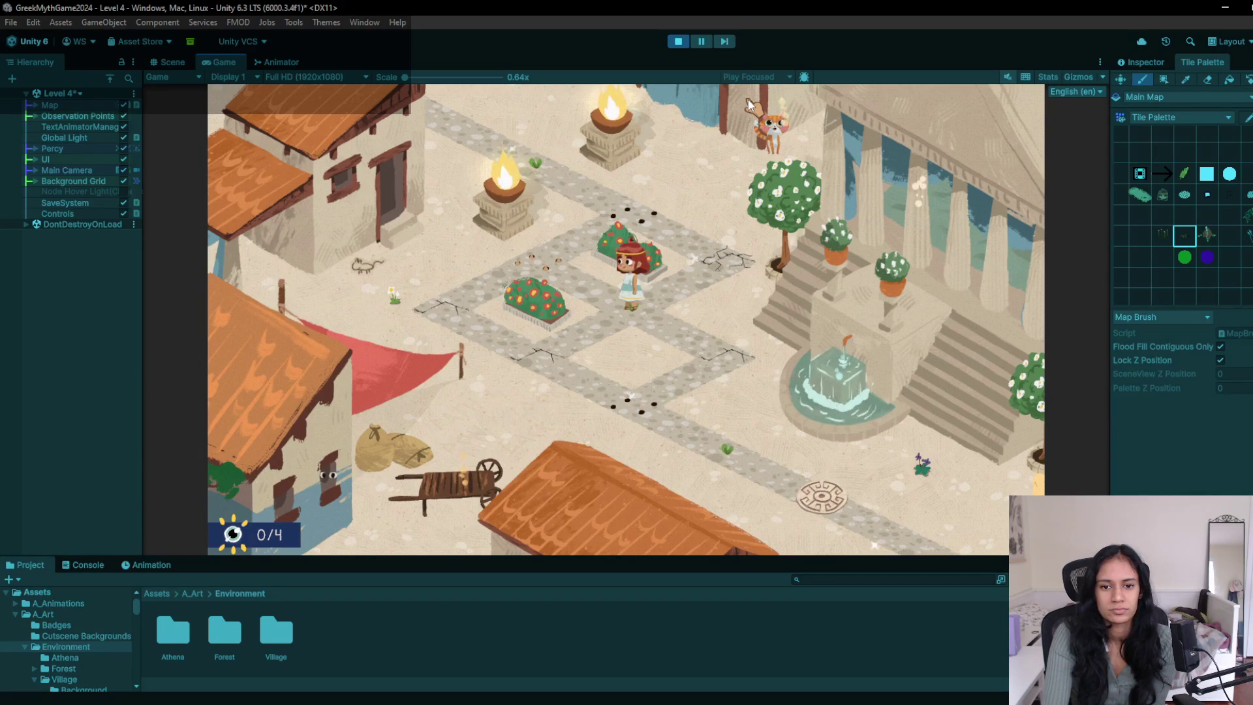
{"action": "left_click", "coordinate": [679, 41]}
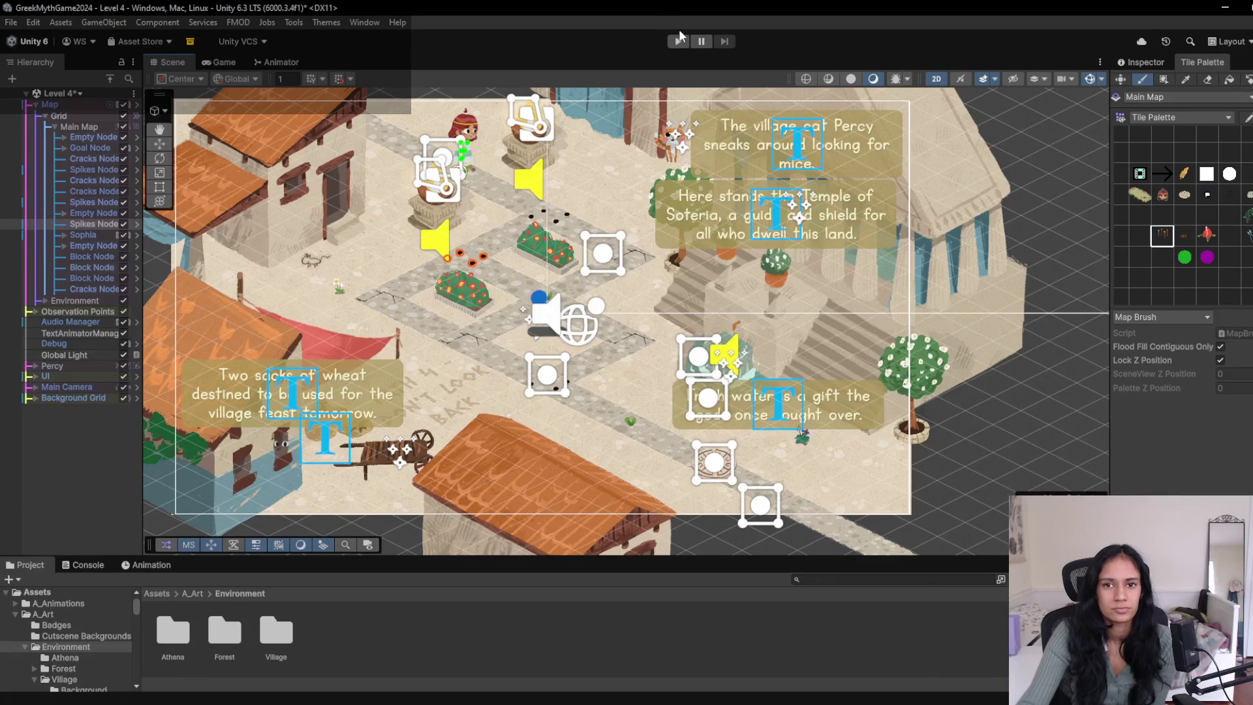
{"action": "left_click", "coordinate": [679, 41]}
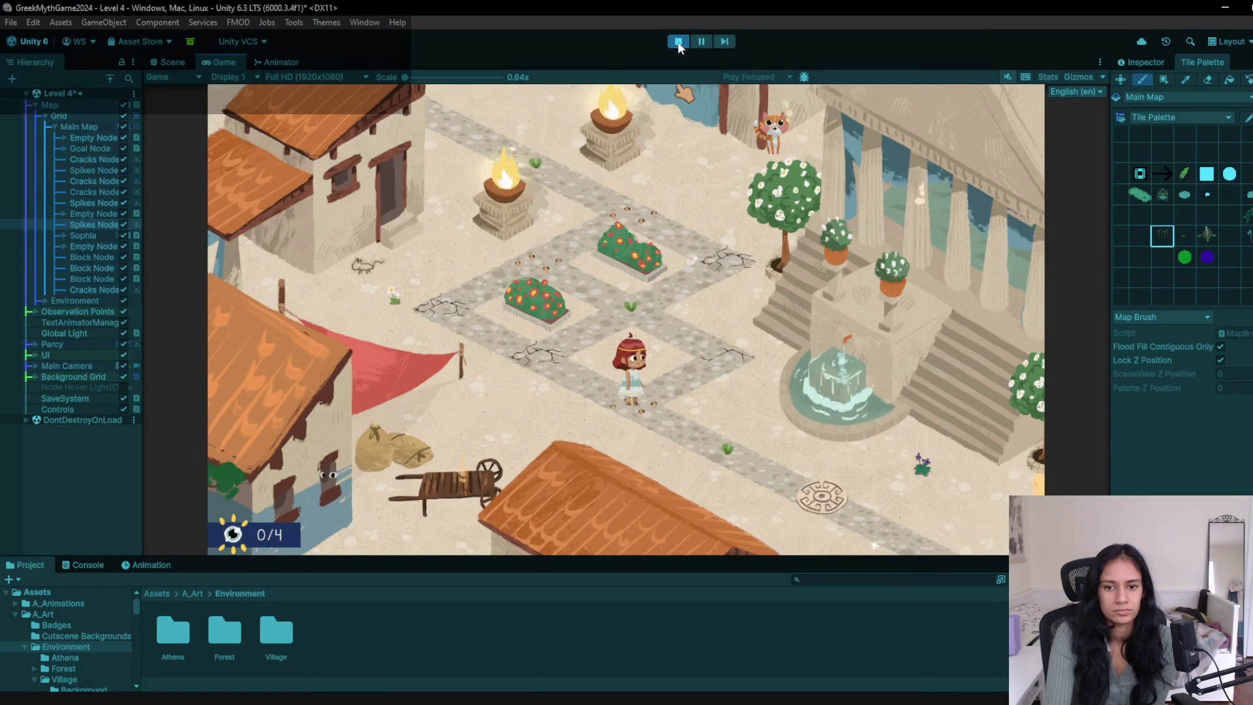
{"action": "key", "text": "r"}
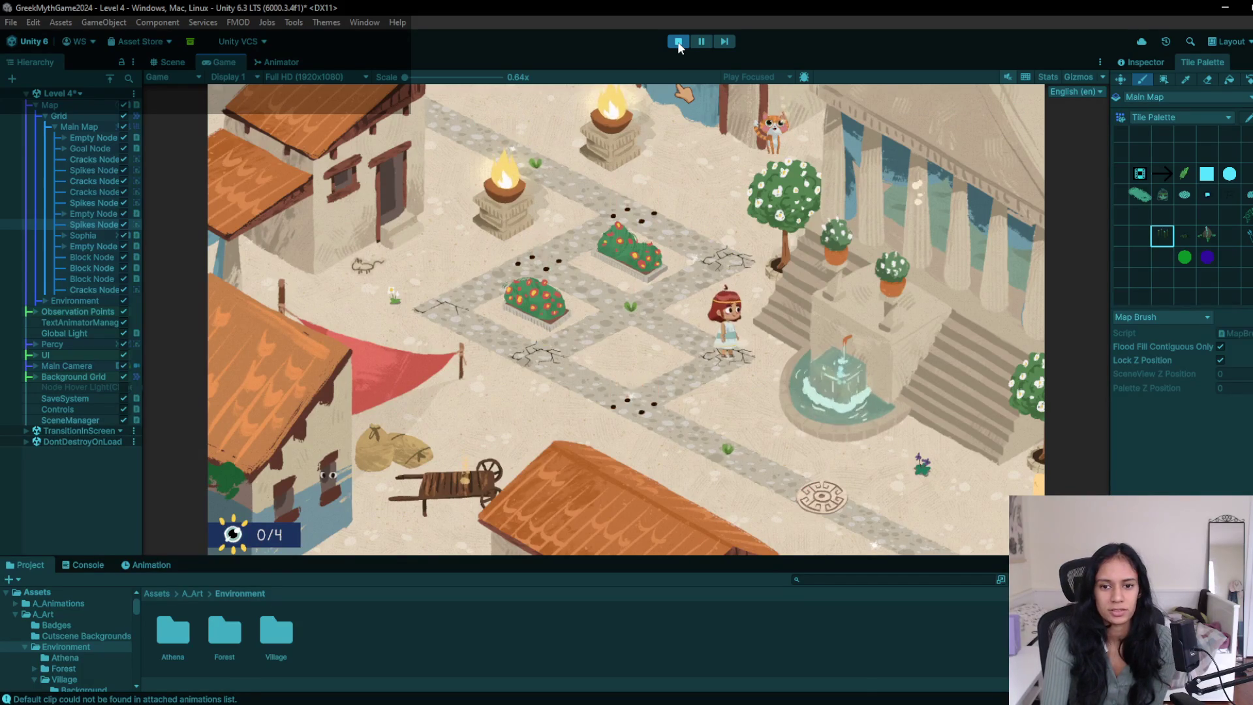
{"action": "key", "text": "r"}
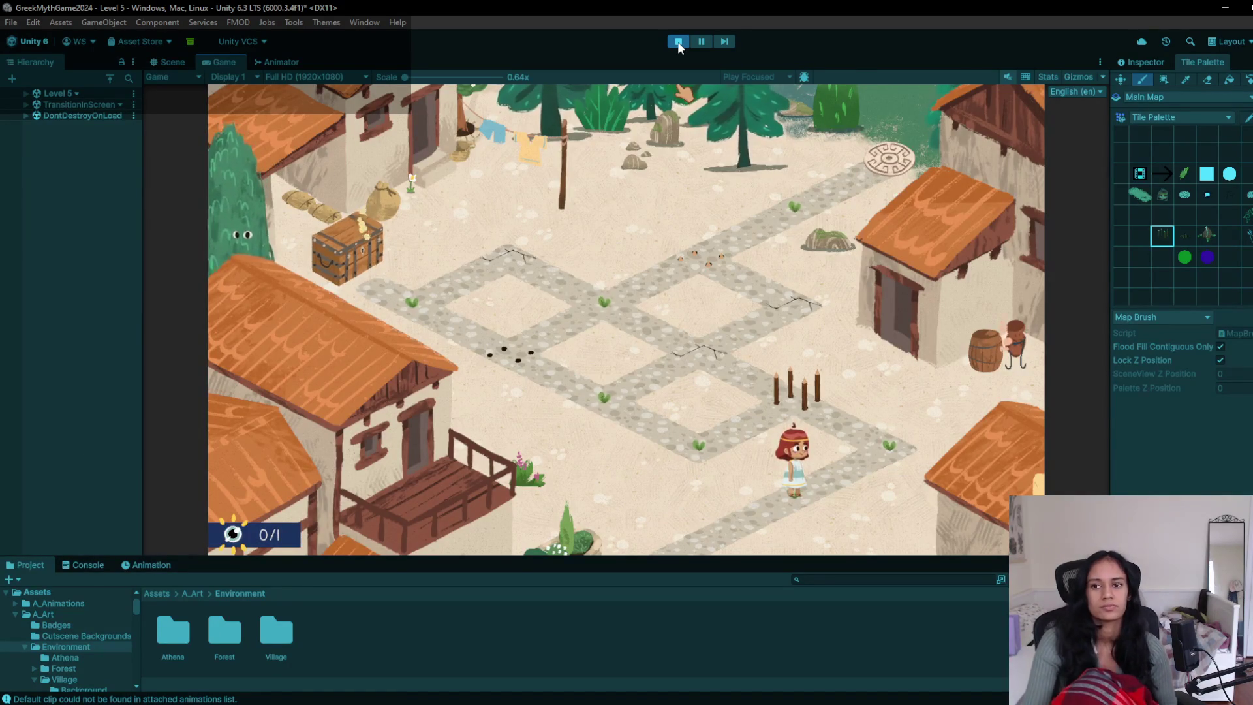
{"action": "left_click", "coordinate": [679, 41]}
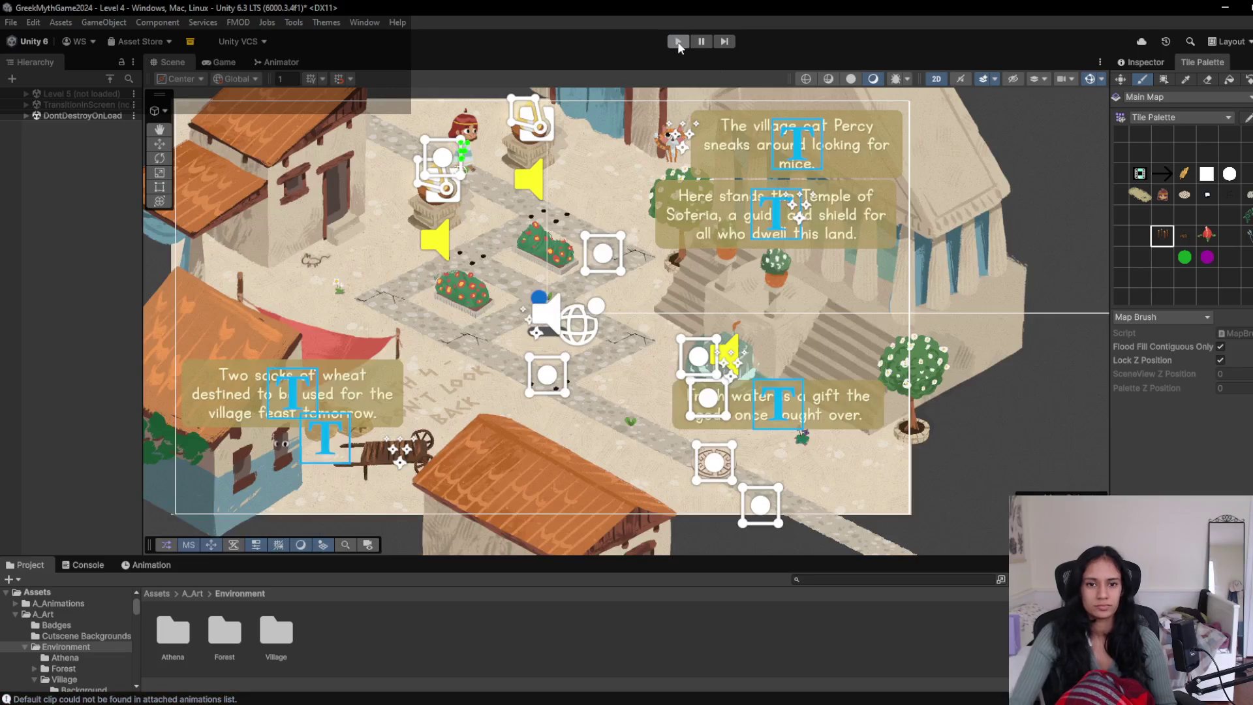
{"action": "left_click", "coordinate": [679, 42]}
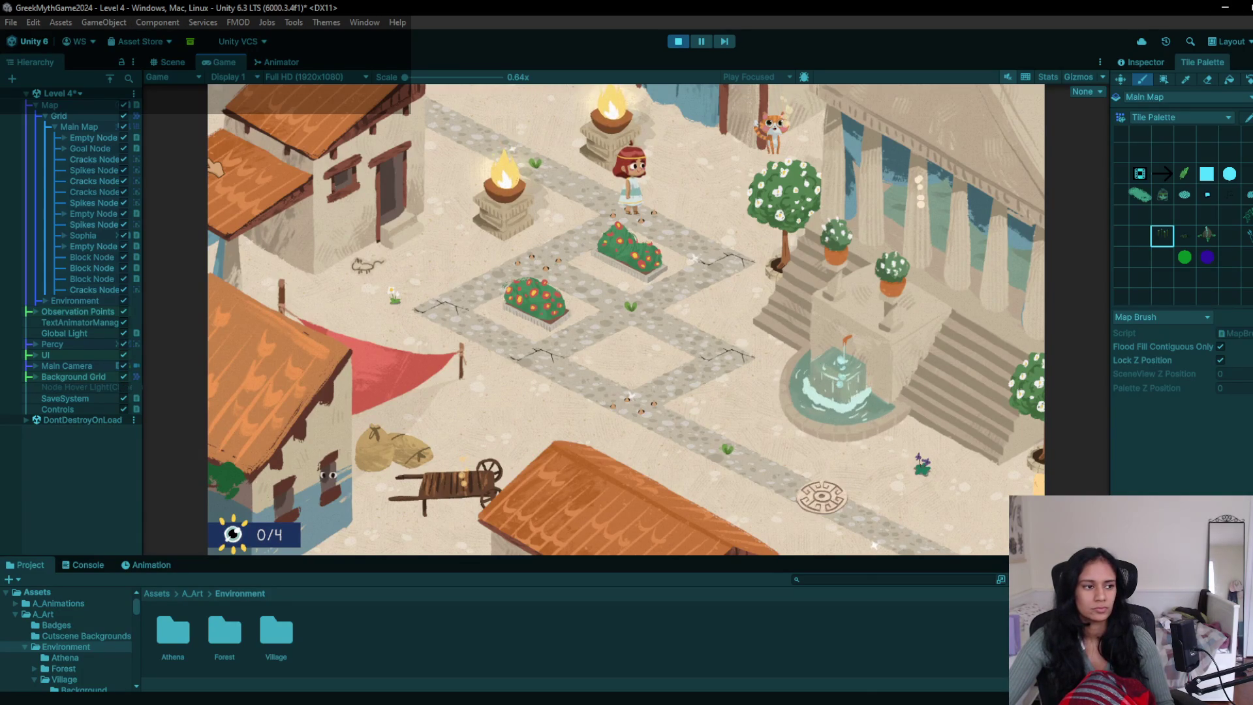
{"action": "left_click", "coordinate": [677, 42]}
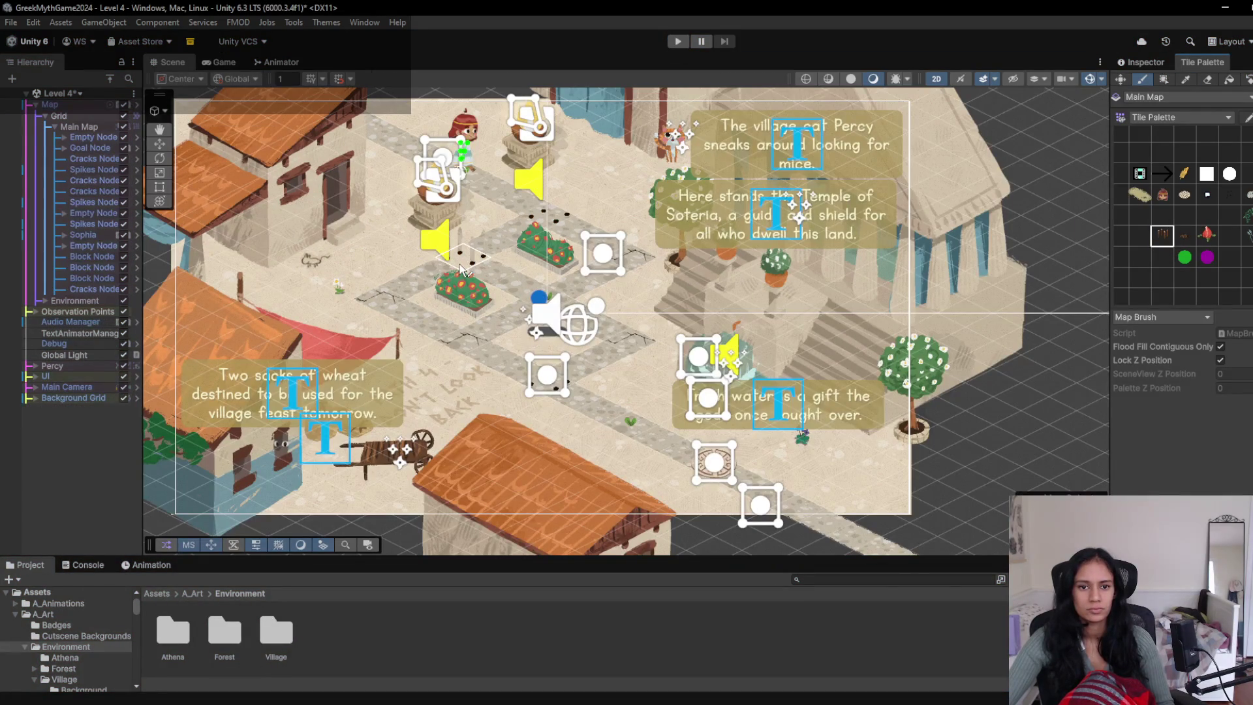
{"action": "left_click", "coordinate": [463, 266]}
{"action": "left_click", "coordinate": [677, 43]}
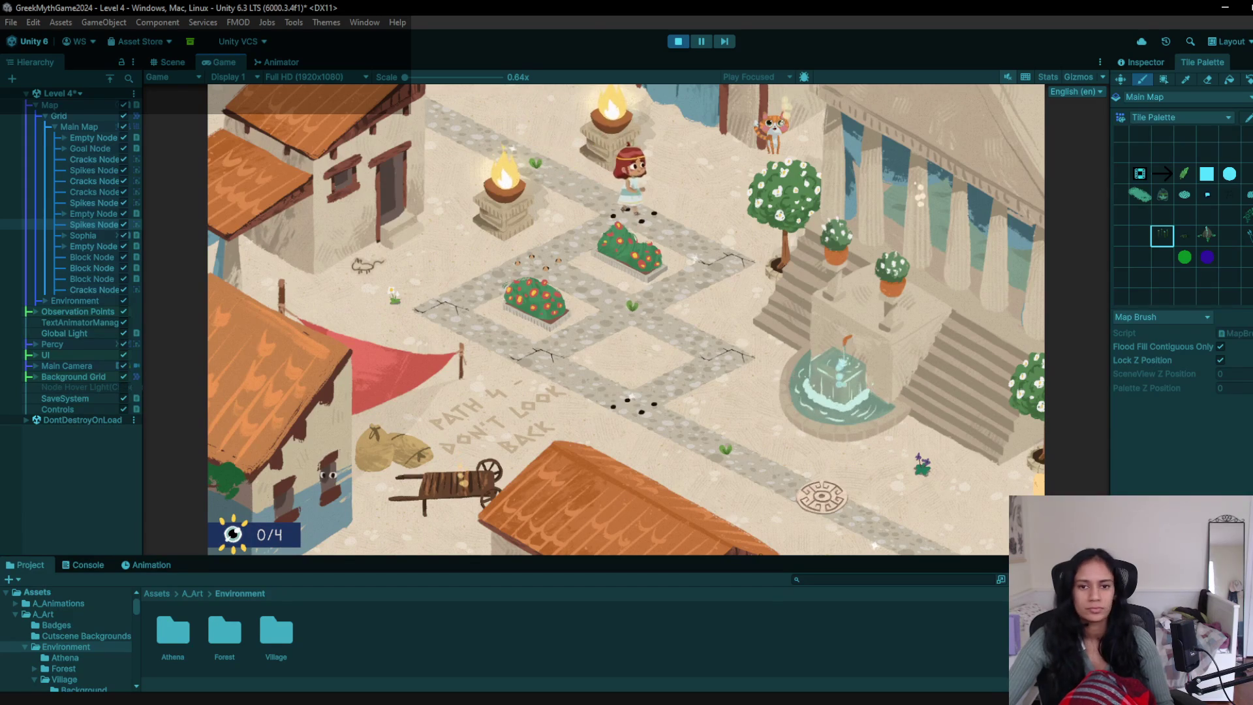
{"action": "left_click", "coordinate": [679, 42]}
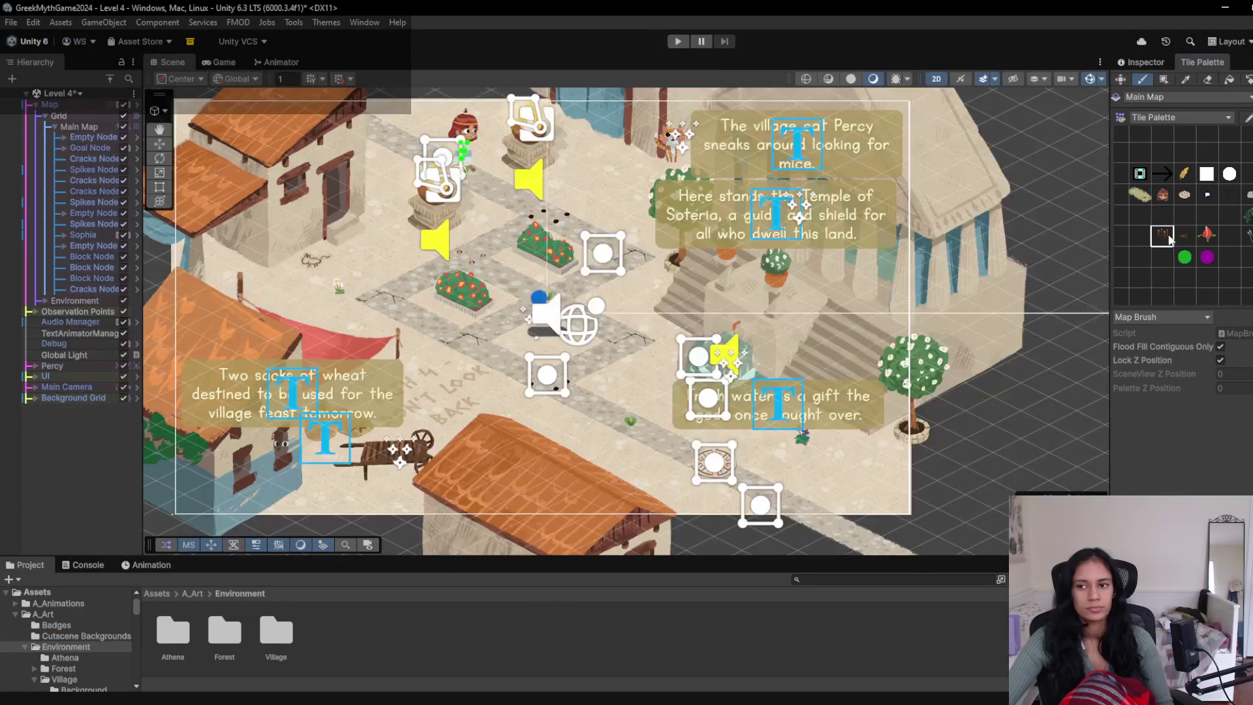
- Playtest Level 4, moving the character to the bush node and then the cracked node, then stop
{"action": "left_click", "coordinate": [677, 41]}
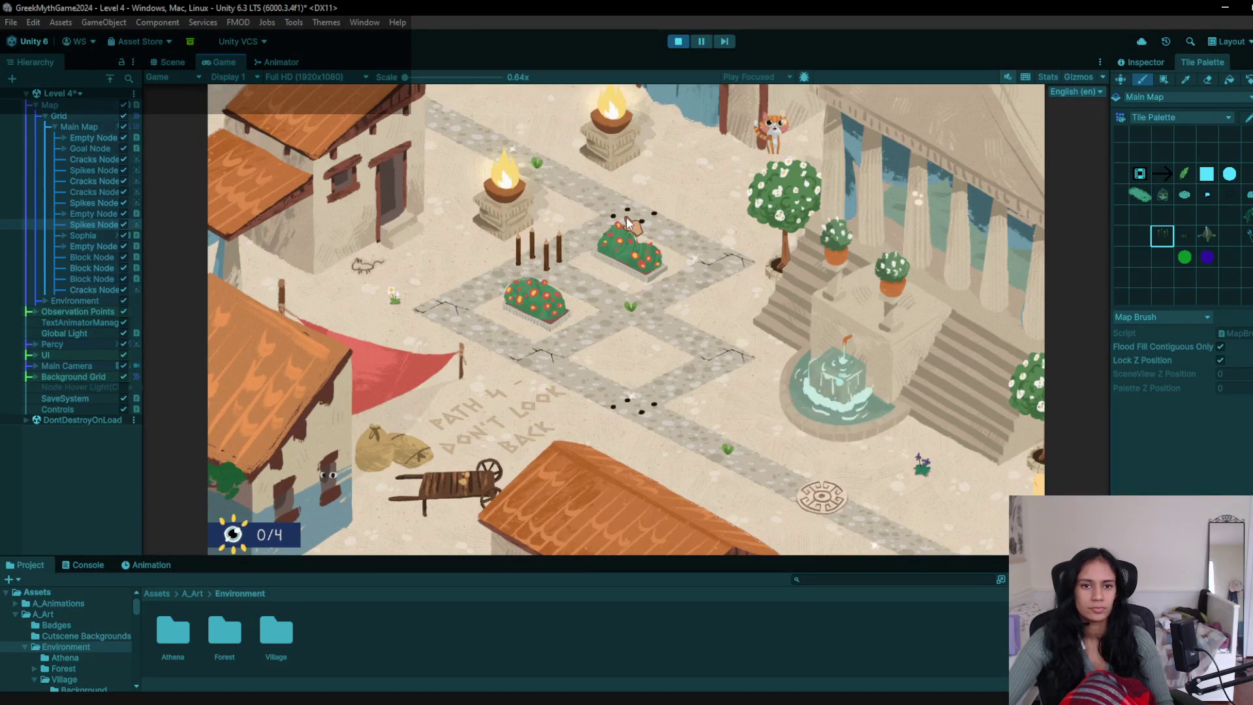
{"action": "left_click", "coordinate": [630, 222]}
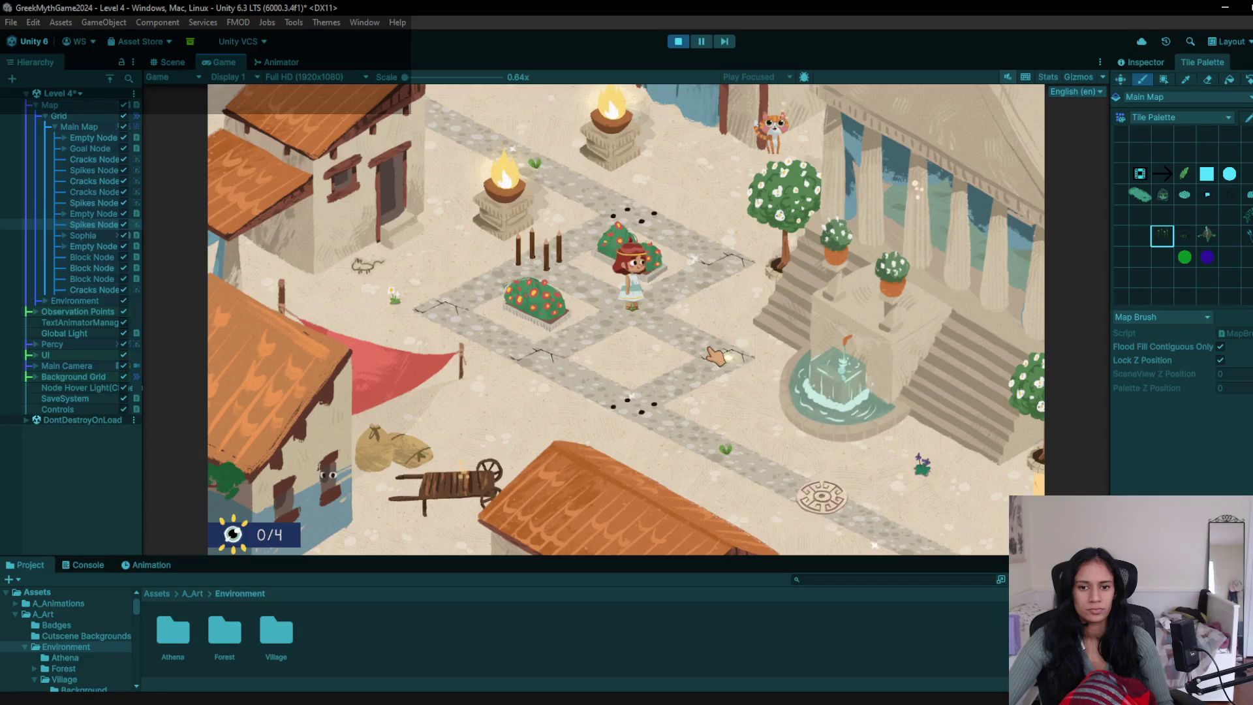
{"action": "left_click", "coordinate": [577, 371]}
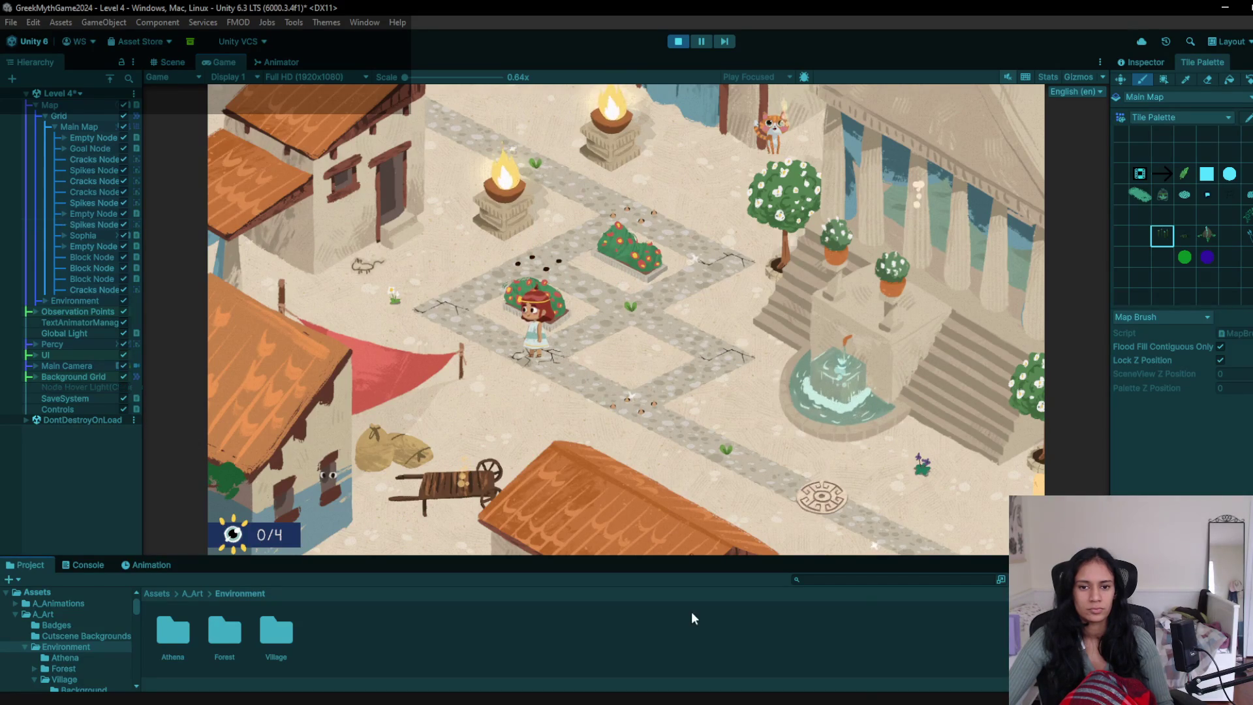
{"action": "left_click", "coordinate": [678, 41]}
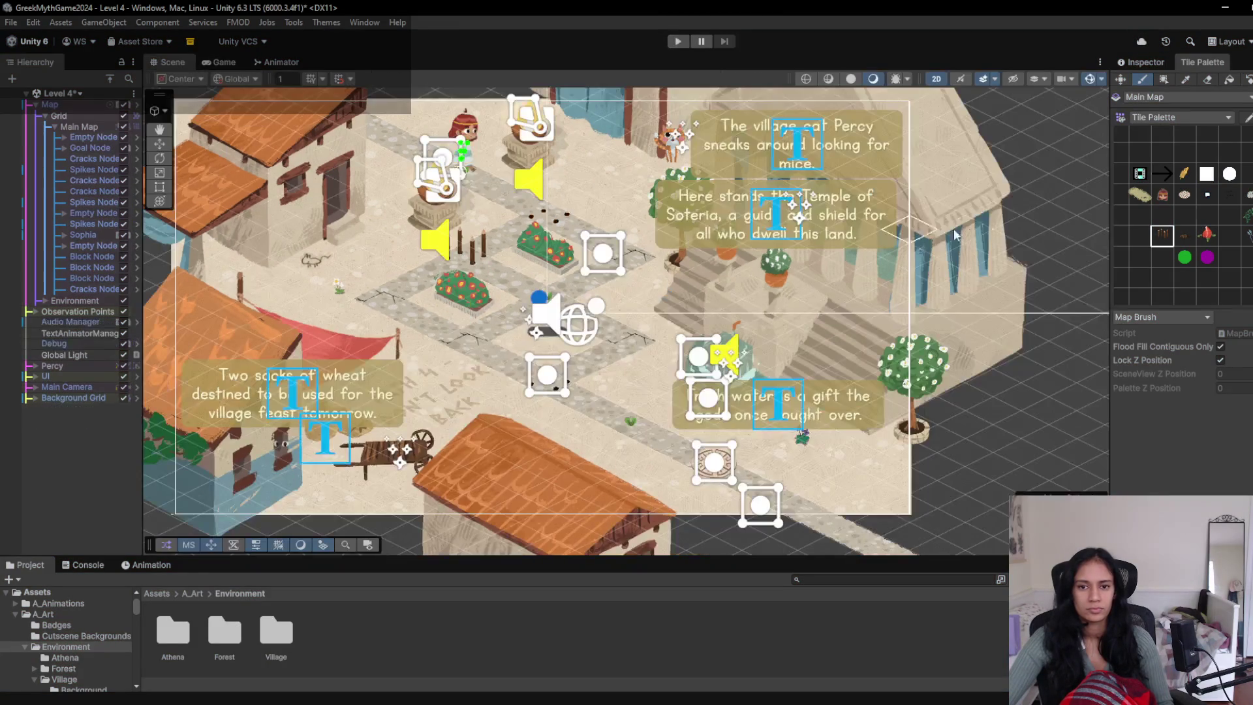
- Paint a spikes tile beside the centre node and start a new playtest
{"action": "left_click", "coordinate": [1187, 235]}
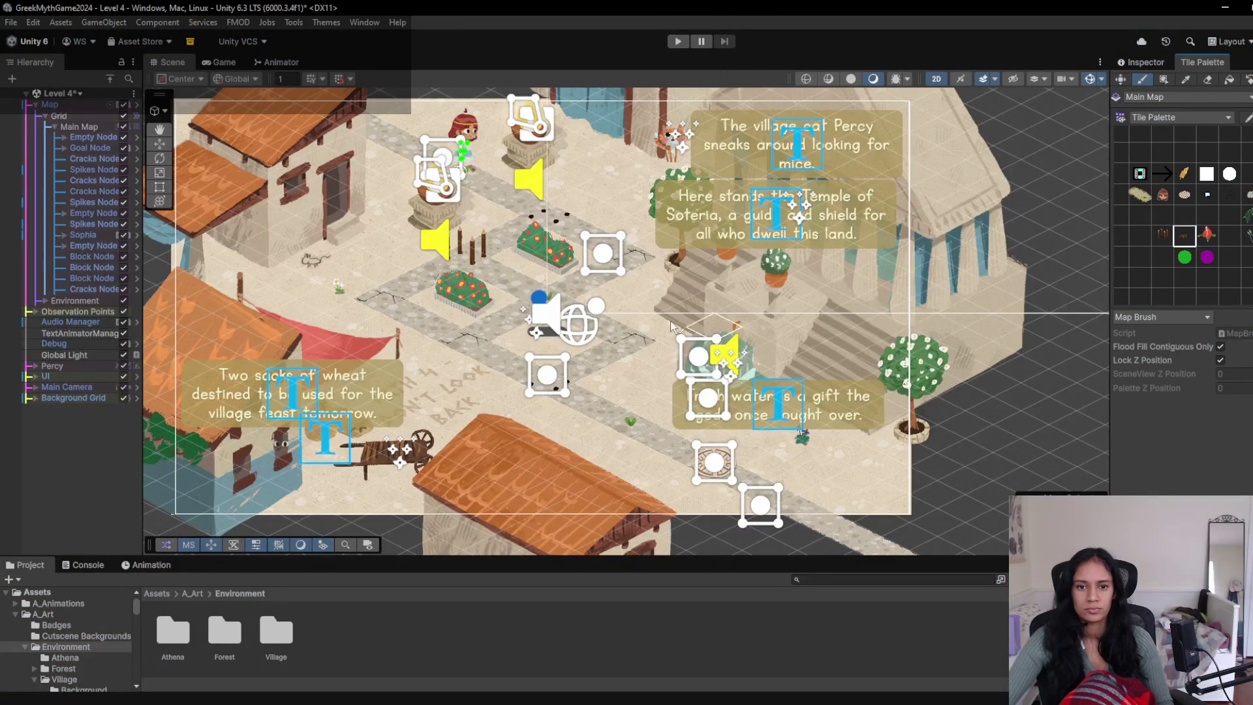
{"action": "scroll", "coordinate": [560, 307], "scroll_direction": "up", "scroll_amount": 3}
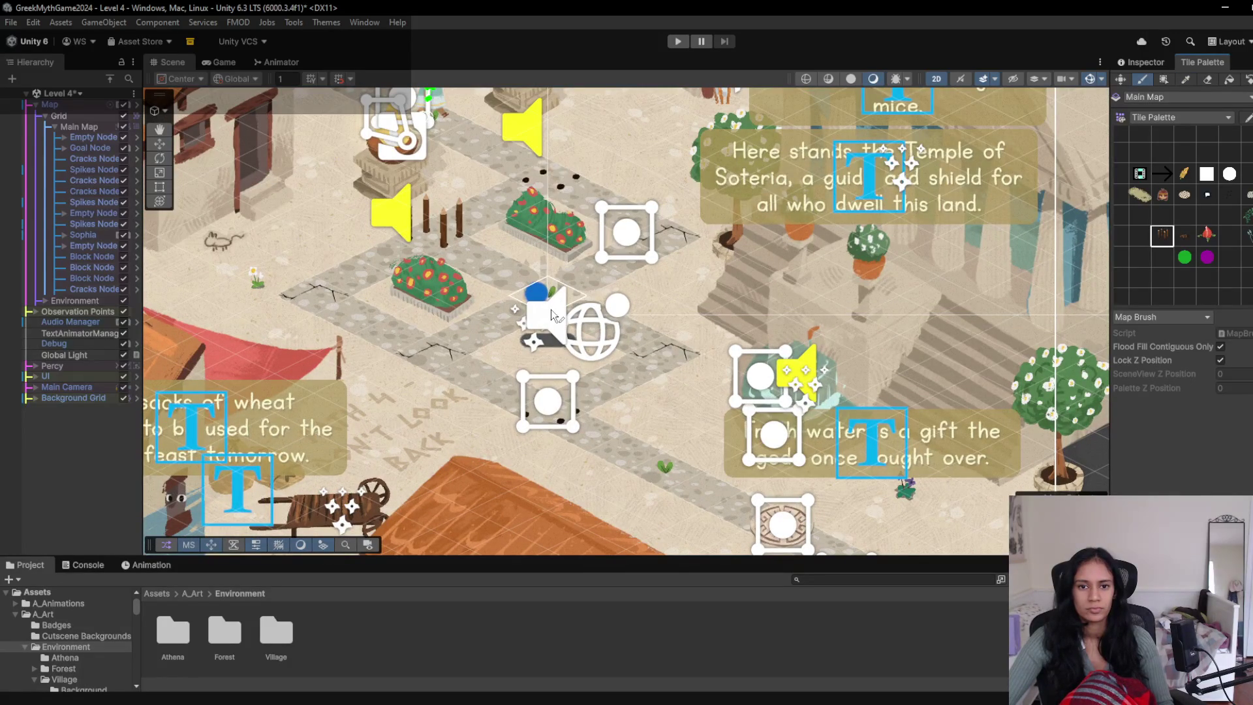
{"action": "left_click", "coordinate": [554, 299]}
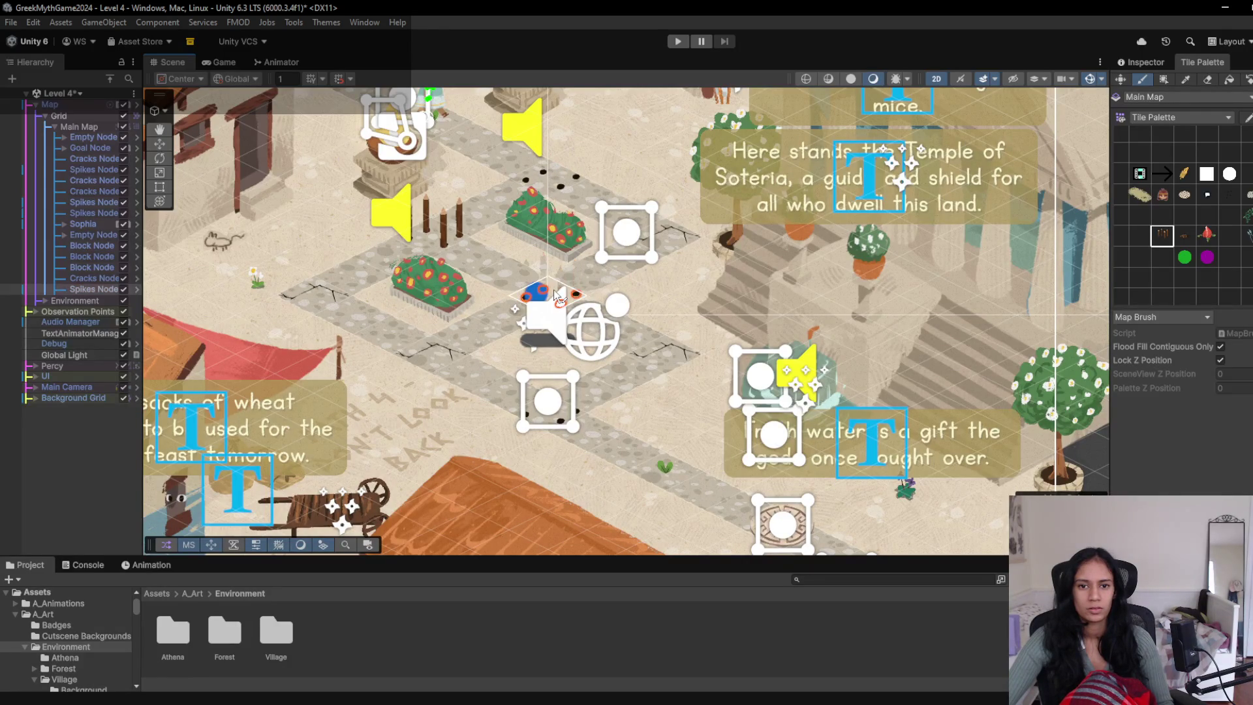
{"action": "left_click", "coordinate": [677, 41]}
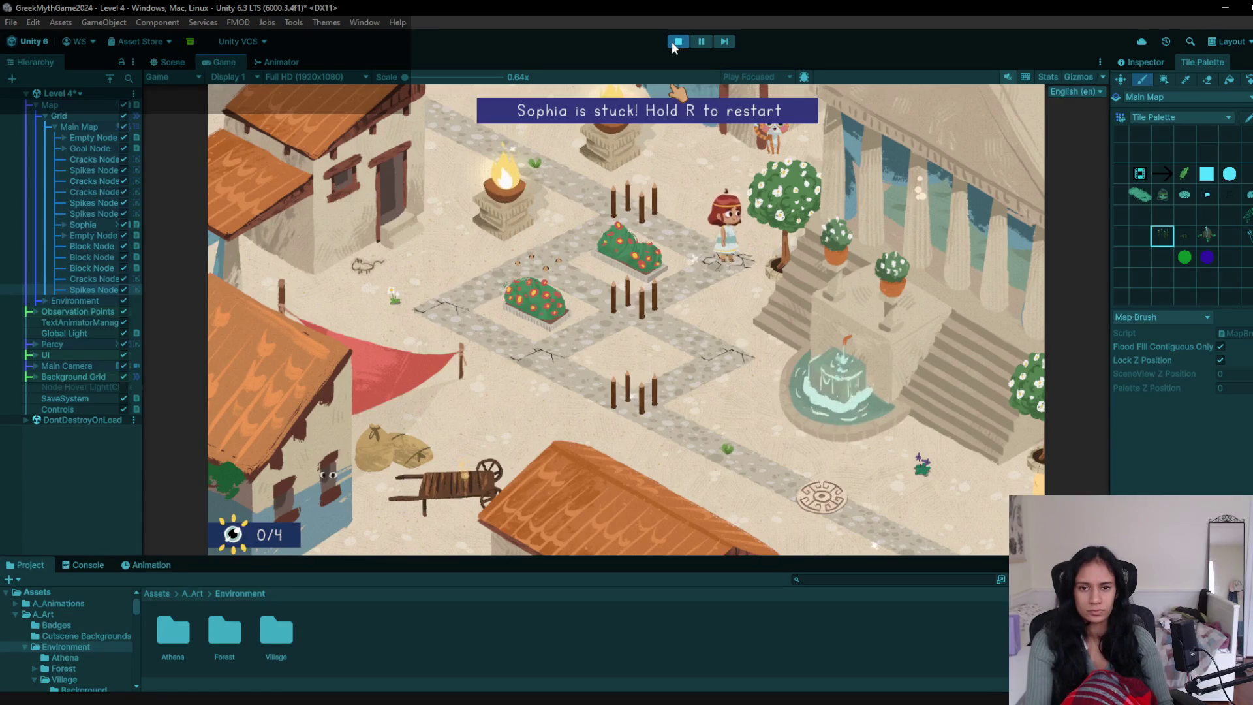
- Stop the game, paint spike posts onto two path tiles, and start Play again
{"action": "key", "text": "r"}
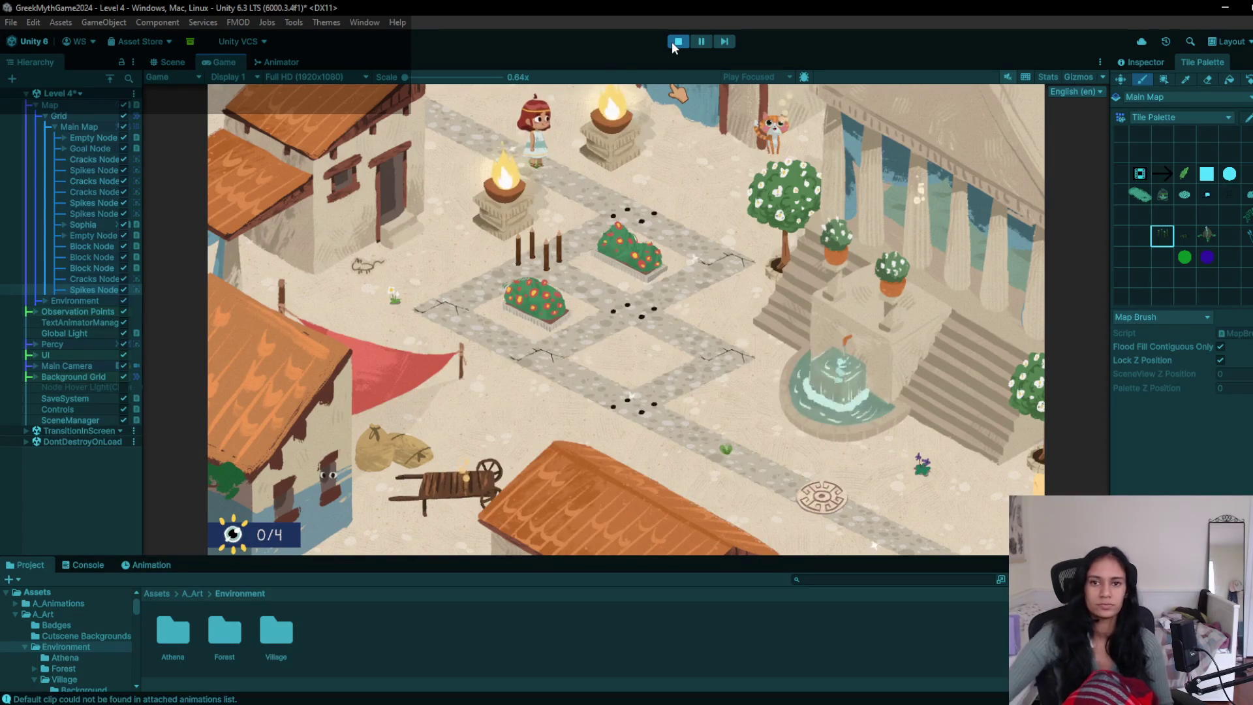
{"action": "left_click", "coordinate": [685, 41]}
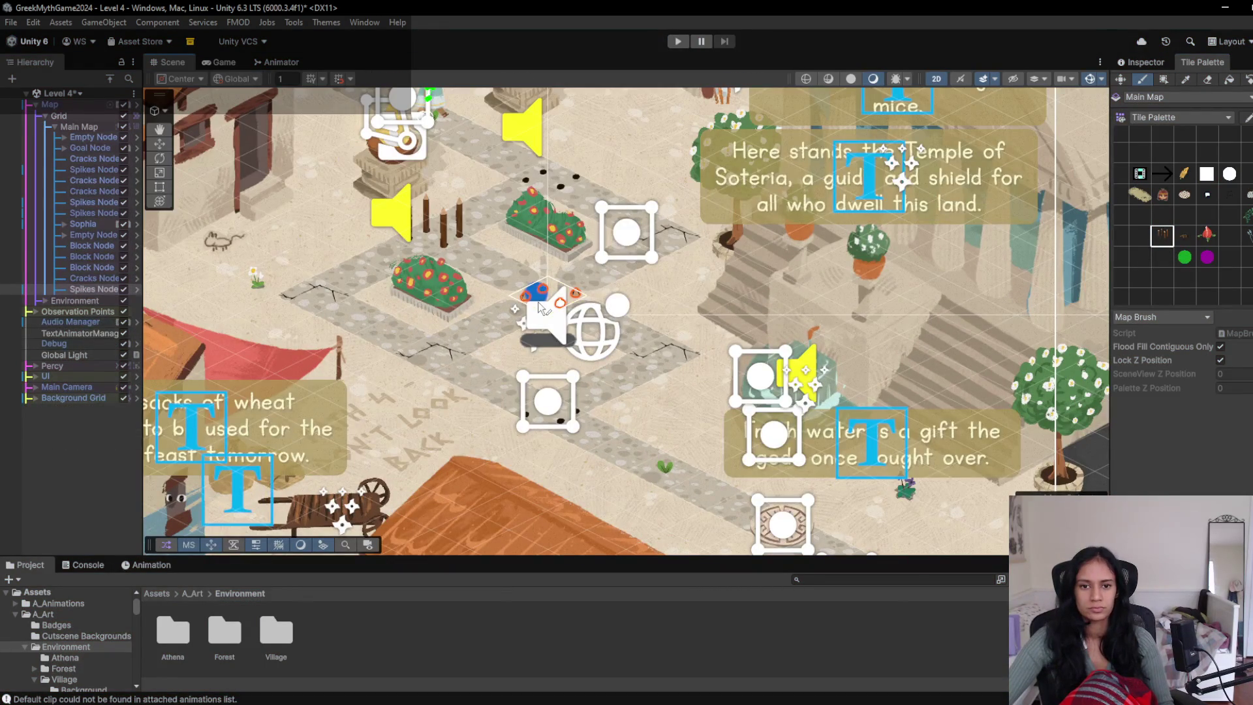
{"action": "left_click", "coordinate": [538, 301]}
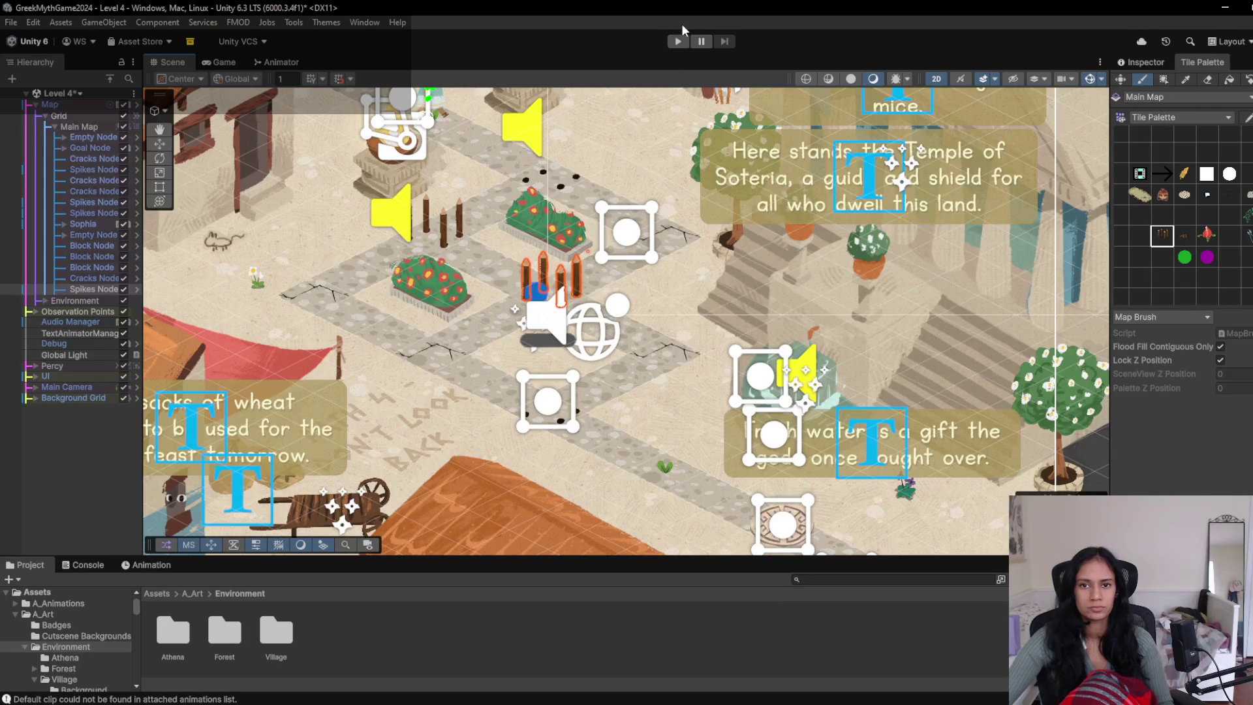
{"action": "left_click", "coordinate": [678, 41]}
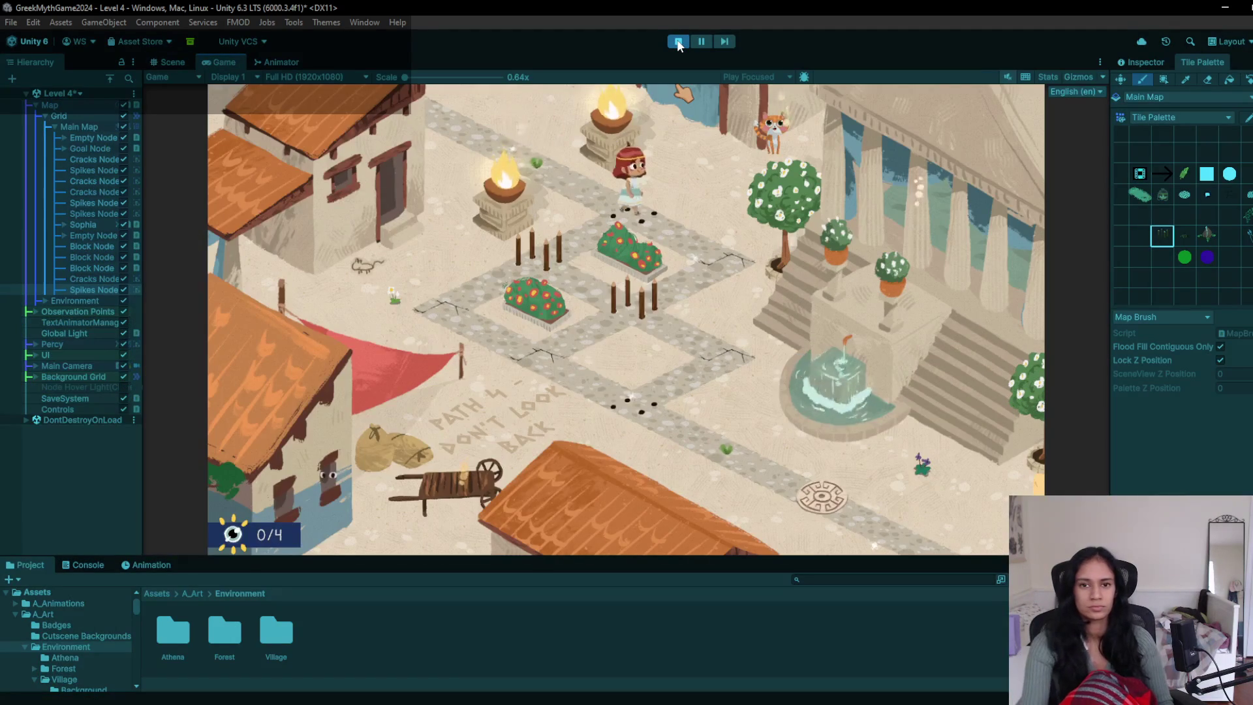
{"action": "left_click", "coordinate": [678, 41]}
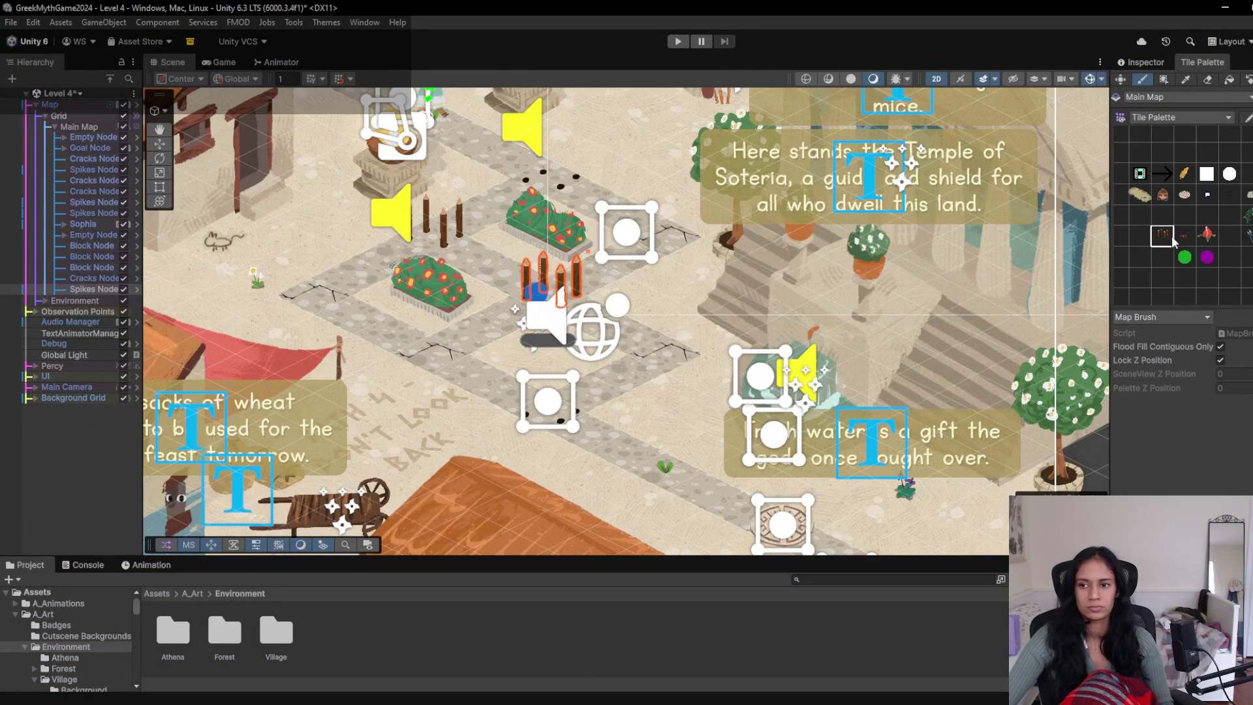
{"action": "left_click", "coordinate": [677, 42]}
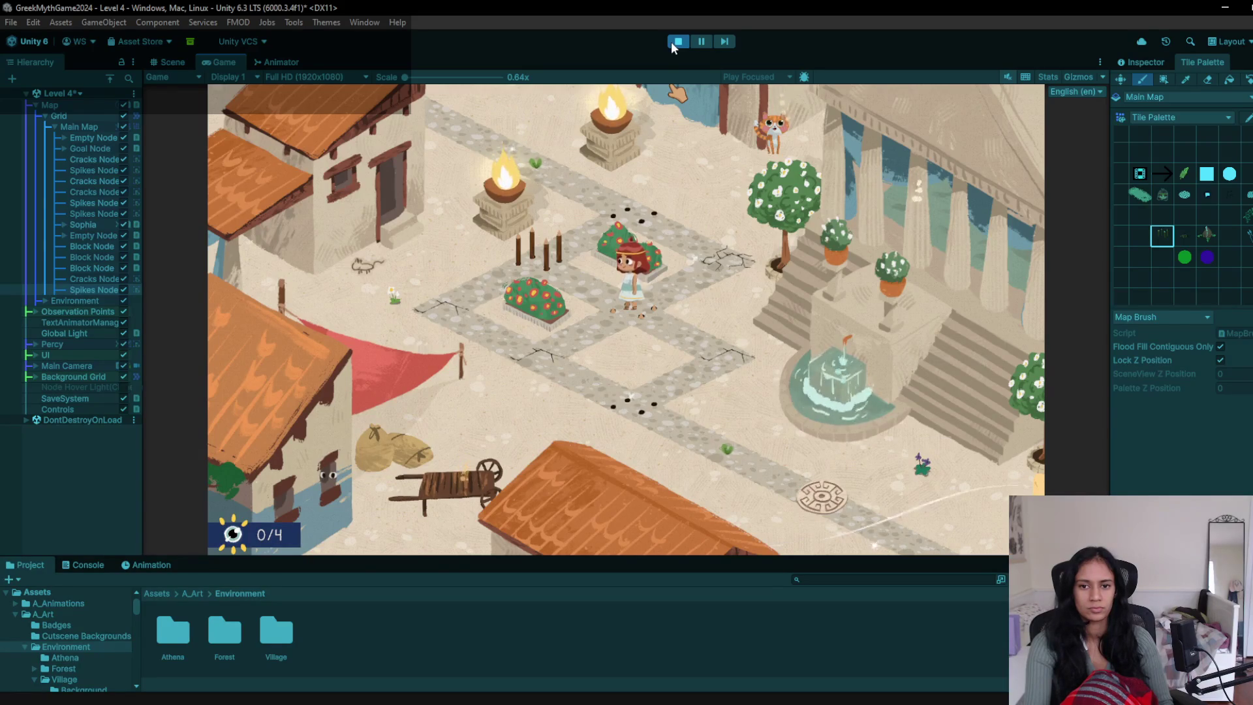
- Walk the character through the spiked path with the arrow keys, past the cracked and flower tiles
{"action": "key", "text": "Right"}
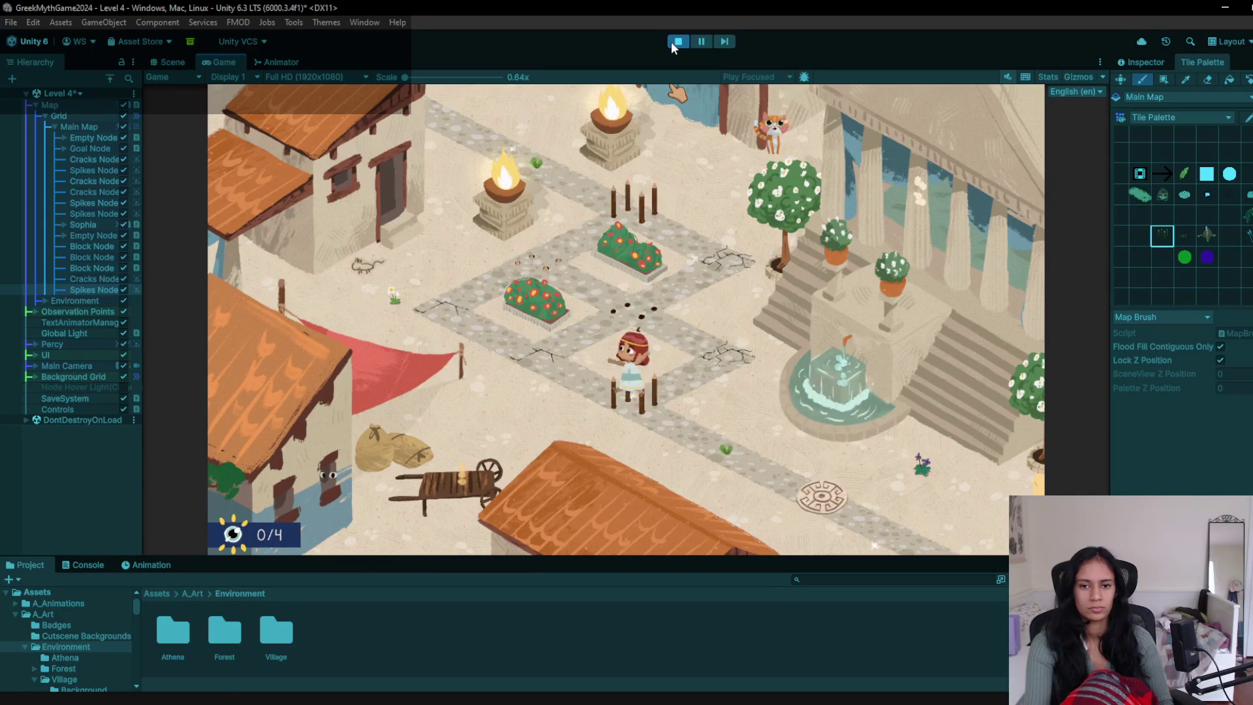
{"action": "key", "text": "Down"}
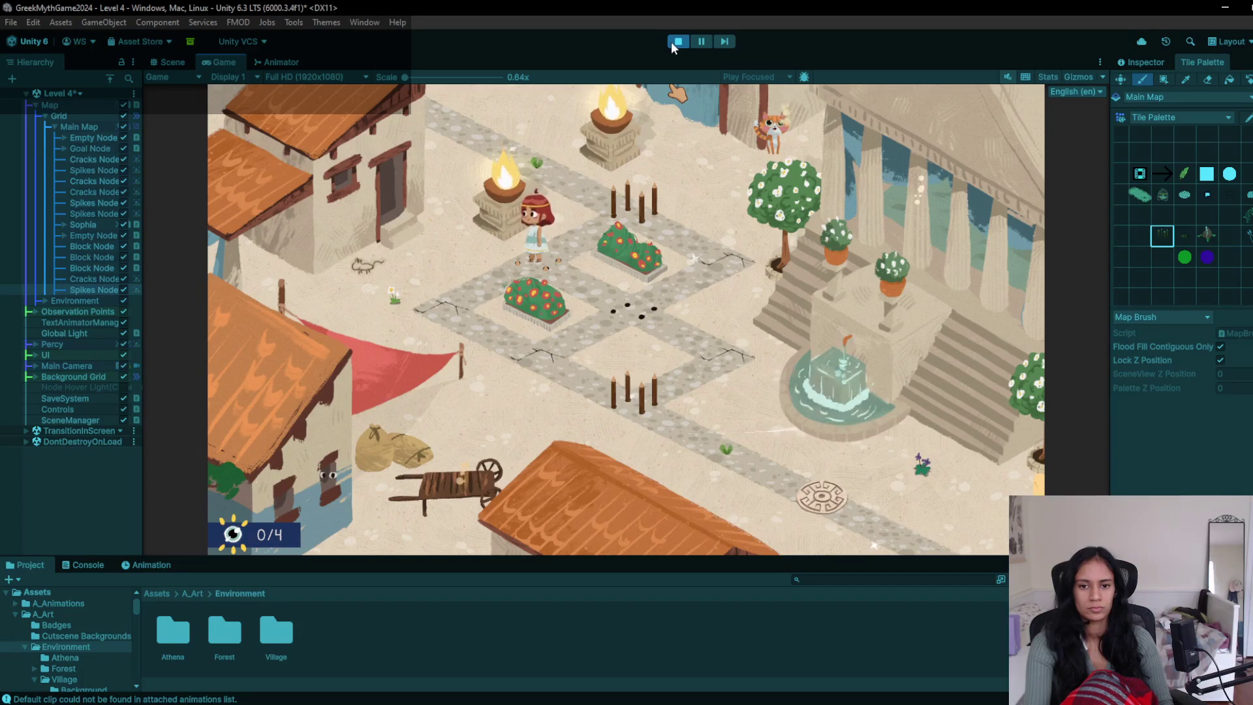
{"action": "key", "text": "Down"}
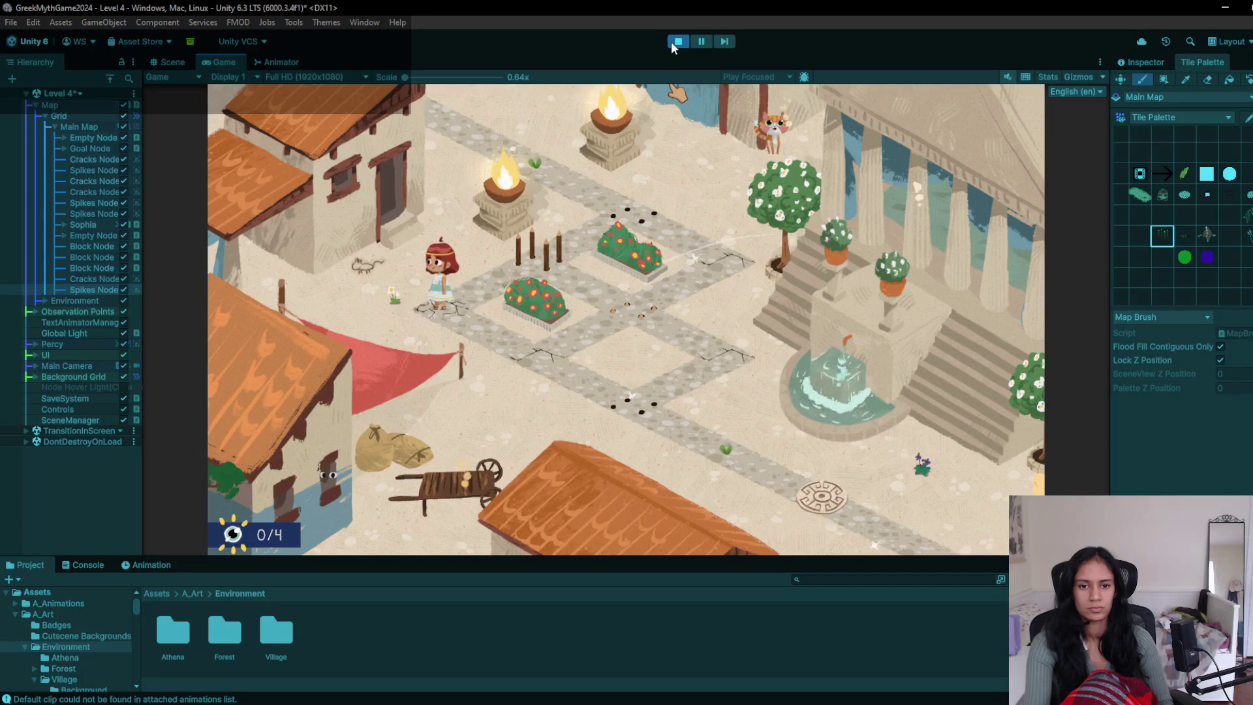
{"action": "key", "text": "Right"}
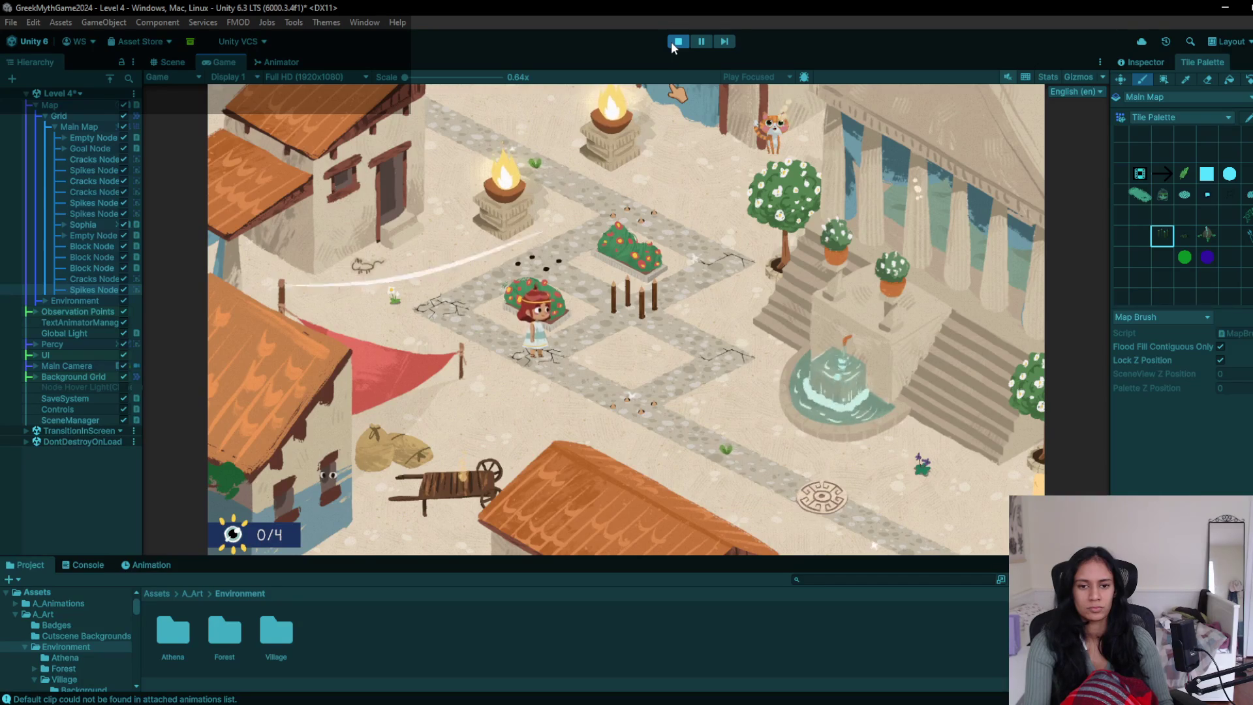
{"action": "key", "text": "Right"}
{"action": "key", "text": "Right"}
{"action": "key", "text": "Right"}
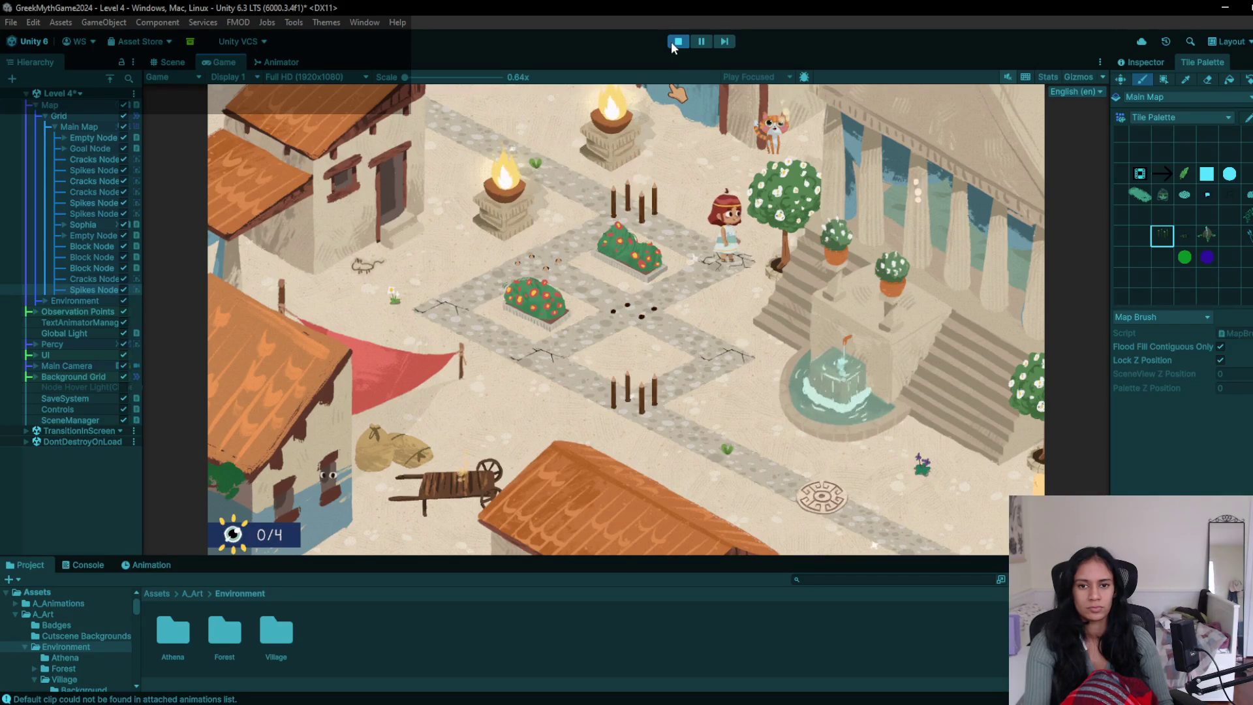
{"action": "key", "text": "Down"}
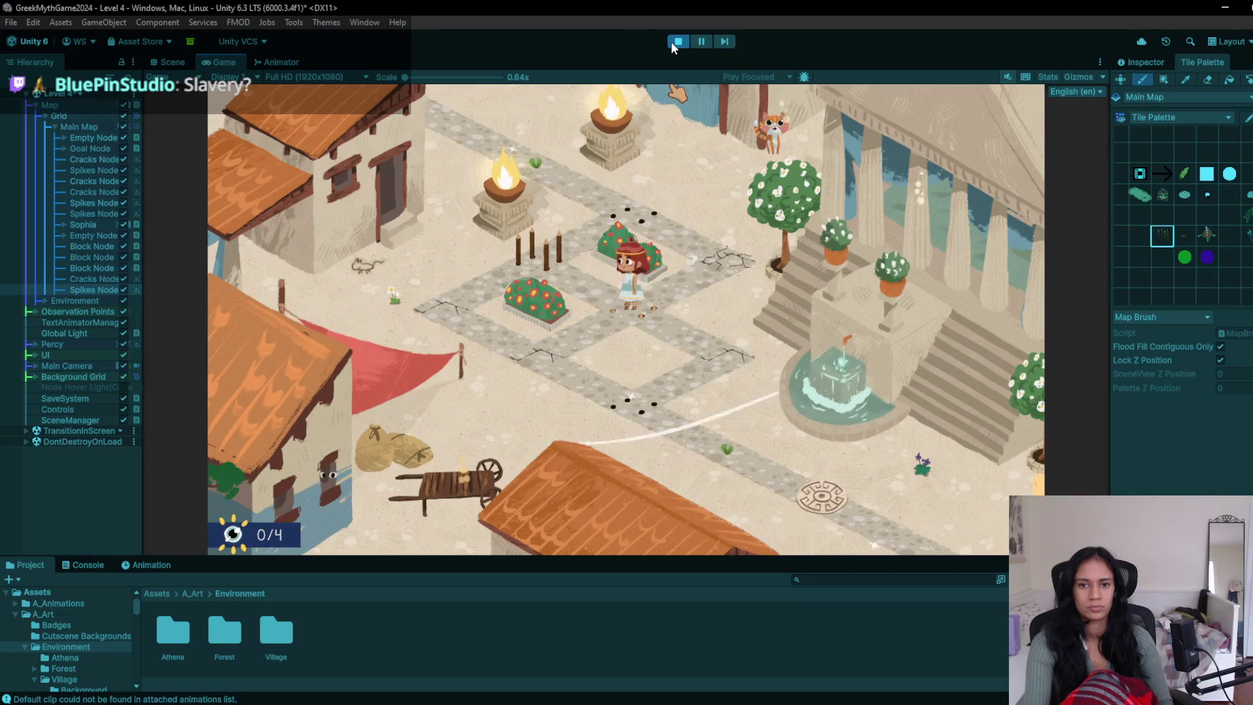
{"action": "key", "text": "Up"}
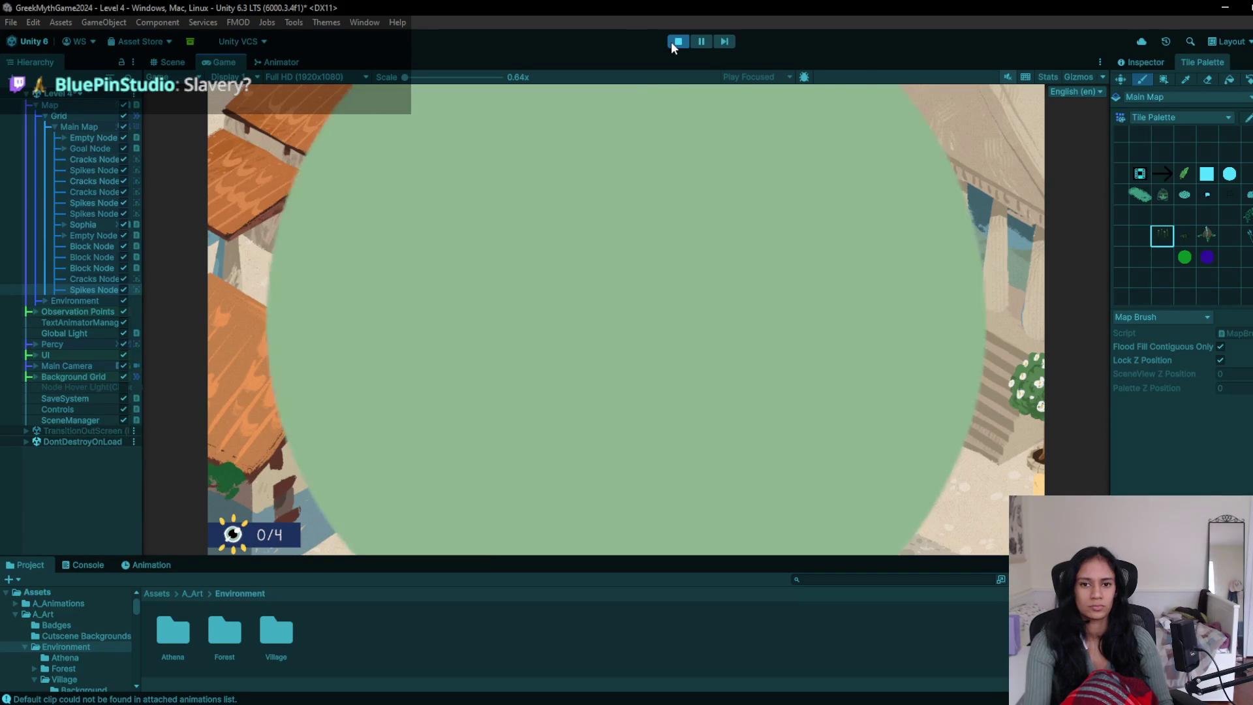
{"action": "key", "text": "Down"}
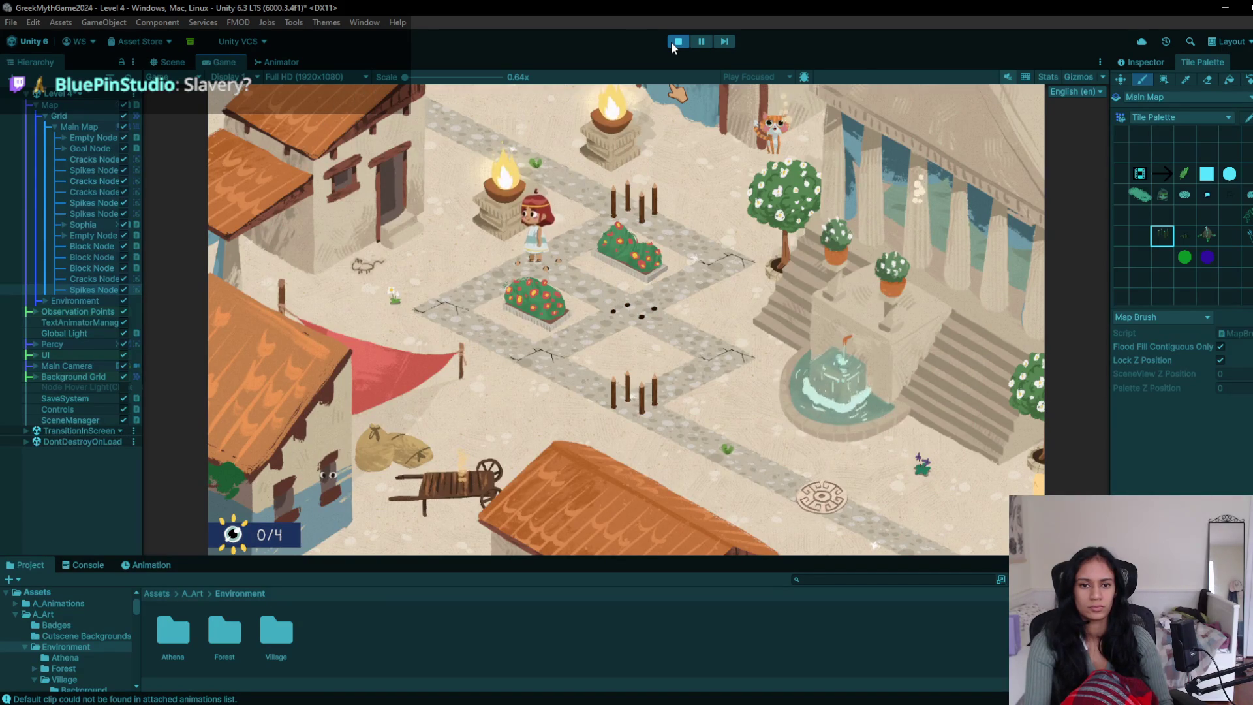
{"action": "key", "text": "Down"}
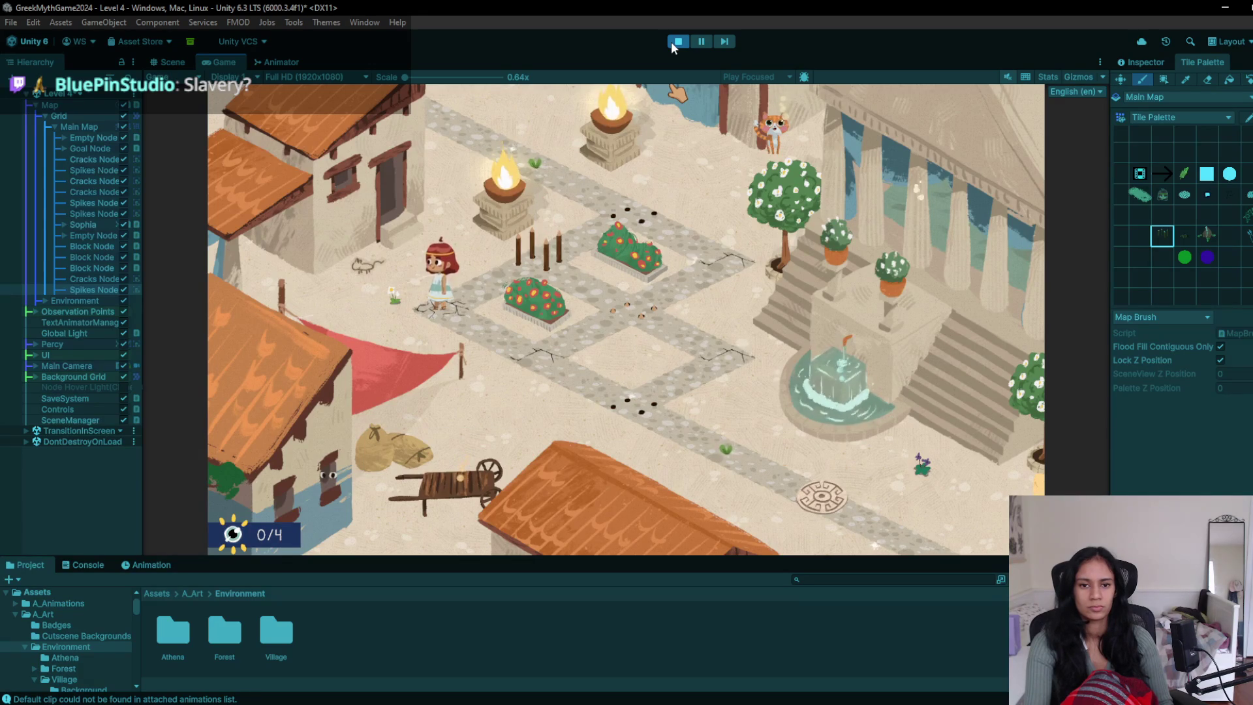
{"action": "key", "text": "Right"}
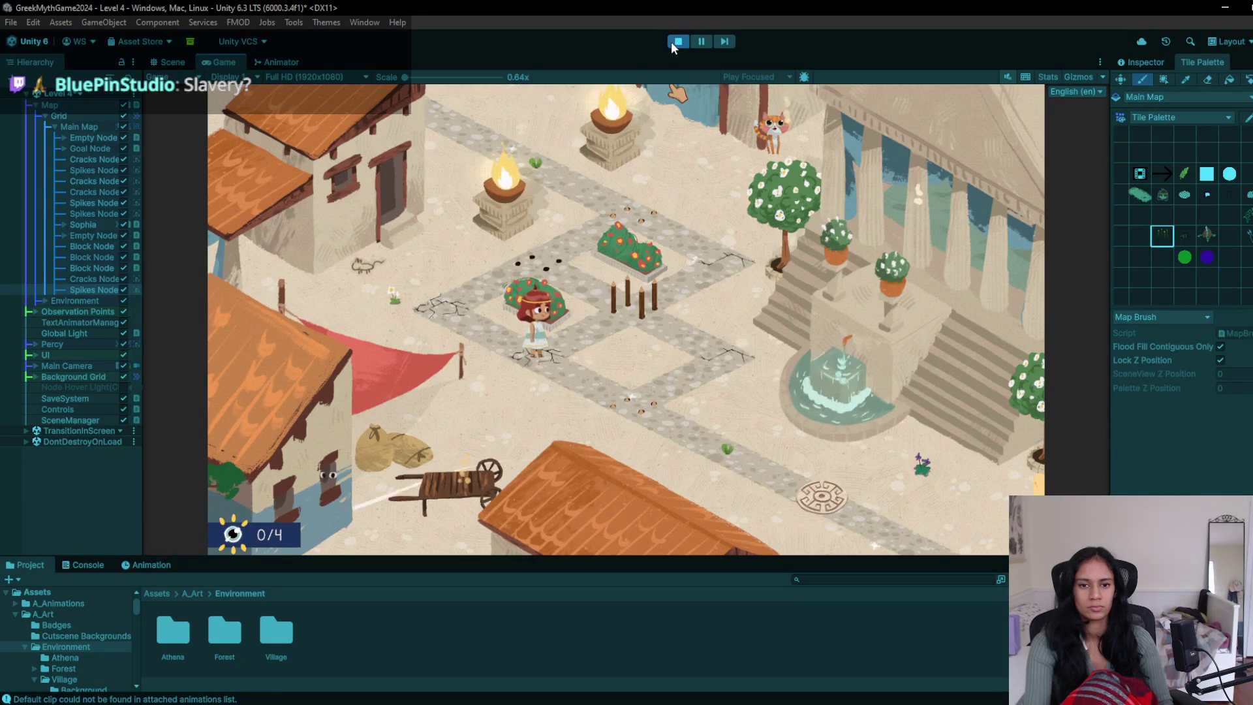
- Stop the playtest and replace the left cracked tile with a plain sprout tile
{"action": "left_click", "coordinate": [678, 41]}
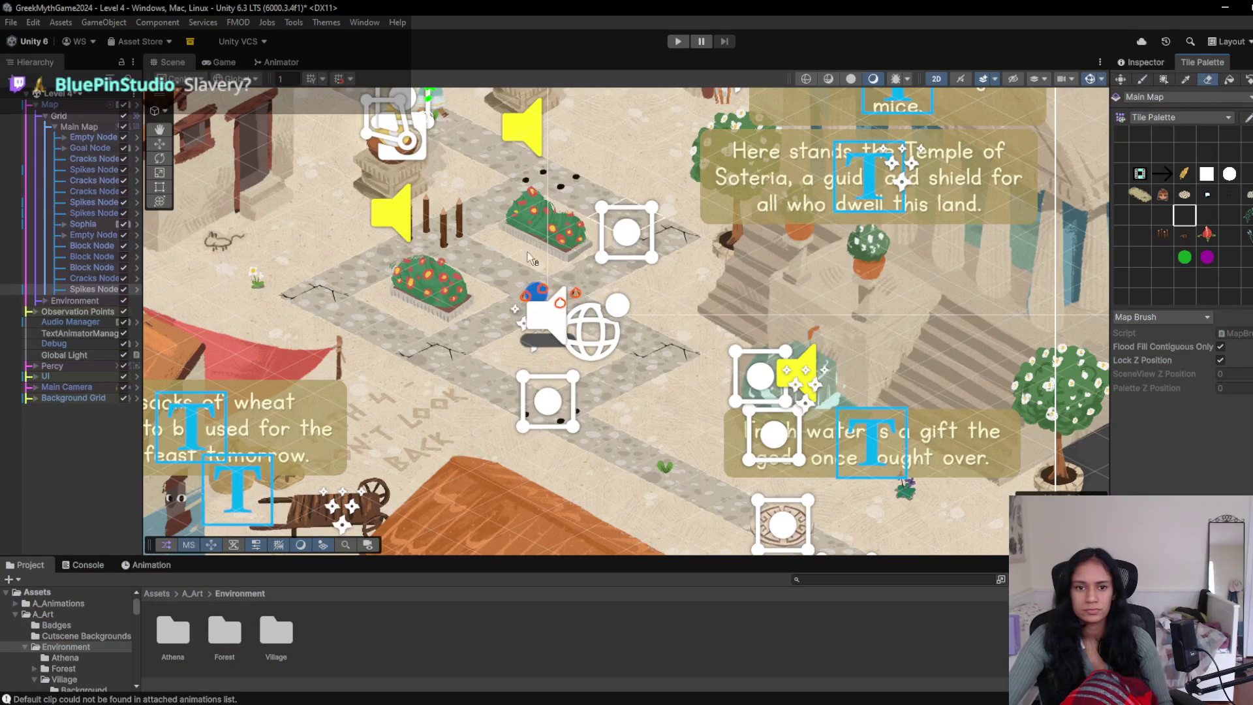
{"action": "left_click", "coordinate": [294, 297]}
{"action": "key", "text": "b"}
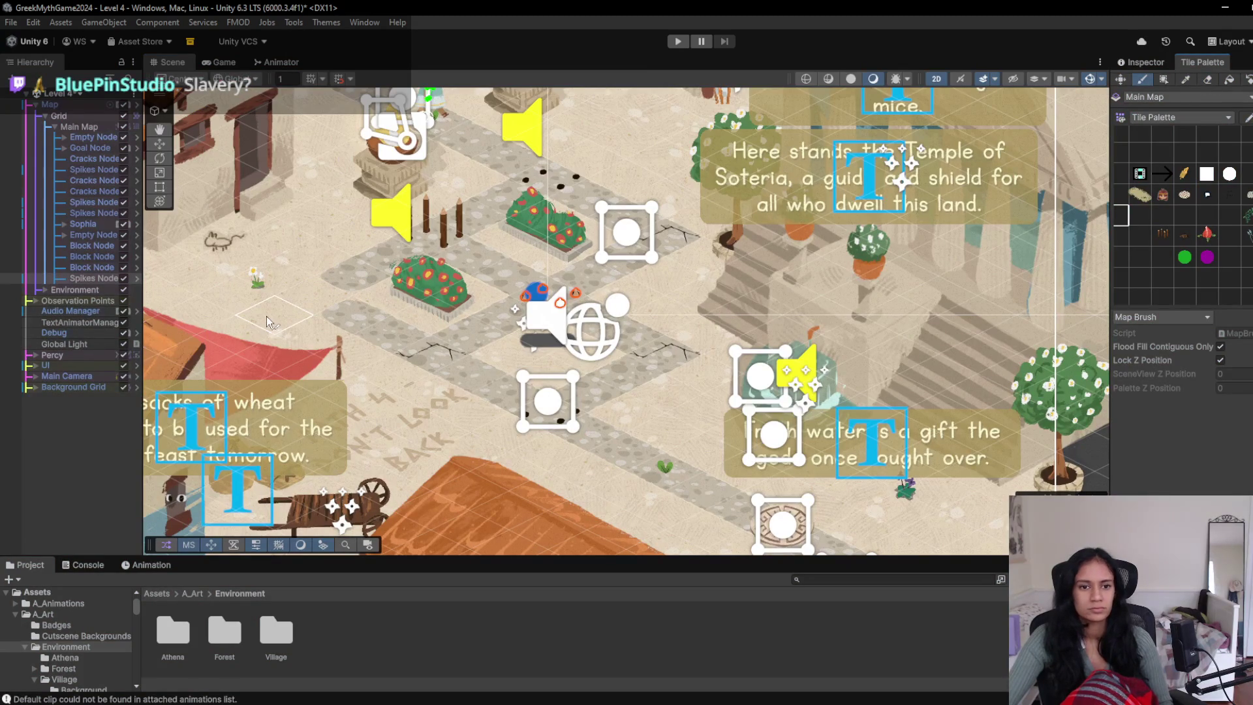
{"action": "left_click", "coordinate": [312, 292]}
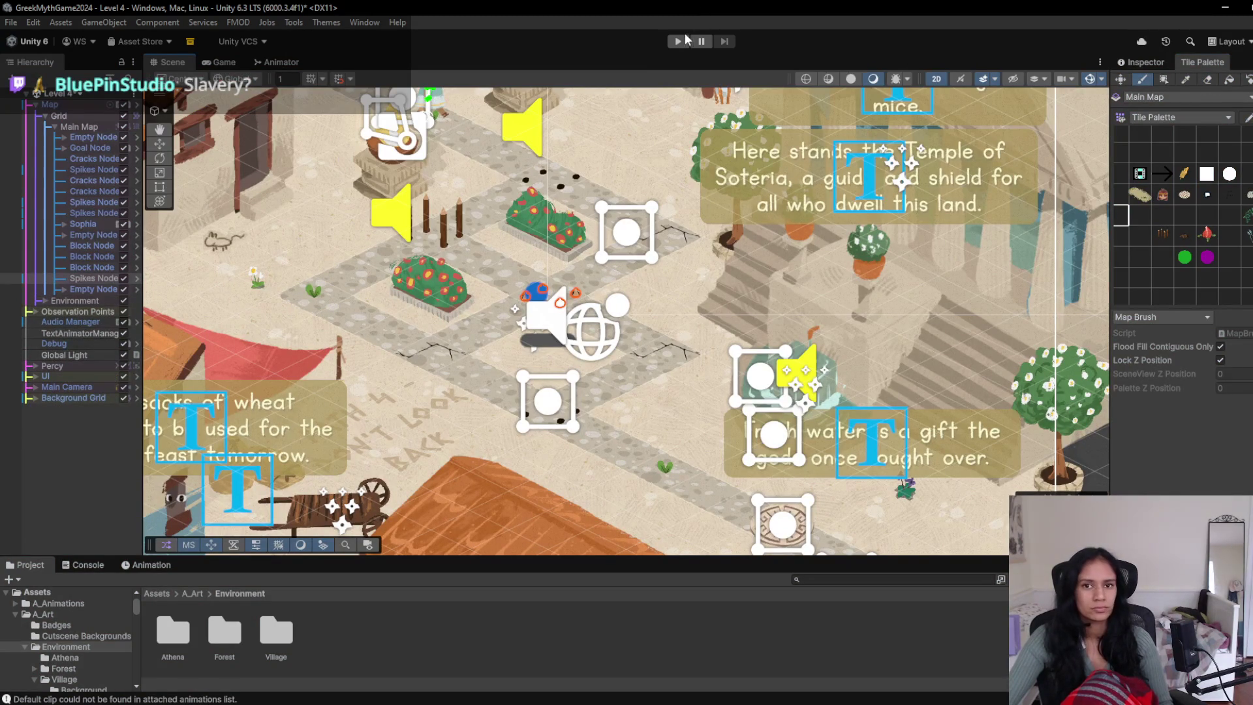
- Start Play and step the character down-left and up-left with A and W
{"action": "left_click", "coordinate": [682, 41]}
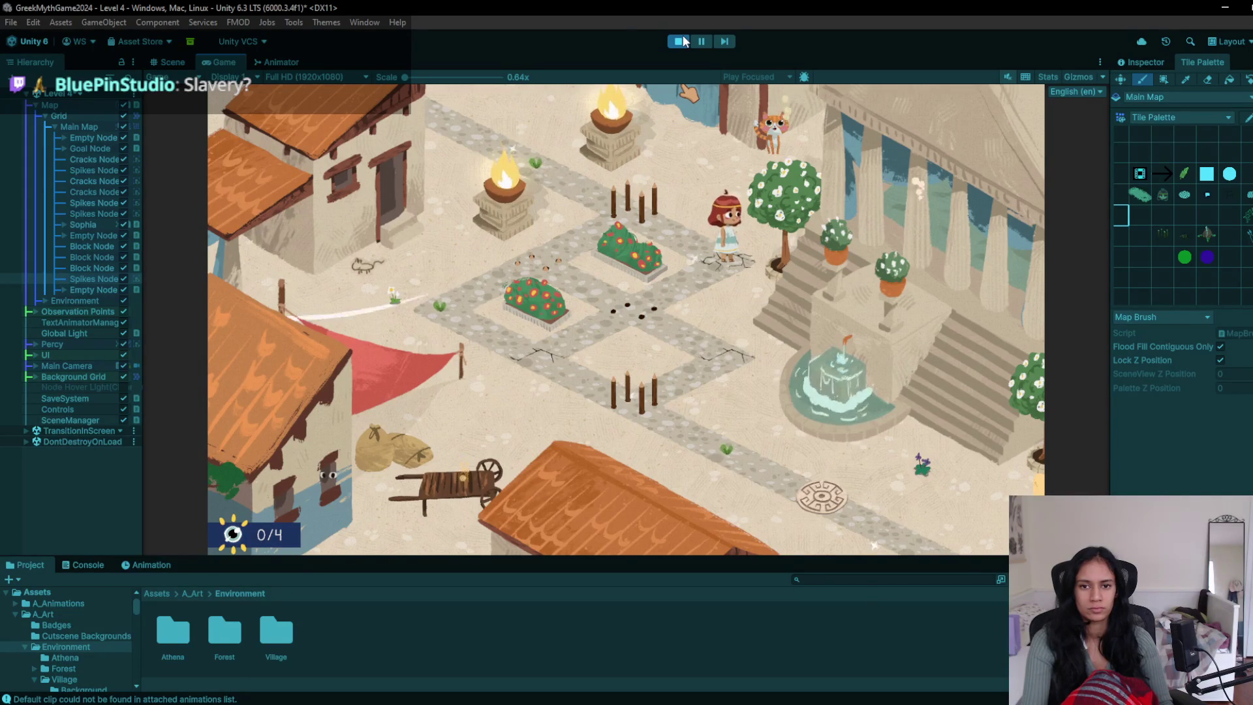
{"action": "key", "text": "a"}
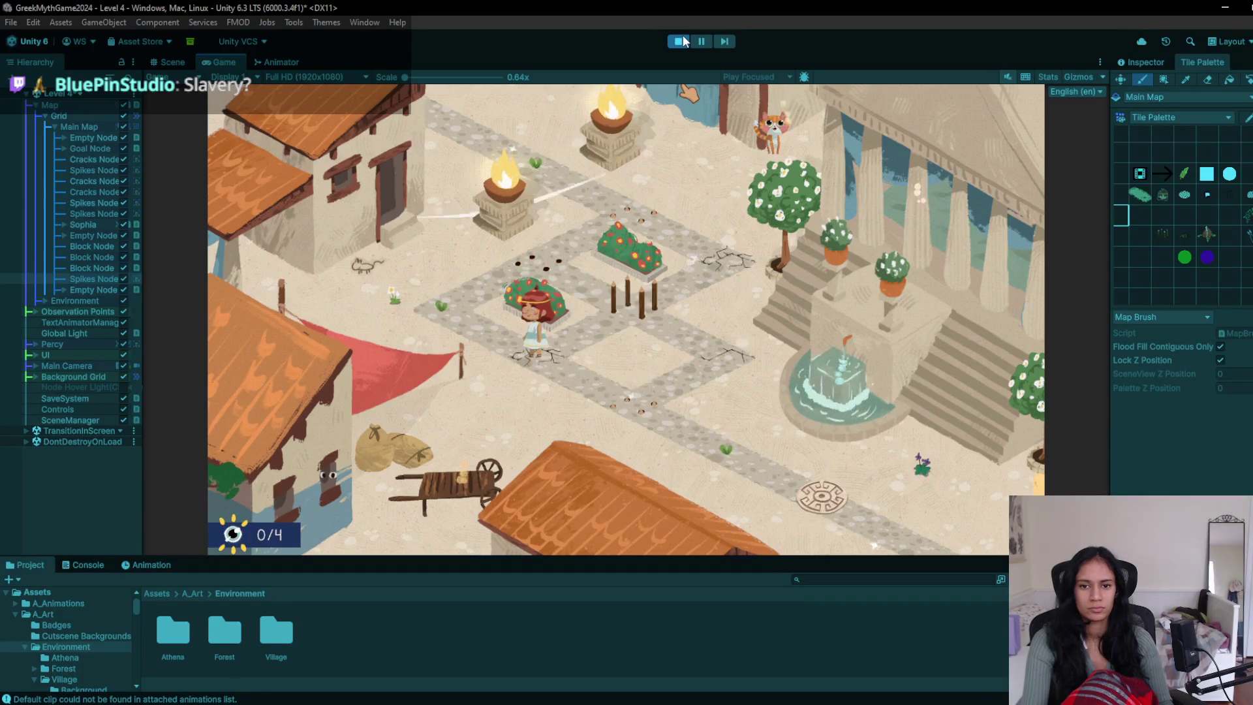
{"action": "key", "text": "w"}
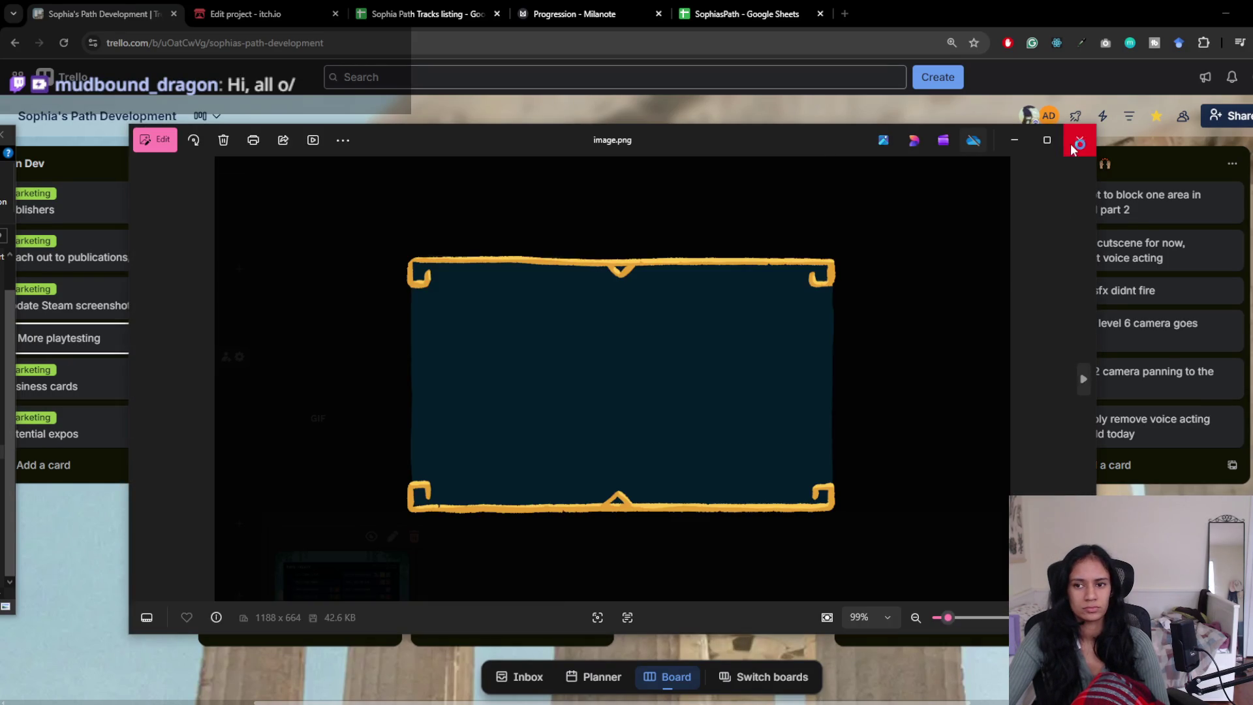
- Close the image viewer and bring forward the browser window showing IMG_3095.GIF
{"action": "left_click", "coordinate": [1074, 143]}
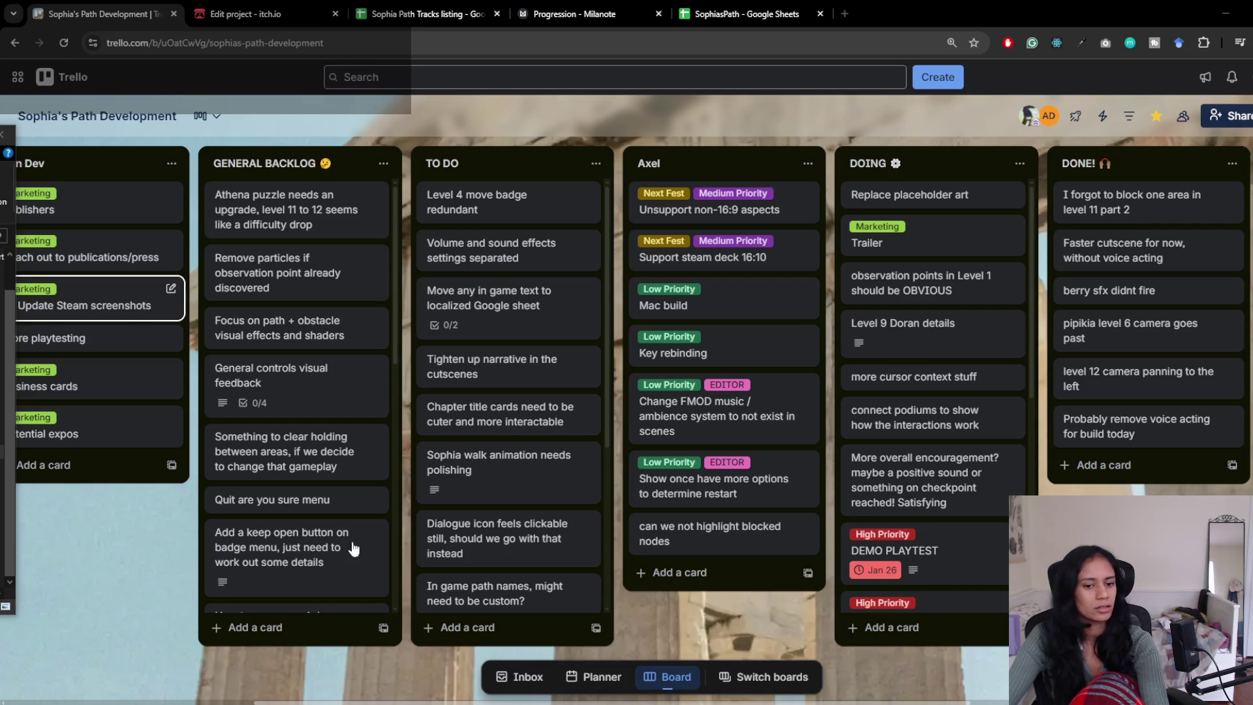
{"action": "mouse_move", "coordinate": [339, 699]}
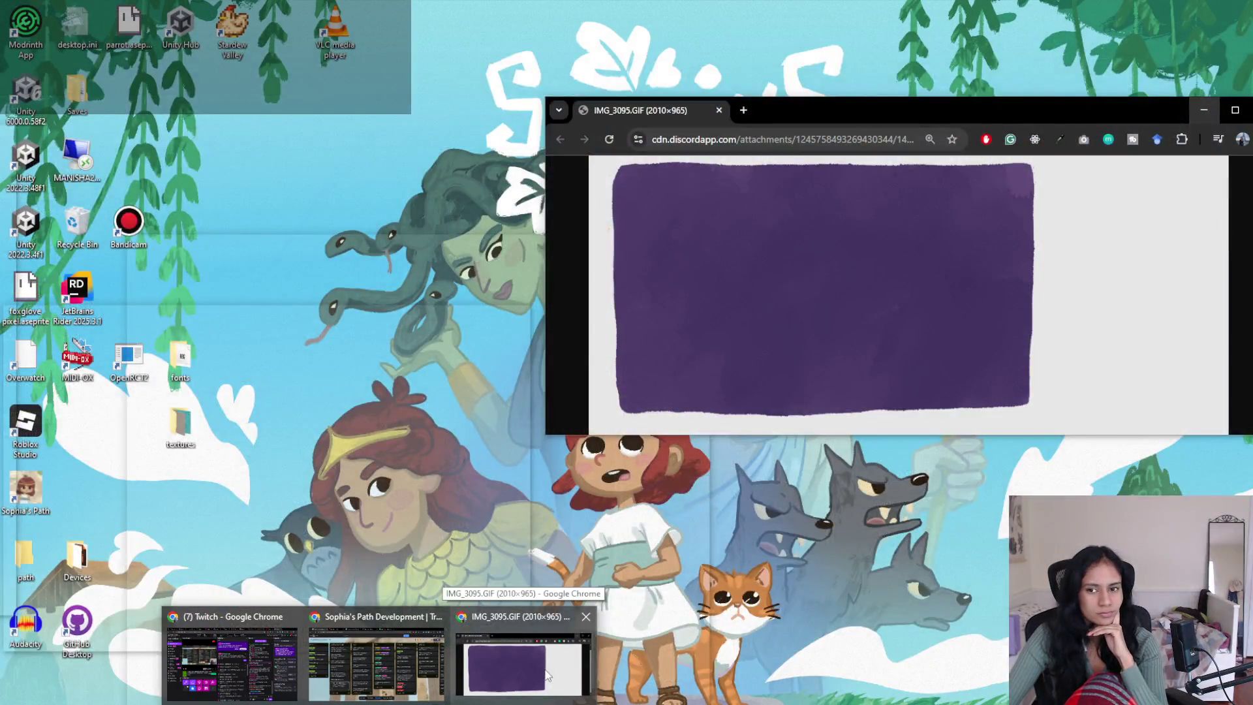
{"action": "left_click", "coordinate": [551, 668]}
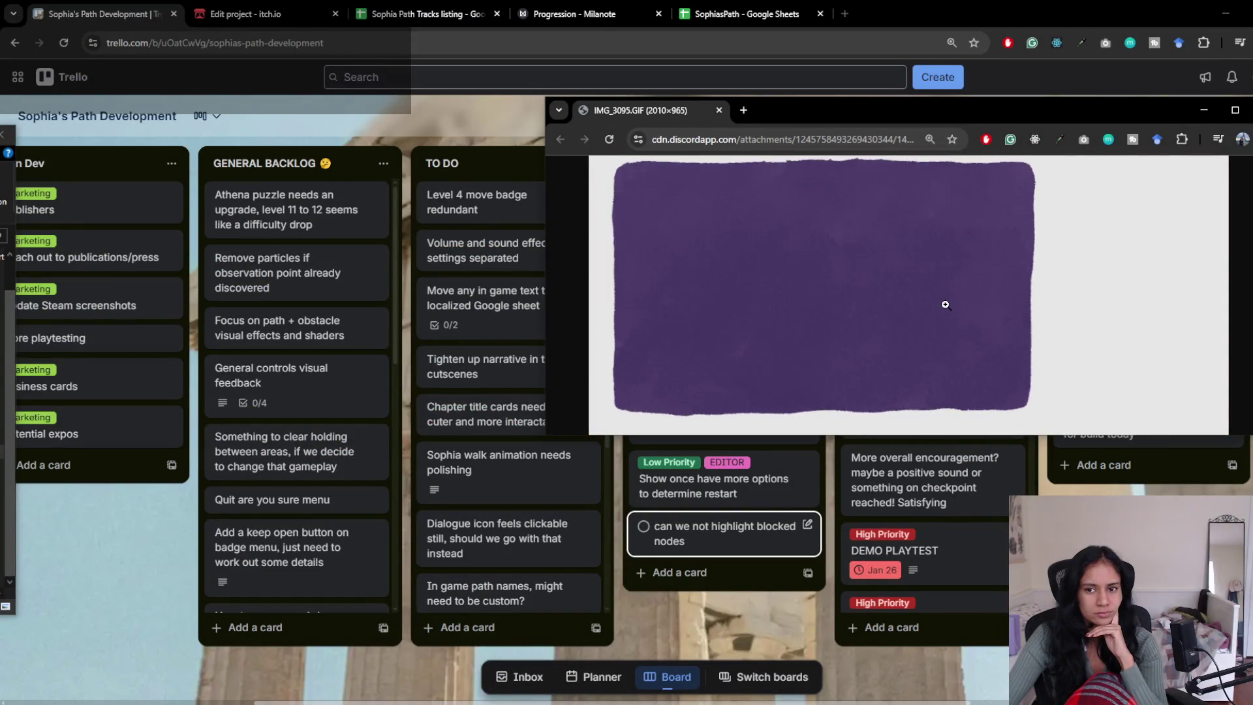
- Save IMG_3095.GIF into the Downloads folder with Save image as
{"action": "right_click", "coordinate": [837, 268]}
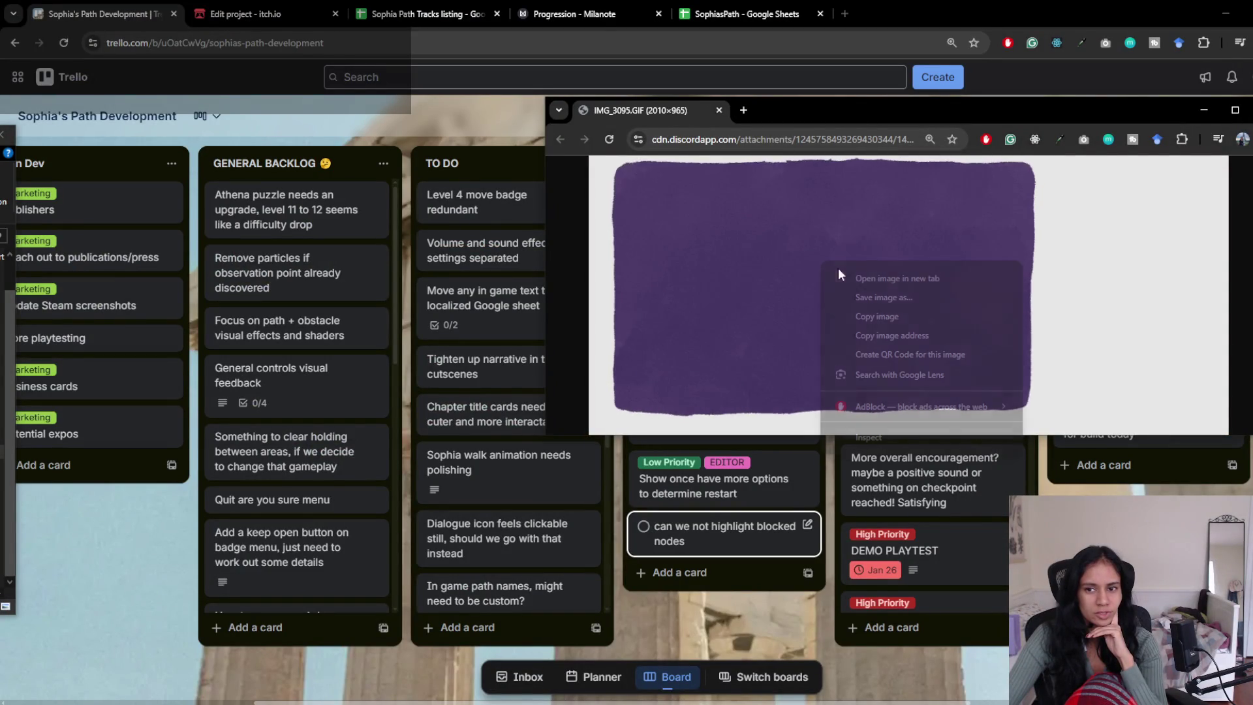
{"action": "left_click", "coordinate": [875, 297]}
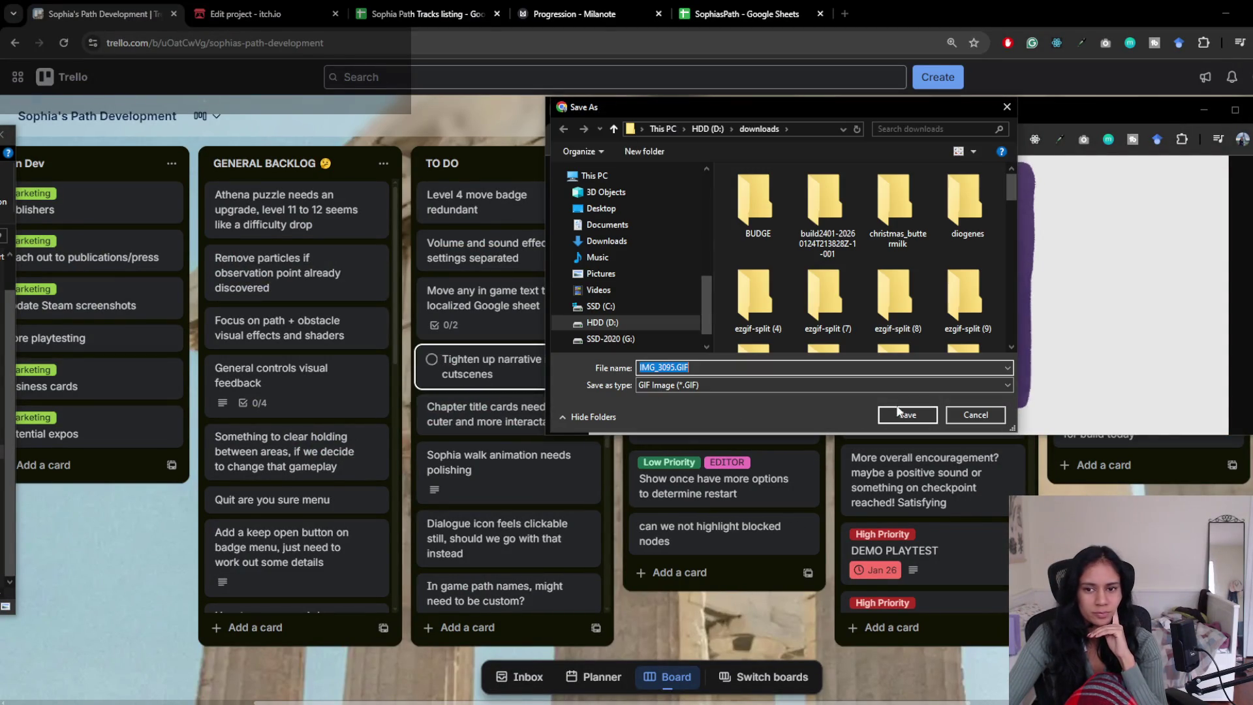
{"action": "left_click", "coordinate": [617, 242]}
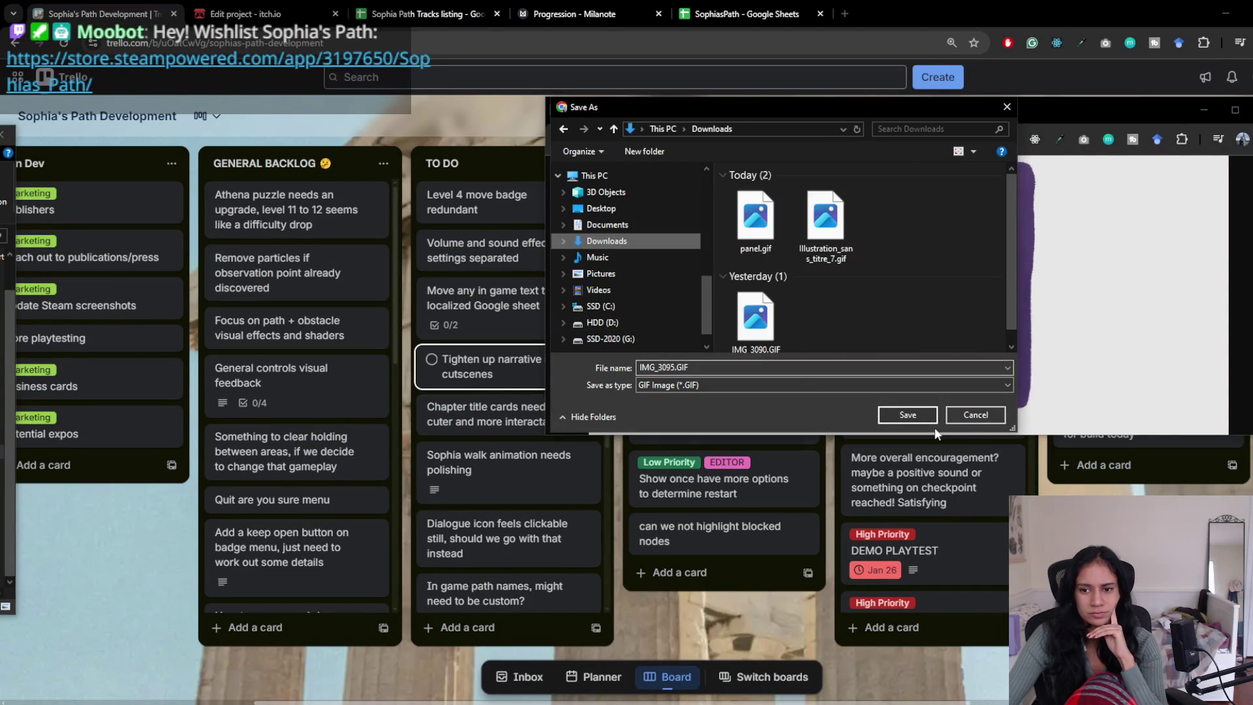
{"action": "left_click", "coordinate": [908, 415]}
{"action": "left_click", "coordinate": [1105, 167]}
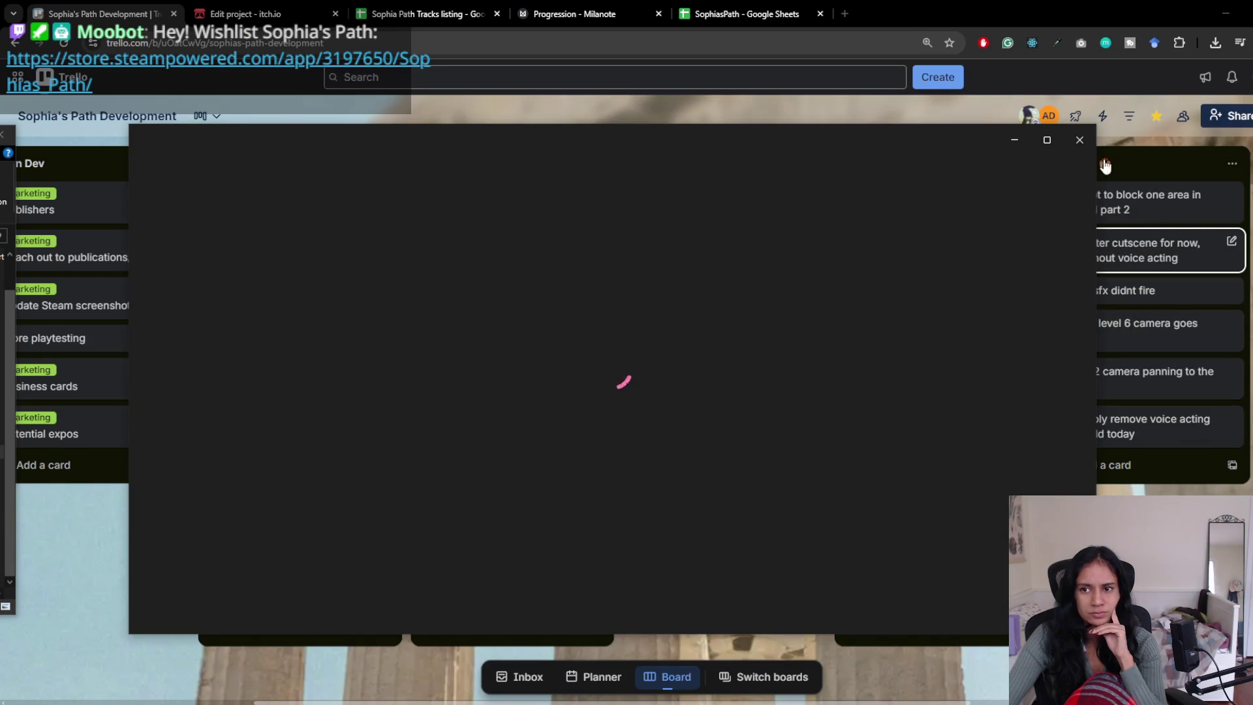
- Close the GIF viewer, return to Unity and bring up its scene list
{"action": "left_click", "coordinate": [1083, 141]}
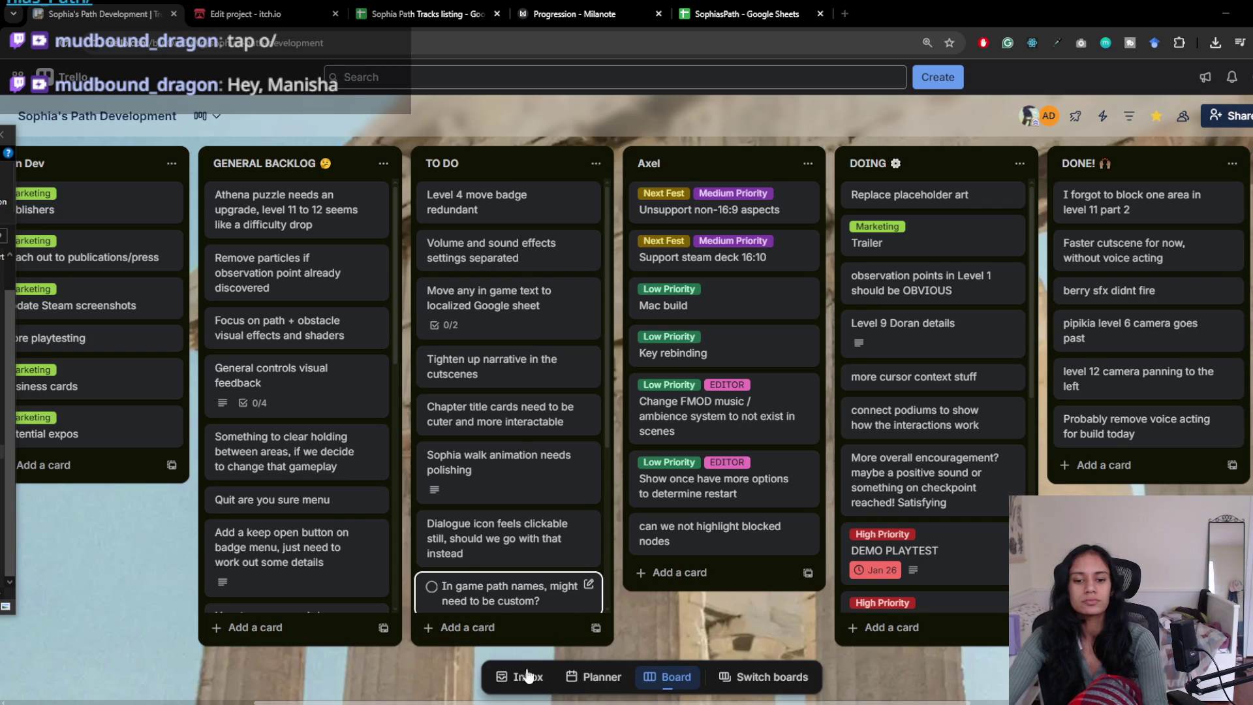
{"action": "left_click", "coordinate": [580, 623]}
{"action": "key", "text": "ctrl+alt+s"}
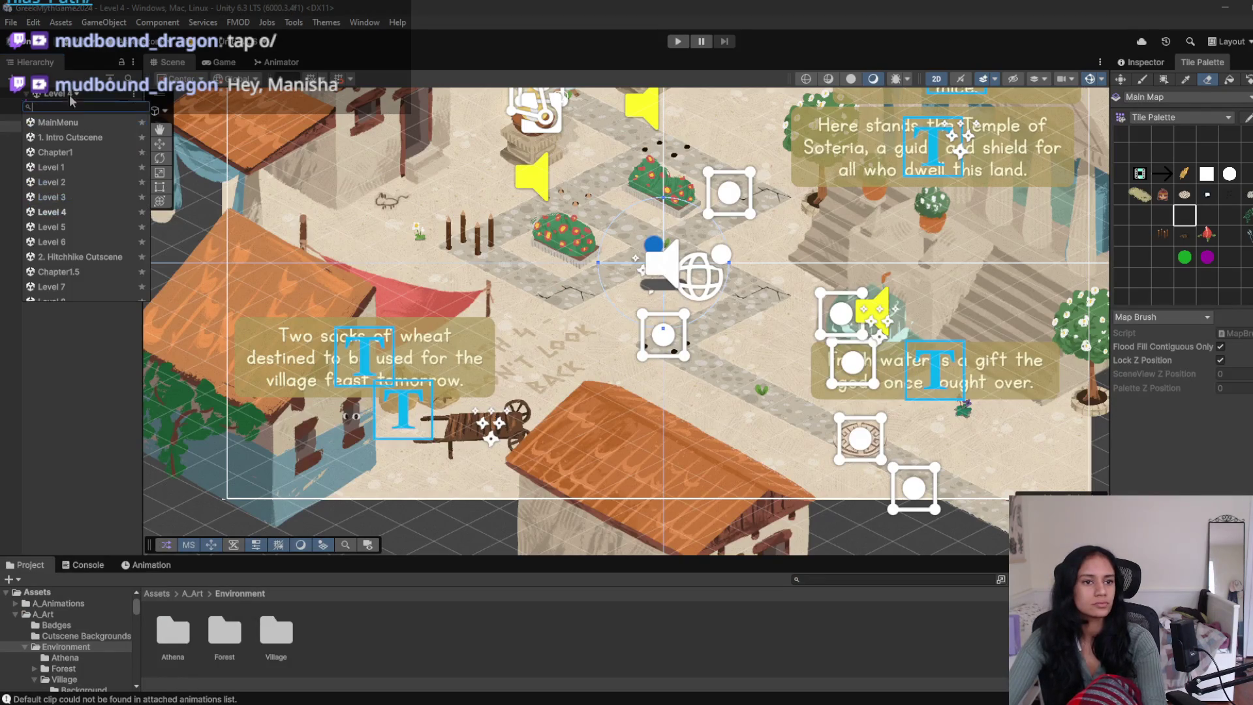
- Load the MainMenu scene from the scene list and activate the Move tool with W
{"action": "key", "text": "Return"}
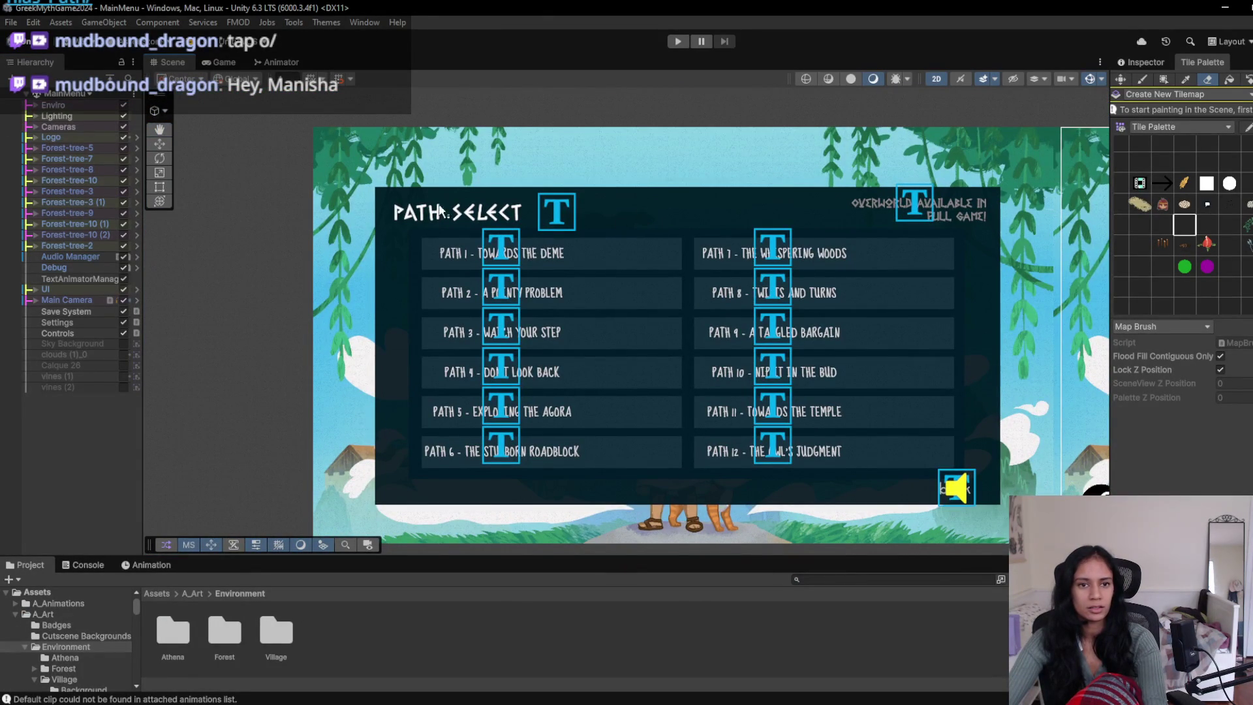
{"action": "key", "text": "w"}
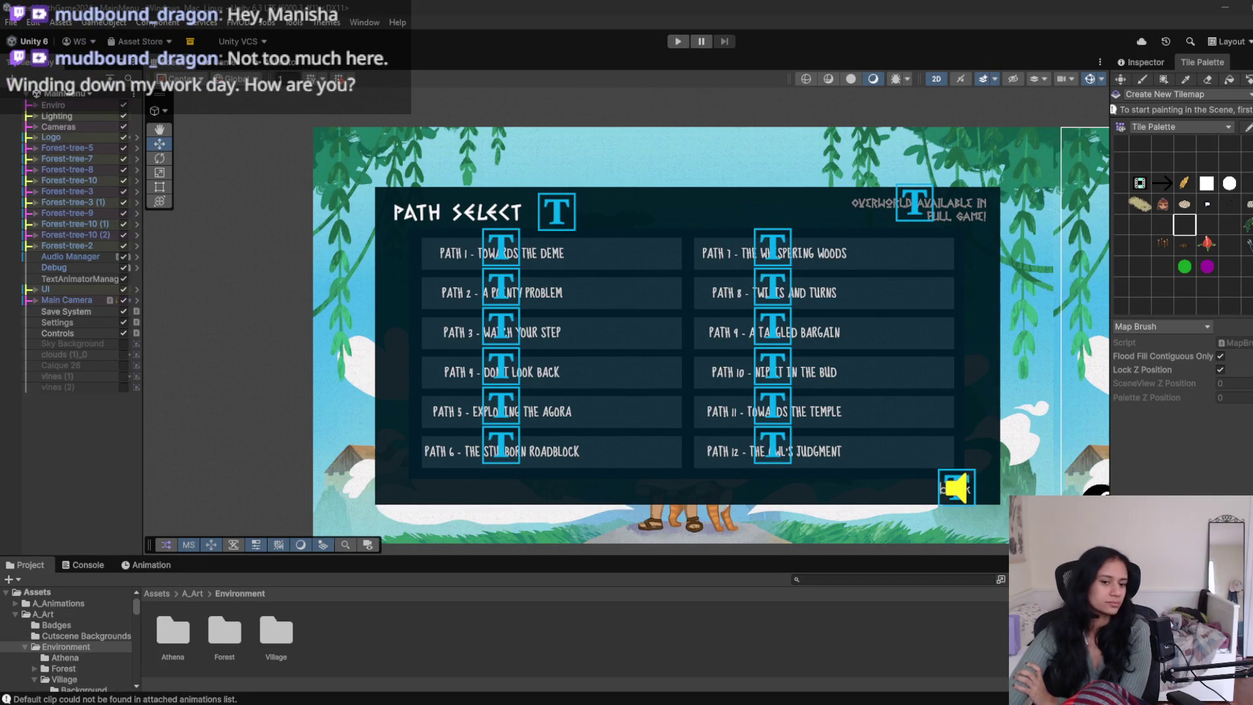
- Open the A_Art/UI folder in the Project window and frame the title menu
{"action": "left_click", "coordinate": [193, 594]}
{"action": "double_click", "coordinate": [636, 638]}
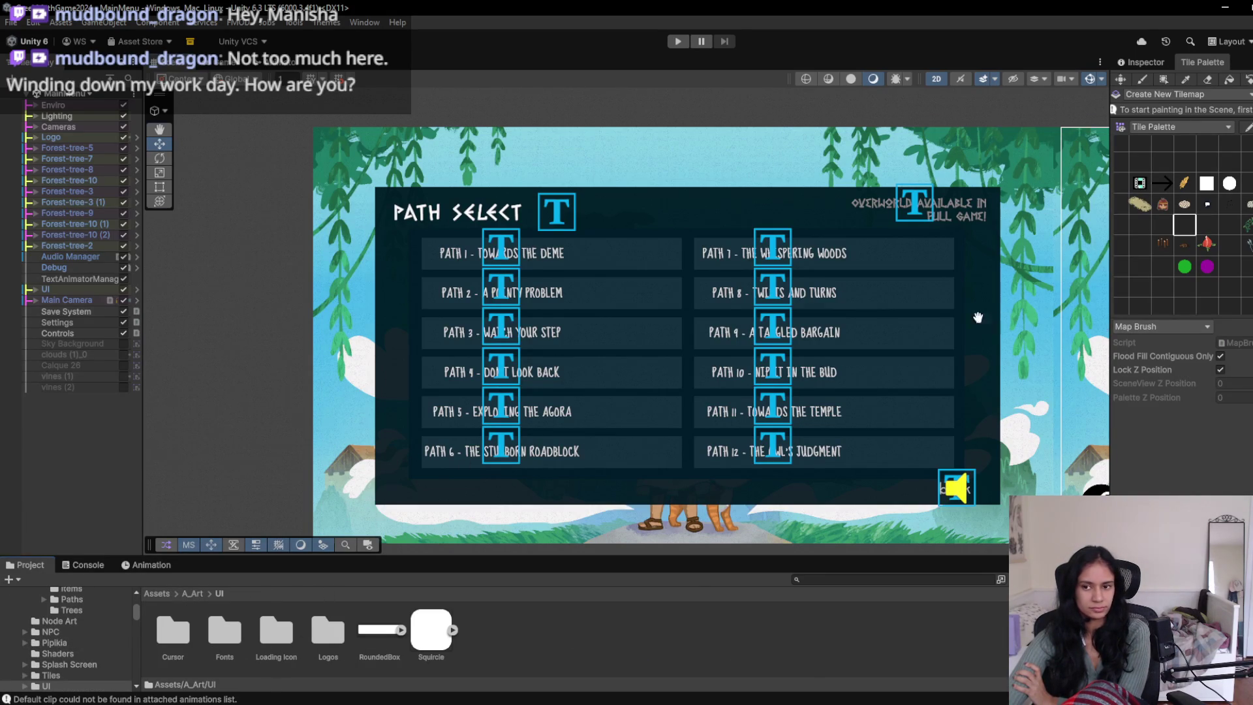
{"action": "key", "text": "f"}
- Click-cycle through the overlapping menu objects until MenuImage is selected
{"action": "left_click", "coordinate": [977, 401]}
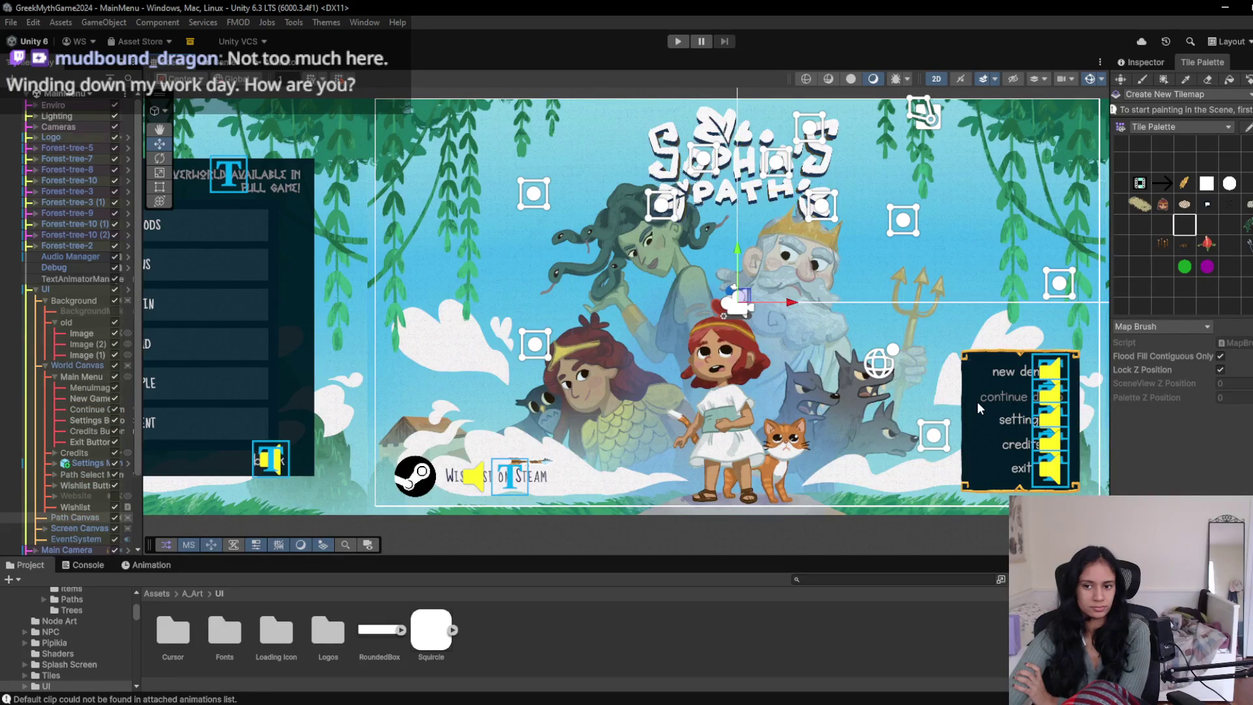
{"action": "left_click", "coordinate": [977, 402]}
{"action": "left_click", "coordinate": [978, 402]}
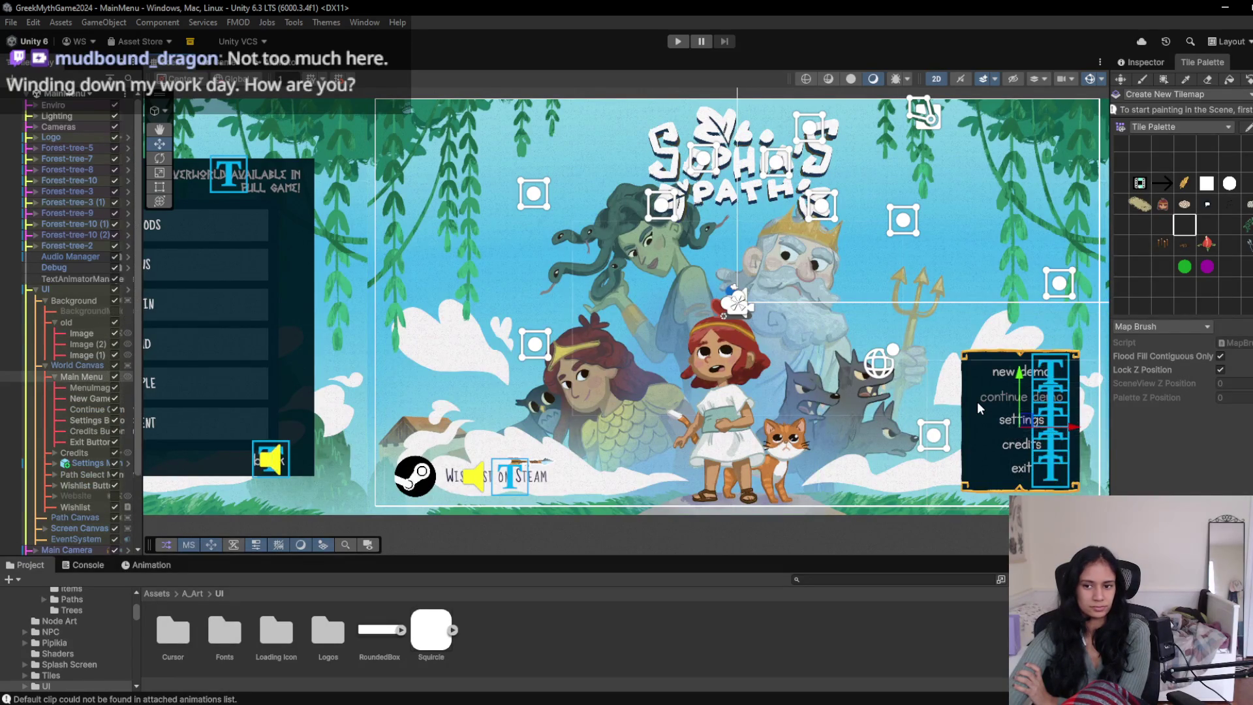
{"action": "left_click", "coordinate": [977, 401]}
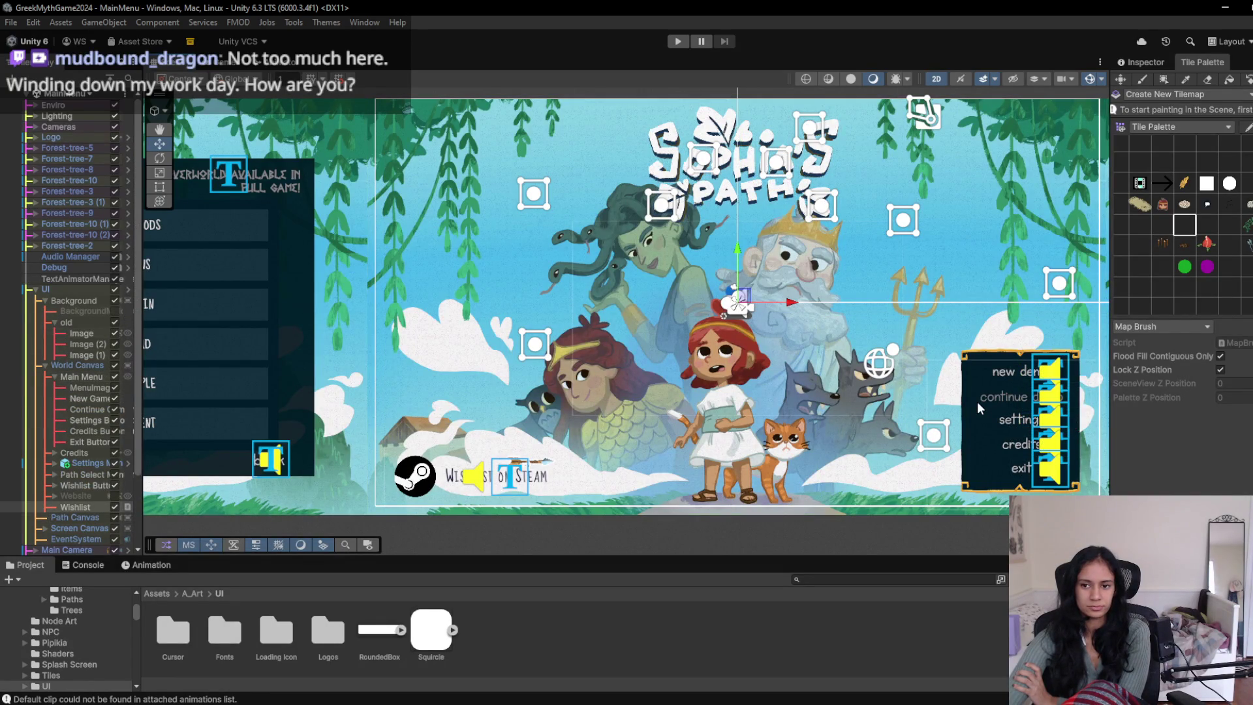
{"action": "left_click", "coordinate": [1142, 63]}
{"action": "left_click", "coordinate": [971, 356]}
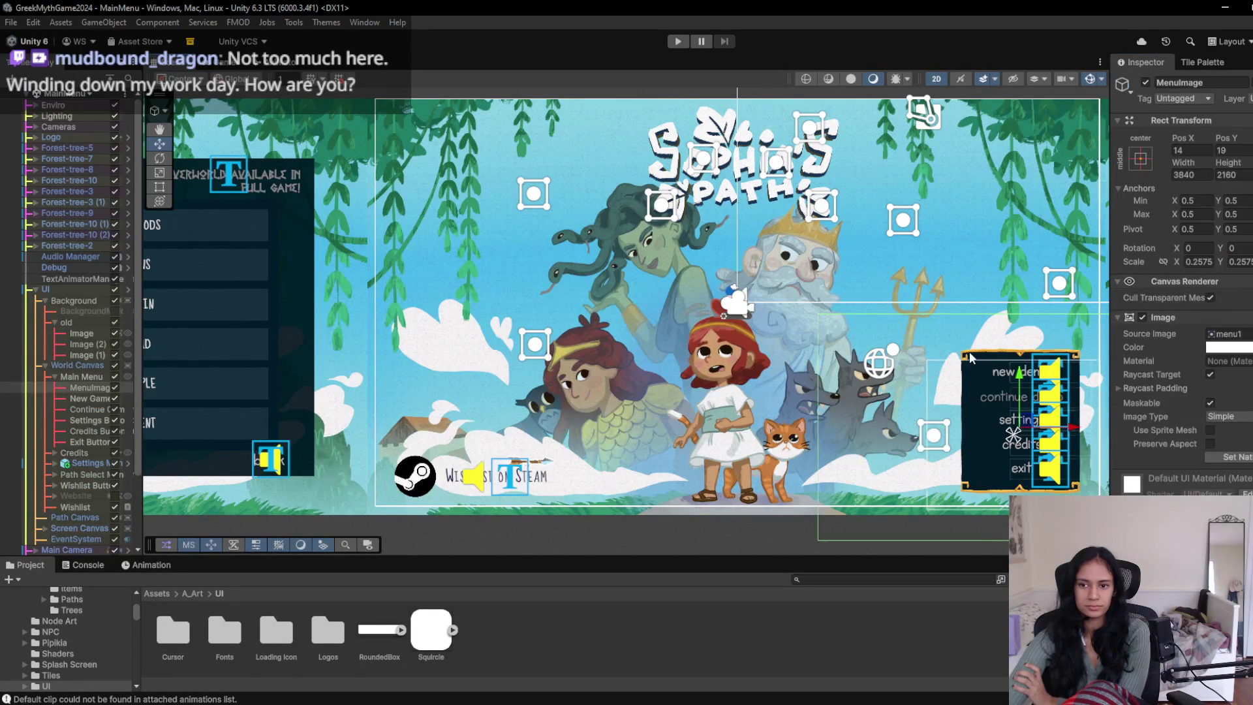
{"action": "left_click", "coordinate": [969, 351]}
{"action": "left_click", "coordinate": [969, 351]}
{"action": "left_click", "coordinate": [969, 351]}
{"action": "left_click", "coordinate": [970, 351]}
- Ping MenuImage's source image menu1, then go up to the Menu UI folder
{"action": "left_click", "coordinate": [1228, 334]}
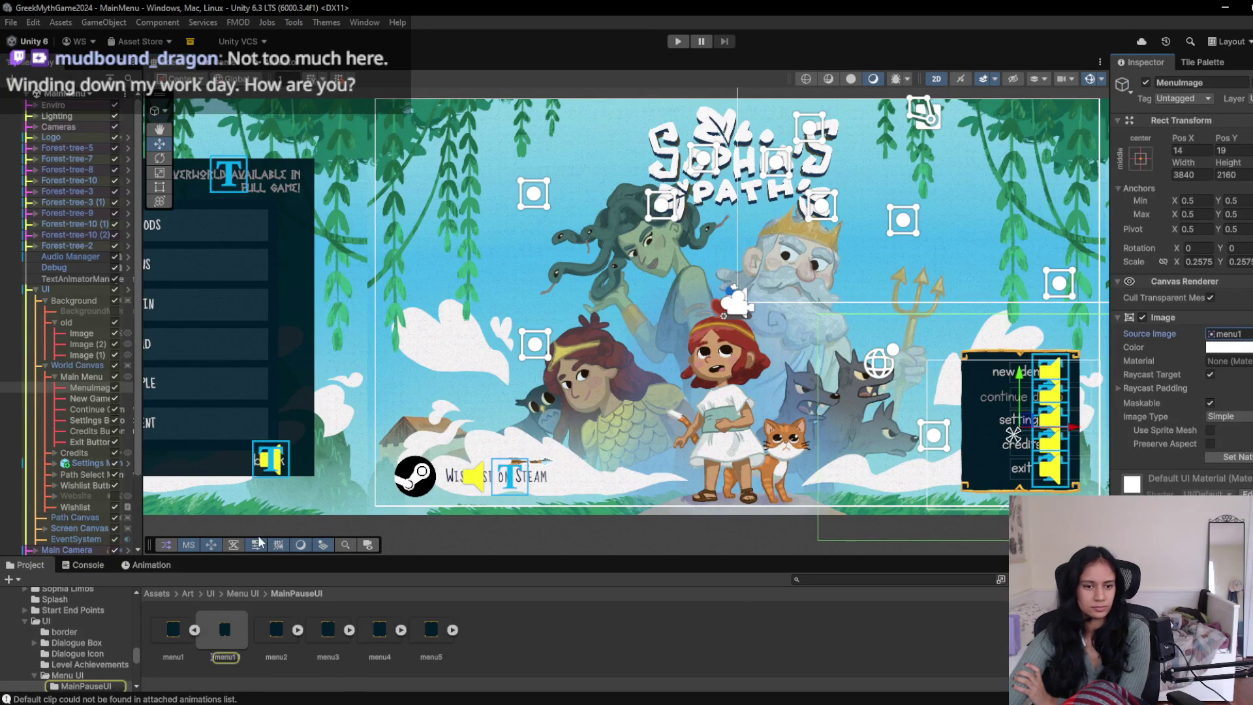
{"action": "left_click", "coordinate": [250, 595]}
{"action": "right_click", "coordinate": [288, 675]}
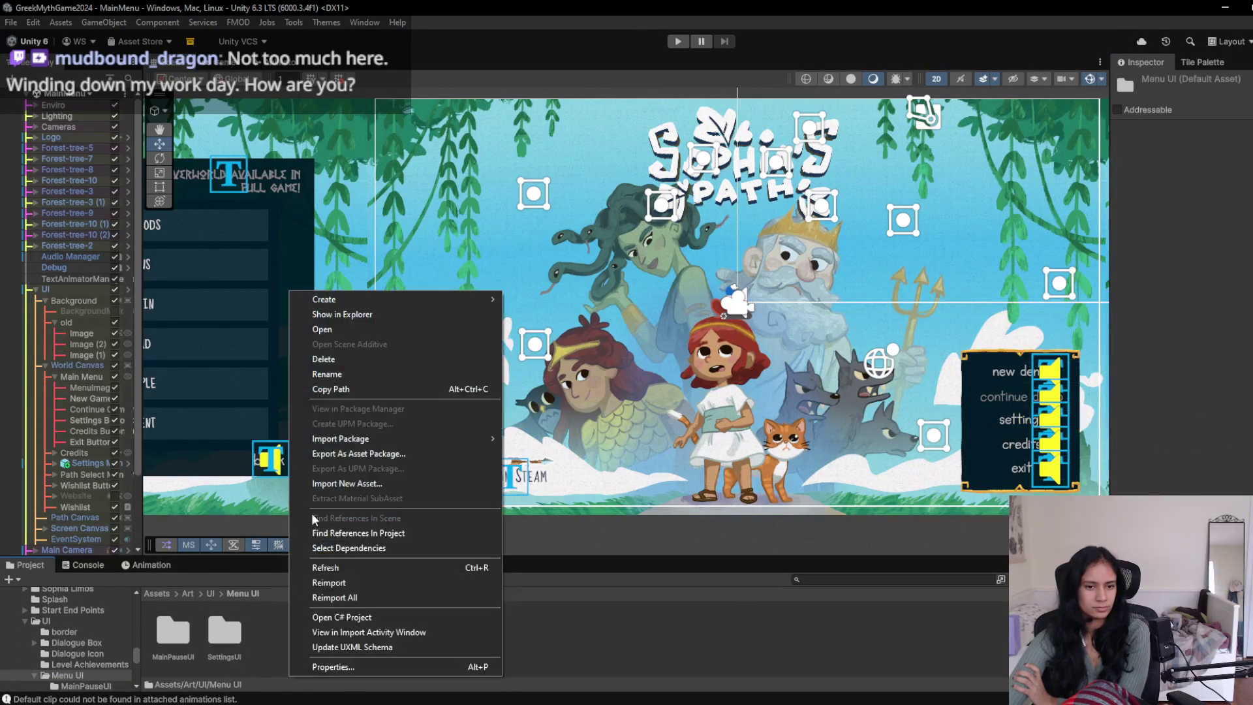
- Create and open a LevelSelect folder inside Menu UI, then extract the split GIF frames archive
{"action": "mouse_move", "coordinate": [454, 306]}
{"action": "left_click", "coordinate": [563, 225]}
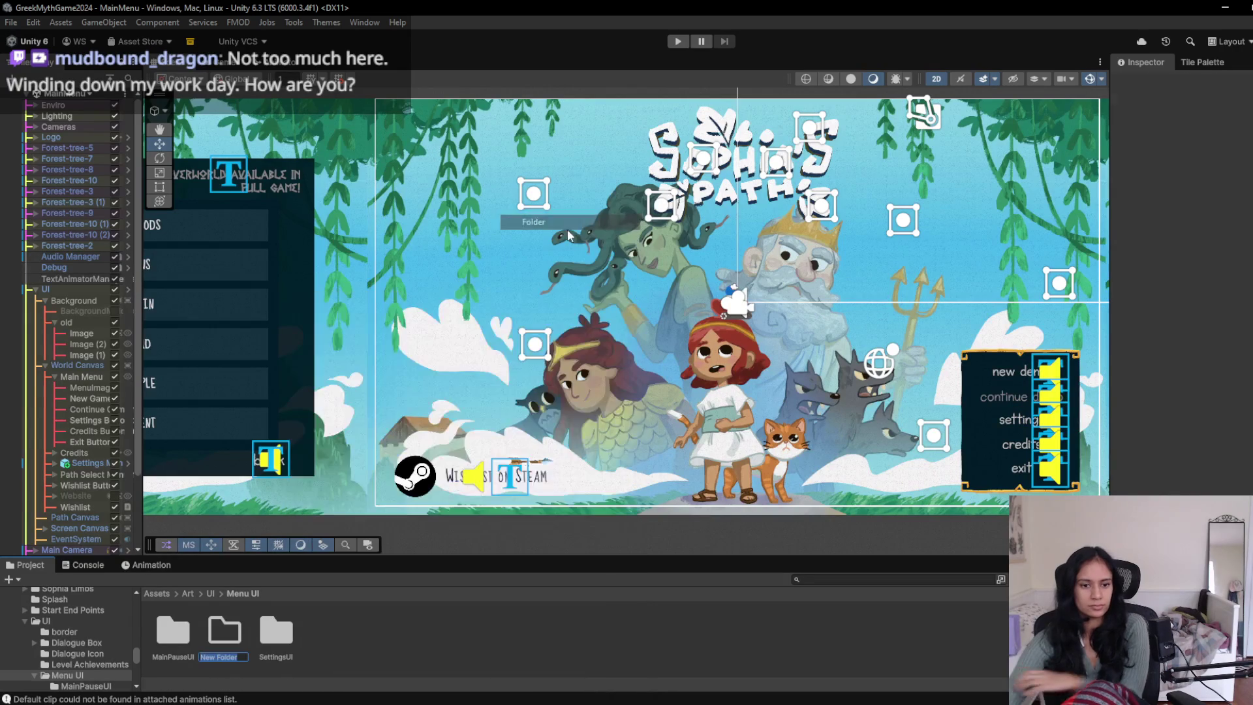
{"action": "type", "text": "LevelSelect"}
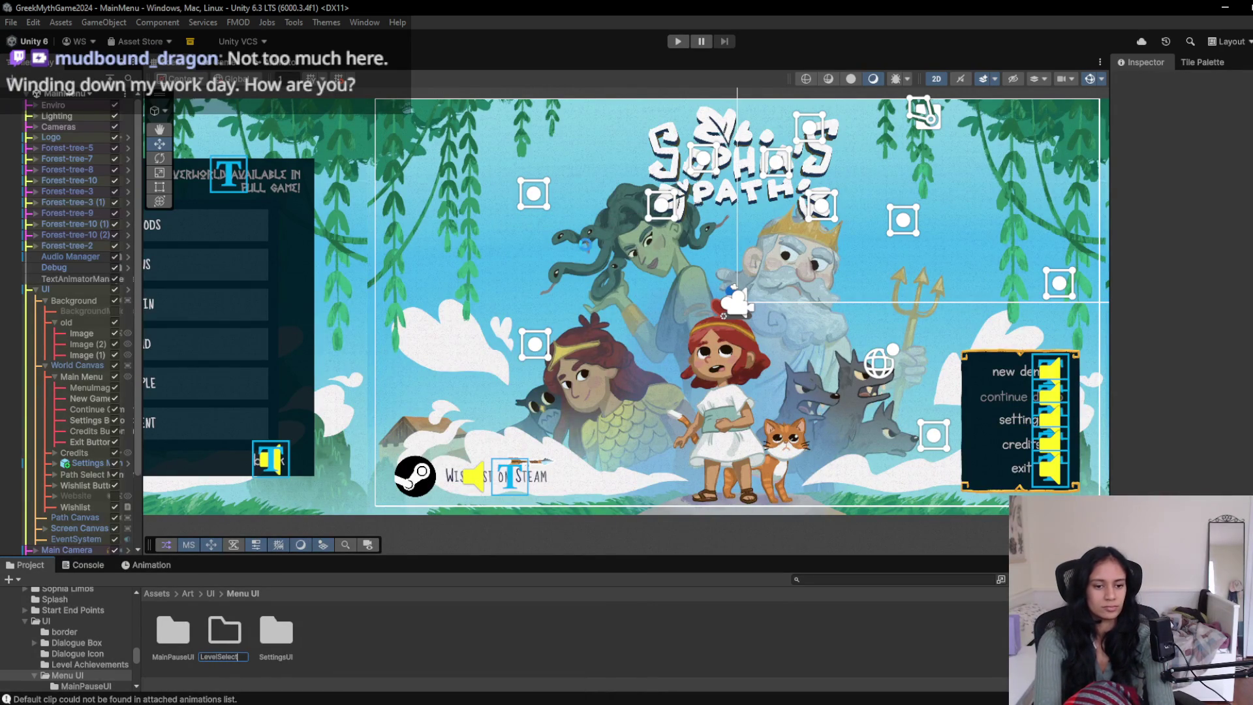
{"action": "key", "text": "Return"}
{"action": "double_click", "coordinate": [173, 633]}
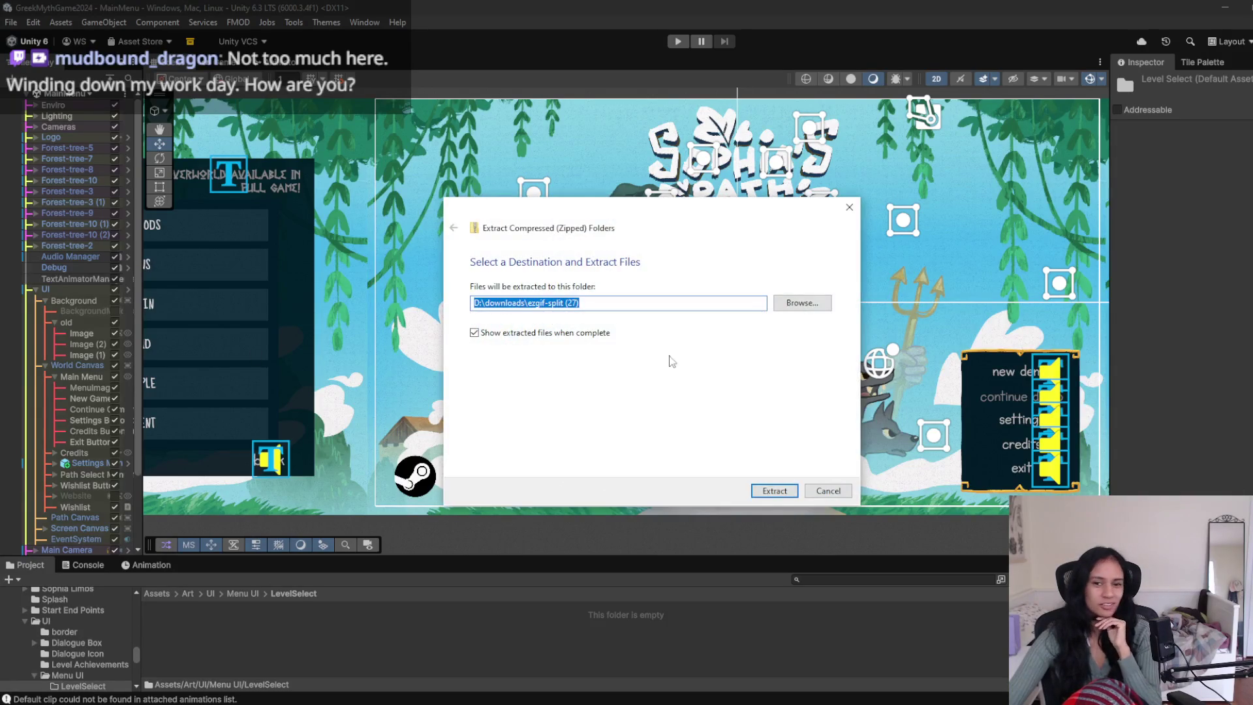
{"action": "left_click", "coordinate": [773, 491]}
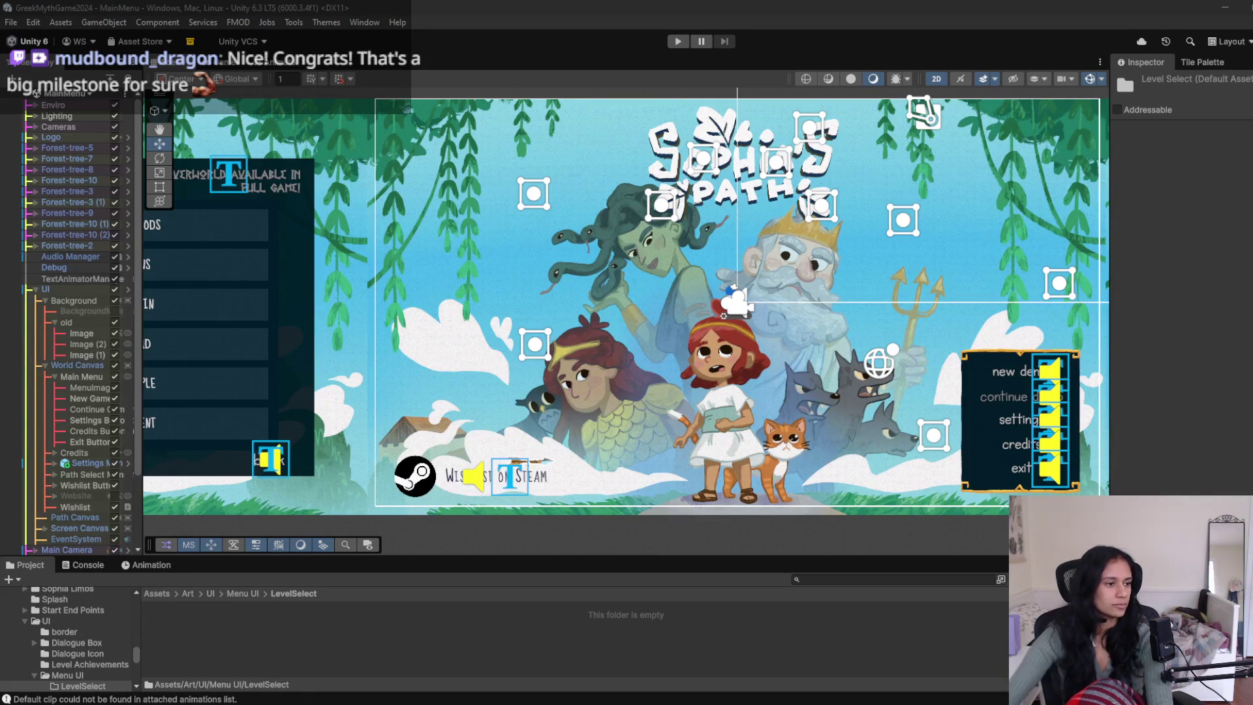
- Import the four extracted GIF frames into LevelSelect and bring the Path Select panel into view
{"action": "left_click_drag", "start_coordinate": [192, 683], "coordinate": [297, 634]}
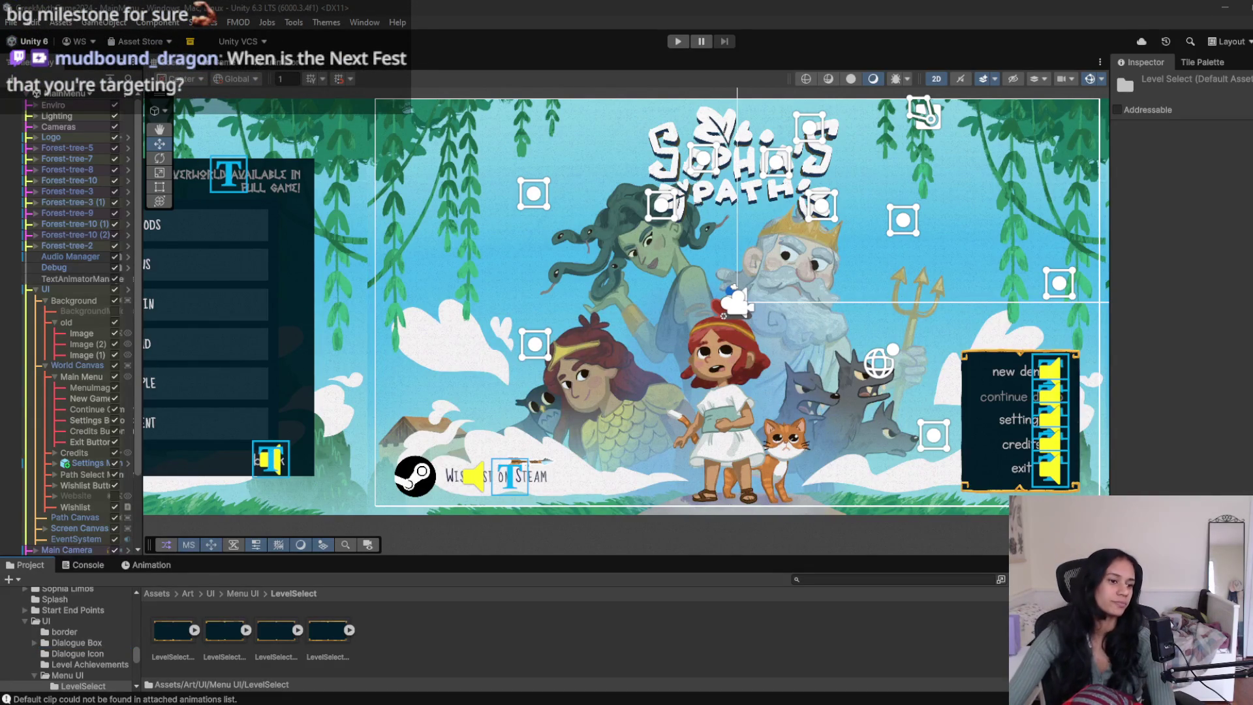
{"action": "left_click_drag", "start_coordinate": [256, 412], "coordinate": [735, 402]}
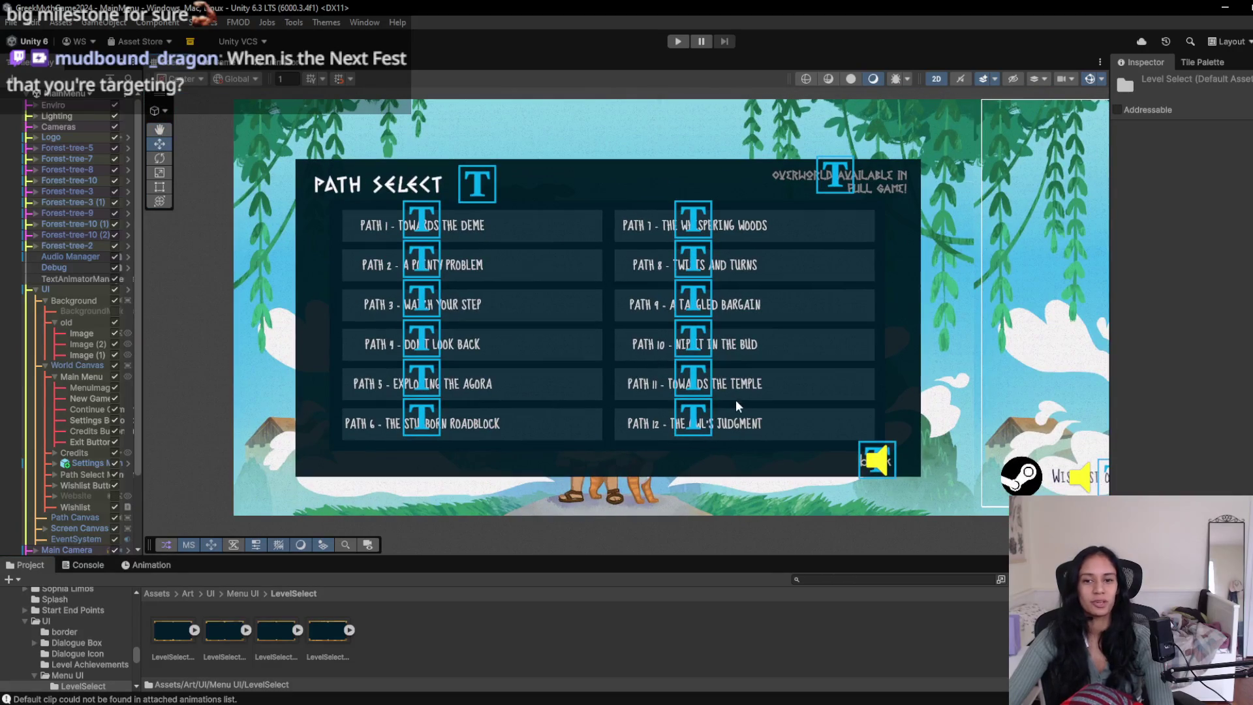
{"action": "scroll", "coordinate": [685, 429], "scroll_direction": "up", "scroll_amount": 2}
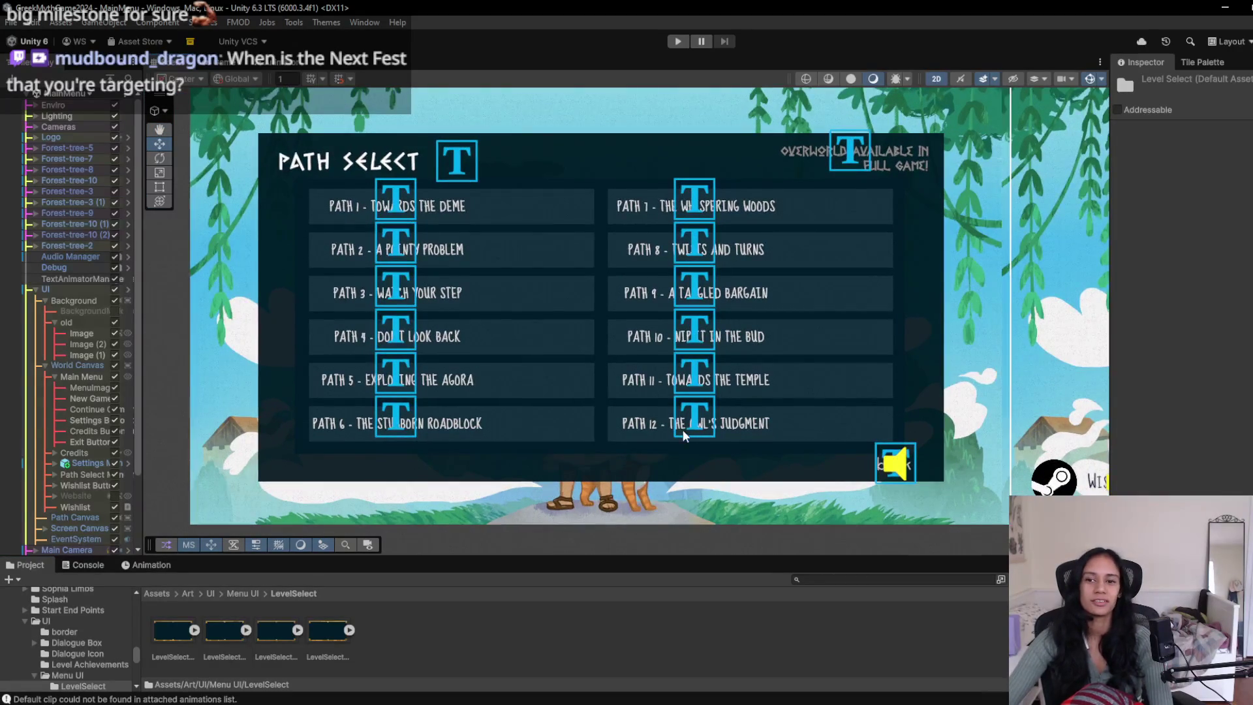
{"action": "scroll", "coordinate": [848, 408], "scroll_direction": "up", "scroll_amount": 1}
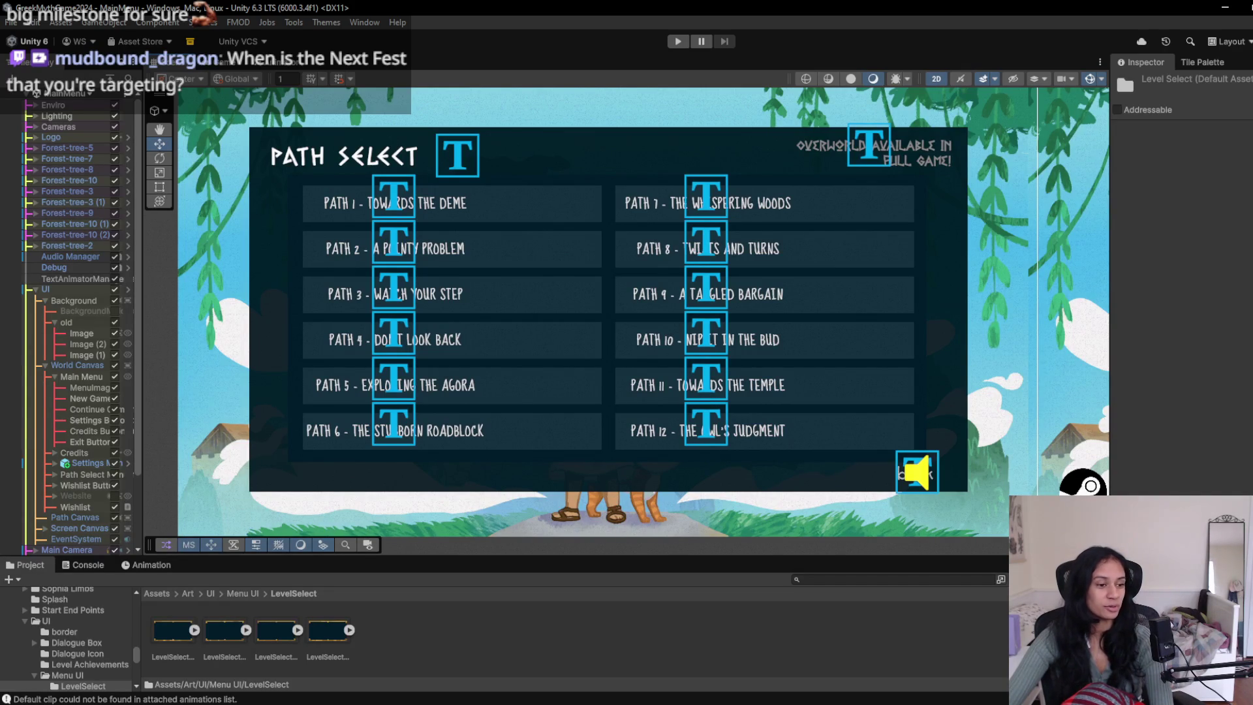
{"action": "scroll", "coordinate": [311, 490], "scroll_direction": "down", "scroll_amount": 1}
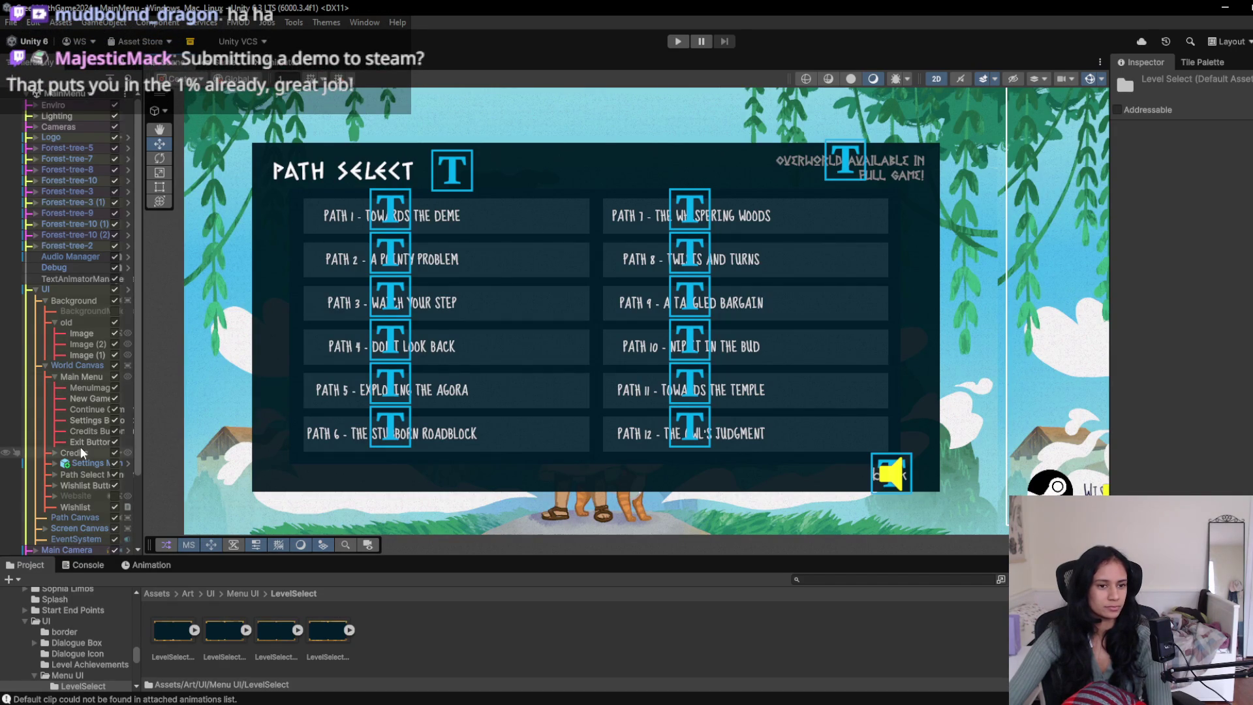
- Expand Path Select in the Hierarchy and frame the Path Select Menu in the scene
{"action": "left_click", "coordinate": [55, 475]}
{"action": "left_click", "coordinate": [74, 485]}
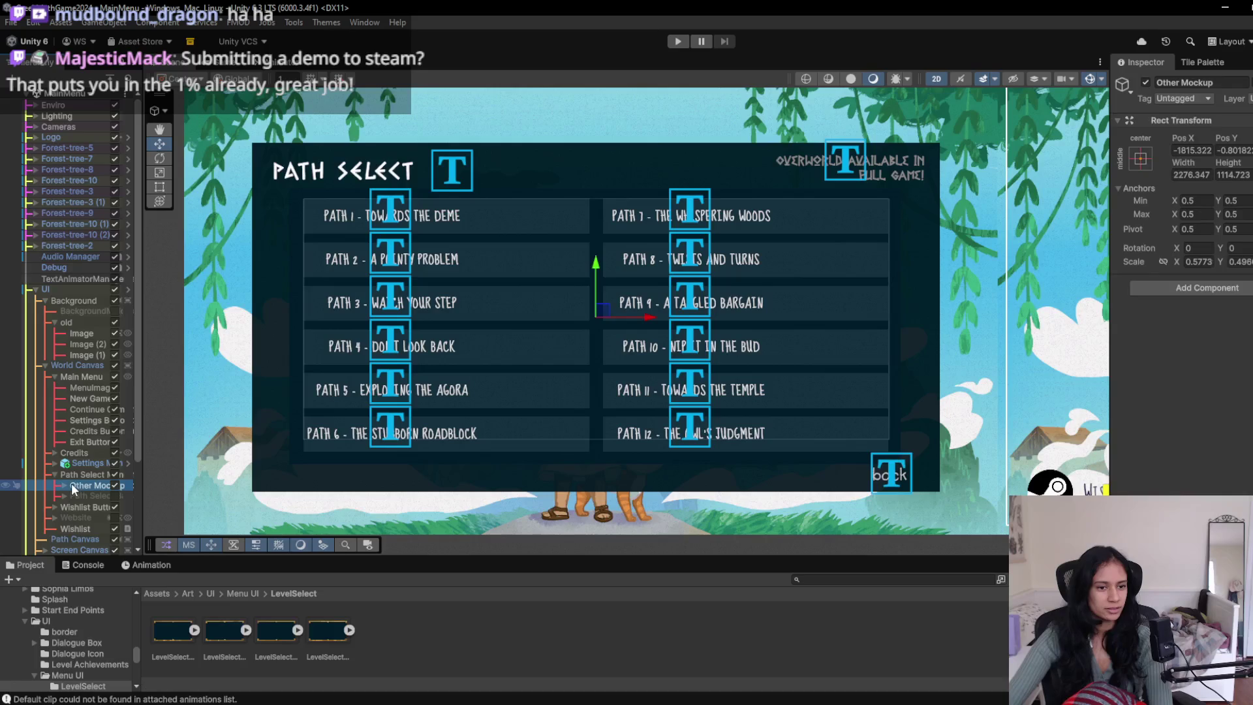
{"action": "left_click", "coordinate": [93, 476]}
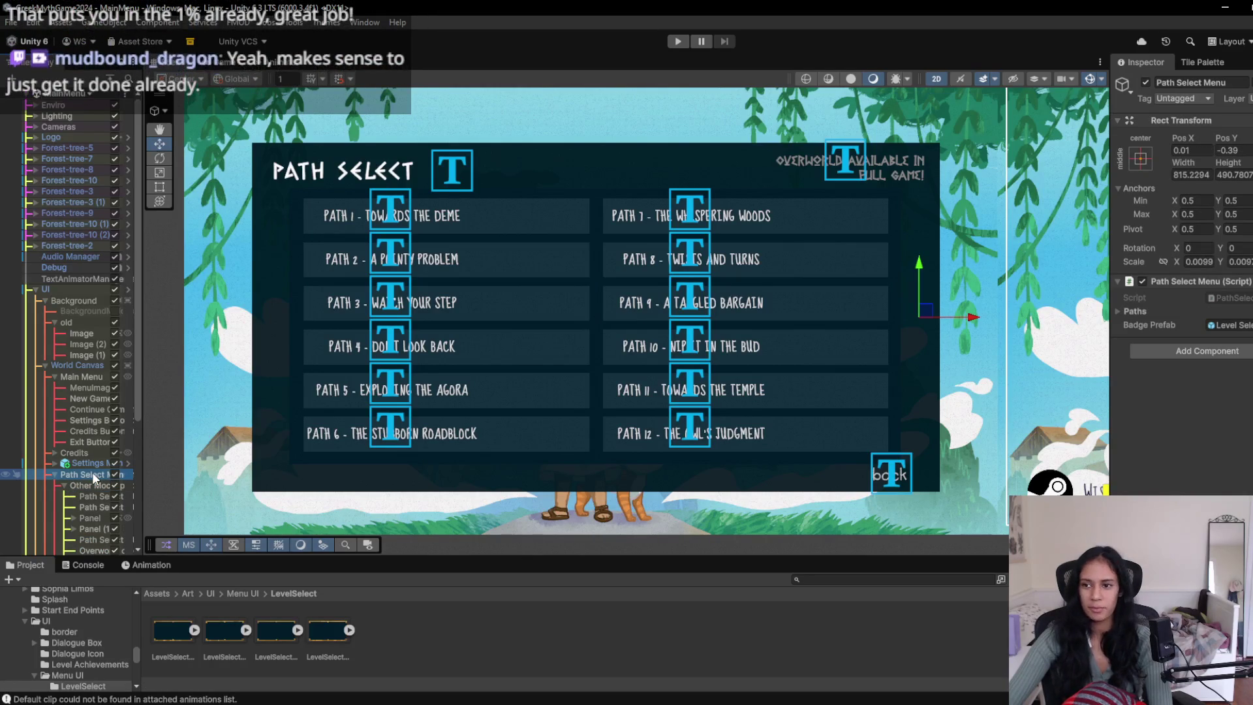
{"action": "key", "text": "f"}
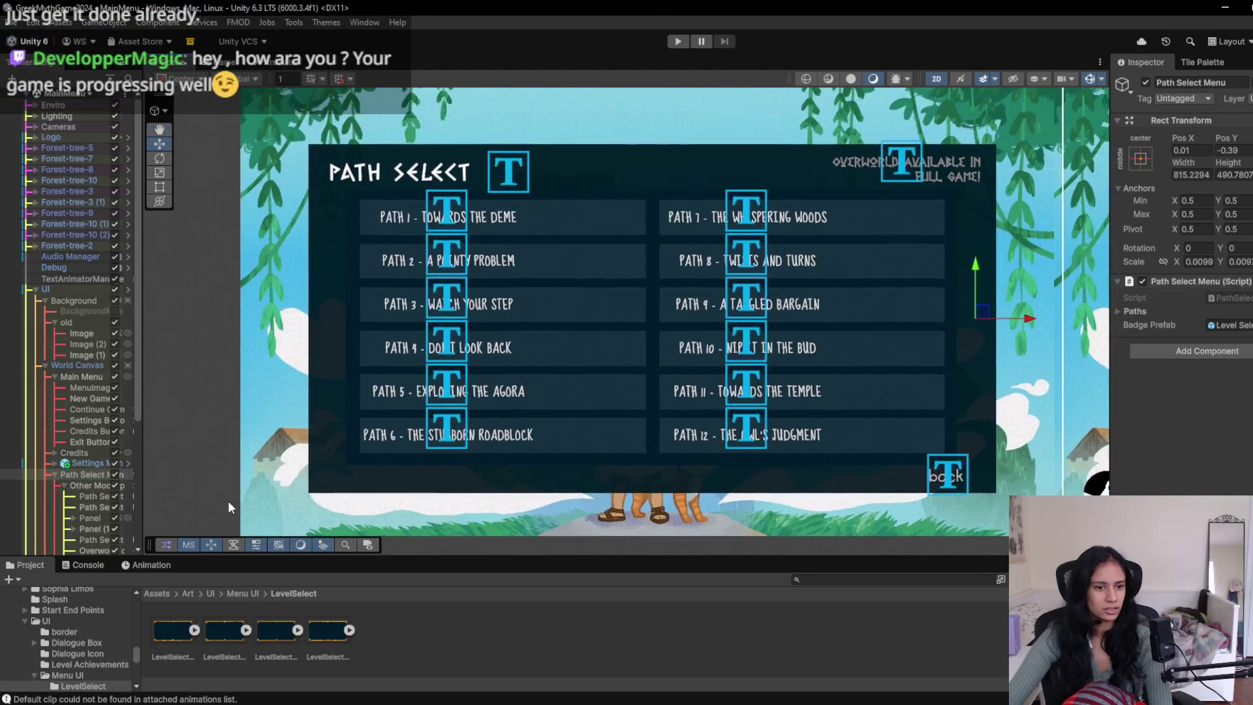
- Toggle the children's active boxes to find Path Select Background, select it, and show its Animation timeline
{"action": "left_click", "coordinate": [114, 486]}
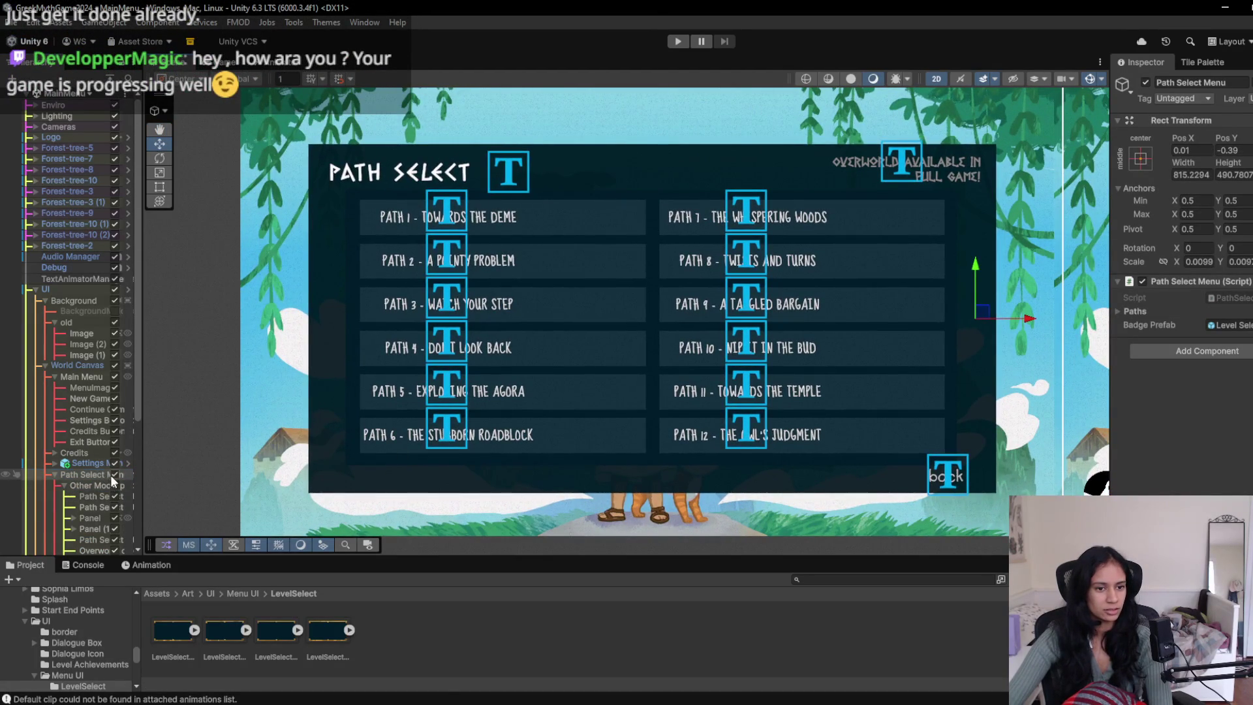
{"action": "left_click", "coordinate": [114, 486]}
{"action": "left_click", "coordinate": [114, 486]}
{"action": "left_click", "coordinate": [114, 486]}
{"action": "left_click", "coordinate": [114, 497]}
{"action": "left_click", "coordinate": [114, 497]}
{"action": "left_click", "coordinate": [115, 497]}
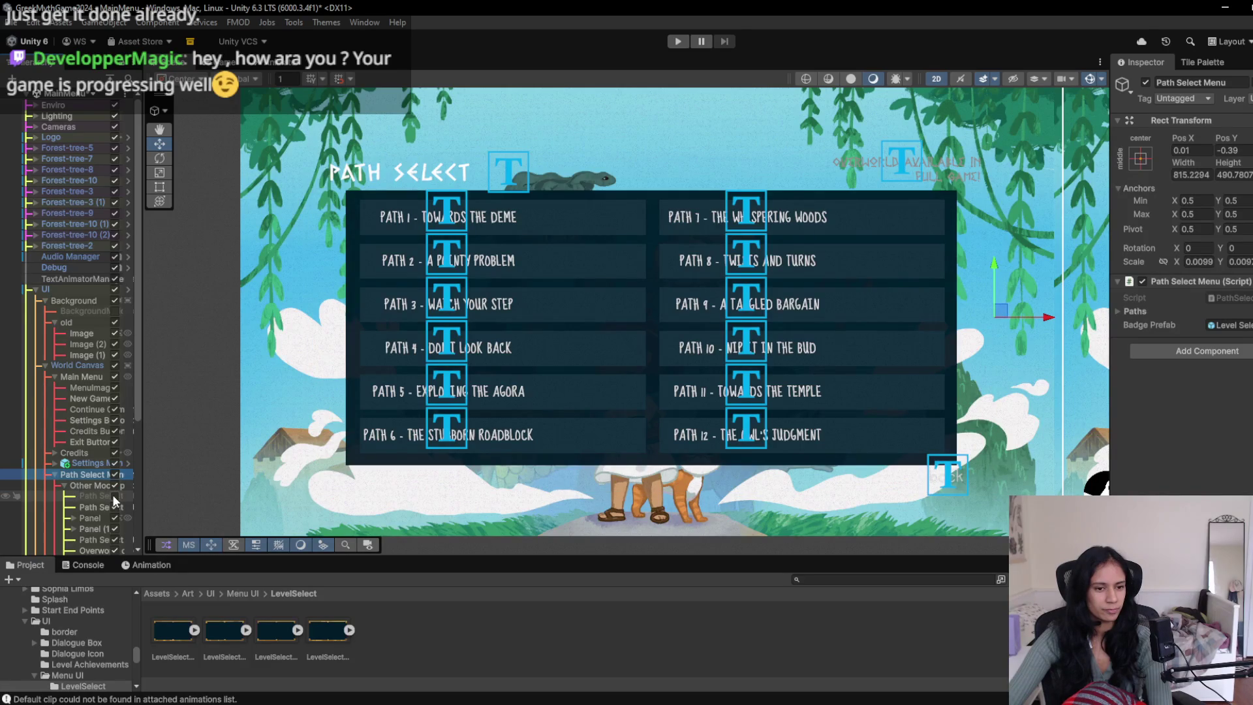
{"action": "left_click", "coordinate": [115, 496]}
{"action": "left_click", "coordinate": [91, 496]}
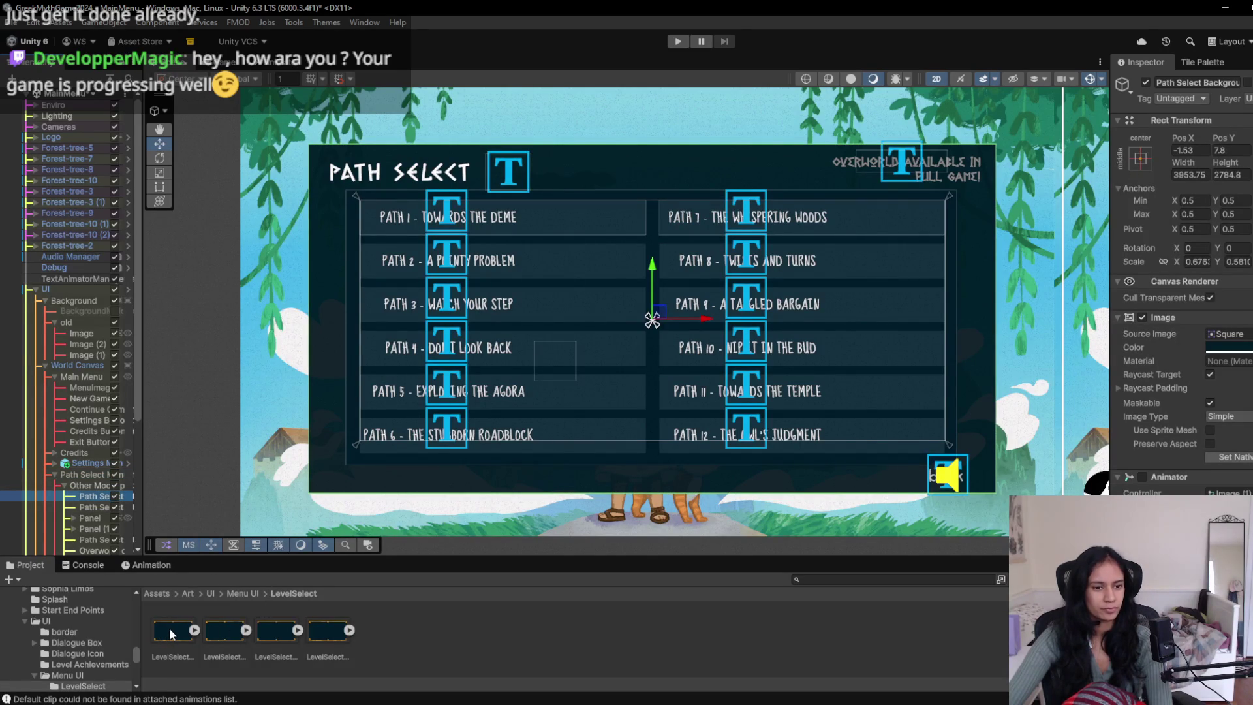
{"action": "left_click", "coordinate": [142, 565]}
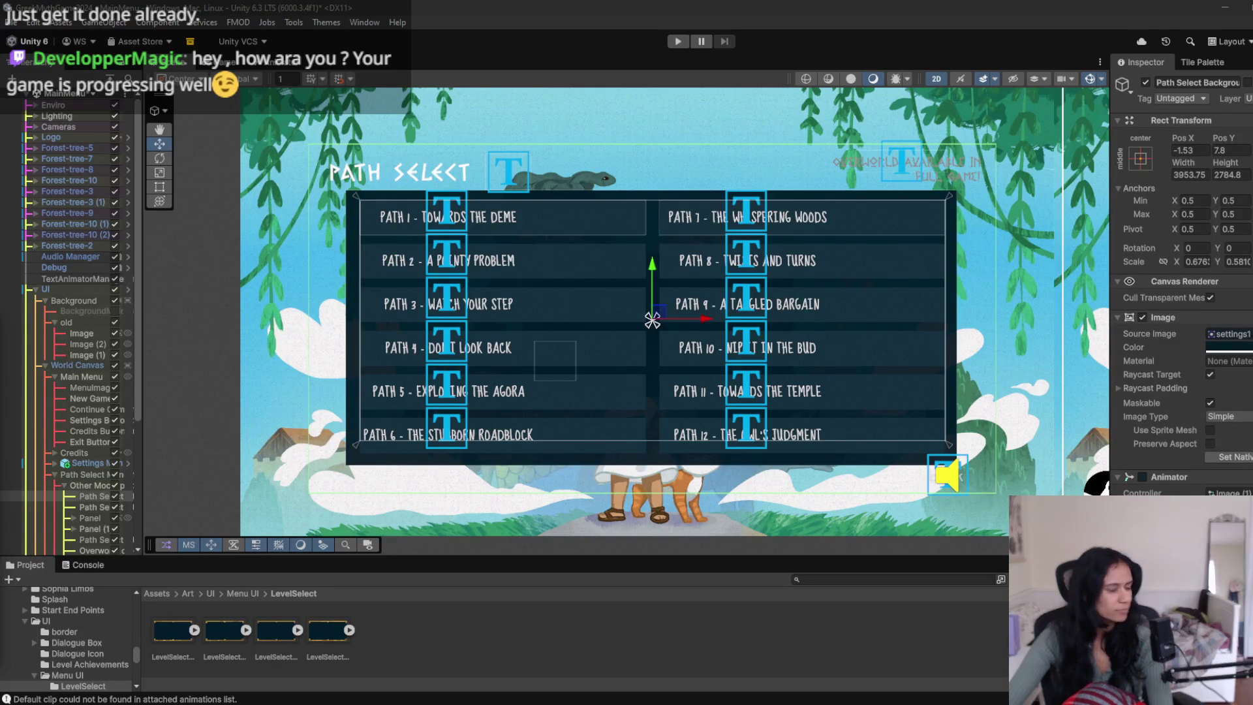
- Replace the background's old Animator with a new PathSelectUI animation
{"action": "right_click", "coordinate": [1167, 477]}
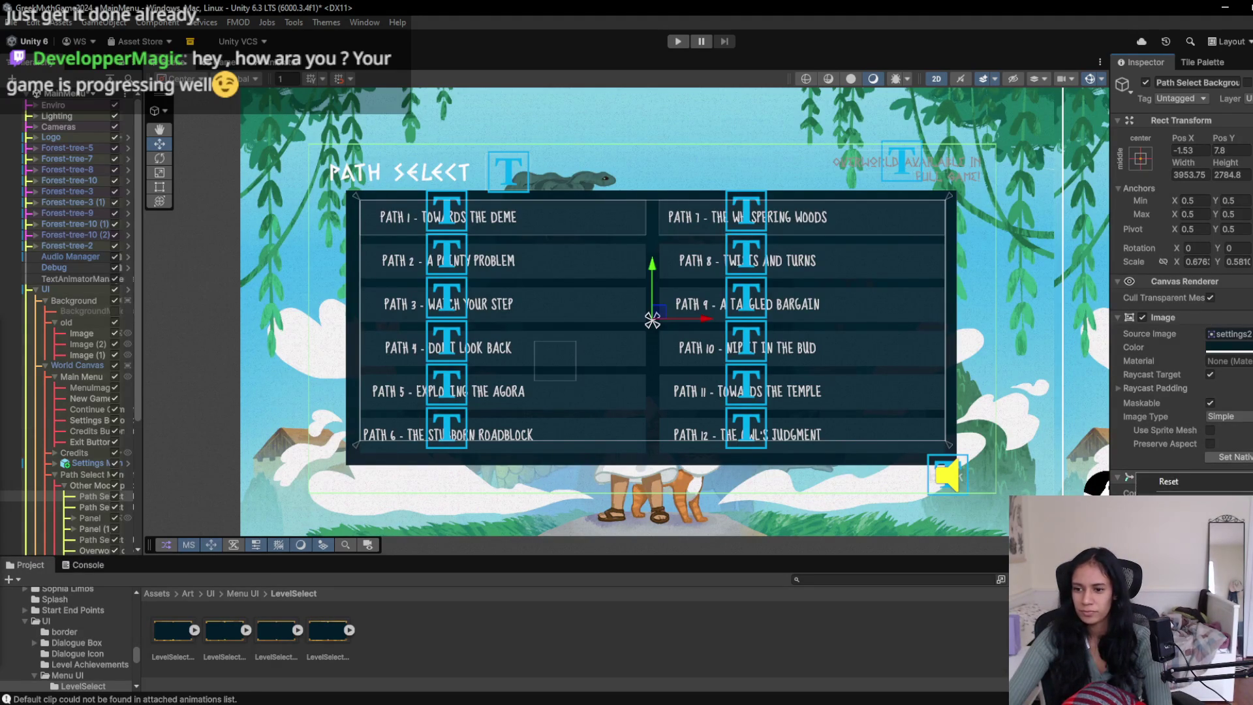
{"action": "left_click", "coordinate": [1175, 495]}
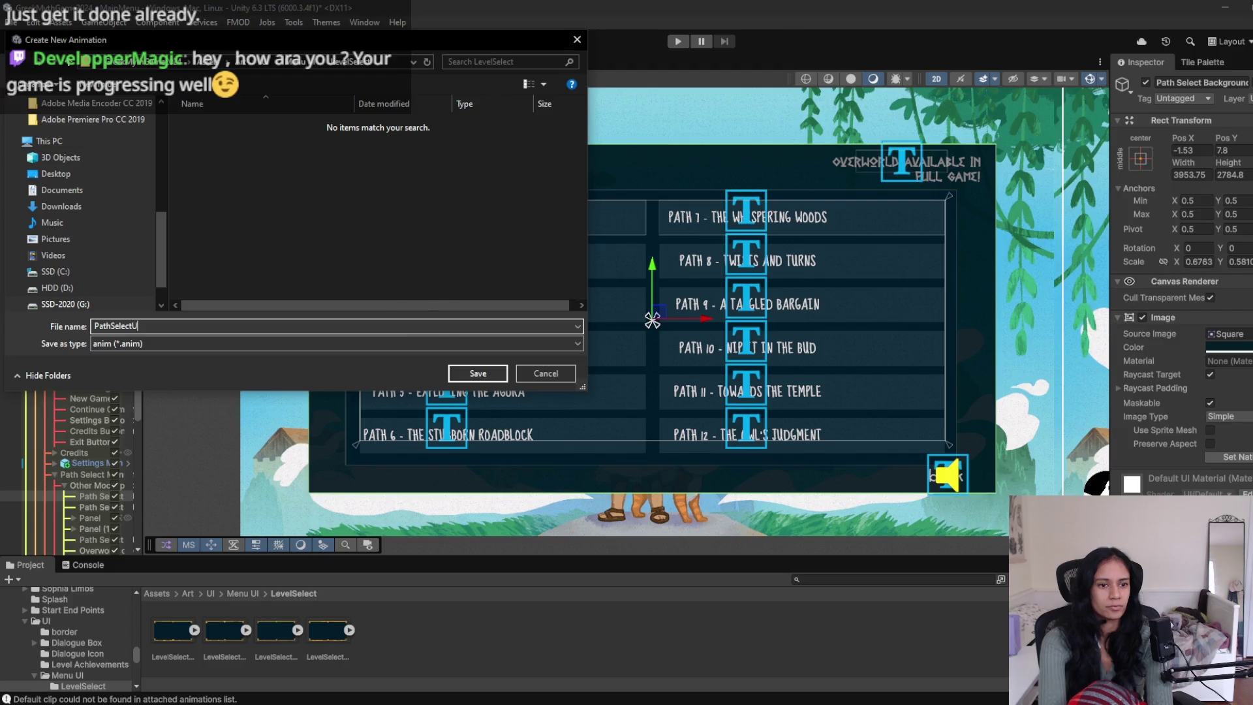
{"action": "key", "text": "Return"}
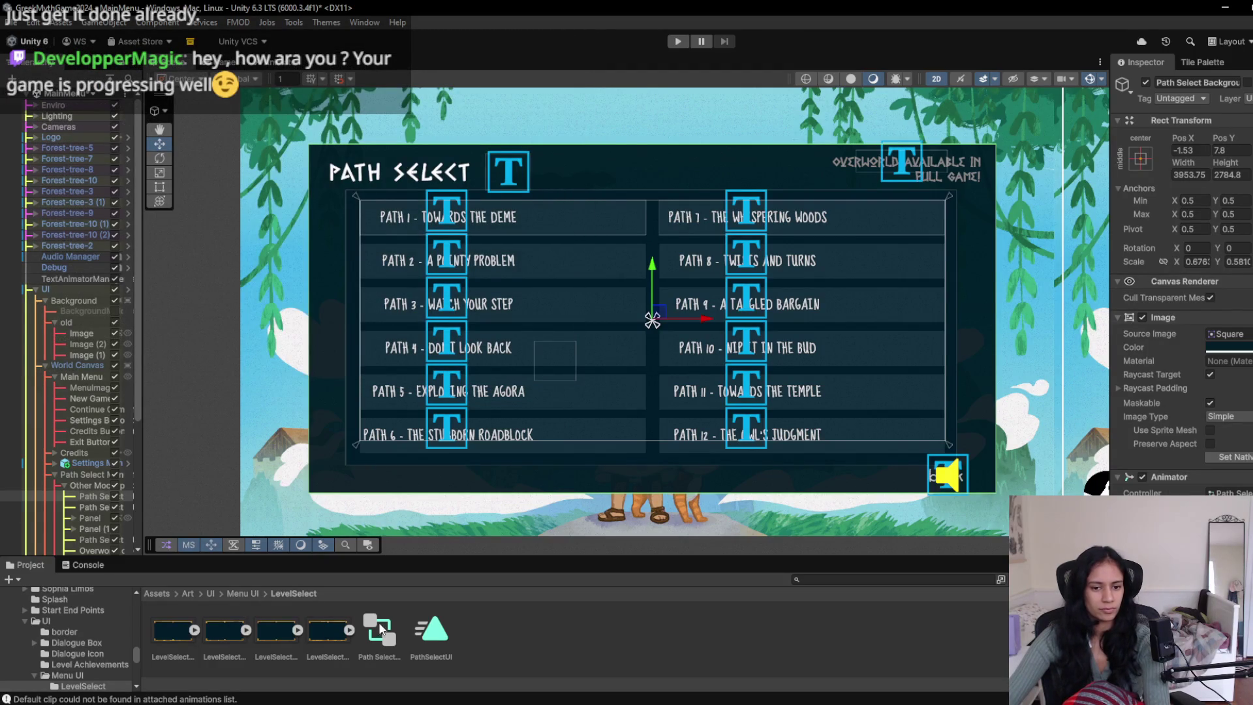
- Select the four LevelSelect frame images, then widen the Hierarchy to read the Path Select object names
{"action": "left_click", "coordinate": [175, 640]}
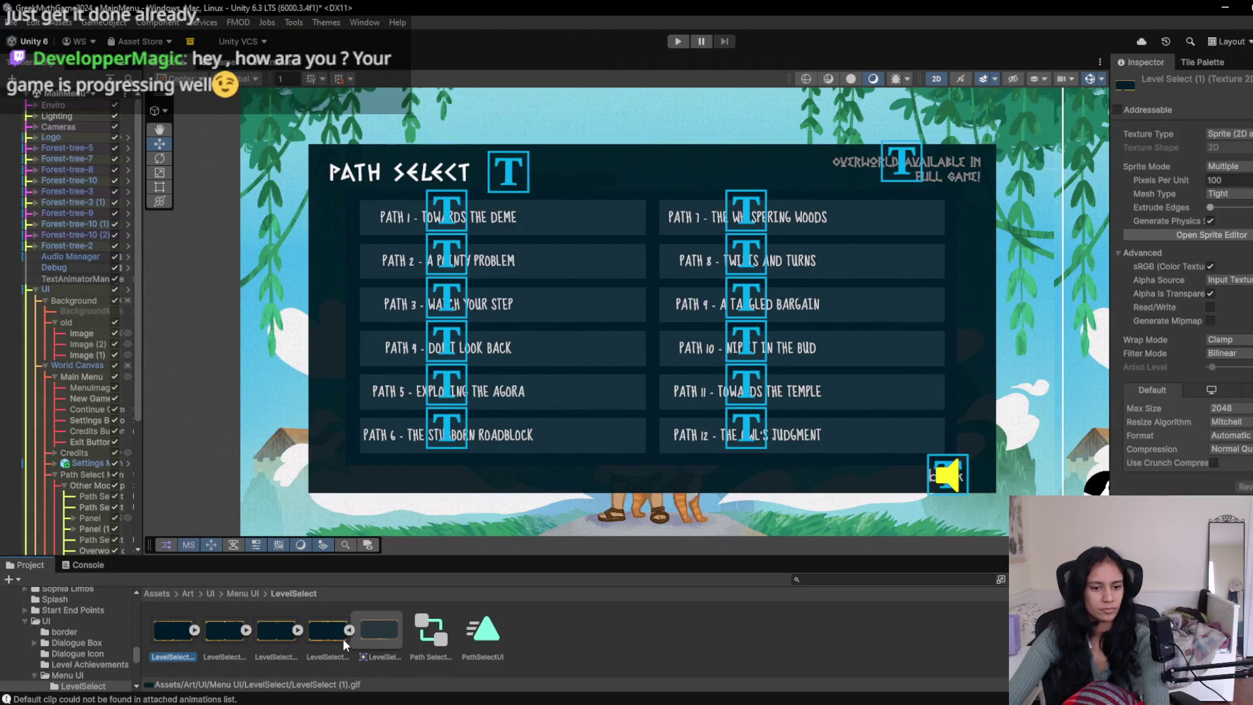
{"action": "left_click_drag", "start_coordinate": [201, 645], "coordinate": [326, 643]}
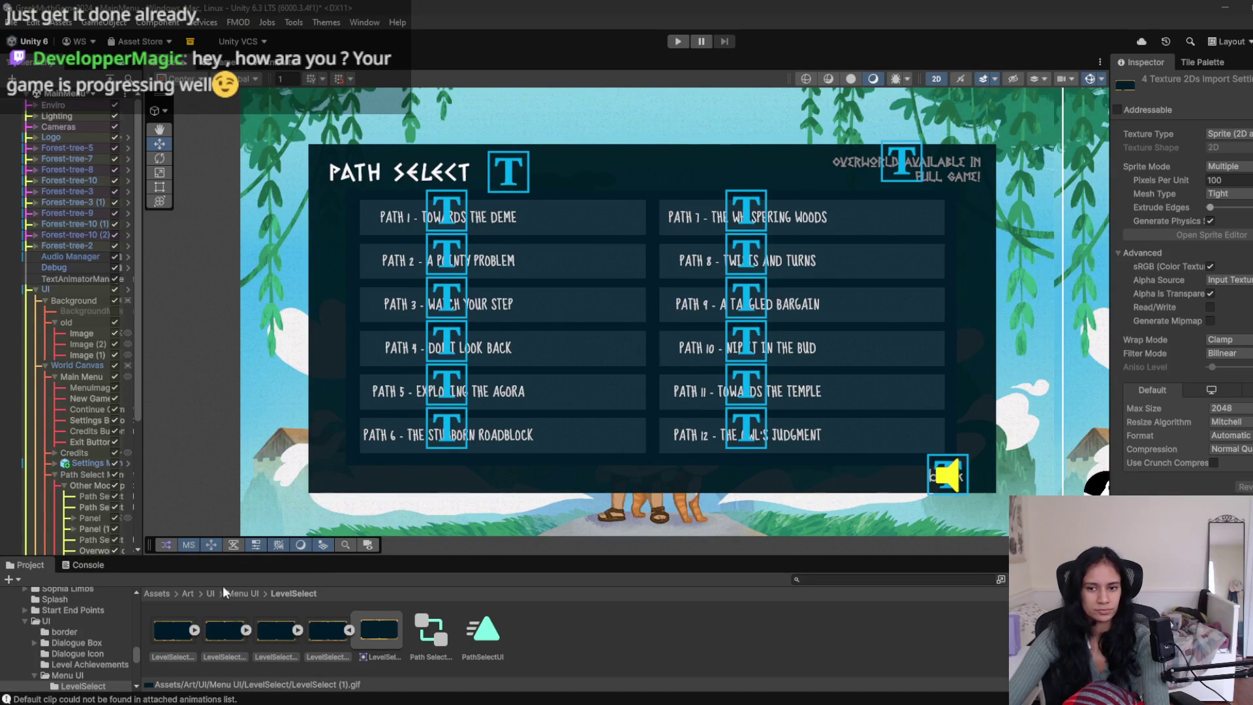
{"action": "left_click", "coordinate": [170, 629]}
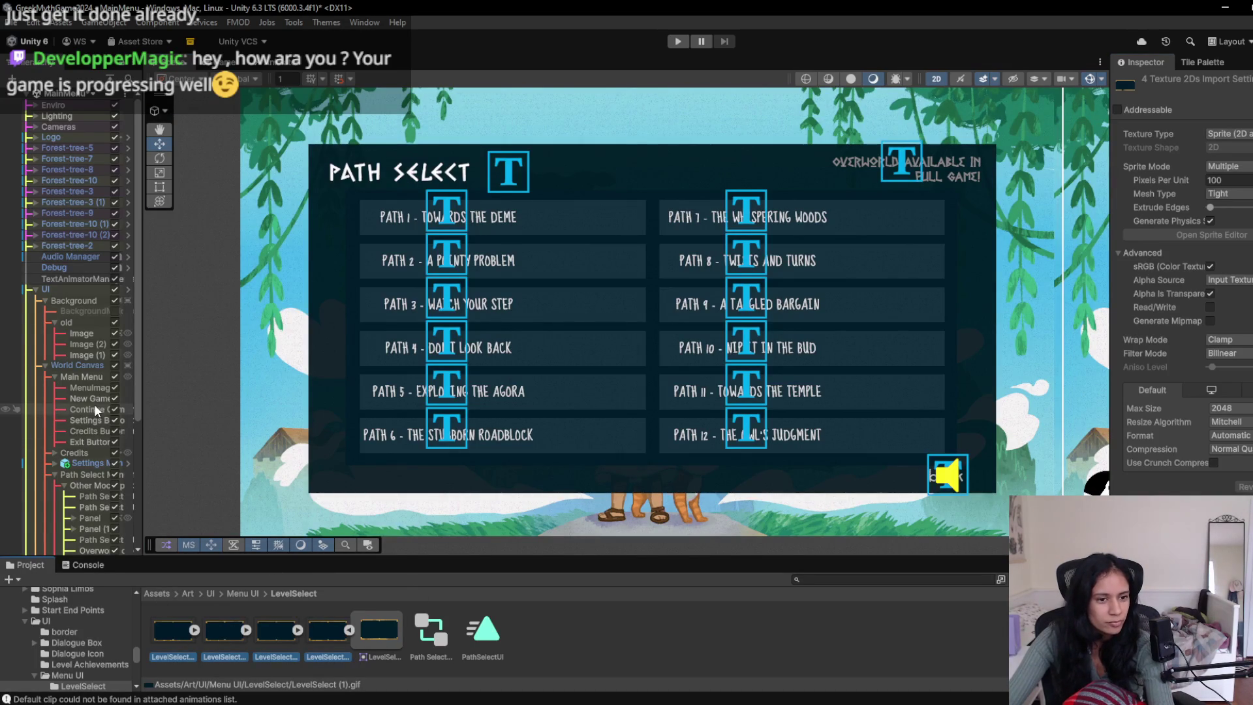
{"action": "left_click", "coordinate": [92, 496]}
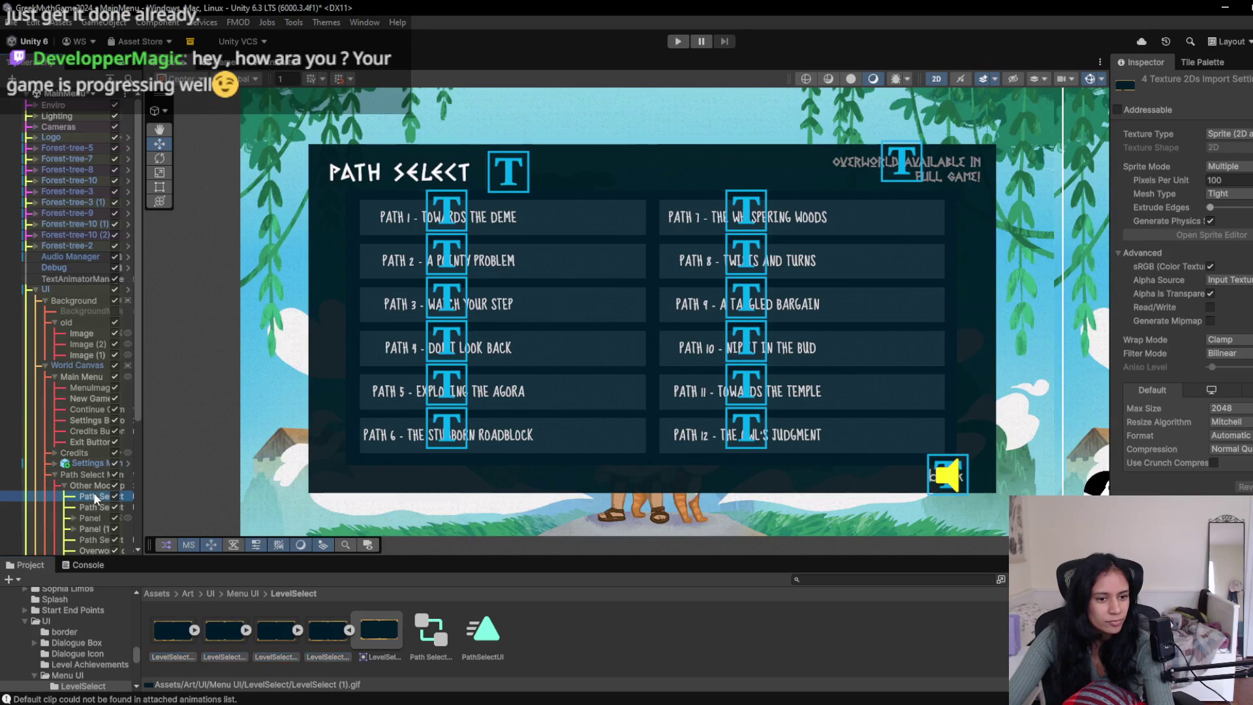
{"action": "left_click_drag", "start_coordinate": [139, 500], "coordinate": [243, 501]}
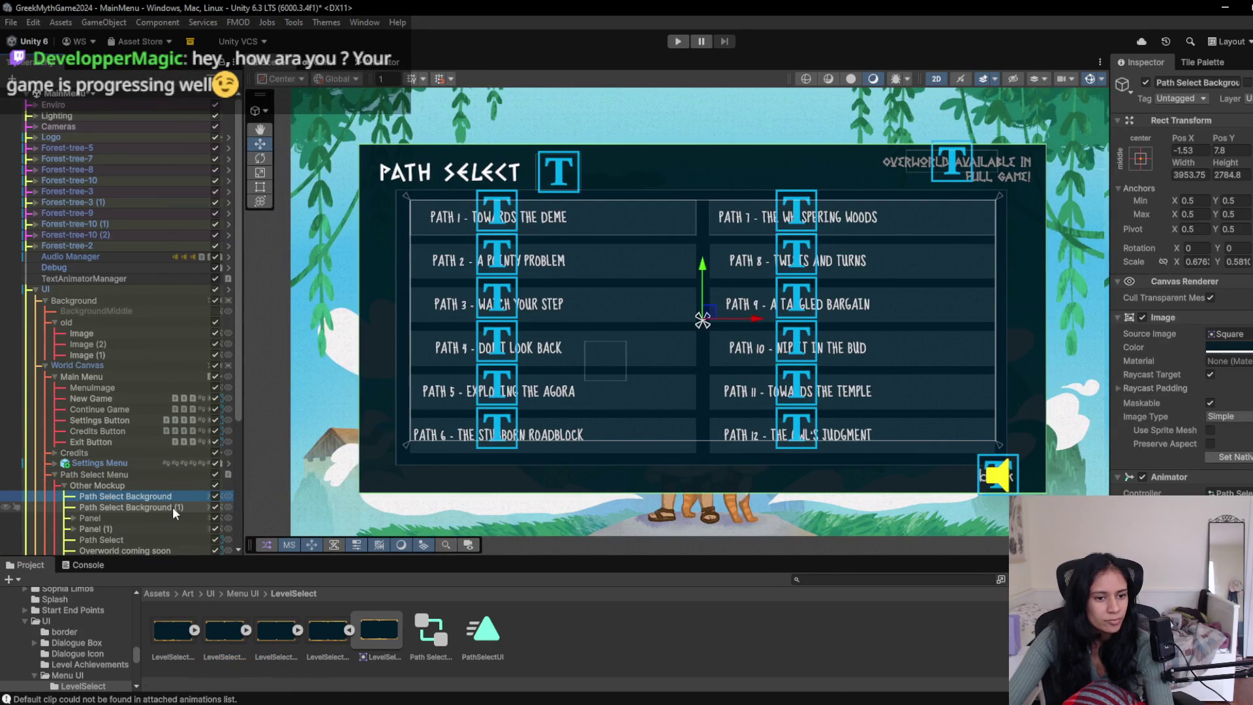
- Hide the duplicate Path Select Background (1)
{"action": "left_click", "coordinate": [175, 507]}
{"action": "left_click", "coordinate": [214, 507]}
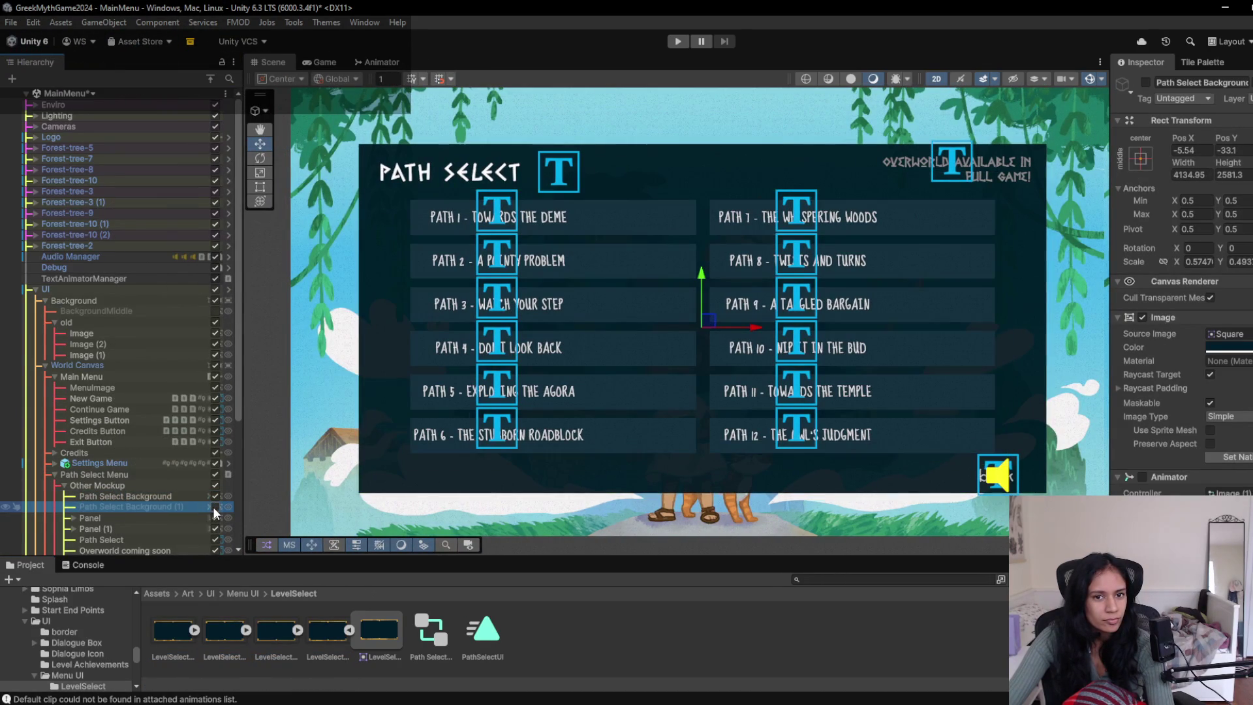
{"action": "left_click", "coordinate": [214, 507]}
{"action": "left_click", "coordinate": [214, 507]}
- Give Path Select Background the LevelSelect sprite with white colour, and dock the Animation window
{"action": "left_click", "coordinate": [196, 496]}
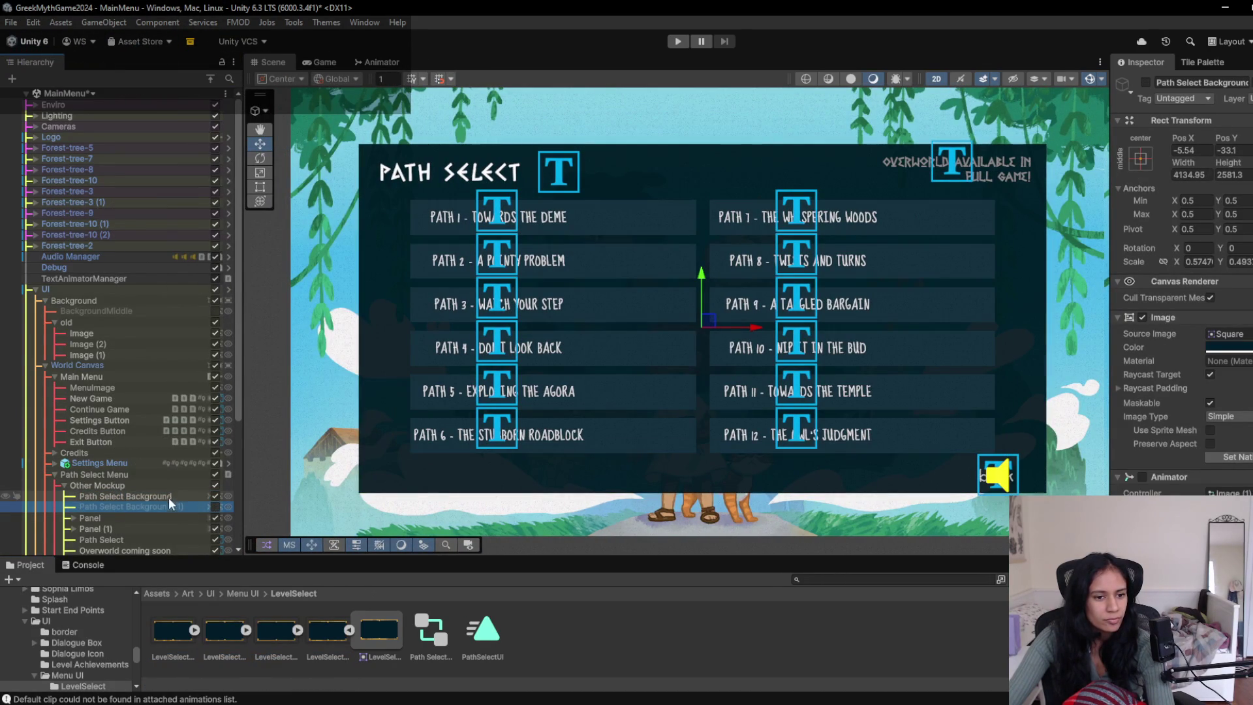
{"action": "left_click_drag", "start_coordinate": [227, 632], "coordinate": [1231, 333]}
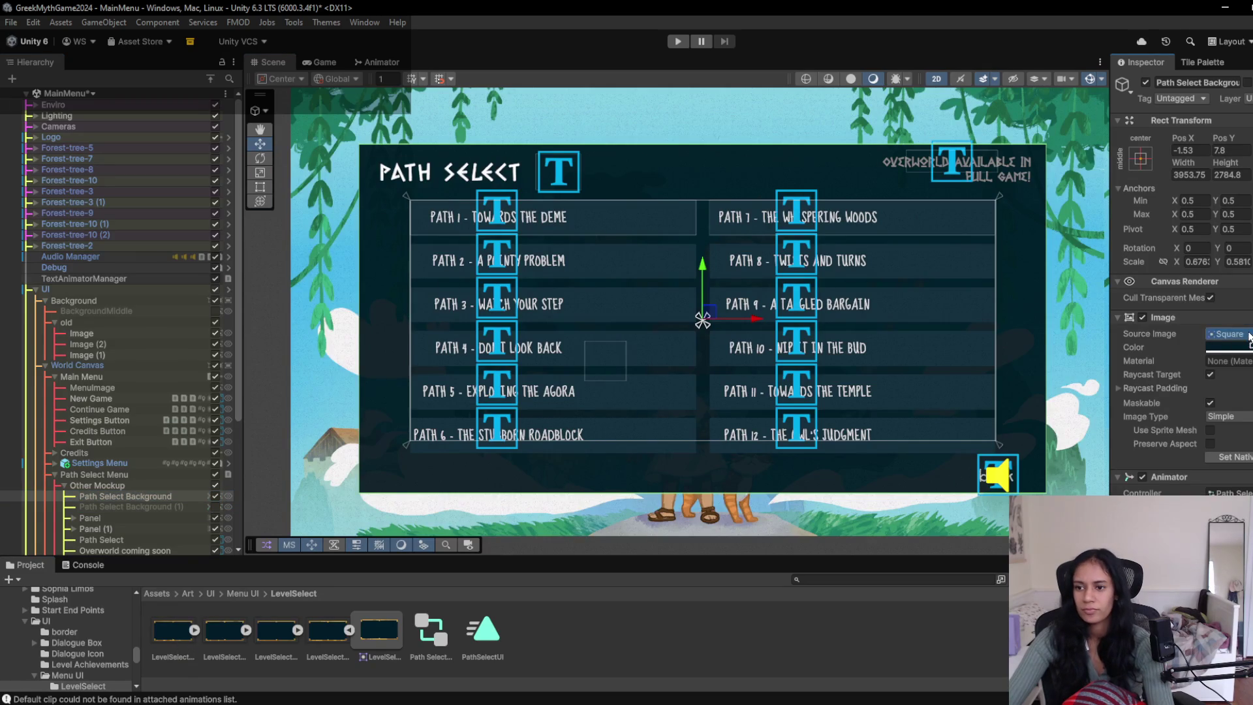
{"action": "left_click", "coordinate": [1231, 347]}
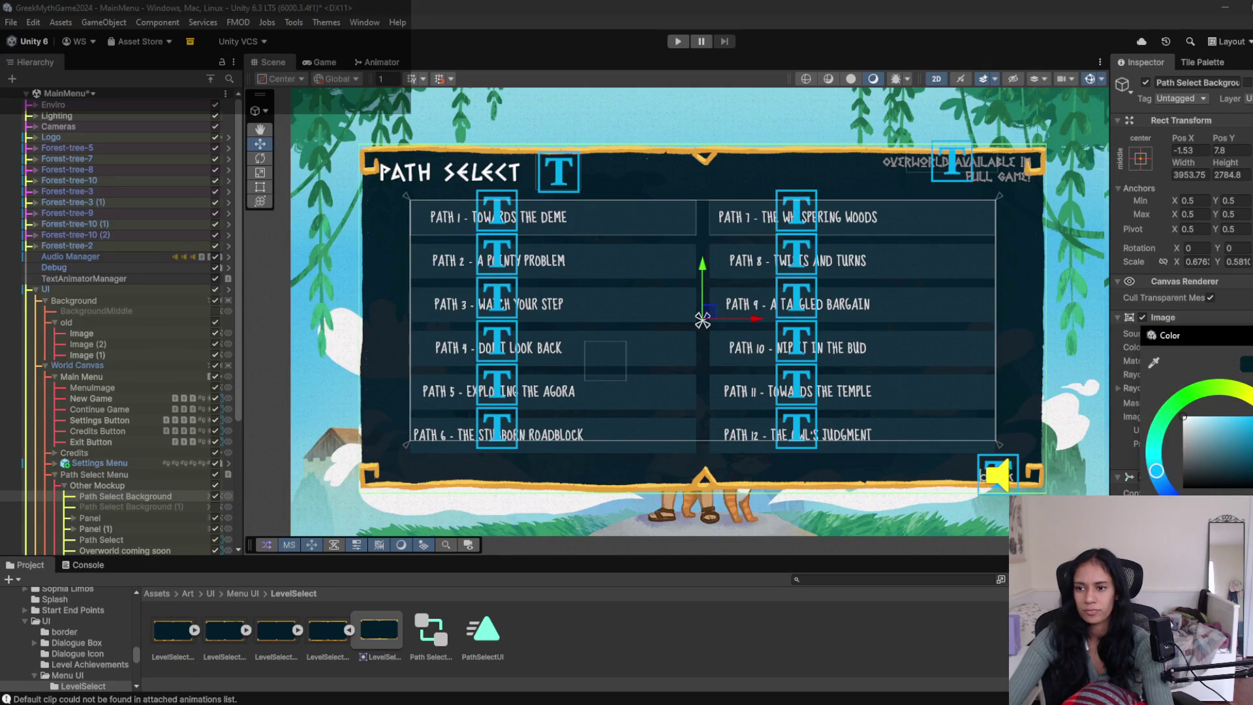
{"action": "left_click", "coordinate": [1006, 354]}
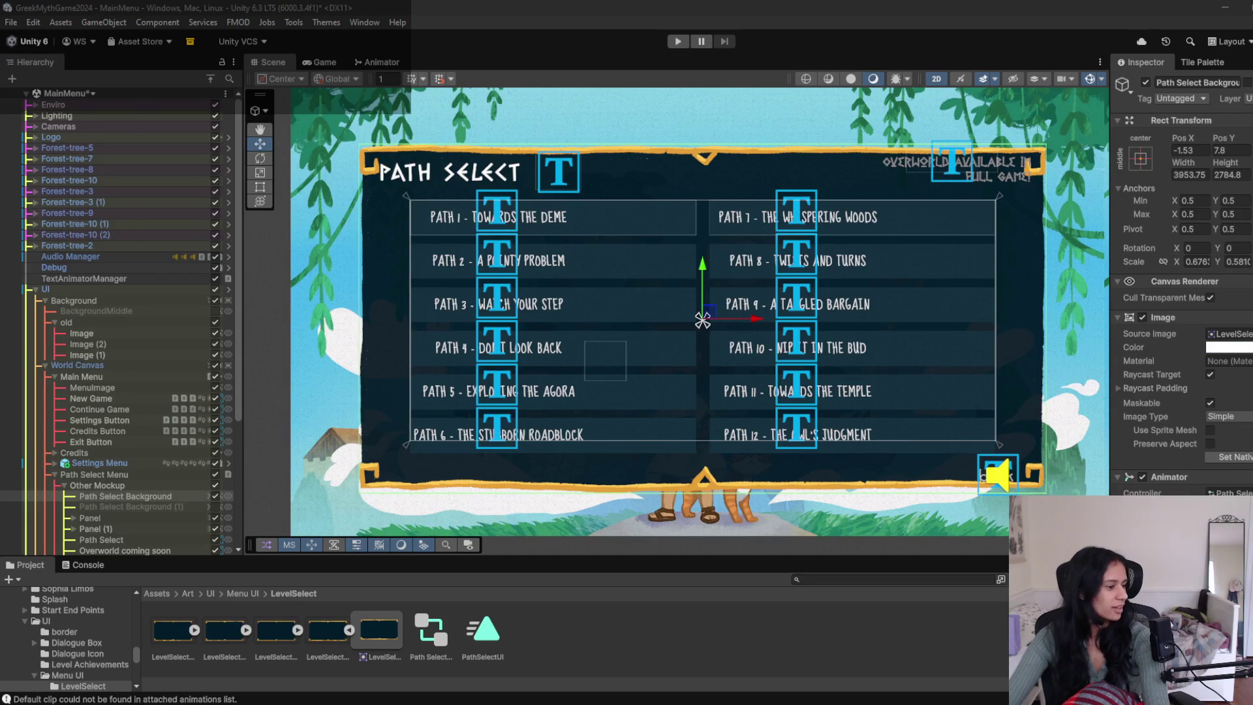
{"action": "mouse_move", "coordinate": [314, 632]}
{"action": "left_mouse_down"}
{"action": "mouse_move", "coordinate": [465, 586]}
{"action": "mouse_move", "coordinate": [460, 567]}
{"action": "left_mouse_up"}
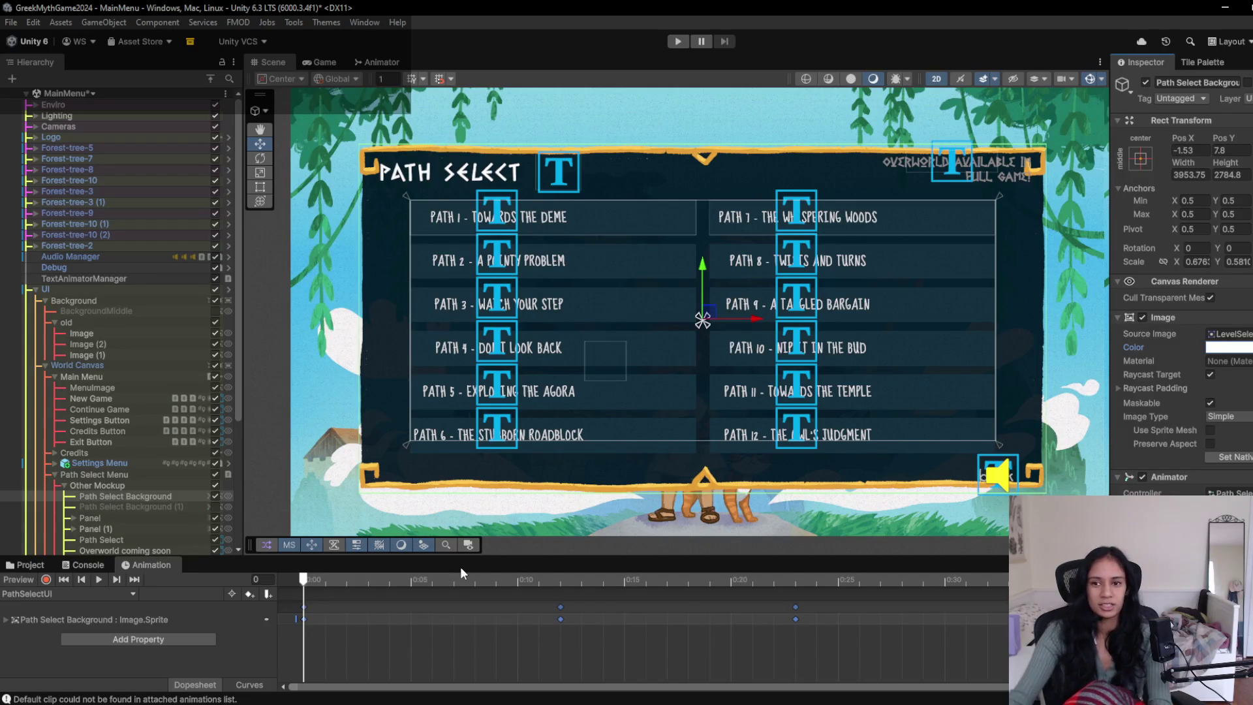
- Move Path Select Background to Pos -17/38 and nudge the Overworld notice to Pos X 904
{"action": "scroll", "coordinate": [693, 339], "scroll_direction": "up", "scroll_amount": 2}
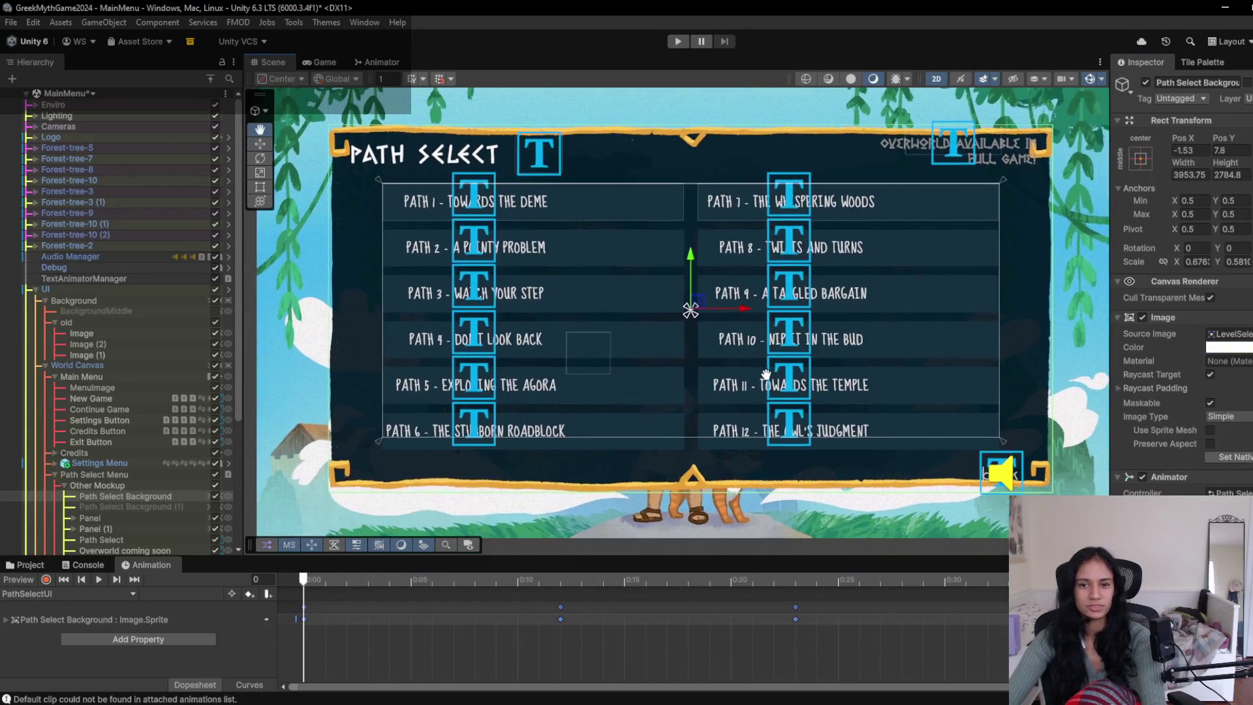
{"action": "left_click_drag", "start_coordinate": [710, 316], "coordinate": [694, 301]}
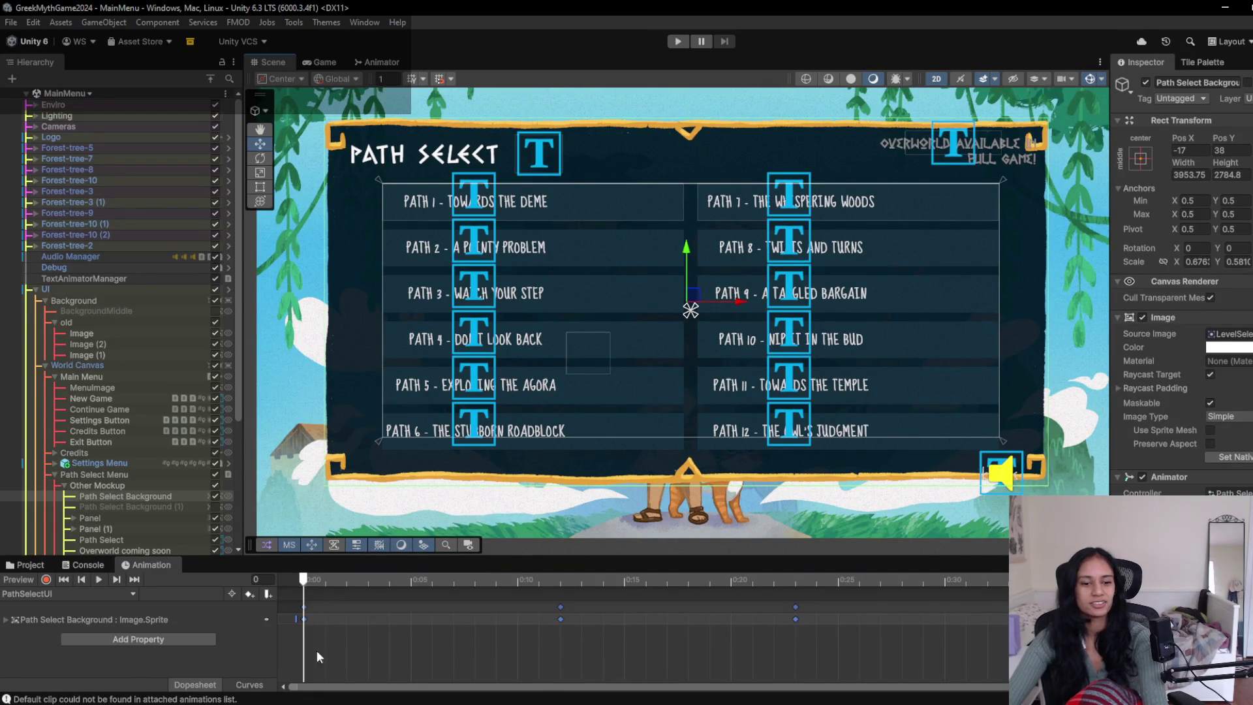
{"action": "mouse_move", "coordinate": [276, 704]}
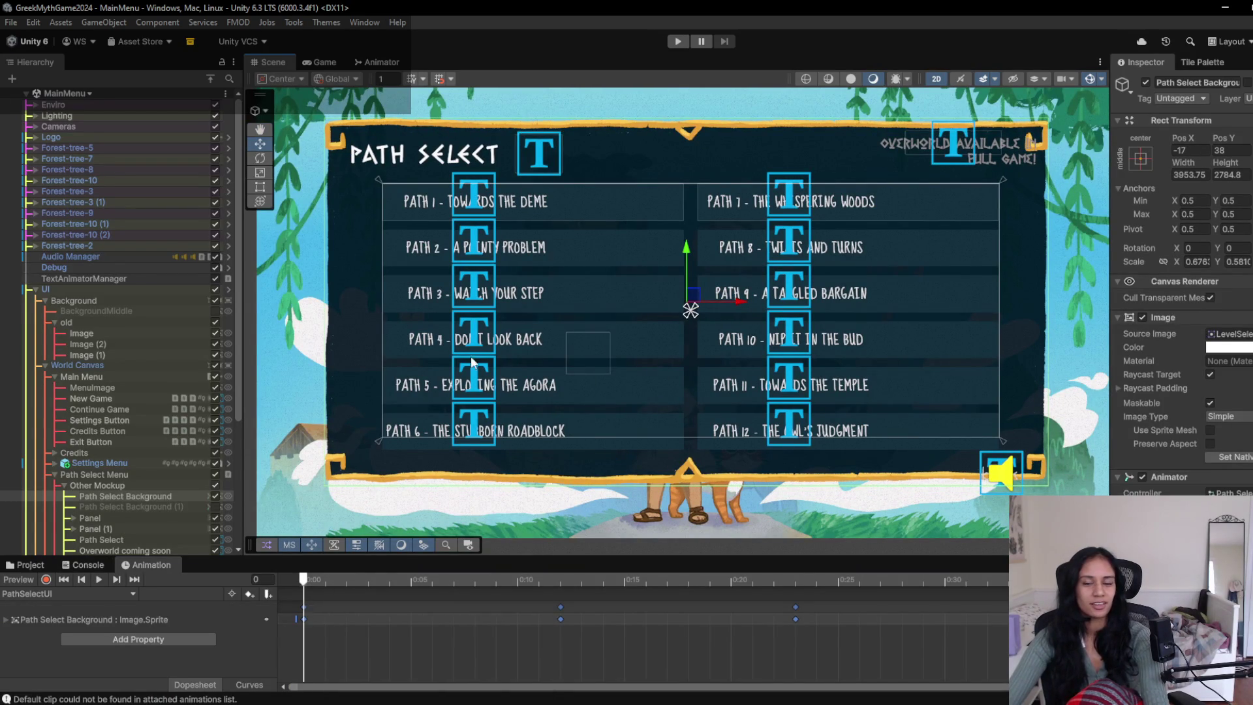
{"action": "left_click", "coordinate": [955, 144]}
{"action": "left_click_drag", "start_coordinate": [952, 141], "coordinate": [945, 140]}
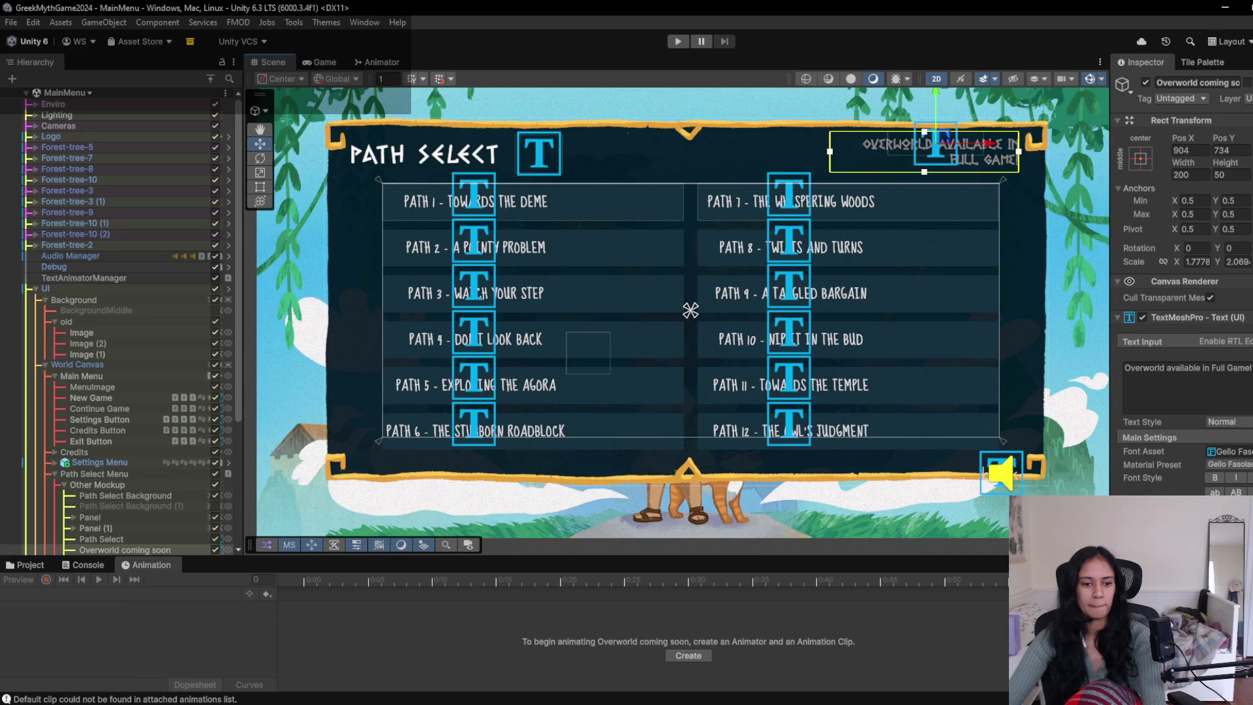
- Scroll the Hierarchy and pan the scene, with the Console listing the missing default clip warnings
{"action": "mouse_move", "coordinate": [238, 621]}
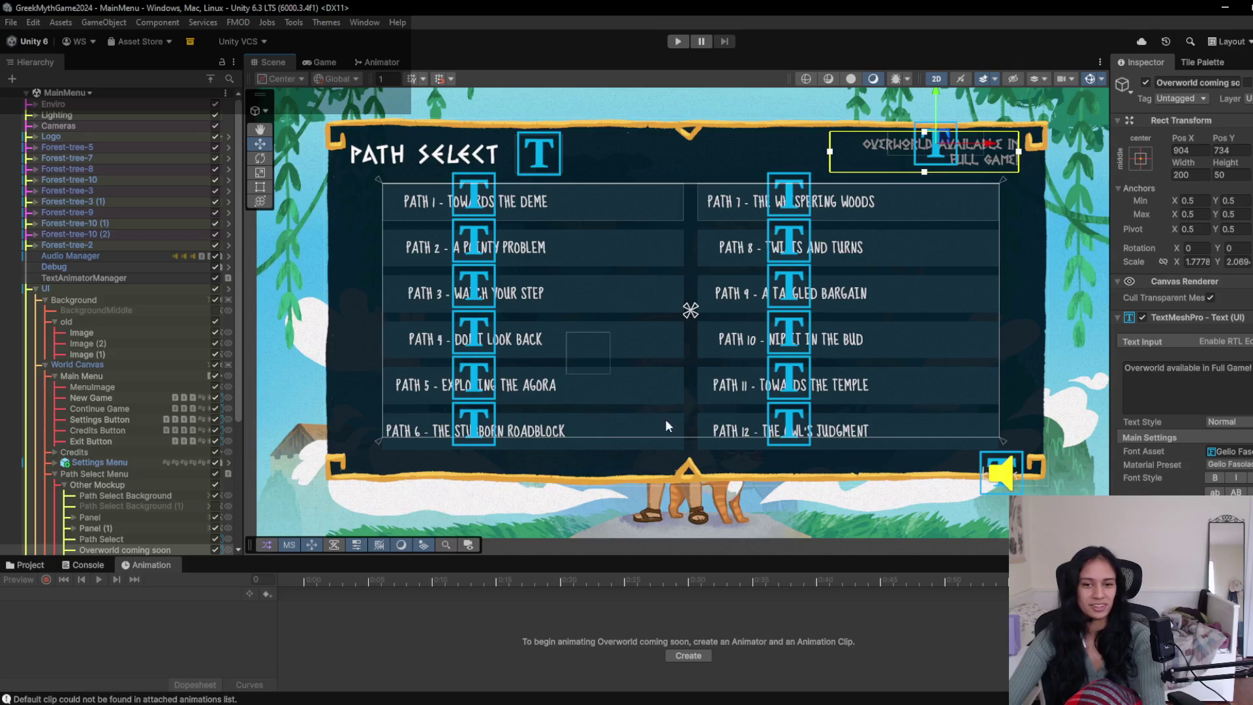
{"action": "scroll", "coordinate": [790, 424], "scroll_direction": "up", "scroll_amount": 2}
{"action": "scroll", "coordinate": [751, 433], "scroll_direction": "down", "scroll_amount": 3}
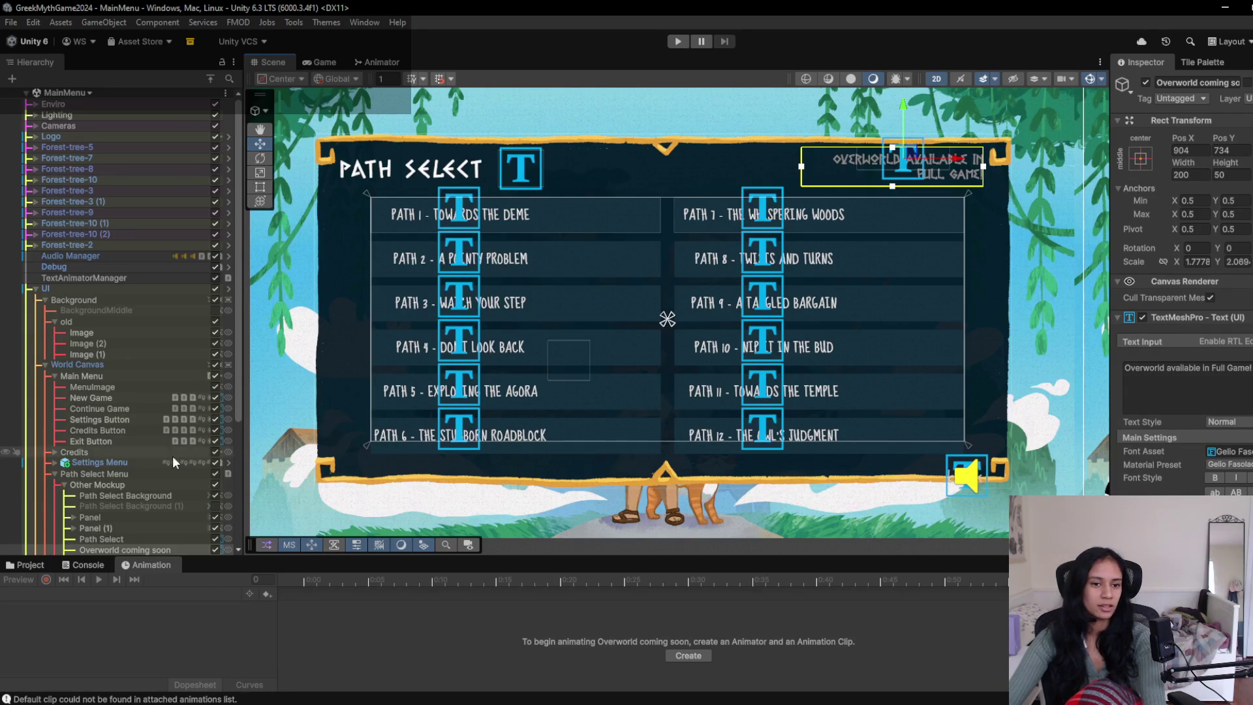
{"action": "scroll", "coordinate": [173, 457], "scroll_direction": "down", "scroll_amount": 4}
{"action": "scroll", "coordinate": [172, 455], "scroll_direction": "down", "scroll_amount": 2}
{"action": "left_click_drag", "start_coordinate": [620, 373], "coordinate": [578, 369]}
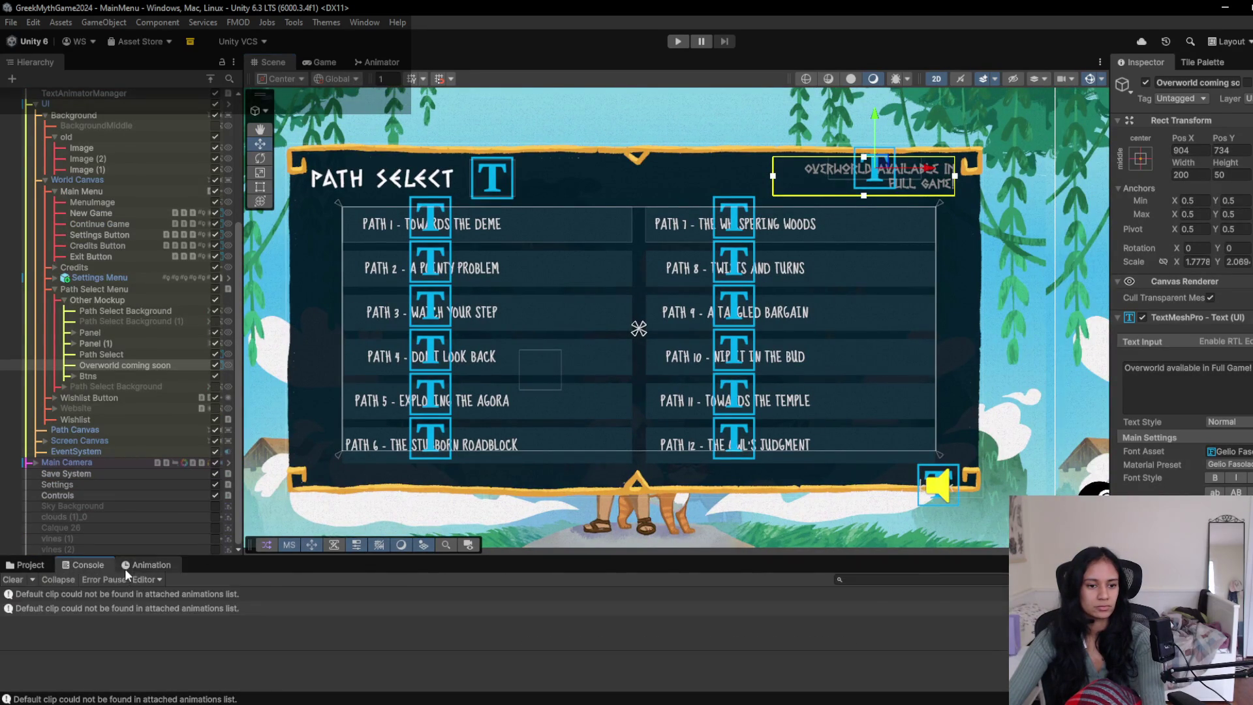
- Stretch Path Select Background's sprite keyframes out to about 1:05, then re-enable Path Select Background (1)
{"action": "left_click", "coordinate": [137, 303]}
{"action": "left_click", "coordinate": [137, 311]}
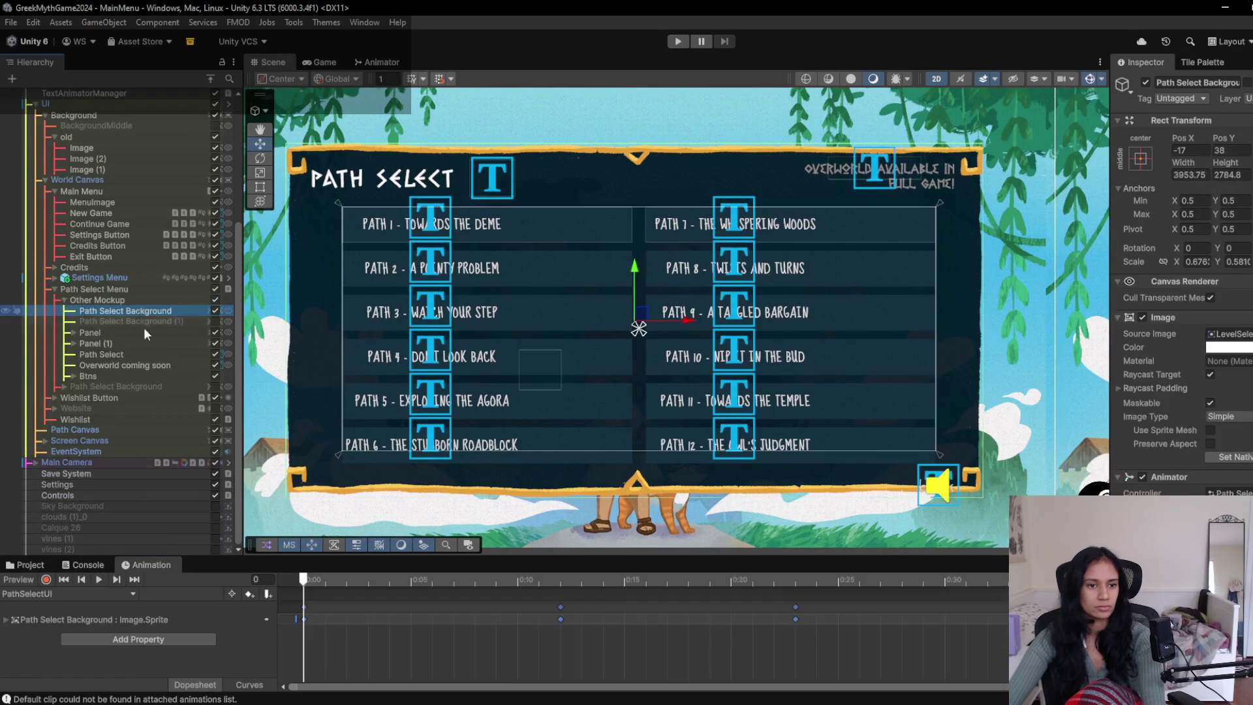
{"action": "left_click", "coordinate": [94, 579]}
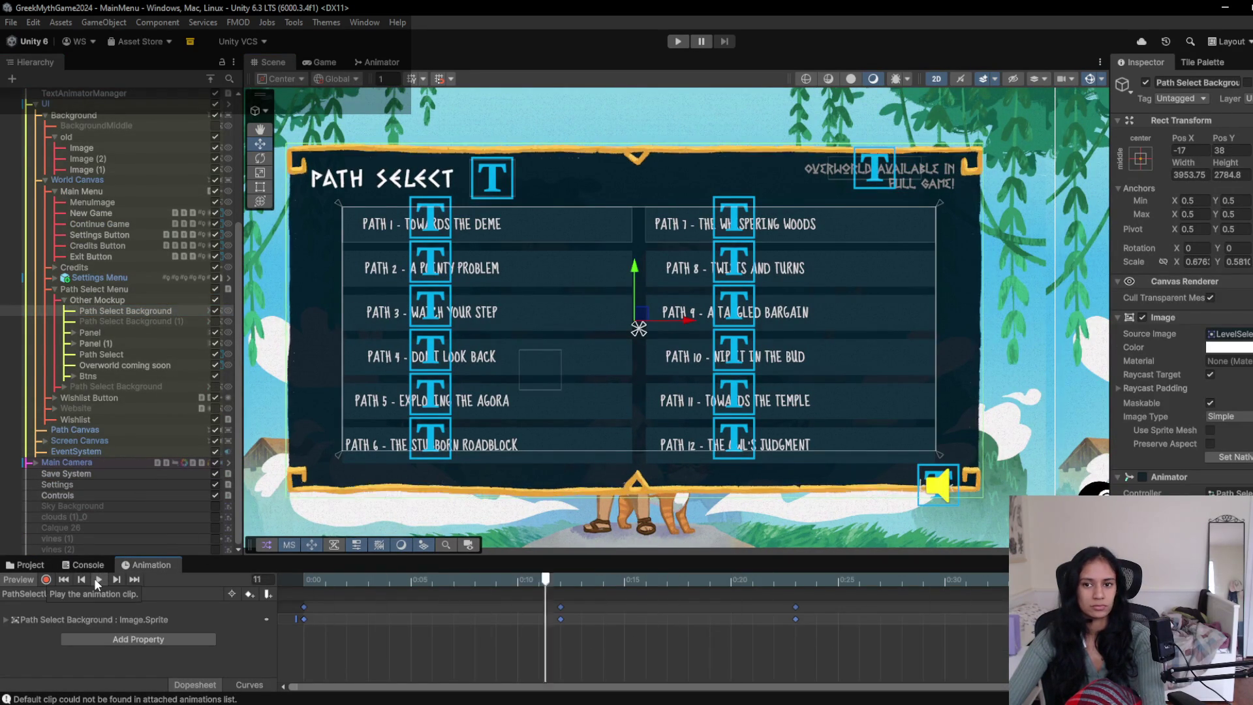
{"action": "scroll", "coordinate": [527, 668], "scroll_direction": "down", "scroll_amount": 6}
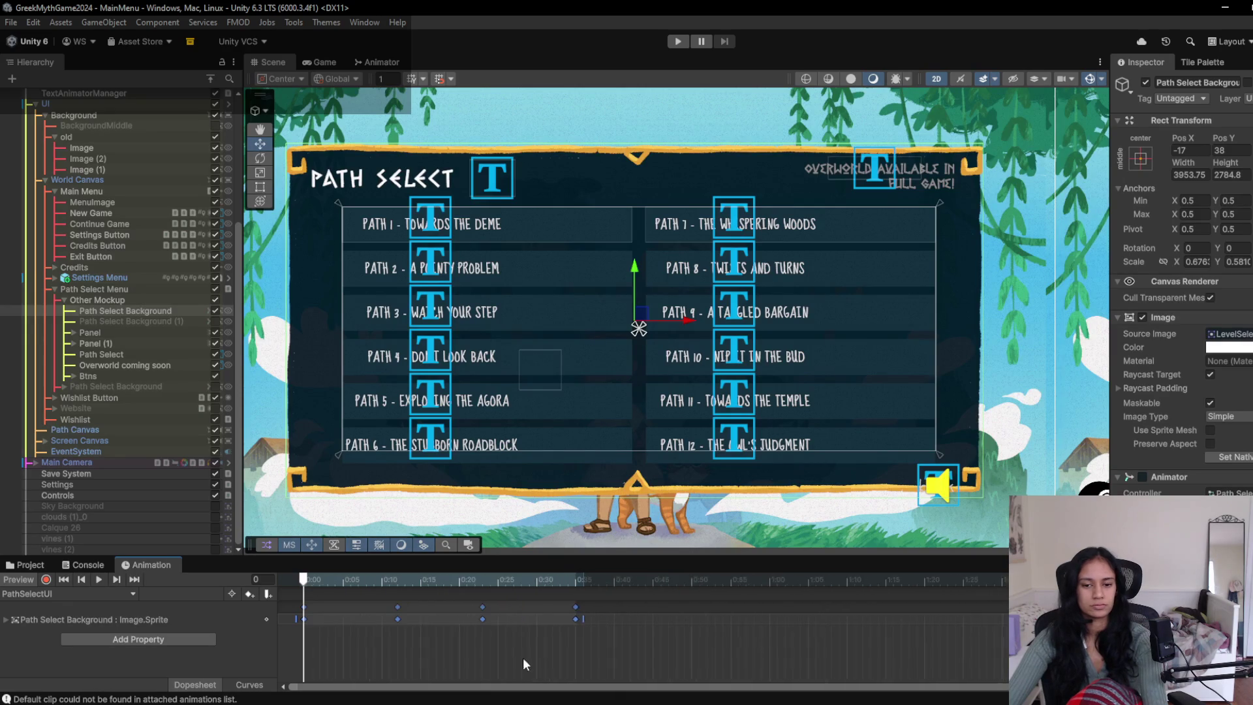
{"action": "mouse_move", "coordinate": [511, 621]}
{"action": "left_mouse_down"}
{"action": "mouse_move", "coordinate": [830, 607]}
{"action": "mouse_move", "coordinate": [817, 608]}
{"action": "left_mouse_up"}
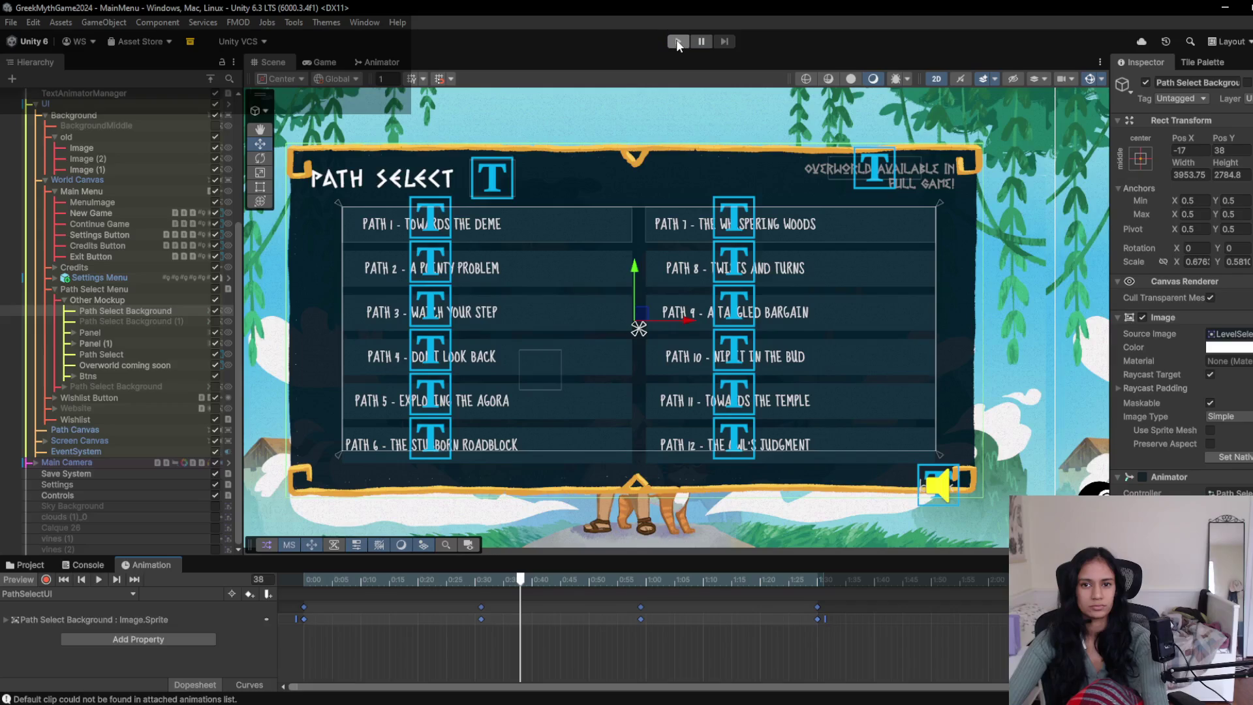
{"action": "left_click", "coordinate": [215, 322]}
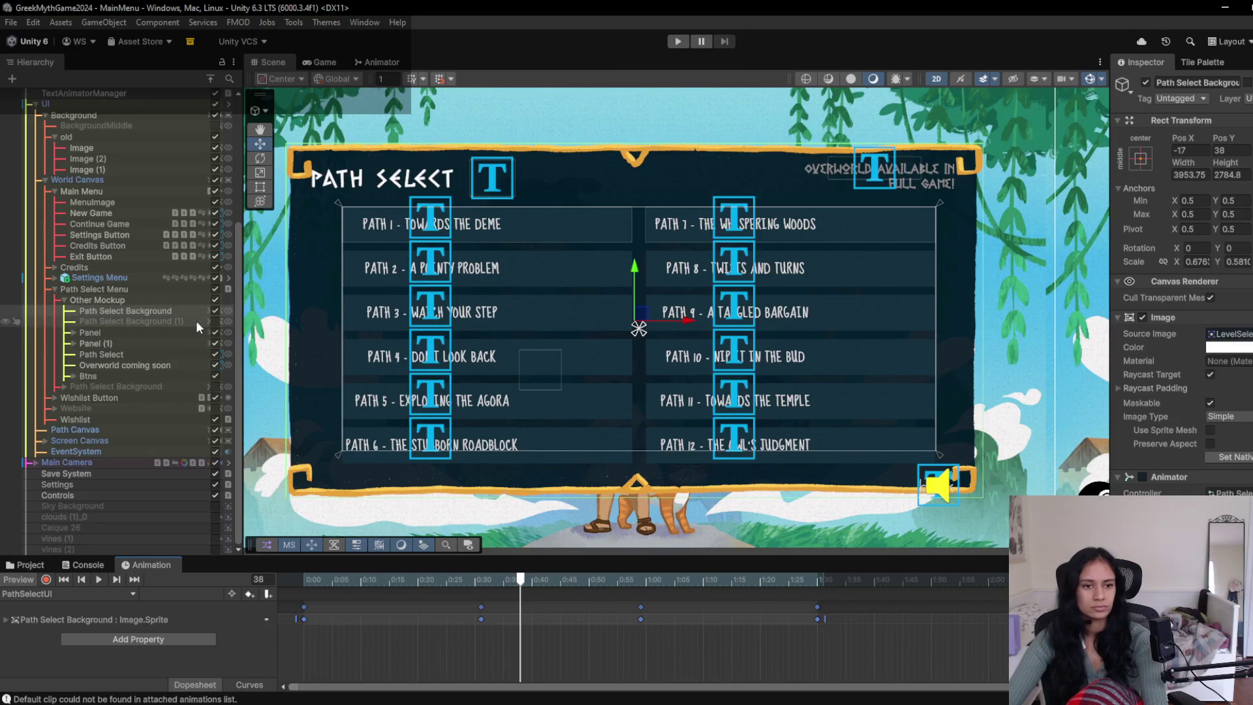
{"action": "left_click", "coordinate": [679, 42]}
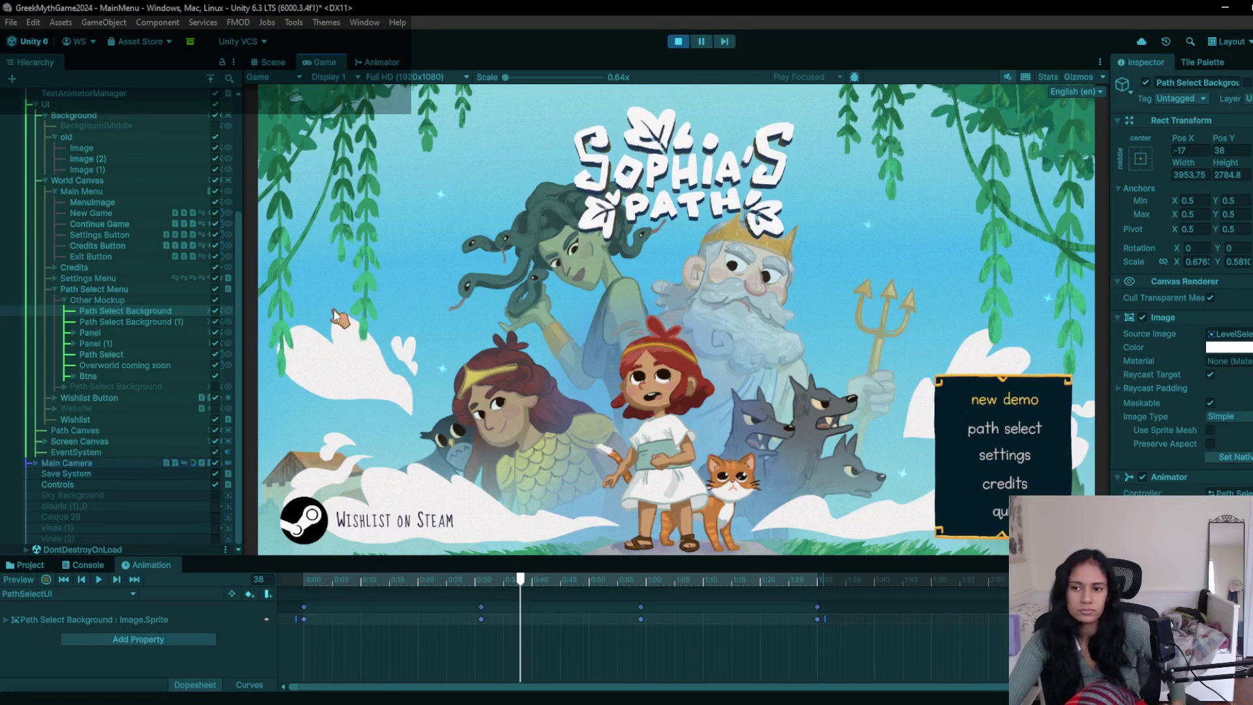
{"action": "left_click", "coordinate": [158, 322]}
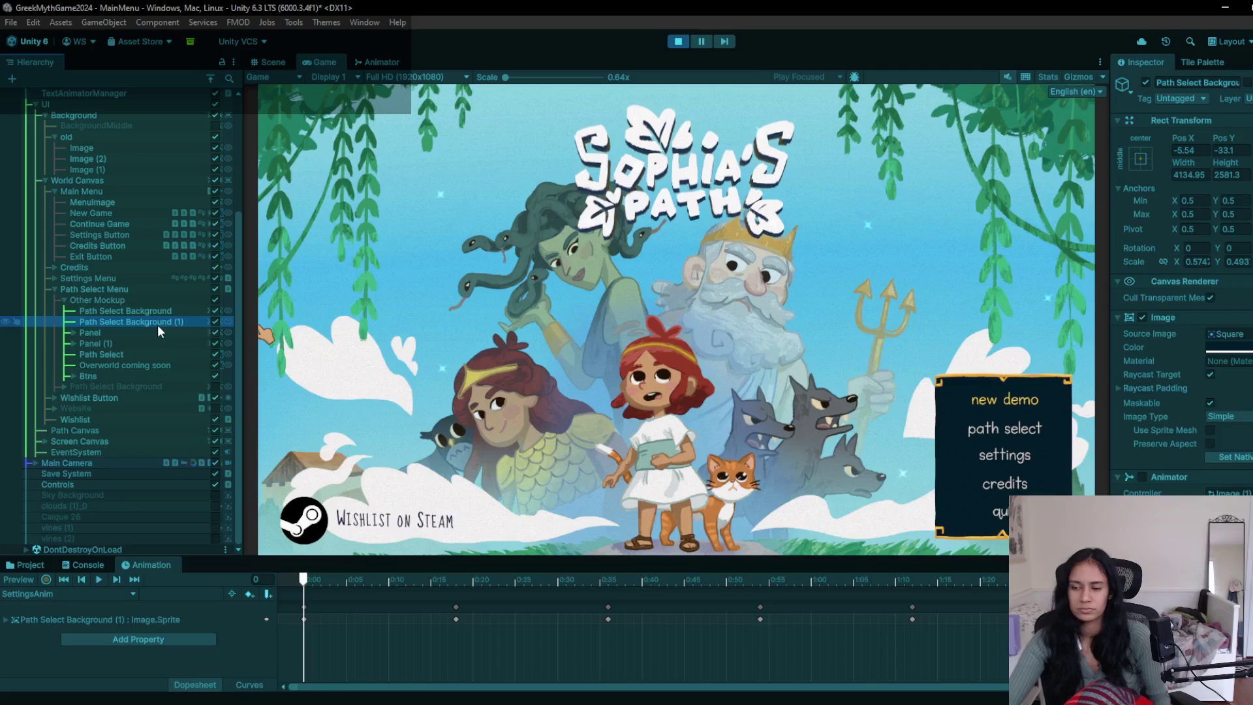
{"action": "left_click", "coordinate": [1011, 430]}
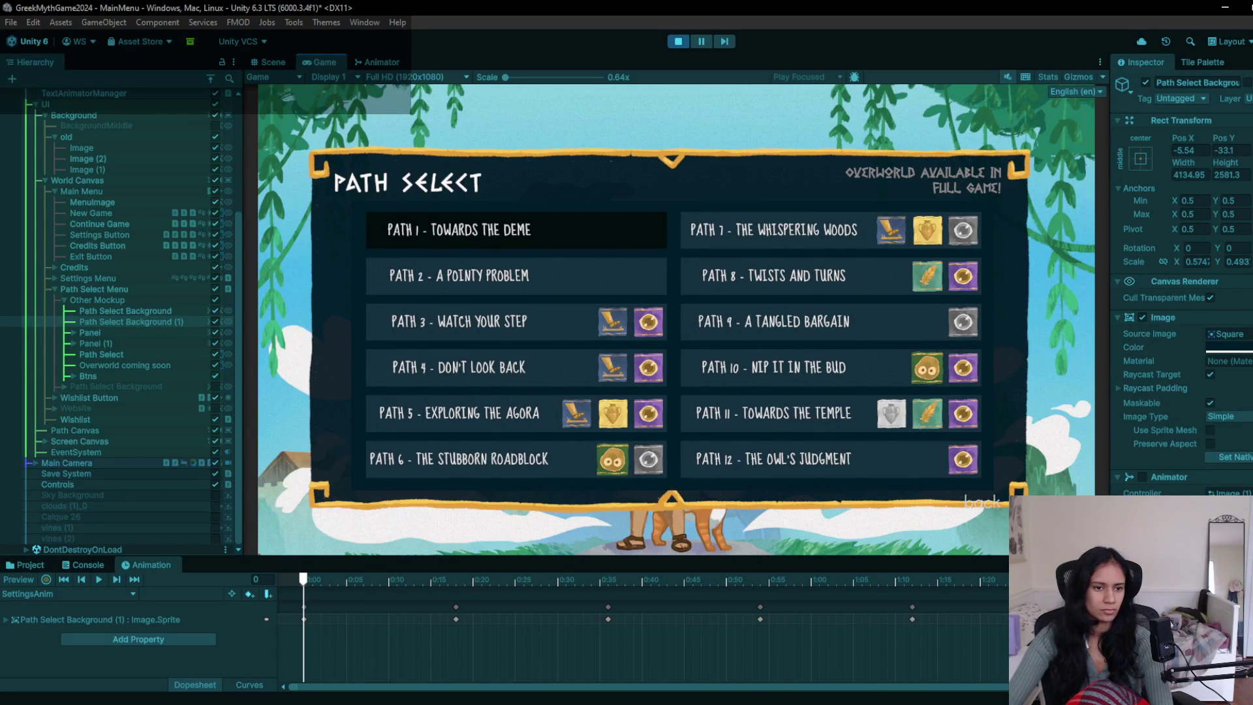
{"action": "left_click", "coordinate": [184, 320]}
{"action": "left_click", "coordinate": [217, 321]}
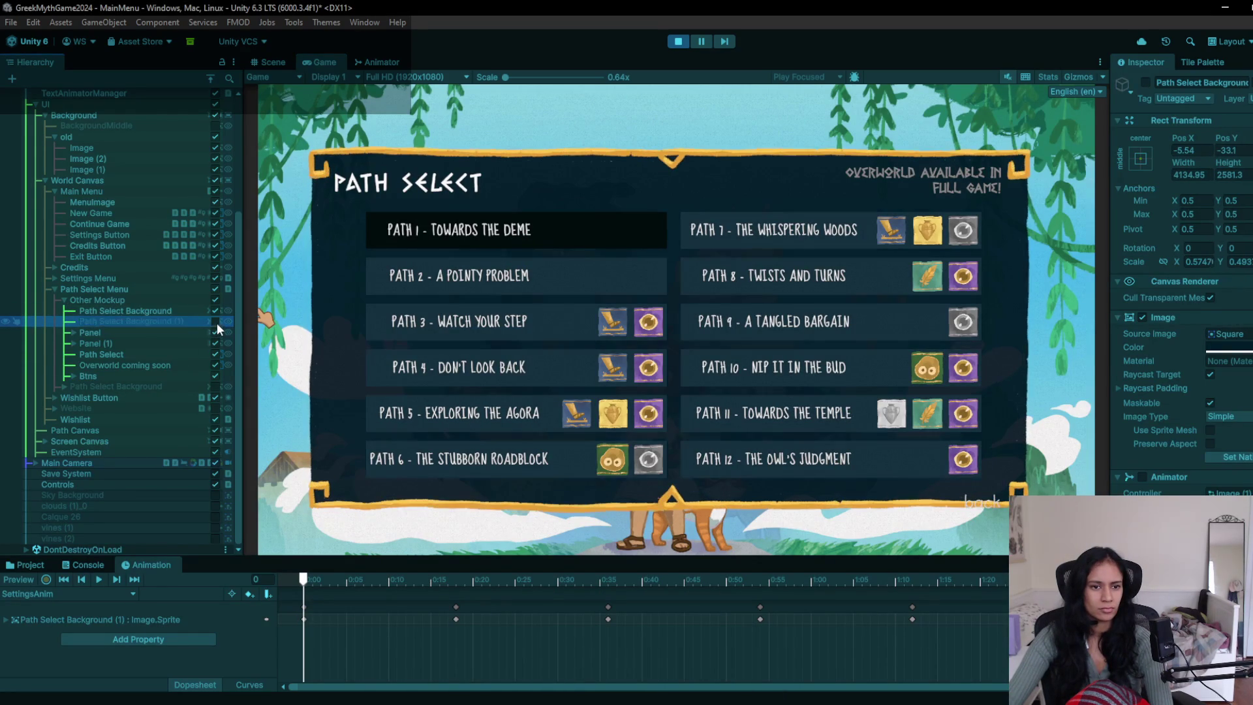
{"action": "left_click", "coordinate": [216, 321]}
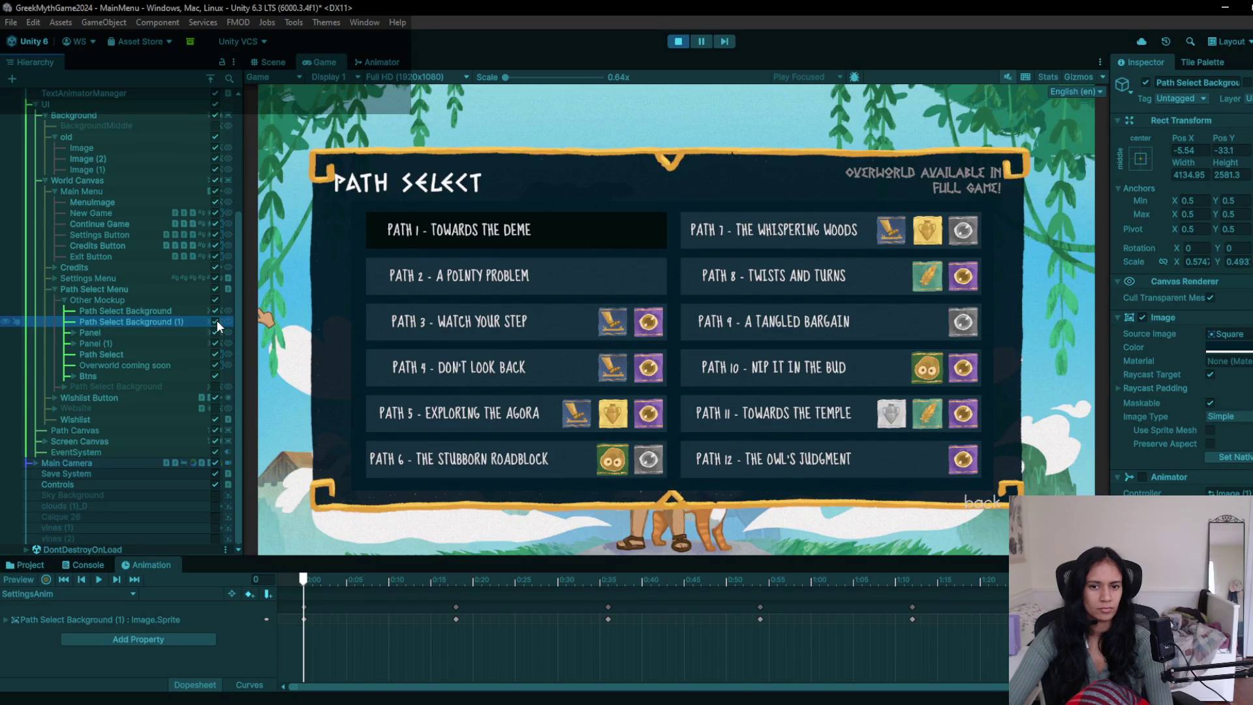
{"action": "left_click", "coordinate": [677, 41]}
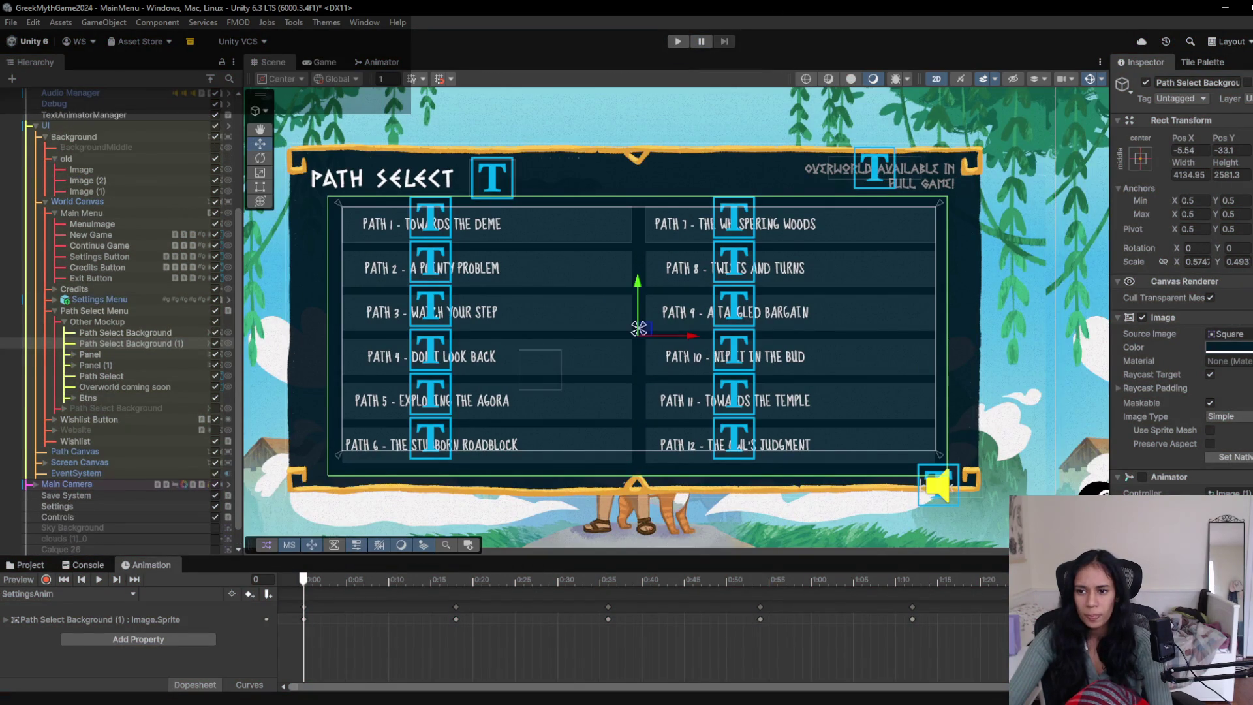
- Select the PATH SELECT title text and pan the scene to frame the Path Select panel
{"action": "left_click", "coordinate": [1230, 348]}
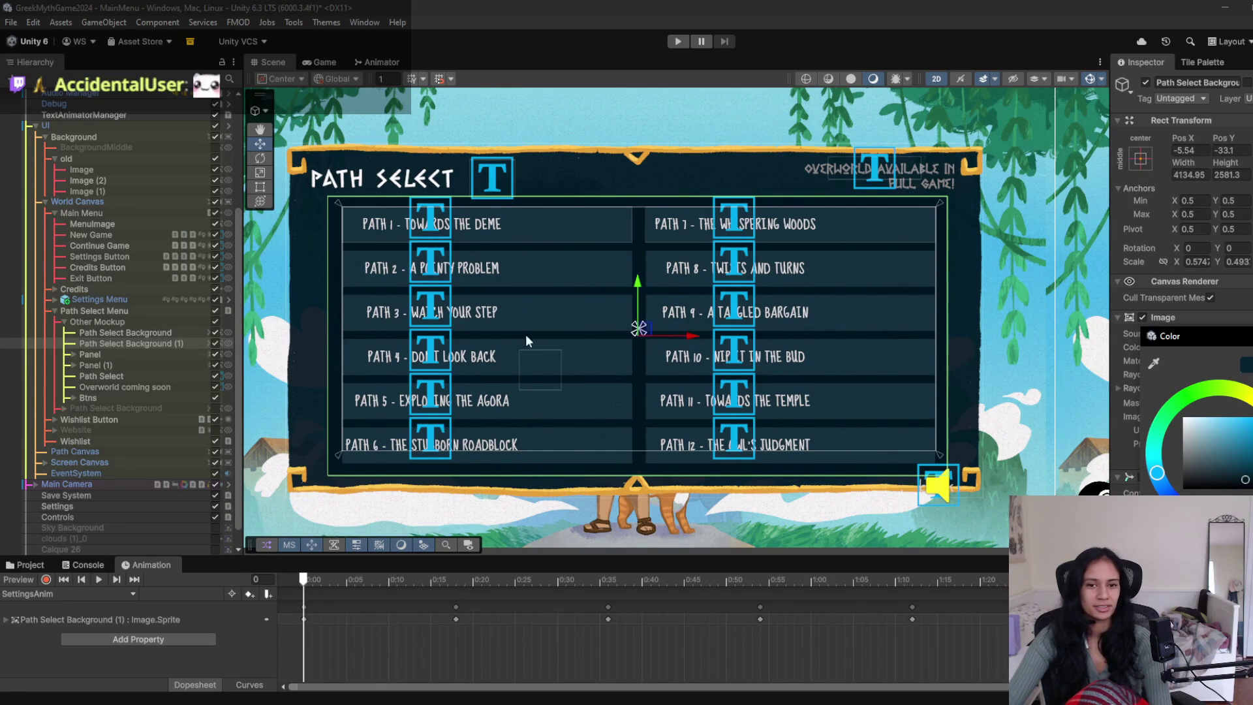
{"action": "scroll", "coordinate": [515, 321], "scroll_direction": "up", "scroll_amount": 3}
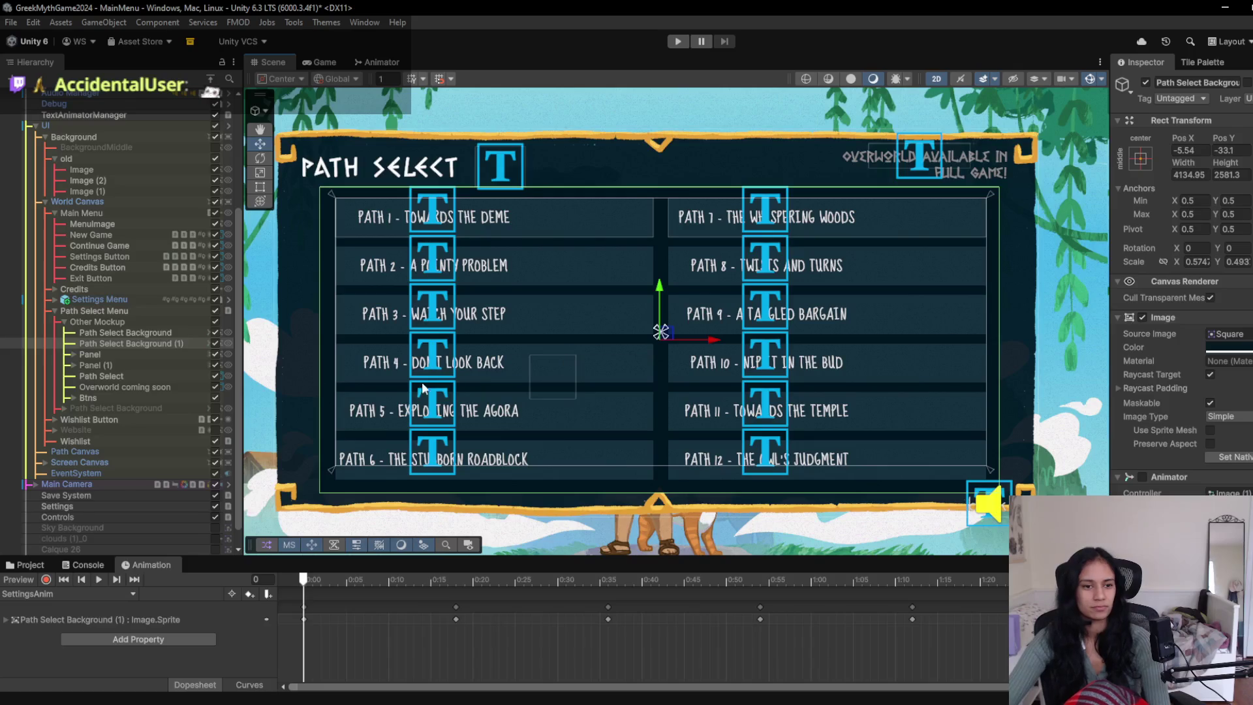
{"action": "left_click", "coordinate": [162, 332]}
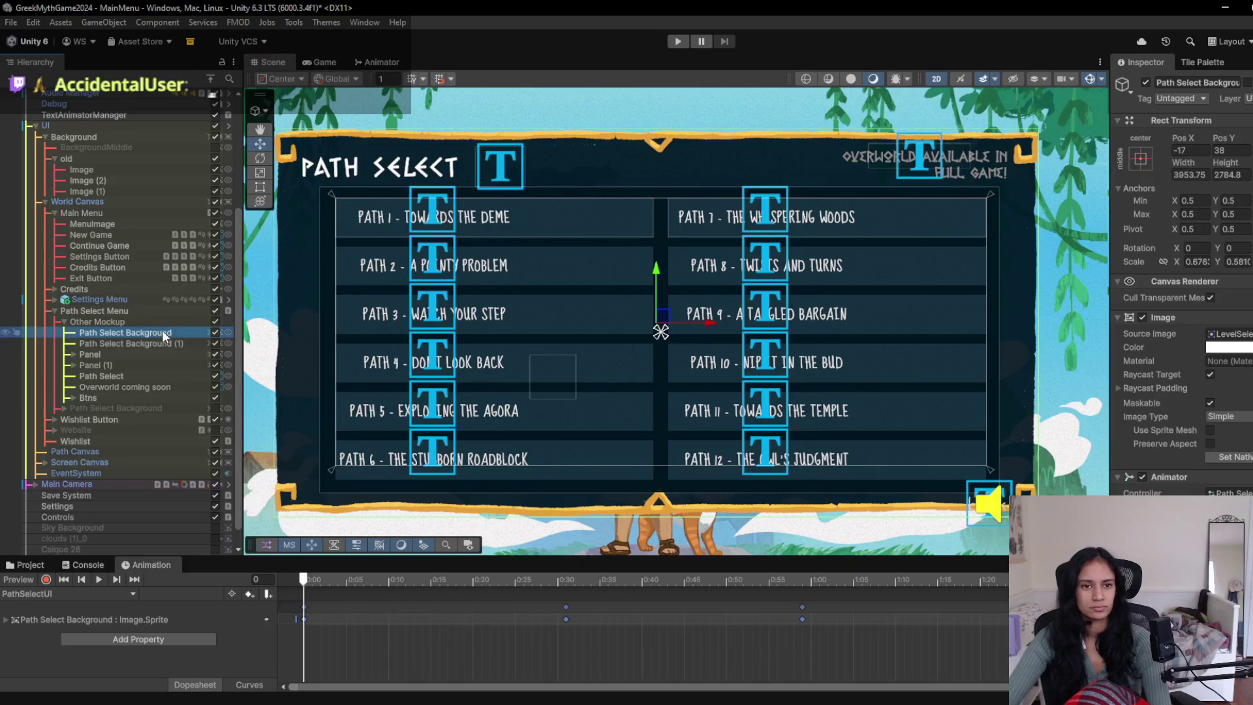
{"action": "left_click", "coordinate": [105, 376]}
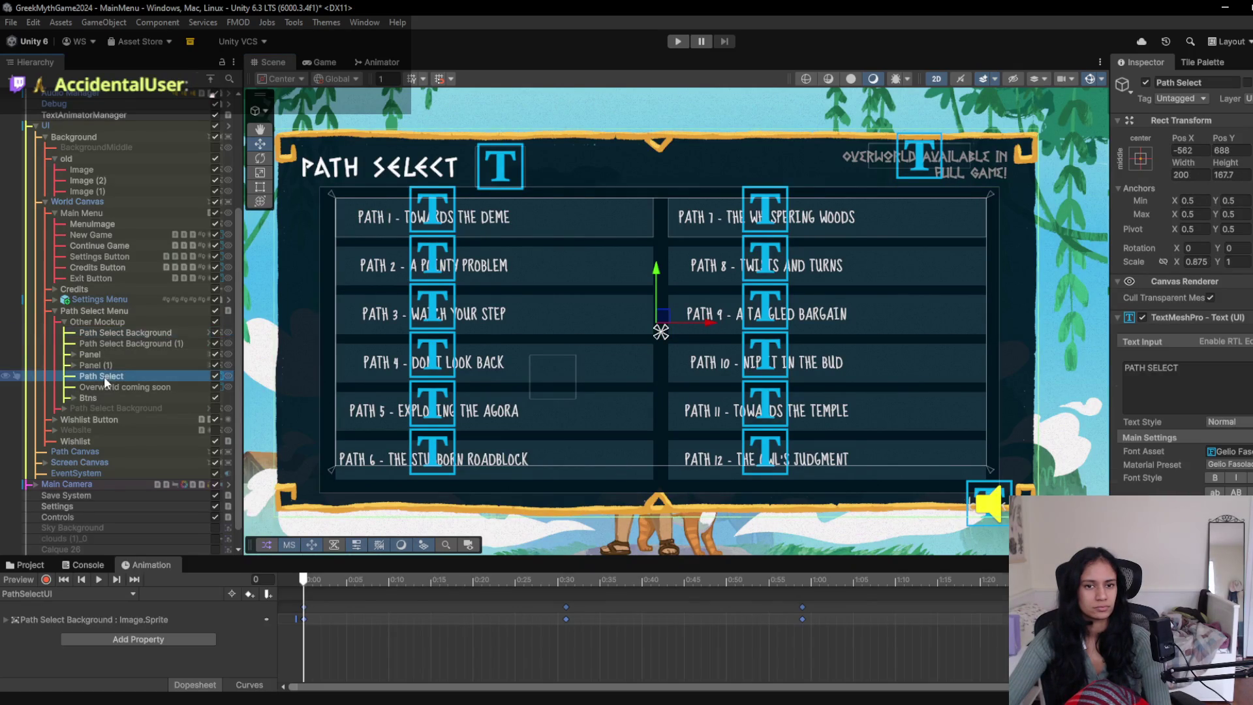
{"action": "mouse_move", "coordinate": [1103, 475]}
{"action": "left_mouse_down"}
{"action": "mouse_move", "coordinate": [1061, 390]}
{"action": "mouse_move", "coordinate": [584, 425]}
{"action": "mouse_move", "coordinate": [632, 447]}
{"action": "mouse_move", "coordinate": [835, 460]}
{"action": "left_mouse_up"}
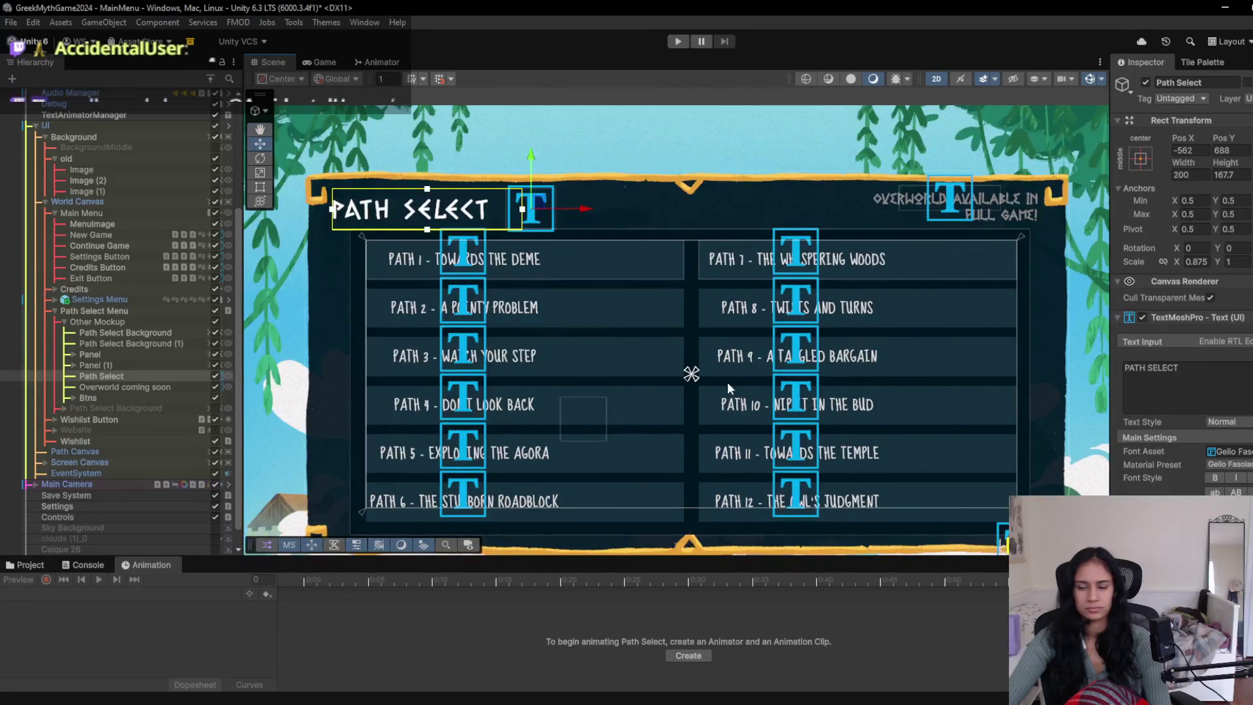
{"action": "left_click_drag", "start_coordinate": [721, 382], "coordinate": [816, 376]}
- Set the PATH SELECT title to DIOGENES SDF, shift it slightly right, and brighten its colour
{"action": "left_click", "coordinate": [1159, 453]}
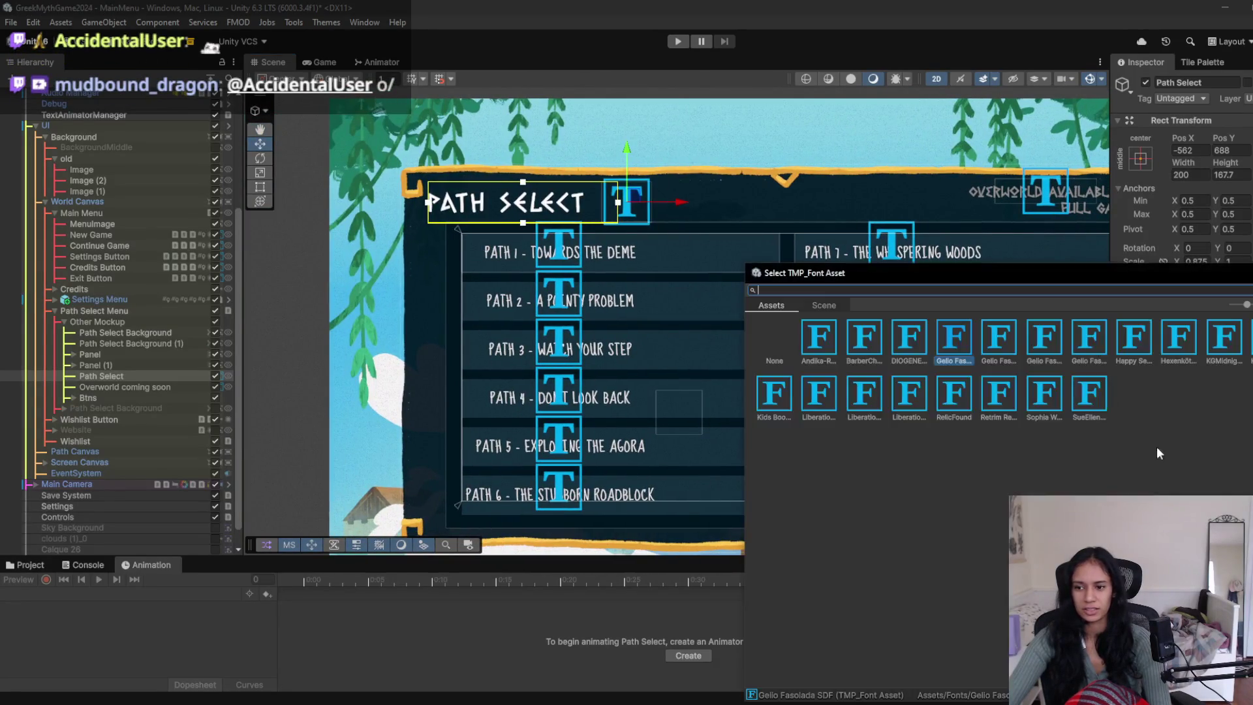
{"action": "left_click", "coordinate": [907, 340]}
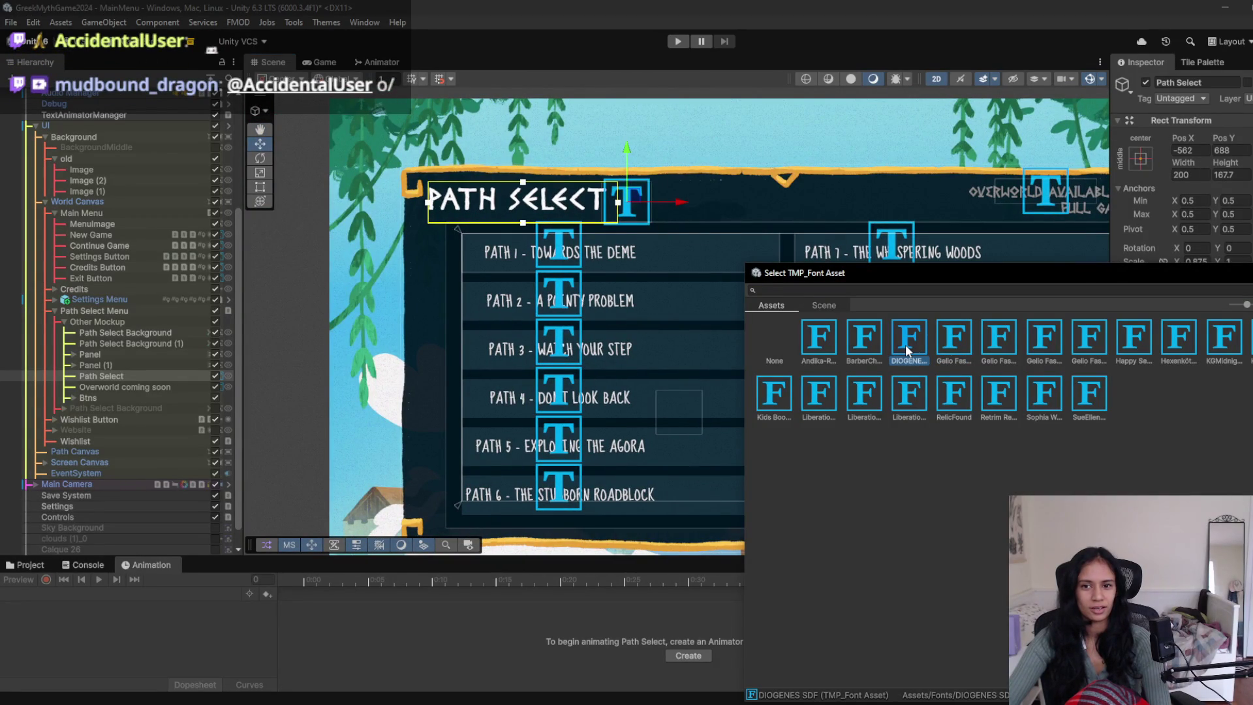
{"action": "left_click", "coordinate": [952, 350]}
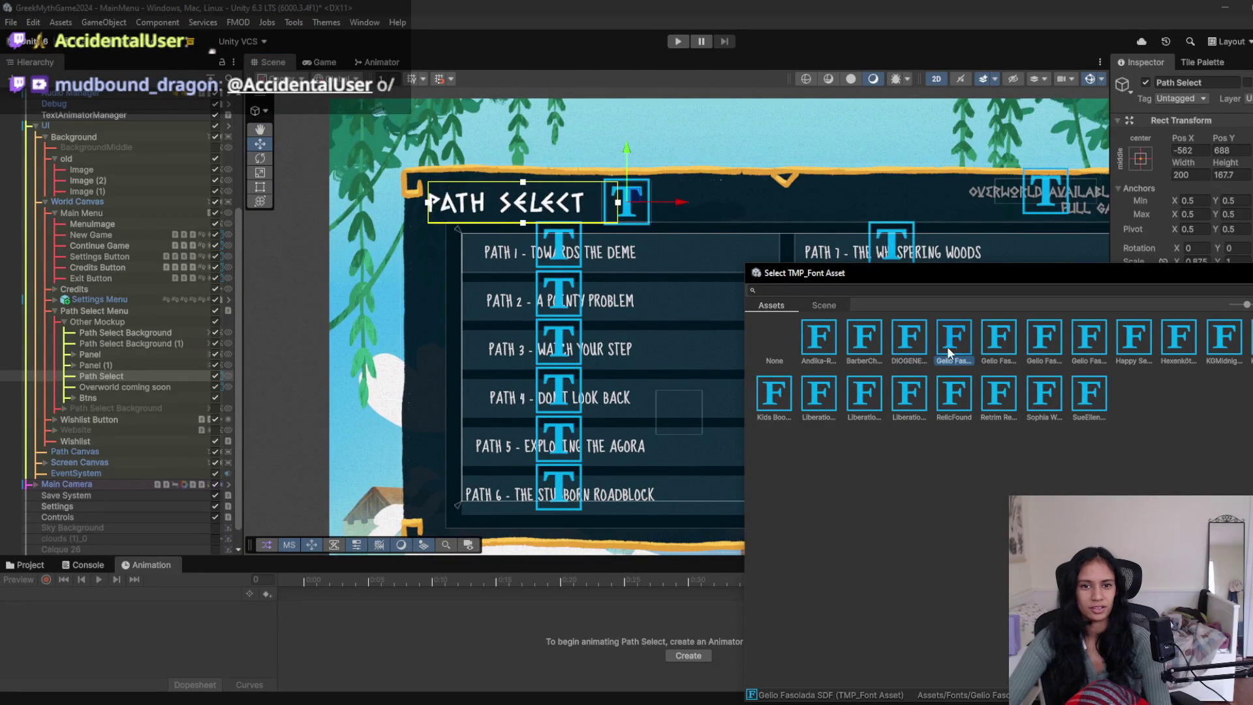
{"action": "left_click", "coordinate": [918, 352]}
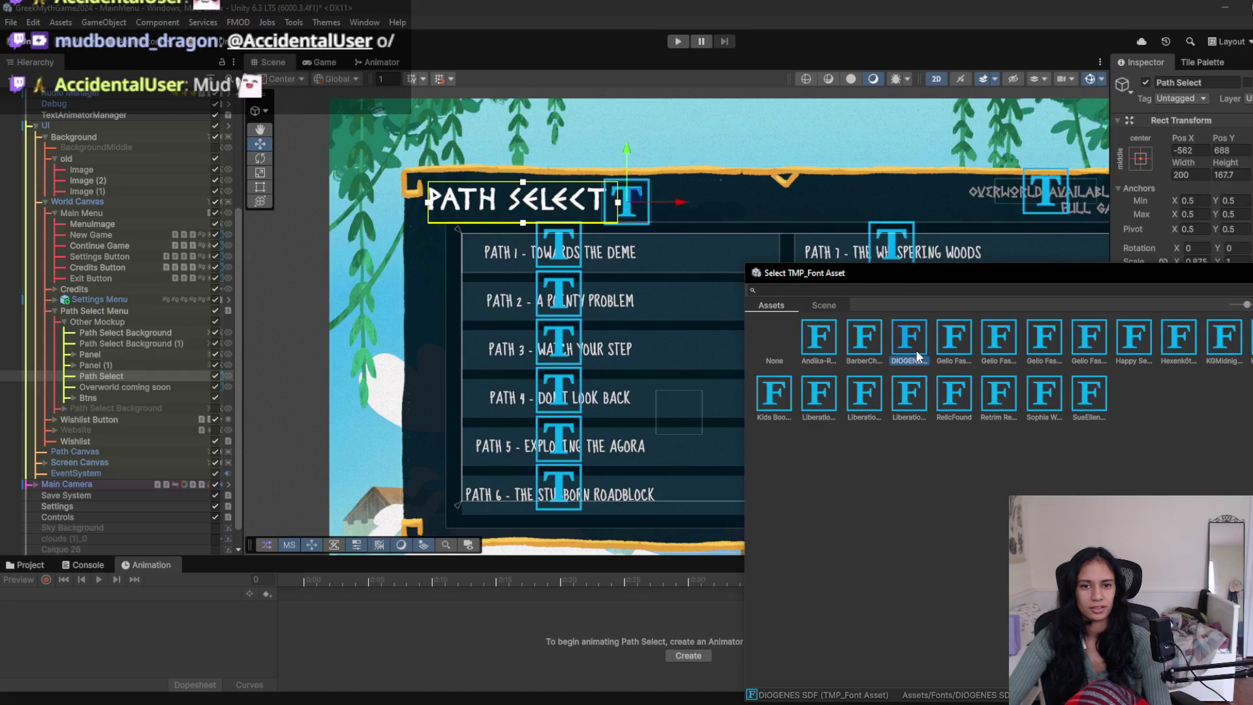
{"action": "double_click", "coordinate": [917, 355]}
{"action": "mouse_move", "coordinate": [679, 207]}
{"action": "left_mouse_down"}
{"action": "mouse_move", "coordinate": [945, 221]}
{"action": "mouse_move", "coordinate": [667, 215]}
{"action": "mouse_move", "coordinate": [706, 213]}
{"action": "mouse_move", "coordinate": [696, 220]}
{"action": "left_mouse_up"}
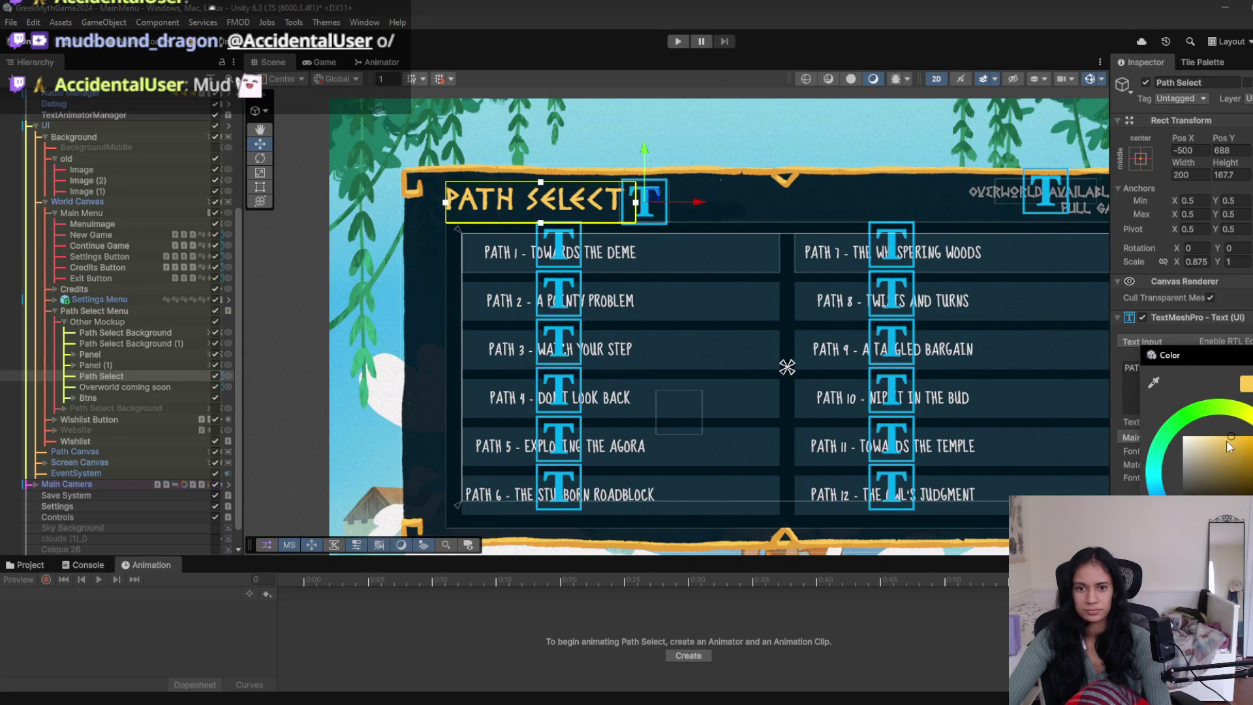
{"action": "left_click_drag", "start_coordinate": [1234, 450], "coordinate": [1229, 441]}
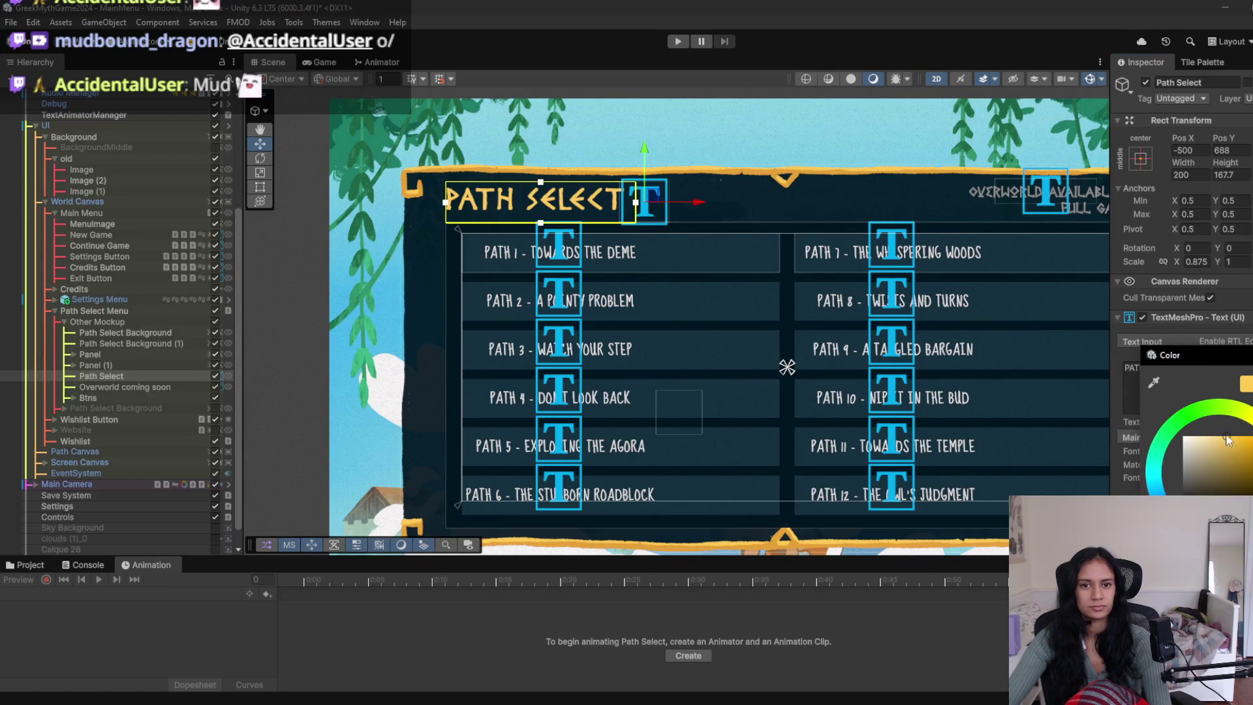
- Play-test the in-game Path Select screen, then select the Overworld notice in the scene
{"action": "left_click", "coordinate": [679, 42]}
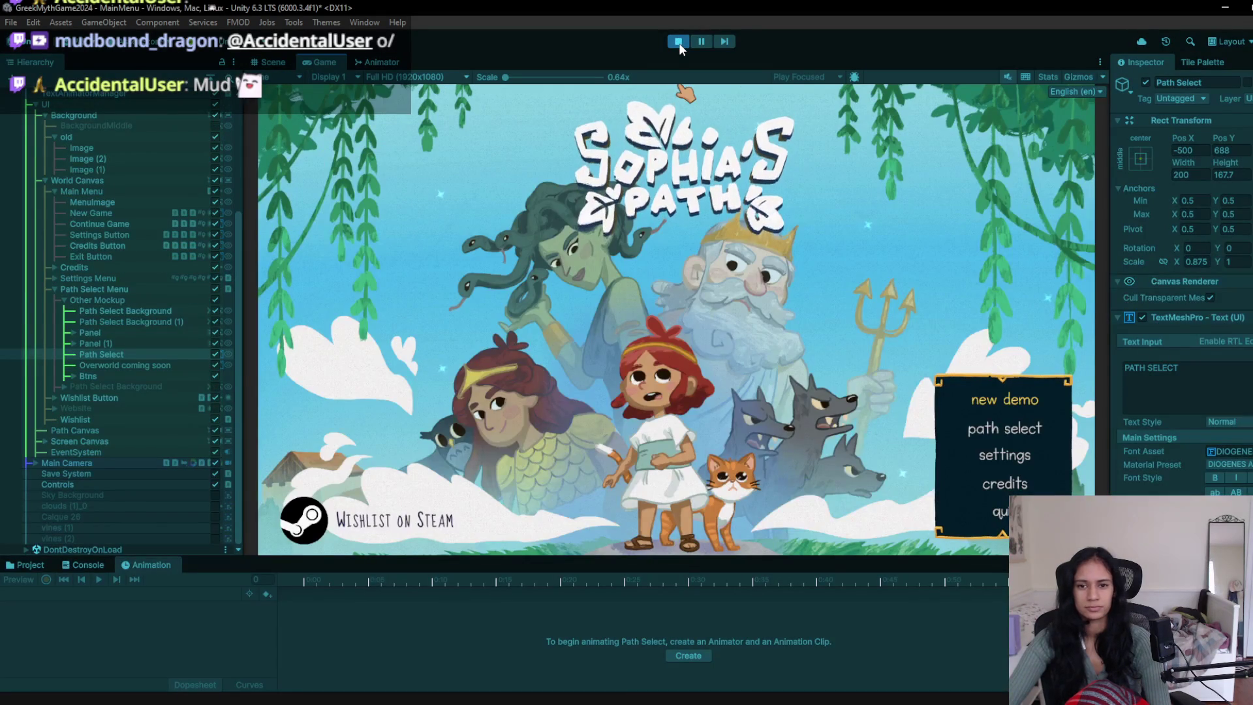
{"action": "left_click", "coordinate": [1008, 455]}
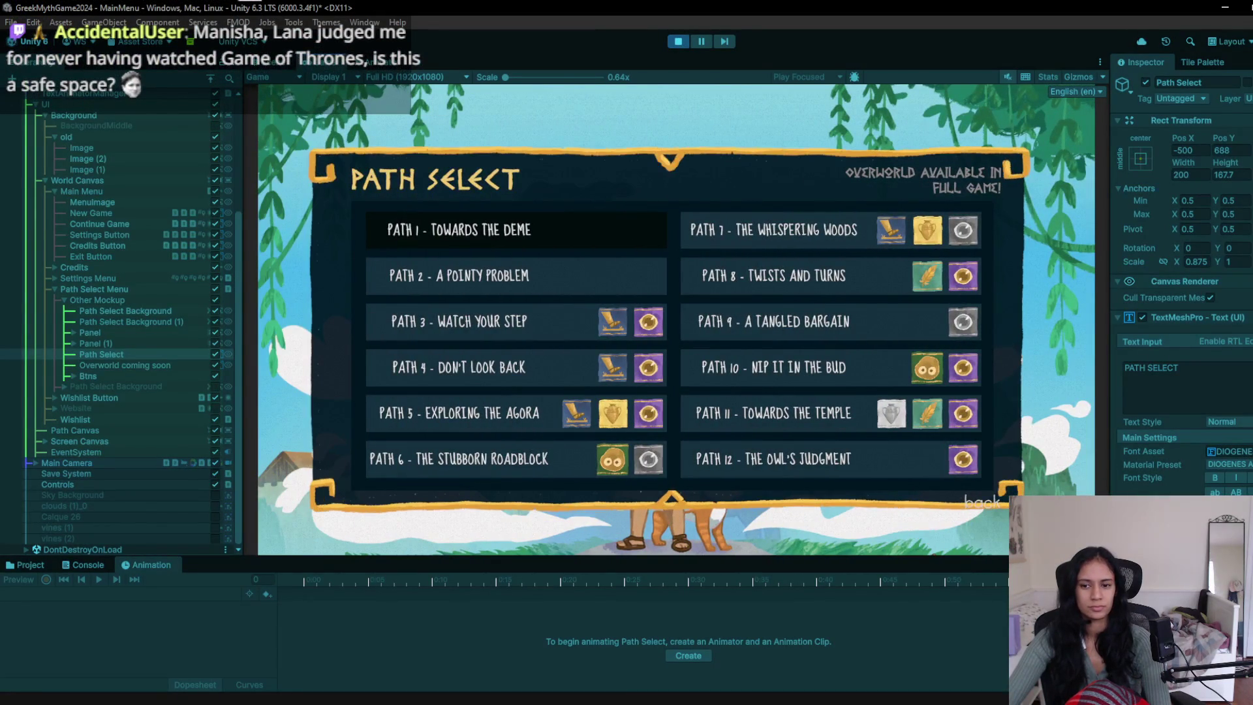
{"action": "left_click", "coordinate": [679, 41]}
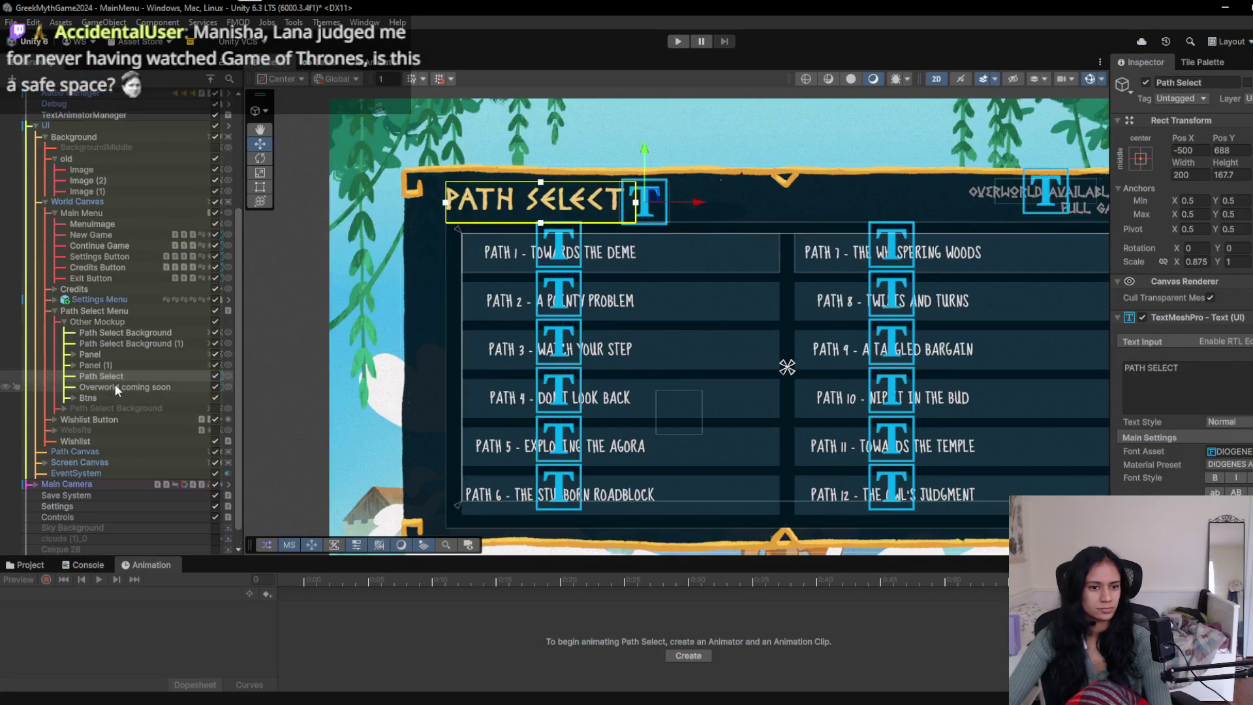
{"action": "left_click", "coordinate": [115, 386]}
{"action": "left_click_drag", "start_coordinate": [801, 264], "coordinate": [618, 250]}
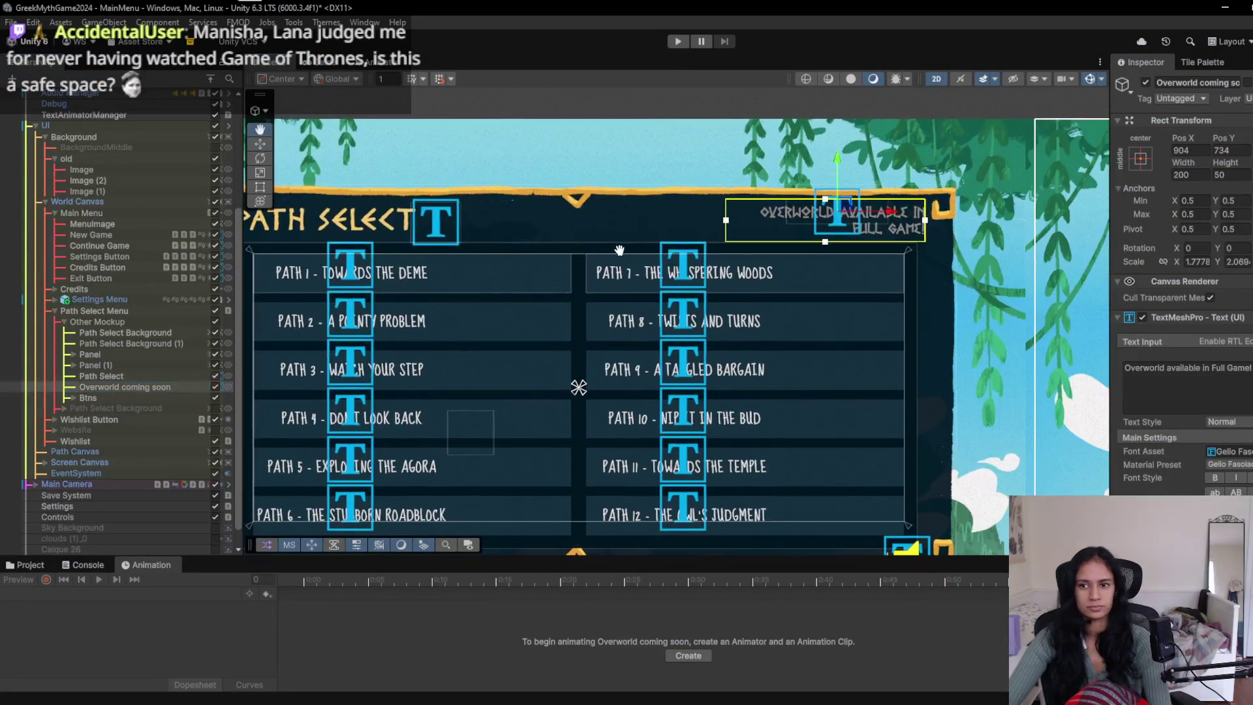
- Pick a new hue and brightness for the Overworld notice and check it in-game
{"action": "left_click", "coordinate": [1207, 515]}
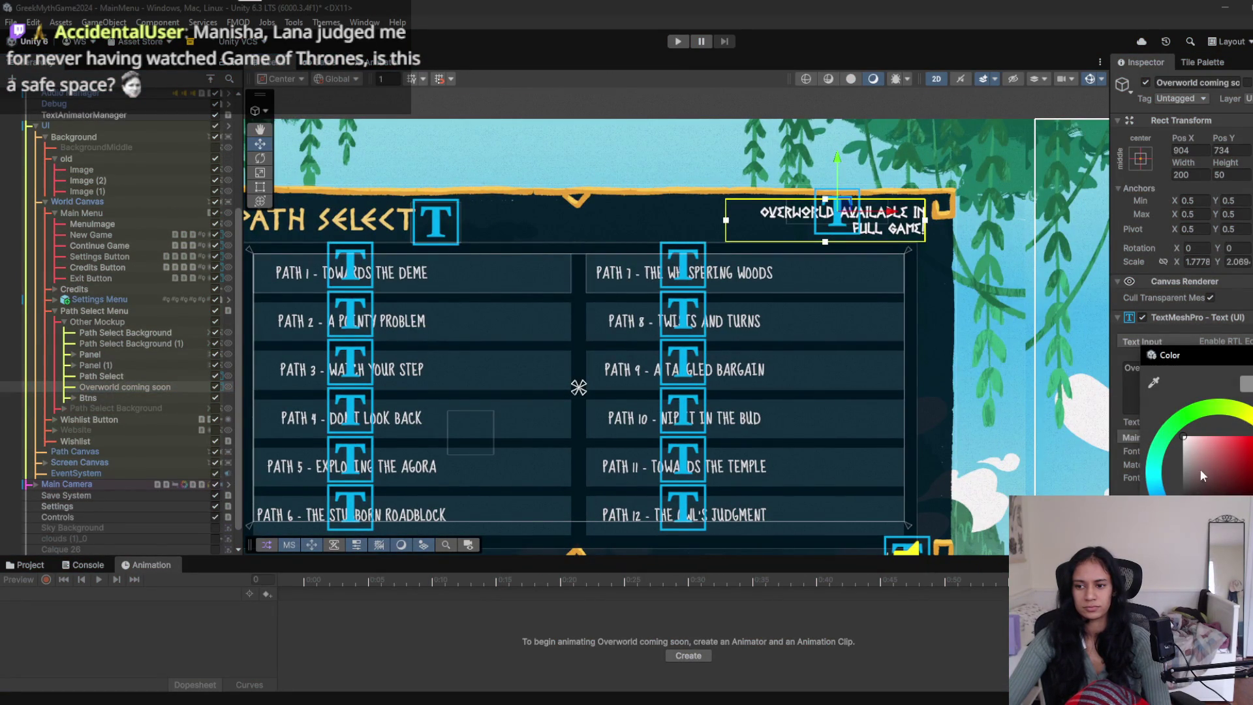
{"action": "left_click", "coordinate": [1168, 486]}
{"action": "left_click", "coordinate": [1196, 447]}
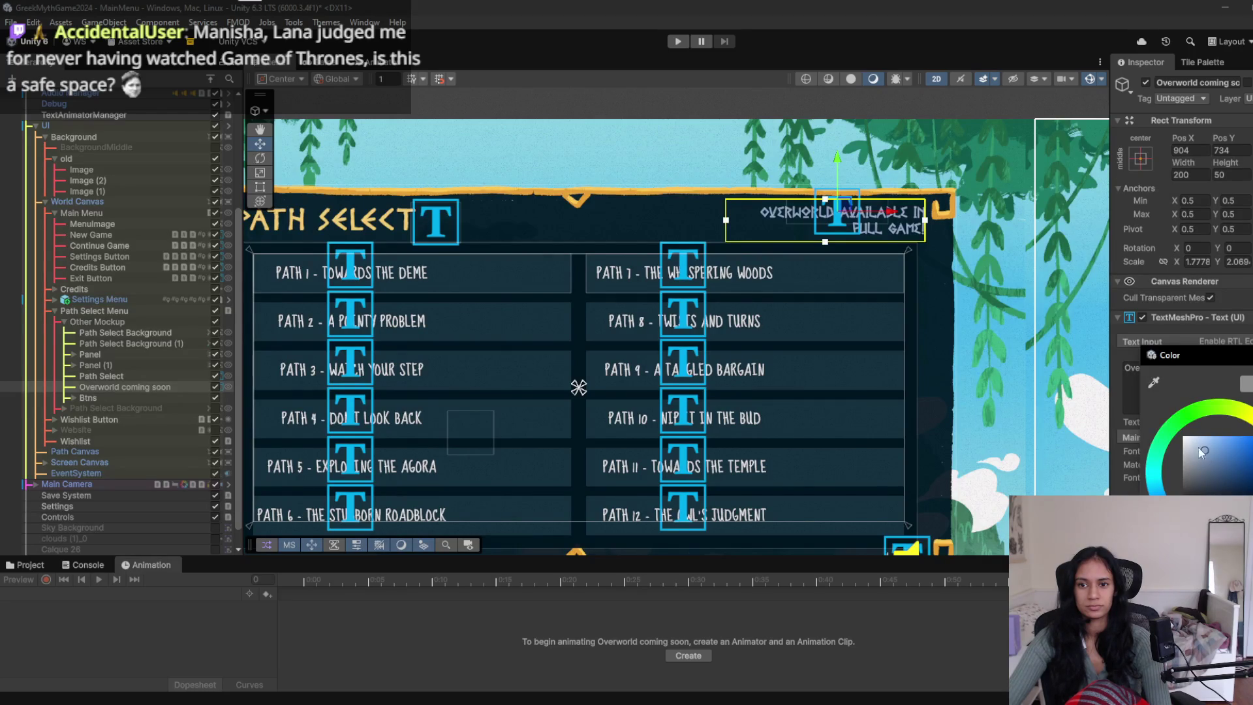
{"action": "left_click", "coordinate": [676, 42]}
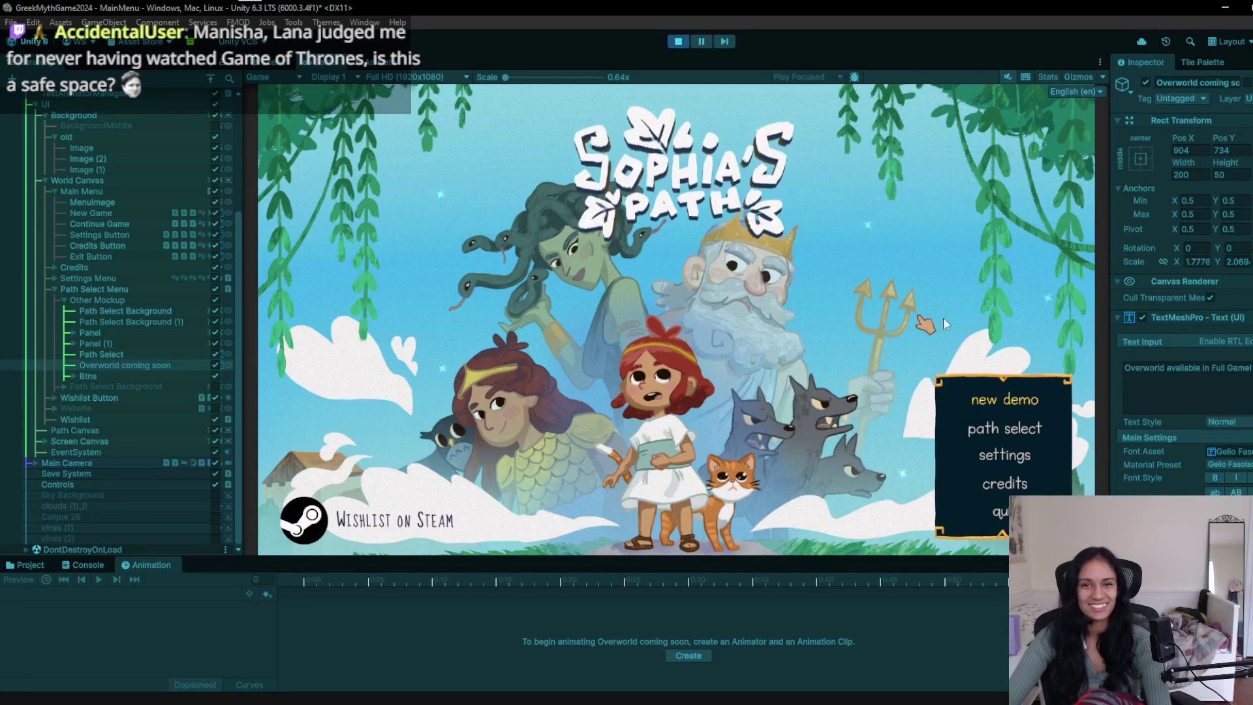
{"action": "left_click", "coordinate": [1016, 436]}
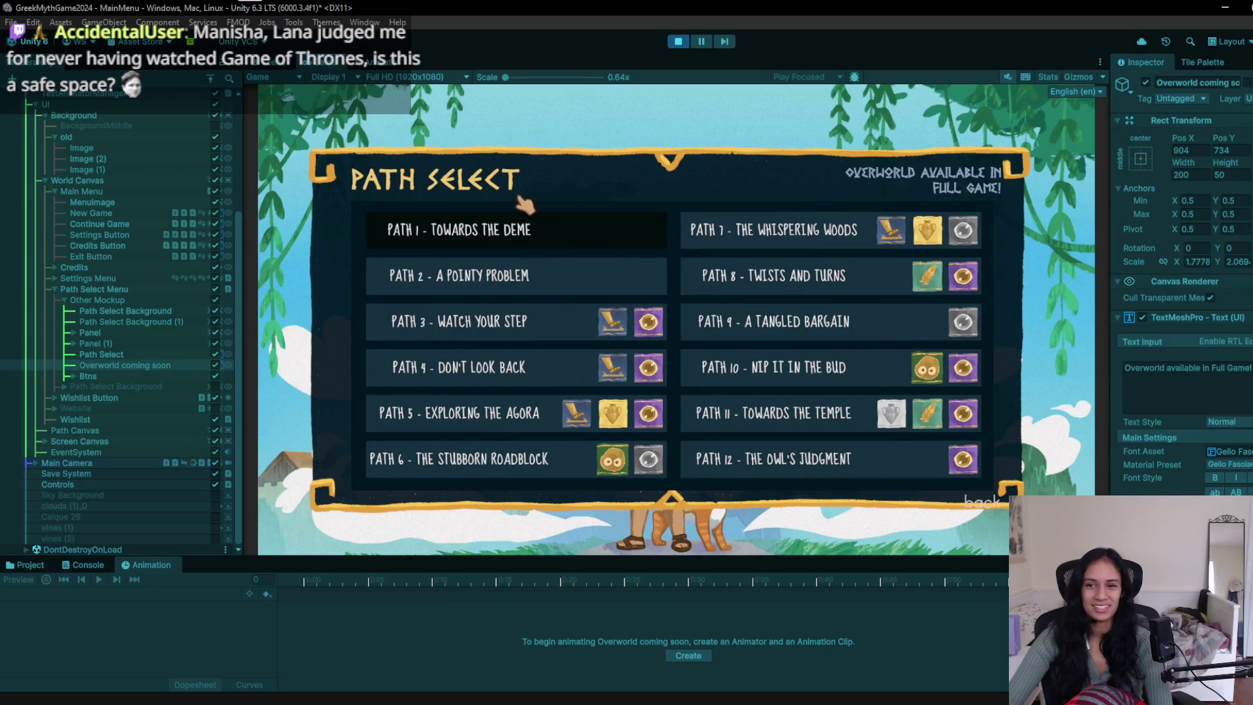
{"action": "left_click", "coordinate": [678, 42]}
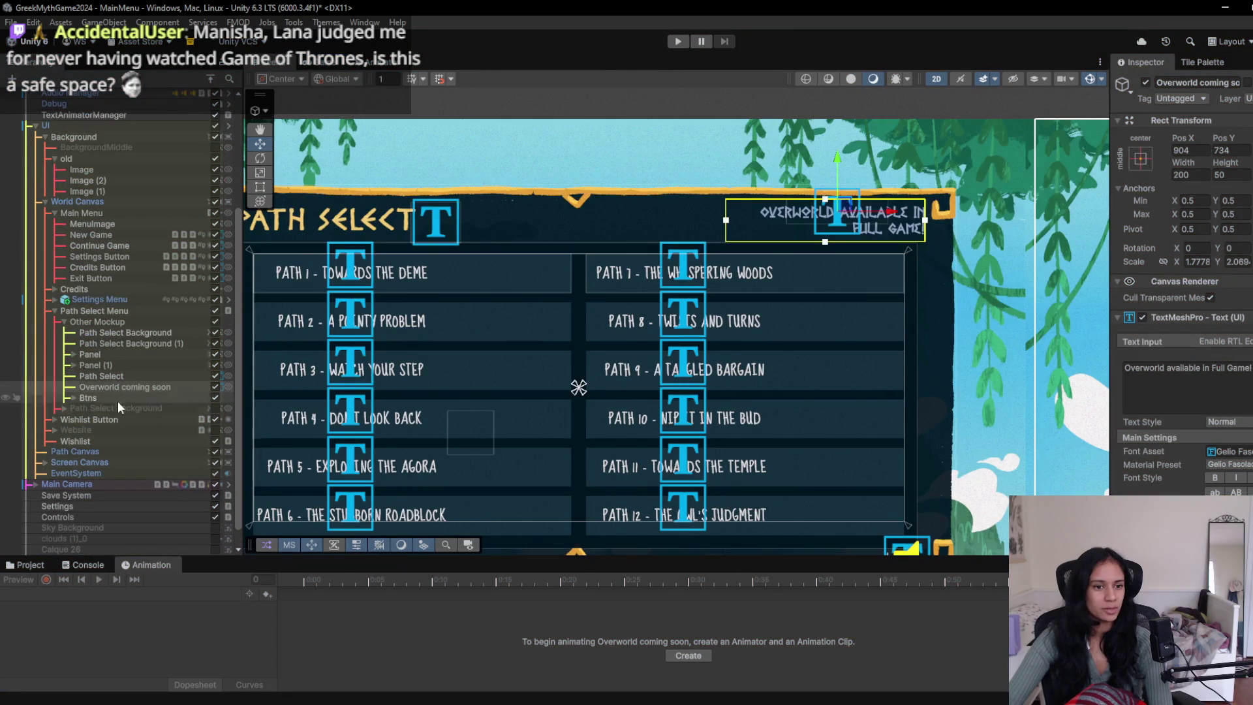
- Set the Overworld notice to DIOGENES SDF and narrow its box so it wraps onto two lines
{"action": "mouse_move", "coordinate": [98, 376]}
{"action": "left_mouse_down"}
{"action": "mouse_move", "coordinate": [119, 390]}
{"action": "mouse_move", "coordinate": [119, 369]}
{"action": "mouse_move", "coordinate": [119, 385]}
{"action": "left_mouse_up"}
{"action": "left_click", "coordinate": [119, 385]}
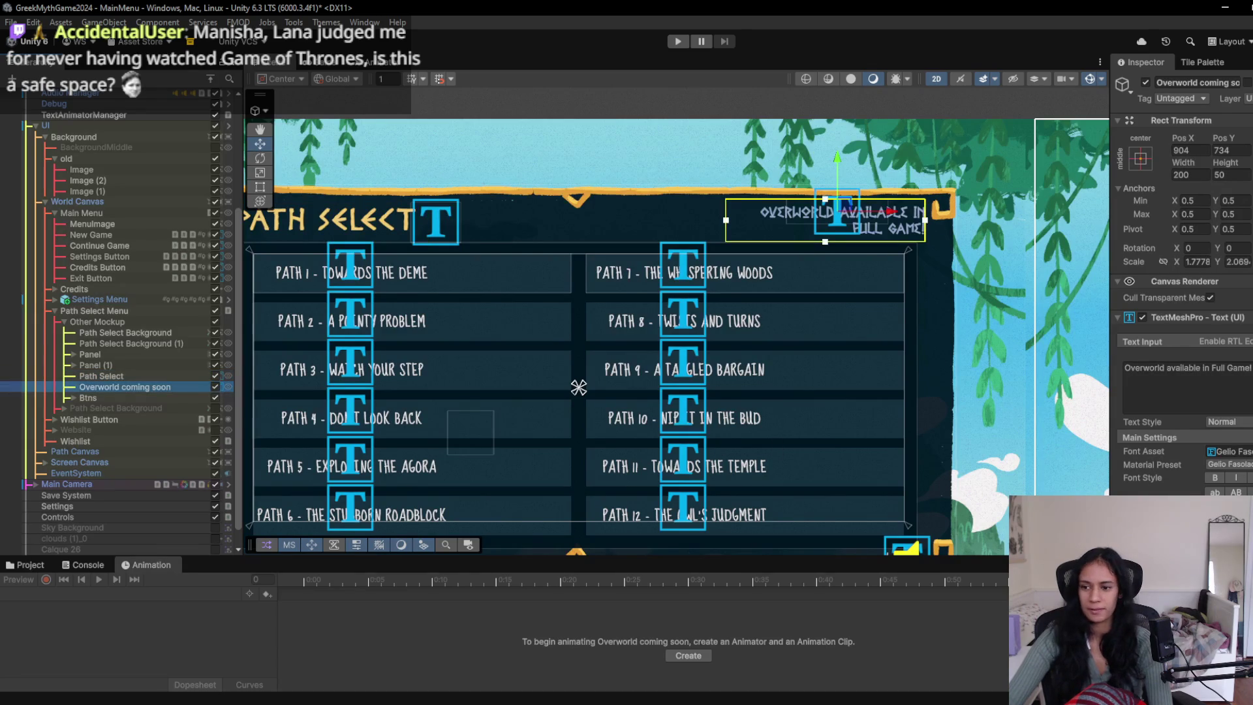
{"action": "left_click", "coordinate": [1249, 451]}
{"action": "left_click", "coordinate": [913, 350]}
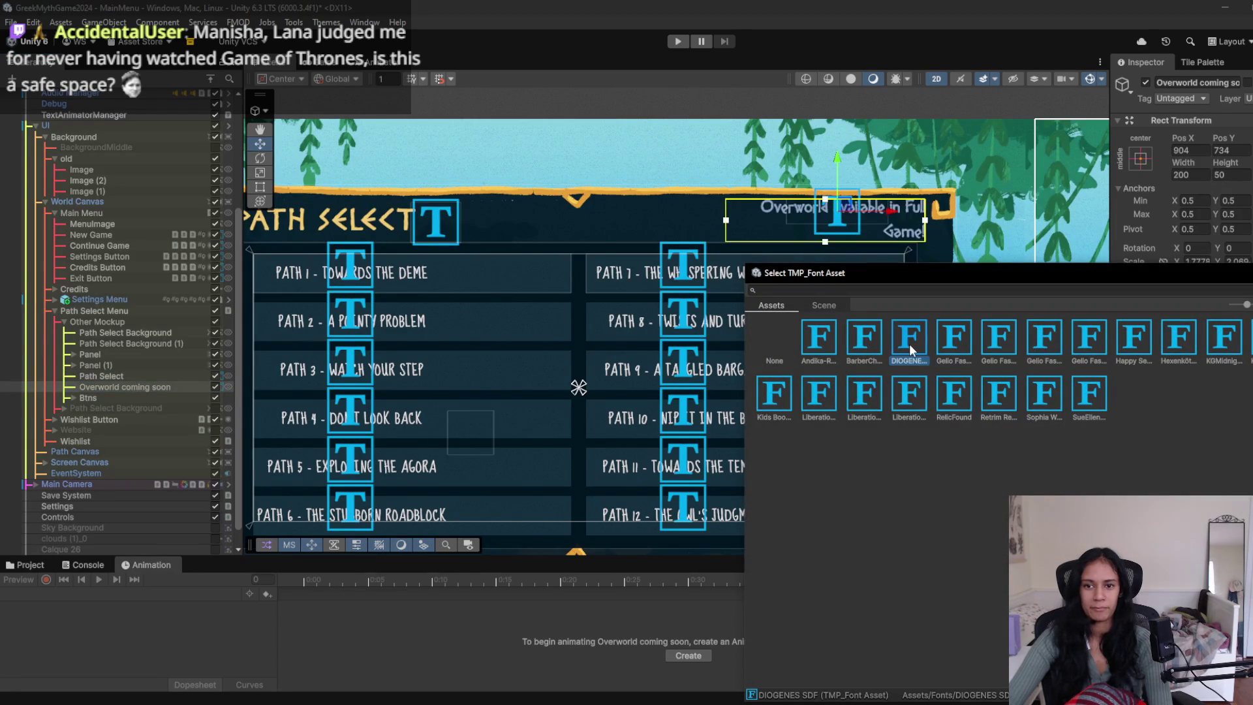
{"action": "double_click", "coordinate": [911, 350]}
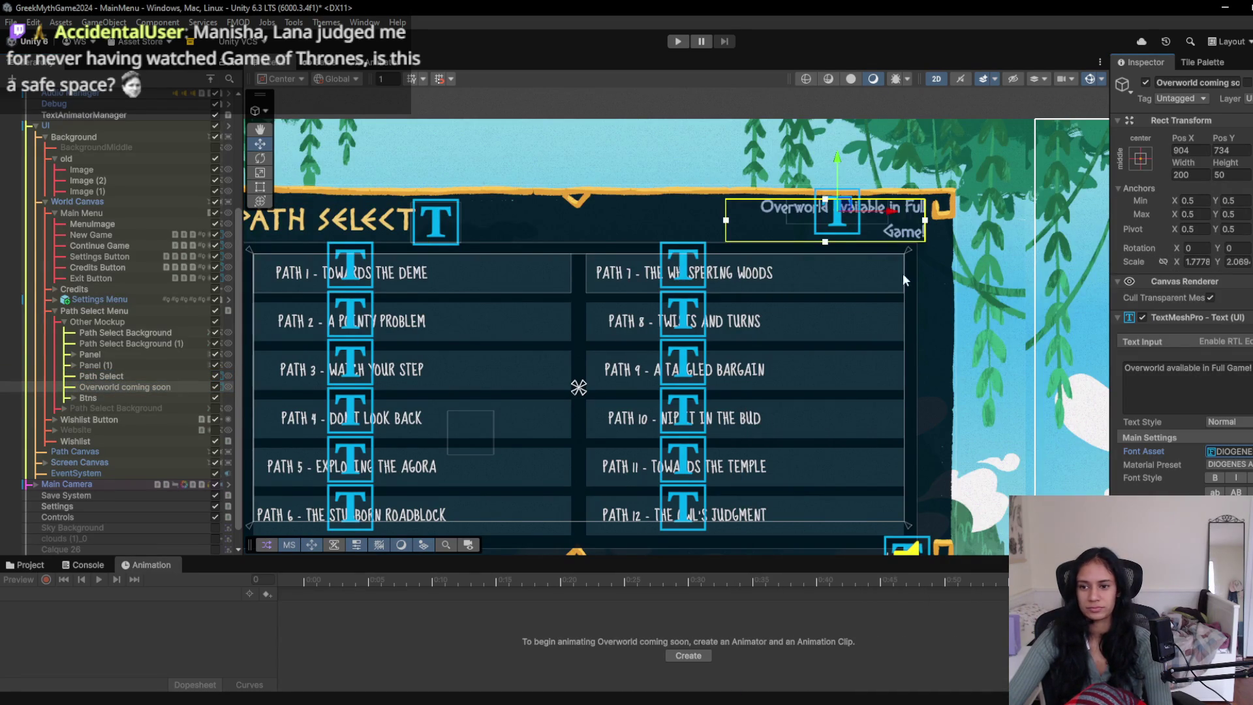
{"action": "left_click_drag", "start_coordinate": [758, 221], "coordinate": [762, 220]}
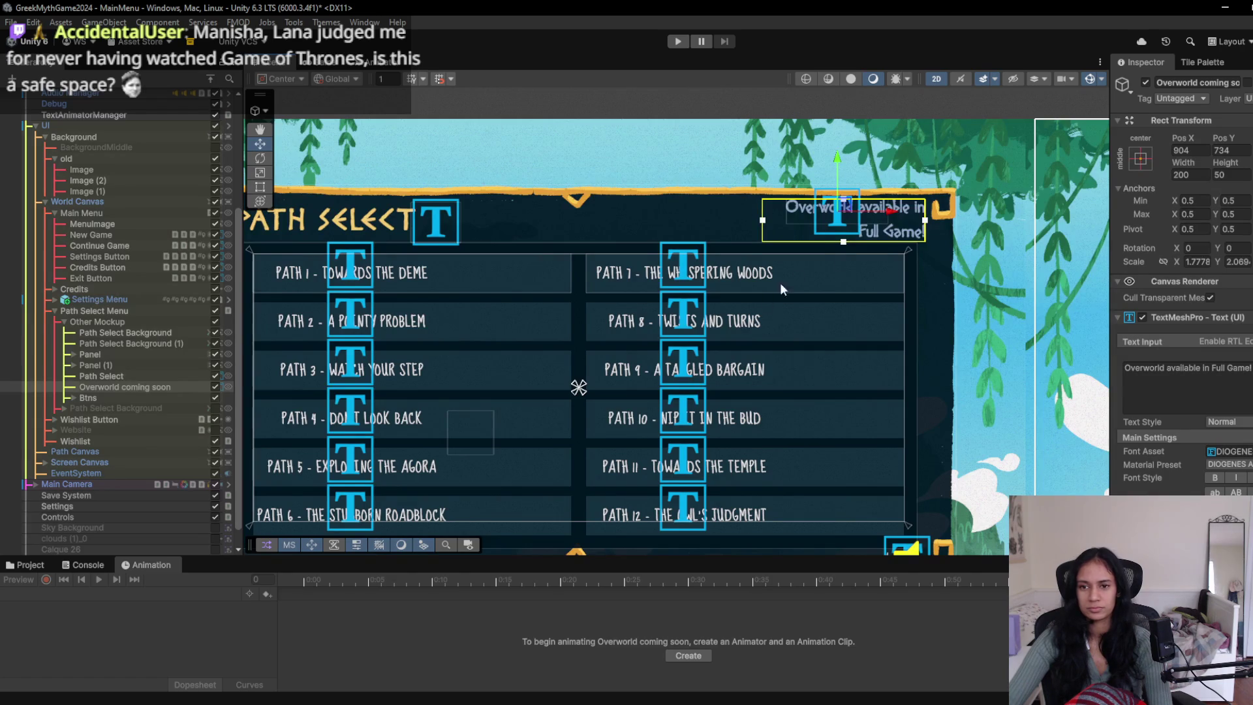
{"action": "scroll", "coordinate": [849, 275], "scroll_direction": "up", "scroll_amount": 5}
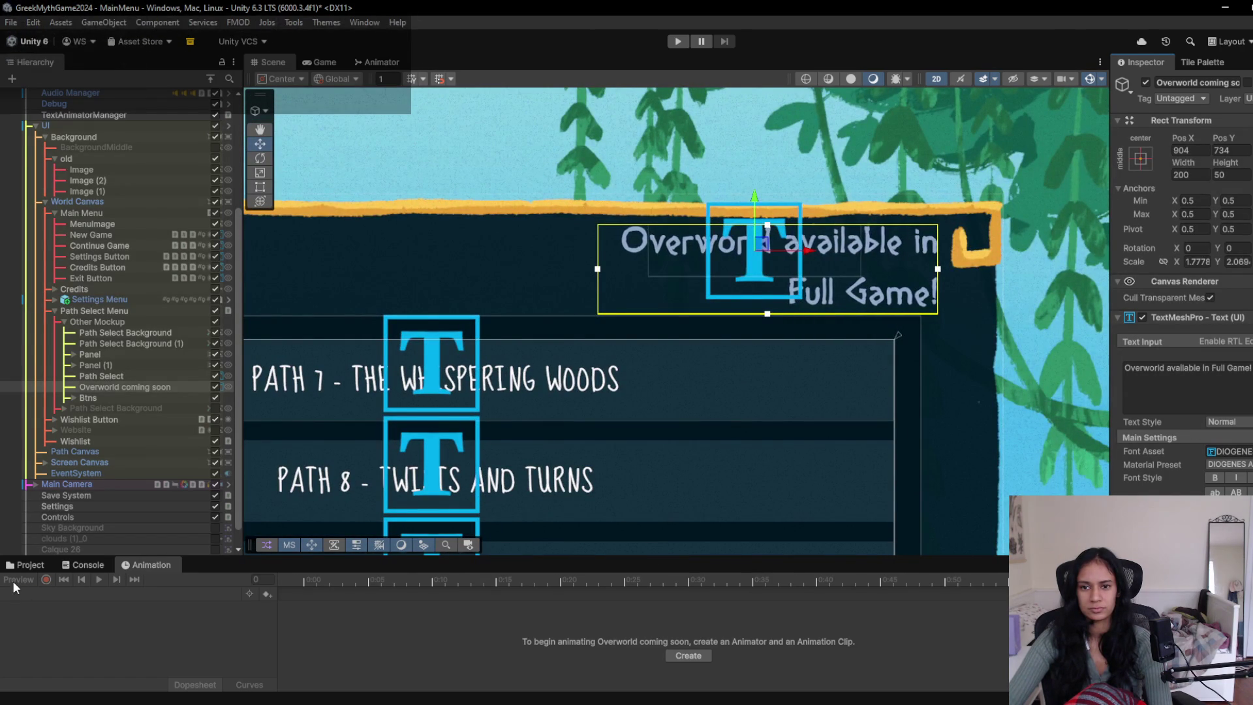
{"action": "left_click", "coordinate": [677, 41]}
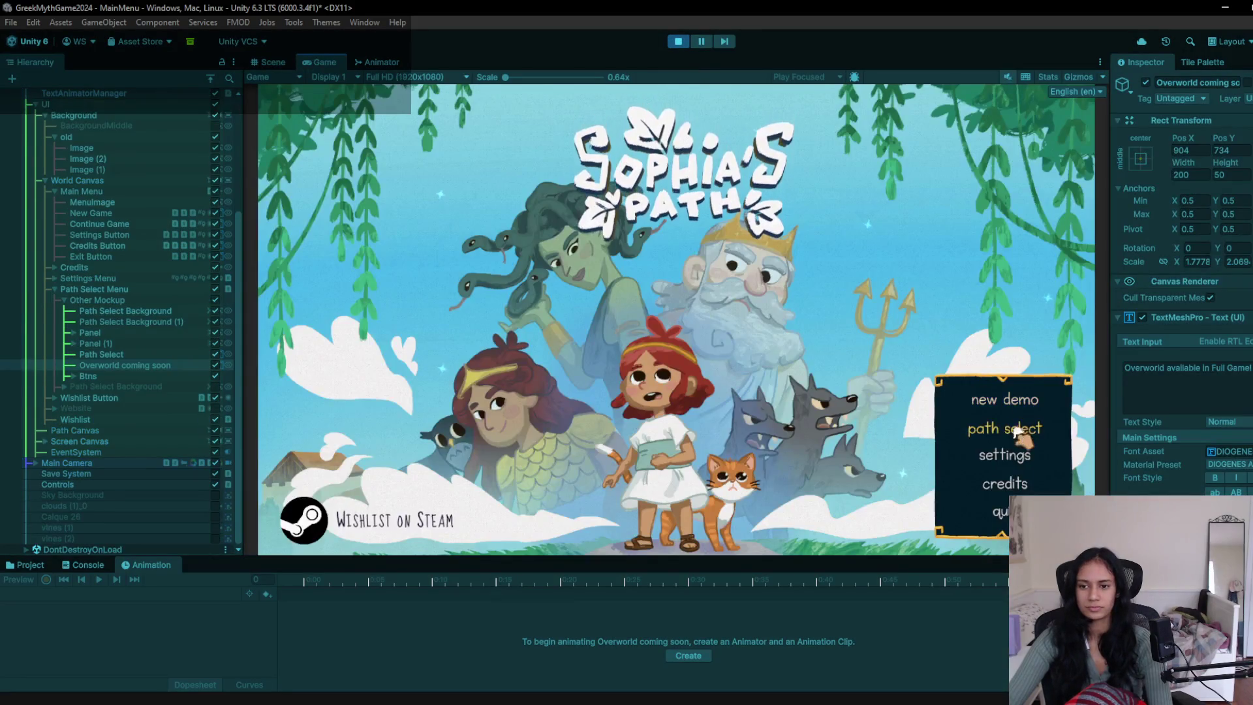
{"action": "left_click", "coordinate": [1005, 428]}
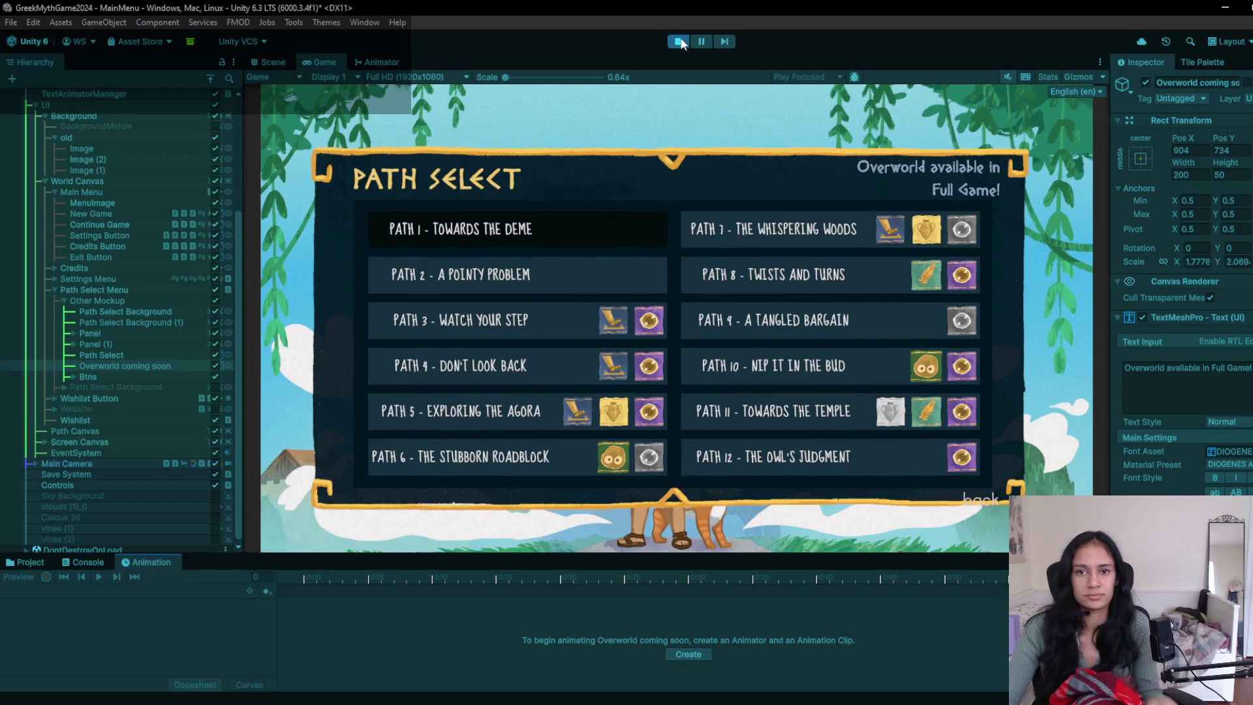
- Stop the game preview and select the Path Select Background object
{"action": "key", "text": "ctrl+p"}
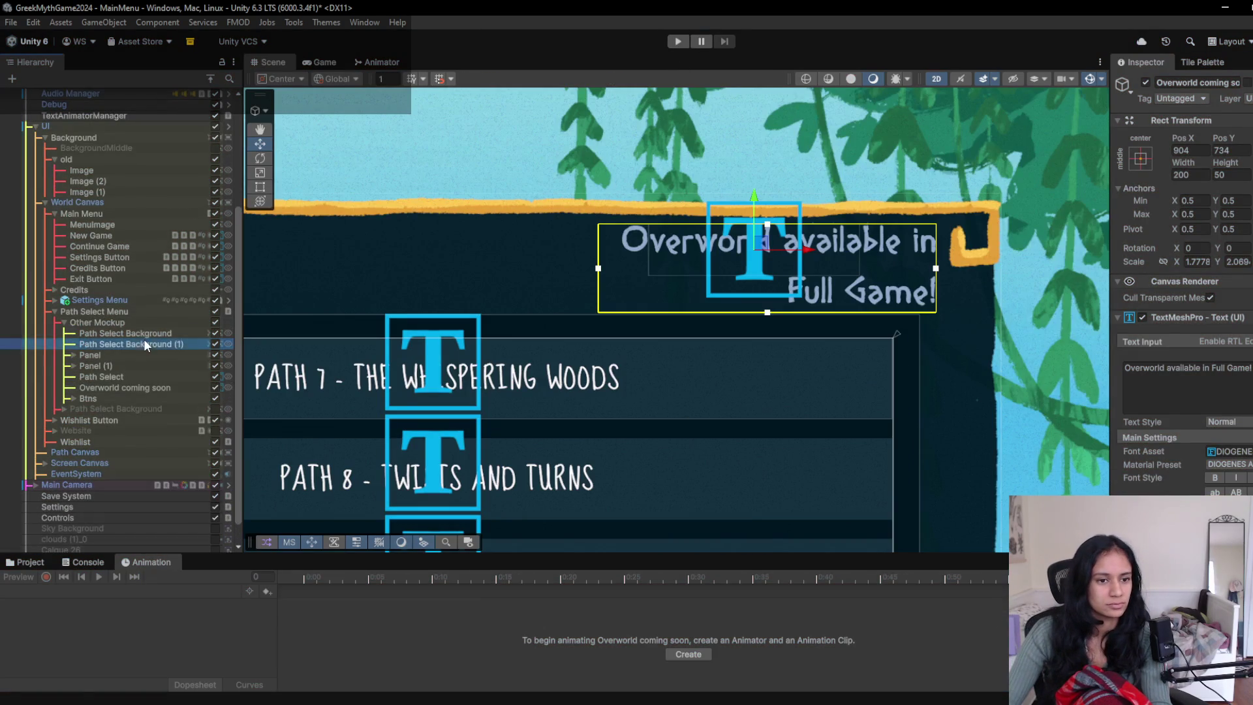
{"action": "left_click", "coordinate": [143, 333]}
{"action": "left_click", "coordinate": [144, 344]}
{"action": "scroll", "coordinate": [379, 629], "scroll_direction": "down", "scroll_amount": 5}
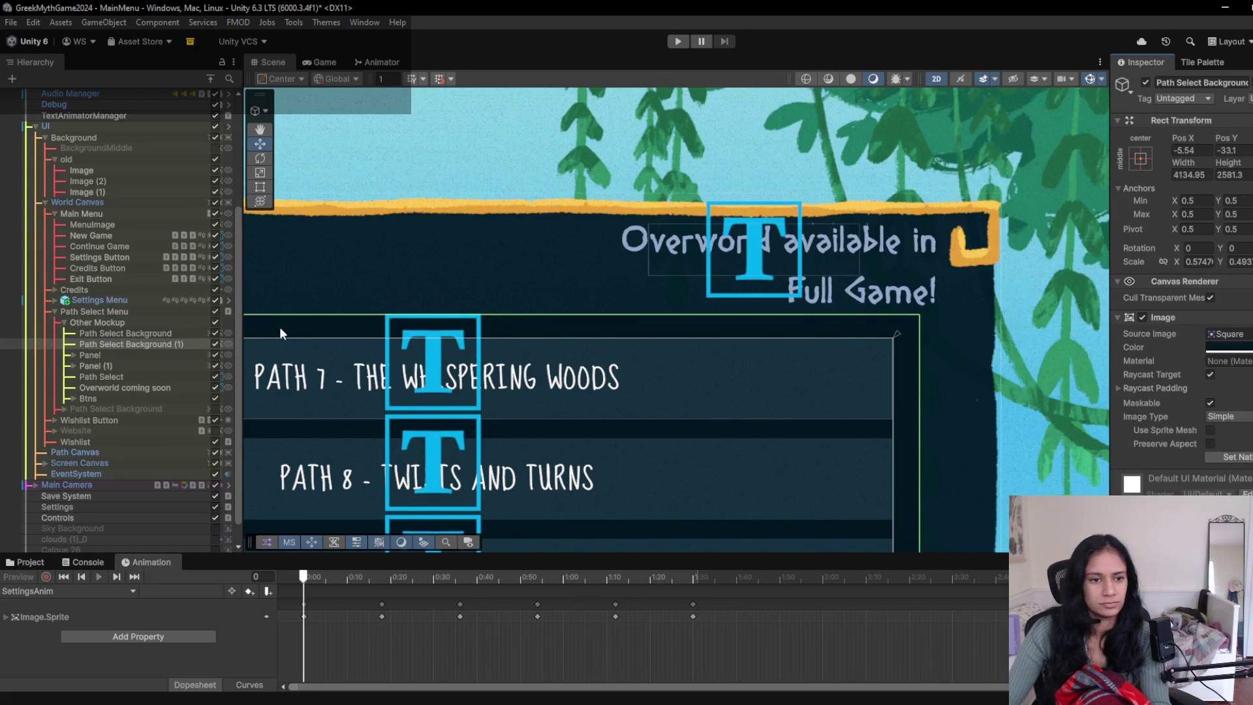
{"action": "left_click", "coordinate": [124, 331]}
- Add a sprite keyframe at frame 110, then open the Path Select screen to preview the animation
{"action": "scroll", "coordinate": [465, 613], "scroll_direction": "down", "scroll_amount": 5}
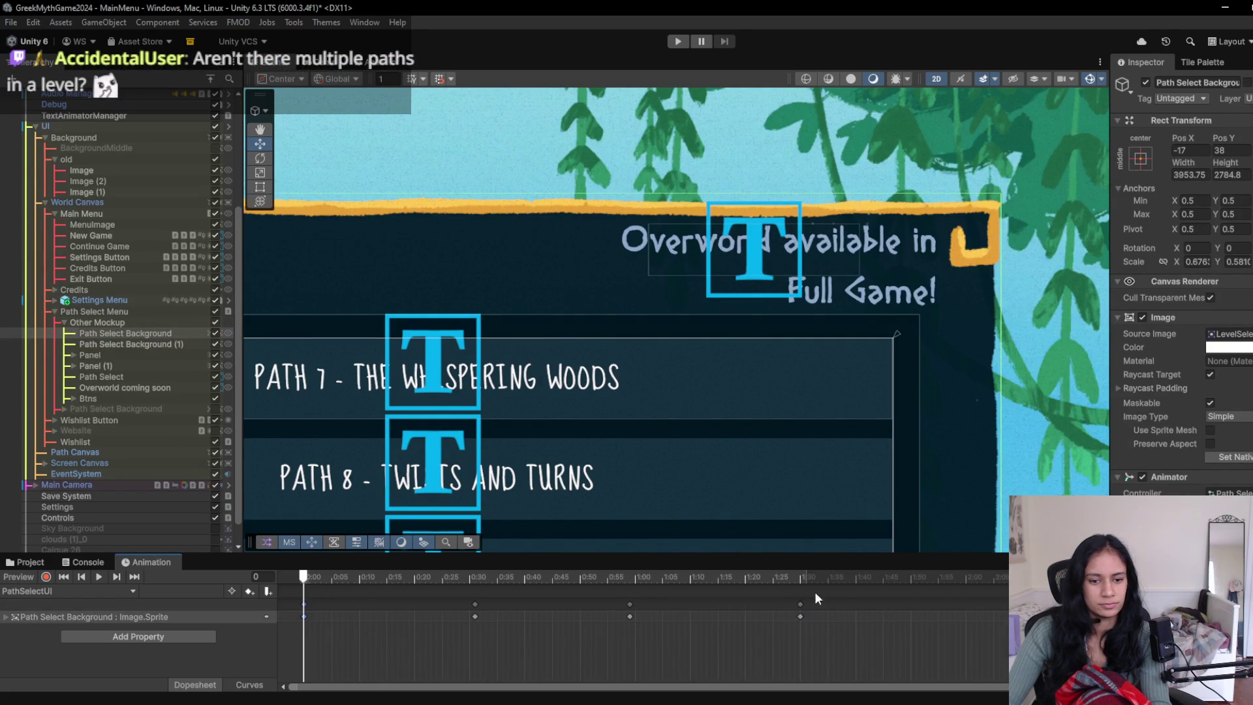
{"action": "left_click", "coordinate": [910, 577]}
{"action": "left_click", "coordinate": [911, 578]}
{"action": "key", "text": "k"}
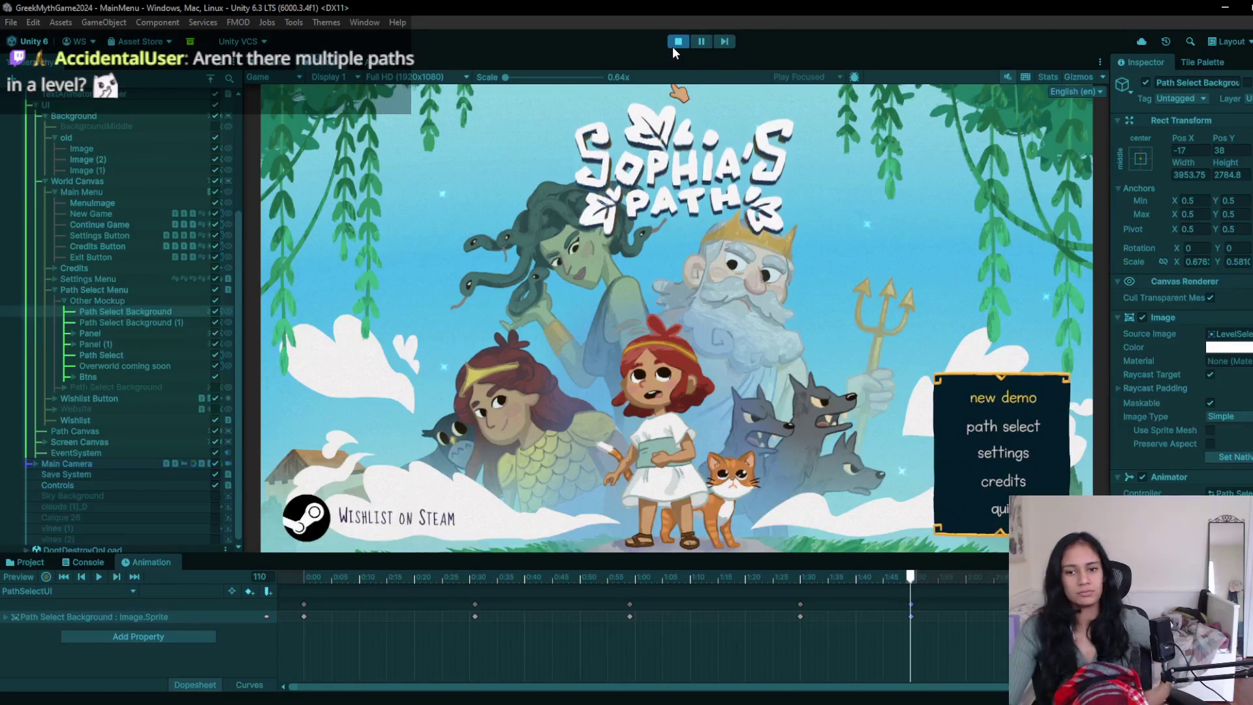
{"action": "left_click", "coordinate": [996, 428]}
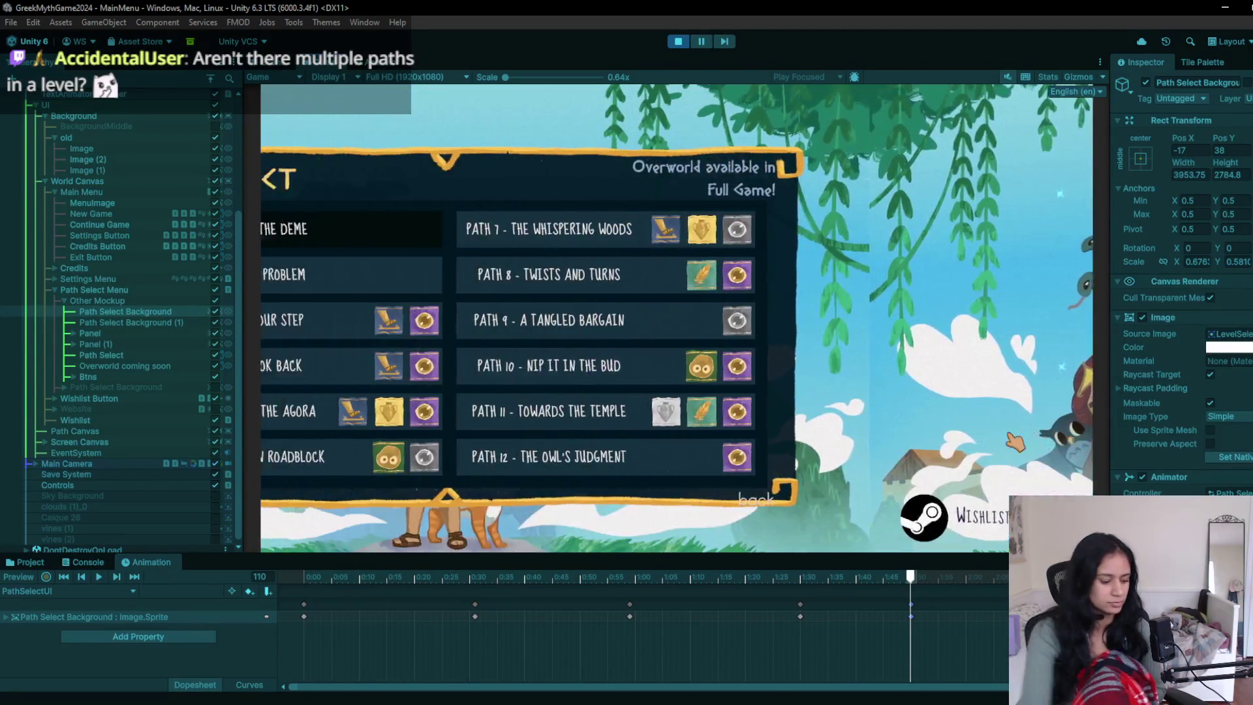
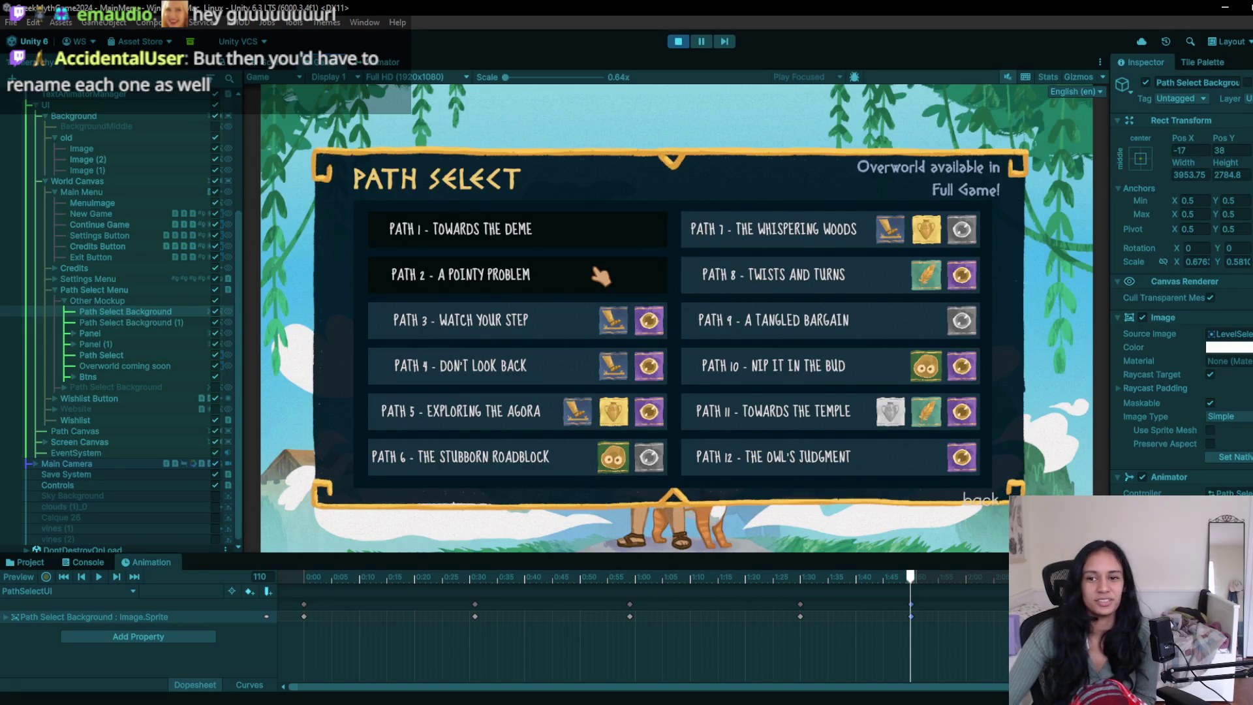
- Check FMOD Studio briefly, return to Unity, and stop the playtest
{"action": "mouse_move", "coordinate": [575, 703]}
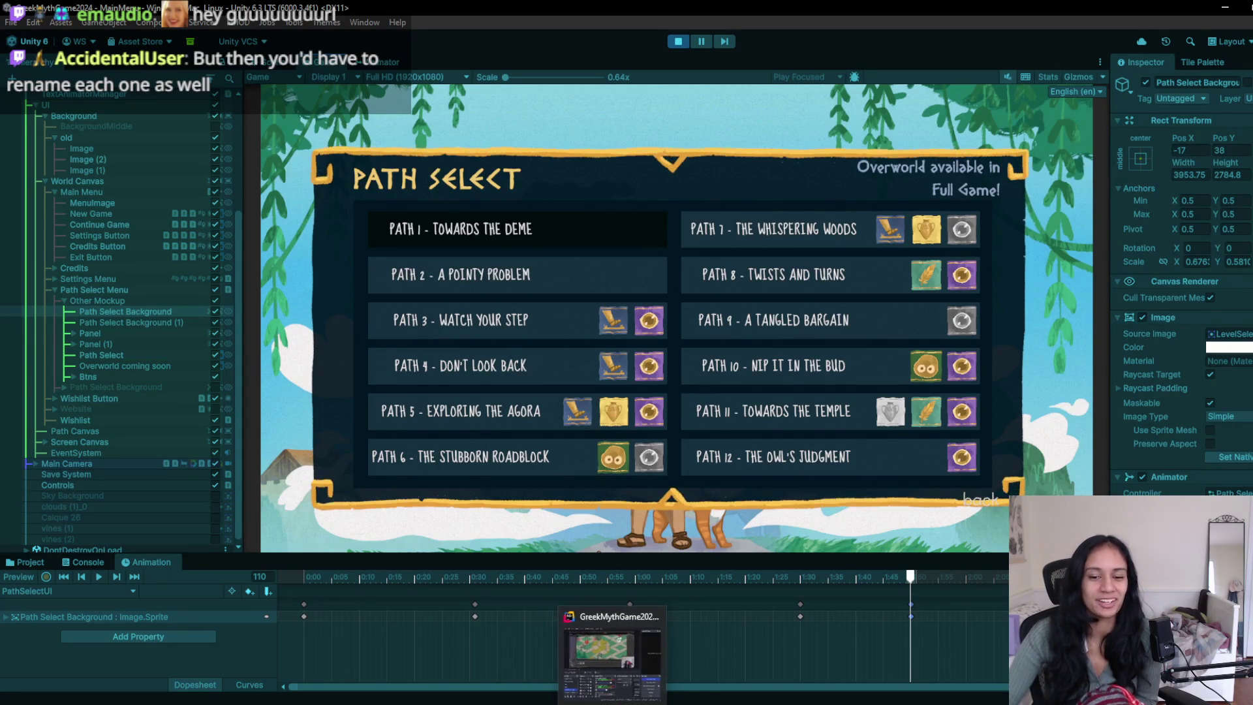
{"action": "mouse_move", "coordinate": [645, 704]}
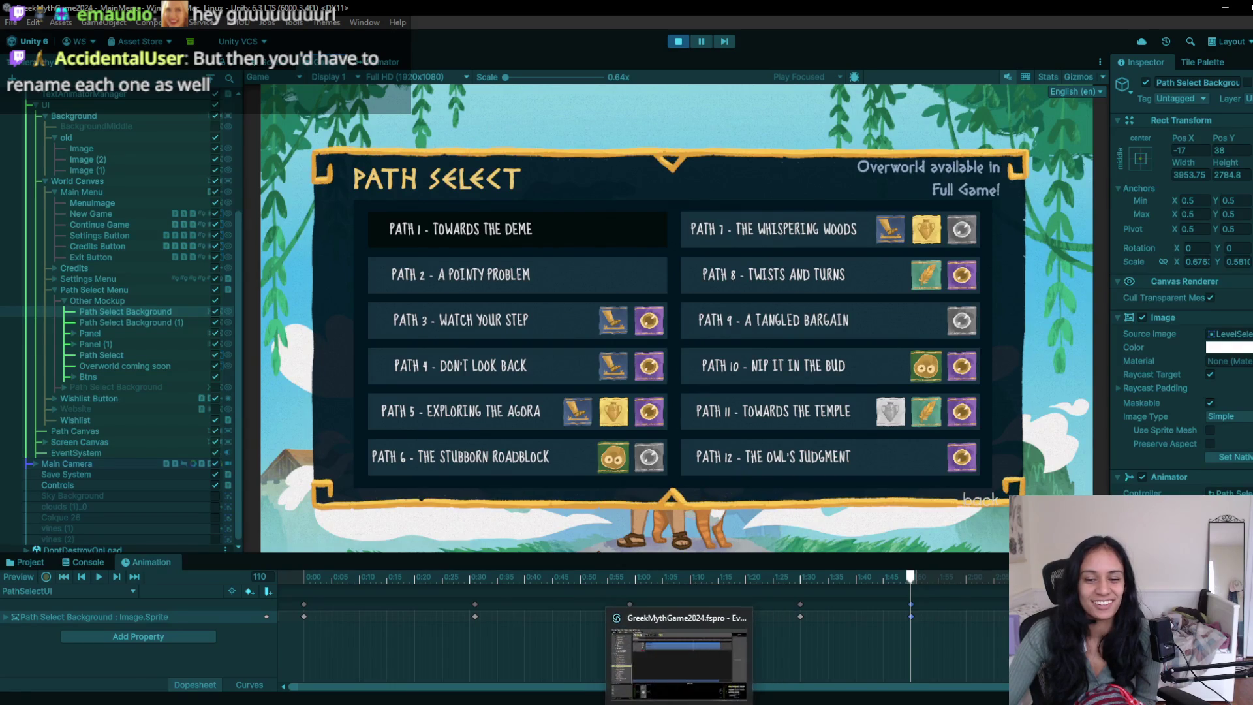
{"action": "left_click", "coordinate": [690, 703]}
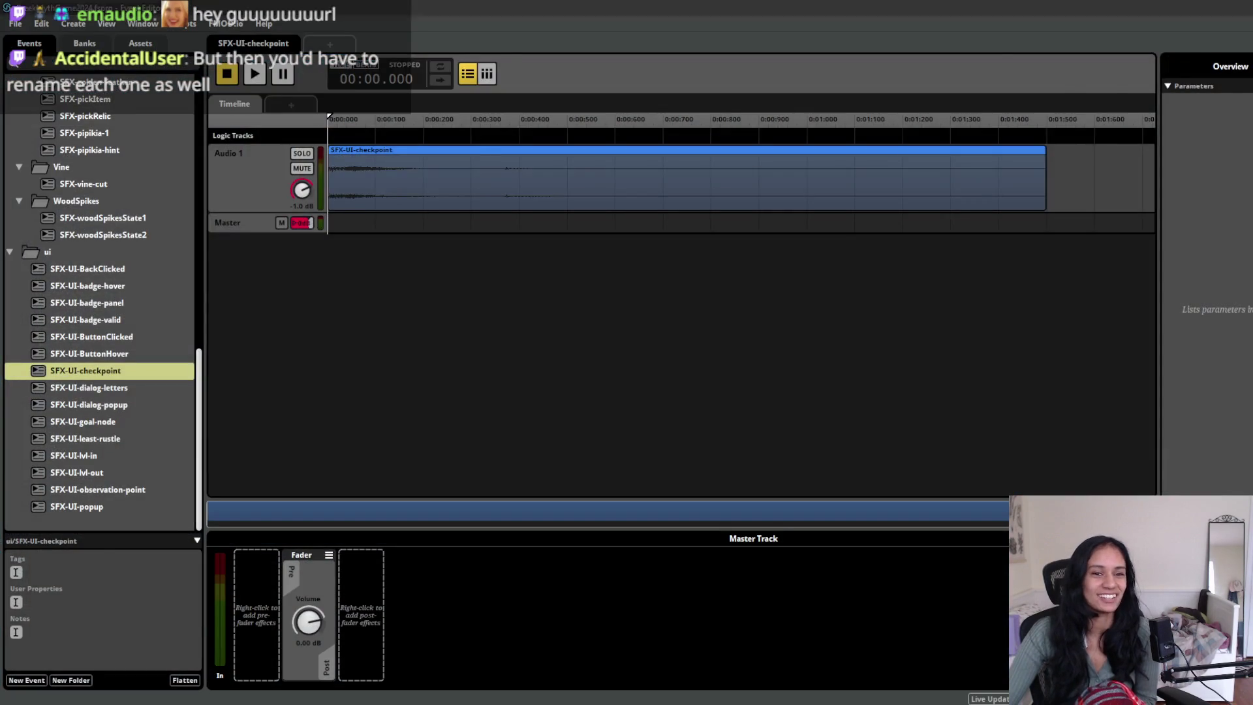
{"action": "key", "text": "alt+Tab"}
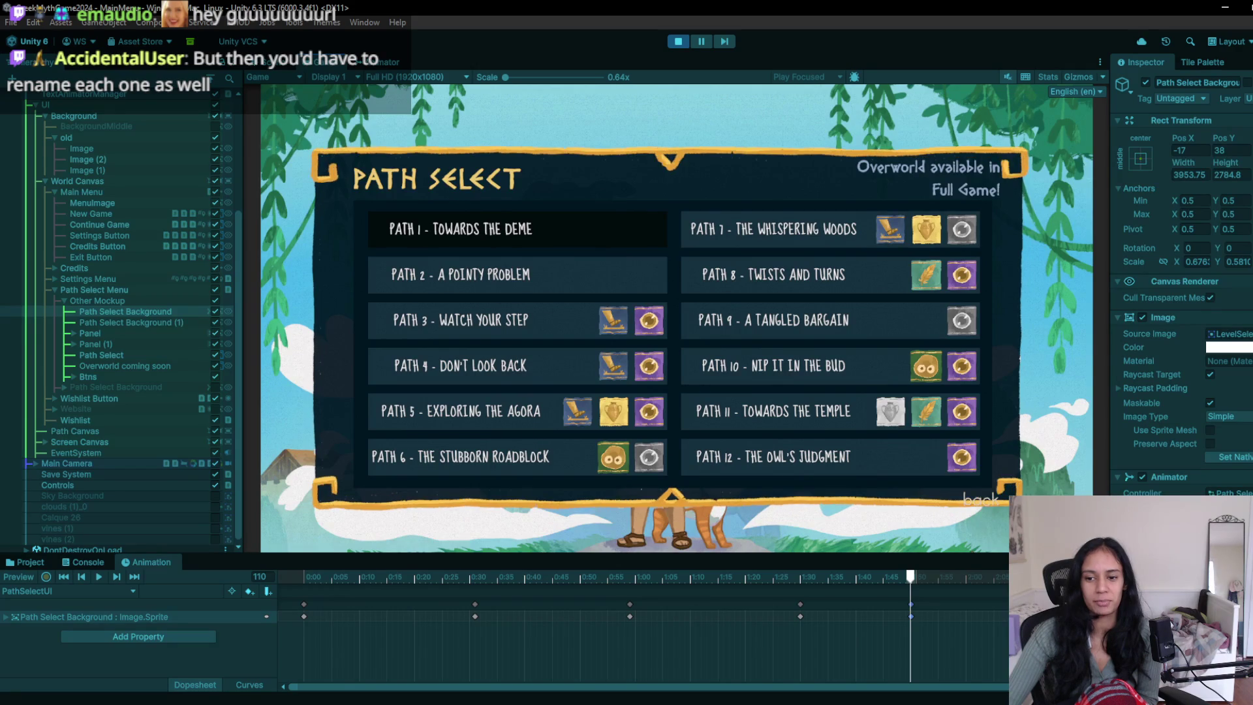
{"action": "left_click", "coordinate": [678, 41]}
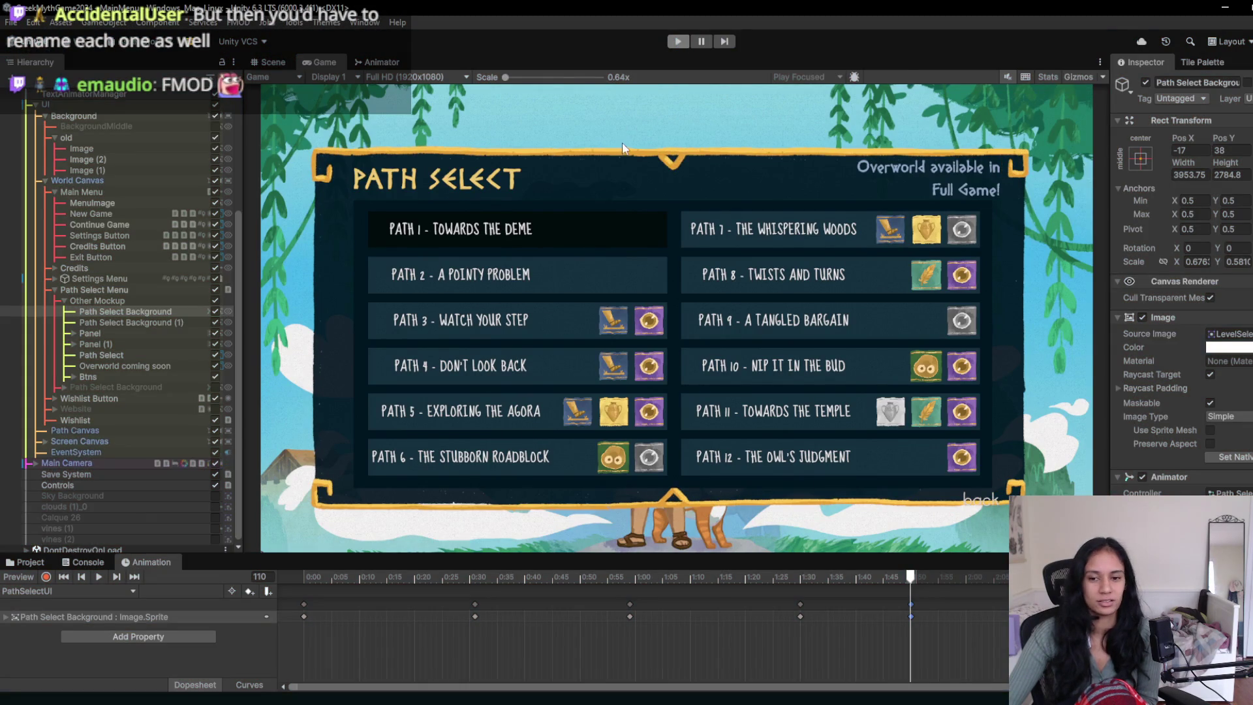
- Select Panel and Panel (1) and nudge them slightly up inside the Path Select frame
{"action": "scroll", "coordinate": [734, 296], "scroll_direction": "down", "scroll_amount": 8}
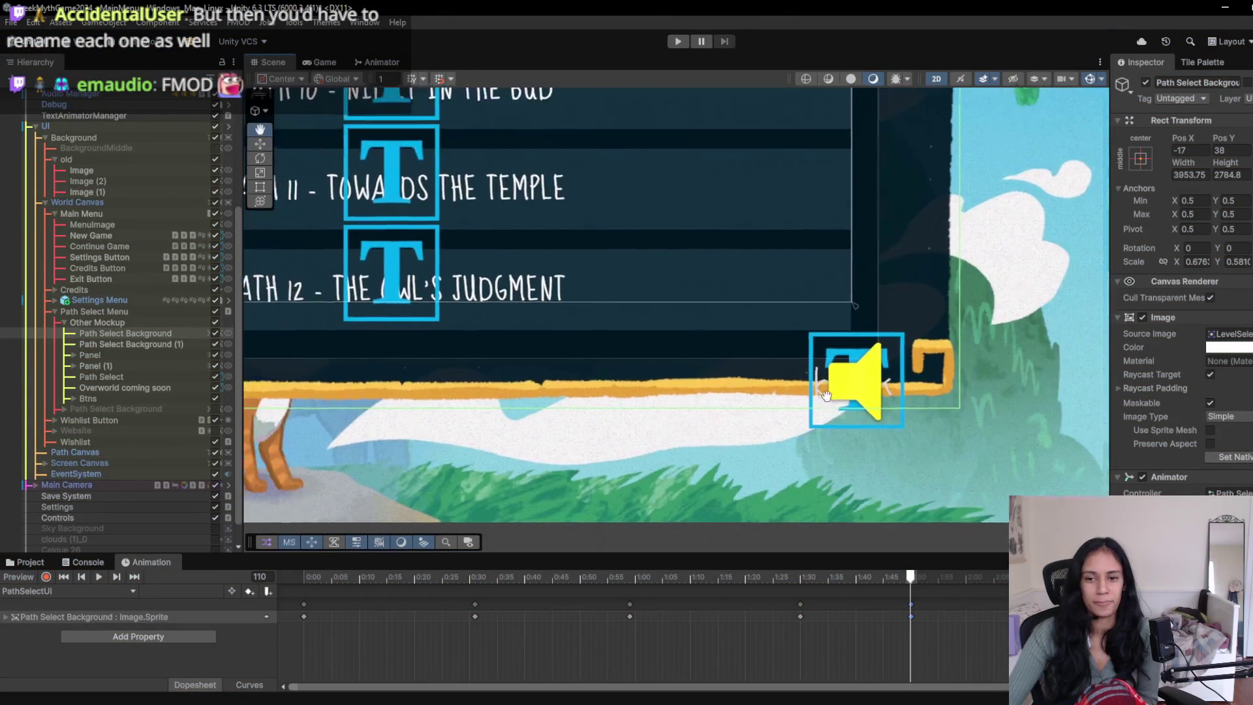
{"action": "left_click_drag", "start_coordinate": [614, 252], "coordinate": [655, 338]}
{"action": "left_click", "coordinate": [152, 343]}
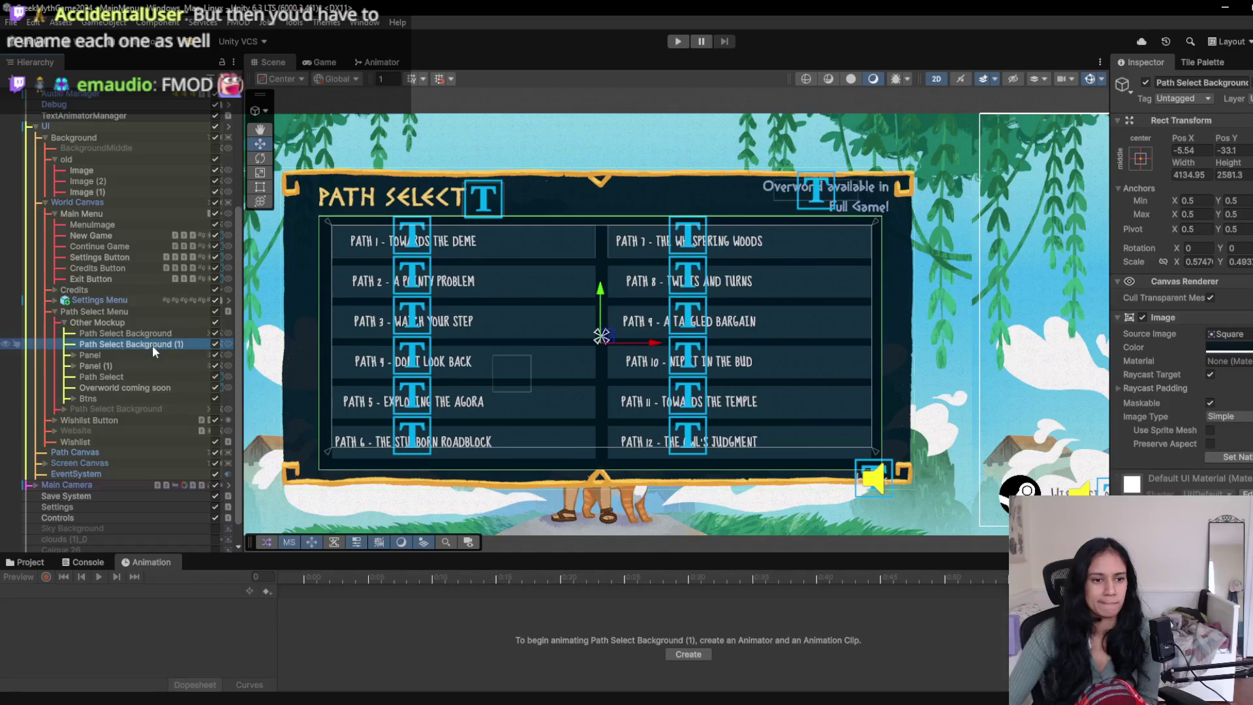
{"action": "left_click", "coordinate": [120, 366], "text": "shift"}
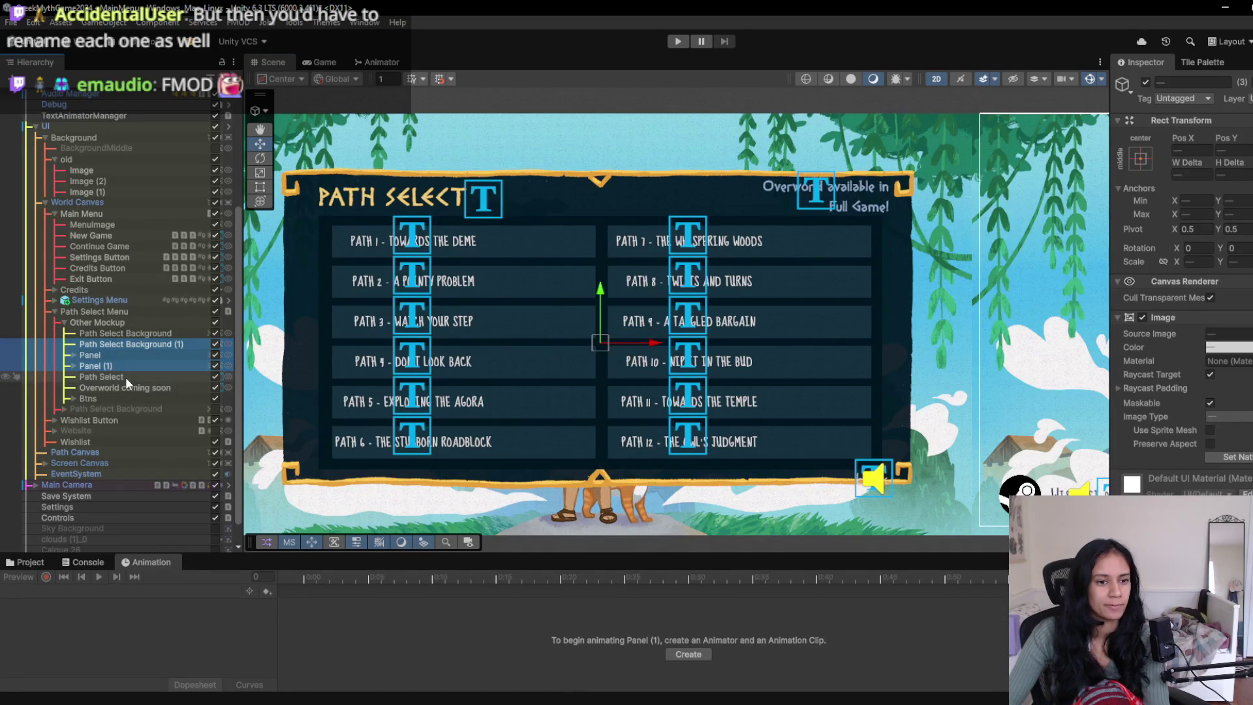
{"action": "left_click_drag", "start_coordinate": [601, 290], "coordinate": [601, 282]}
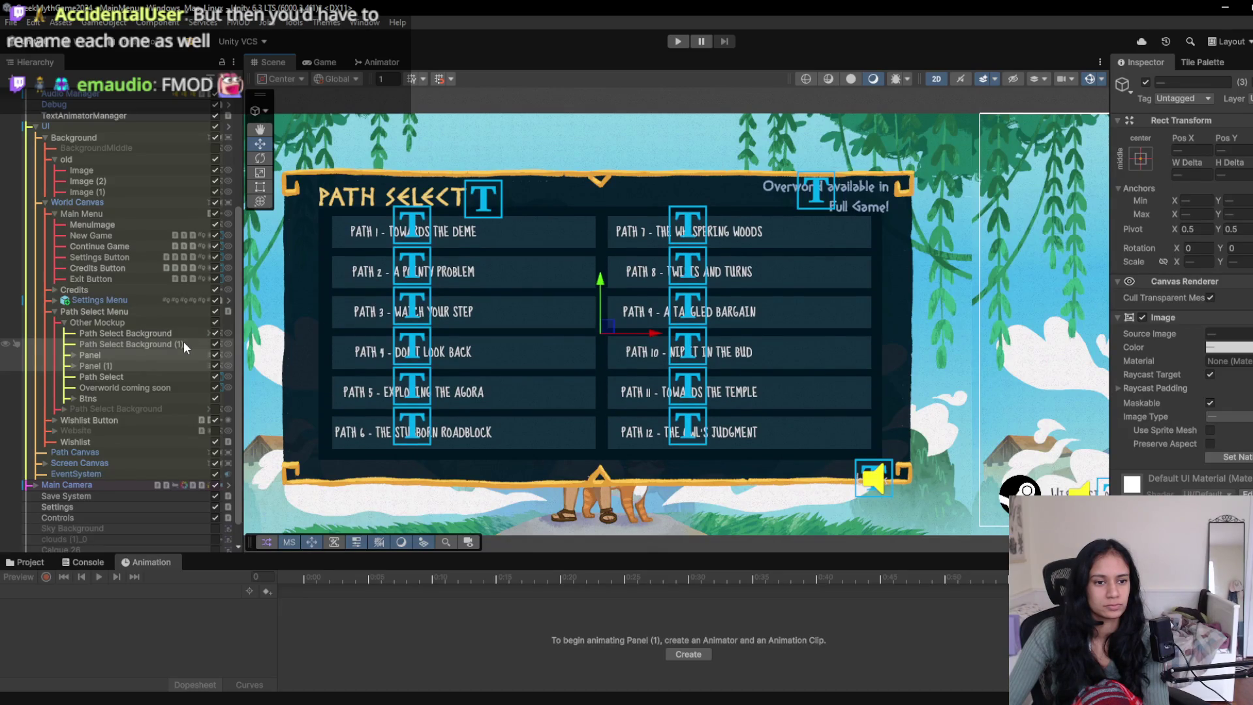
{"action": "left_click", "coordinate": [216, 344]}
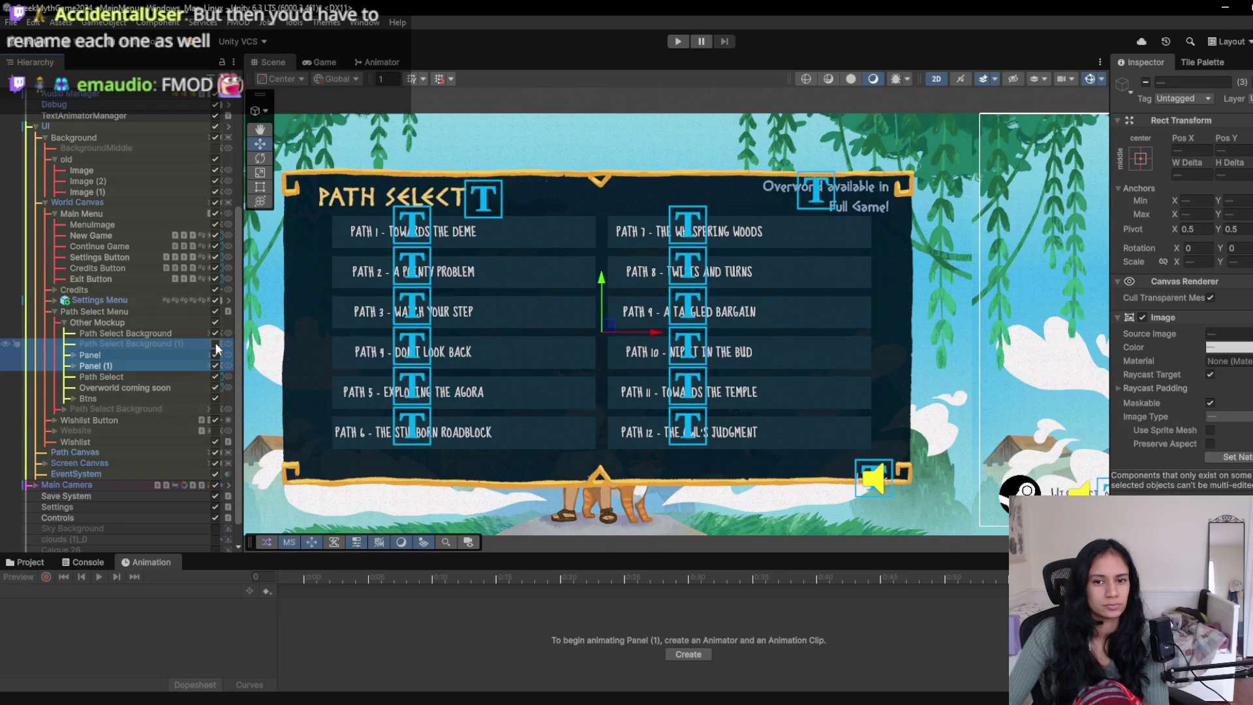
{"action": "left_click", "coordinate": [215, 344]}
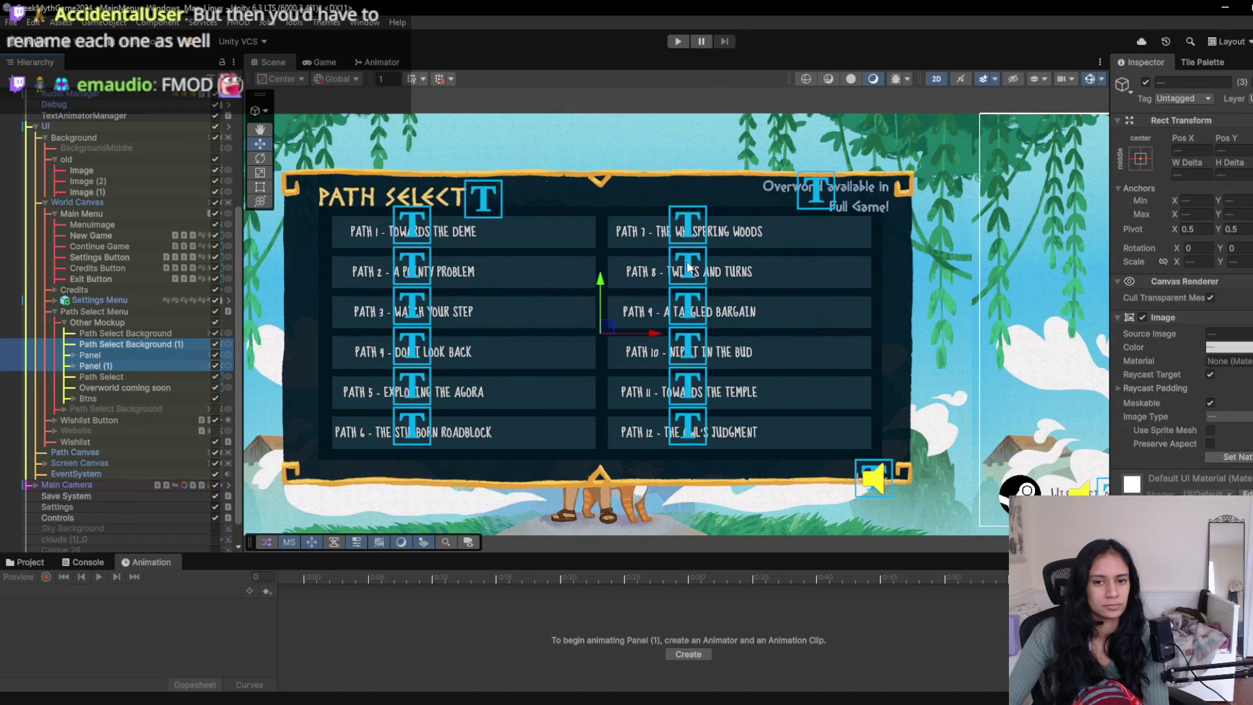
{"action": "left_click_drag", "start_coordinate": [604, 279], "coordinate": [602, 287]}
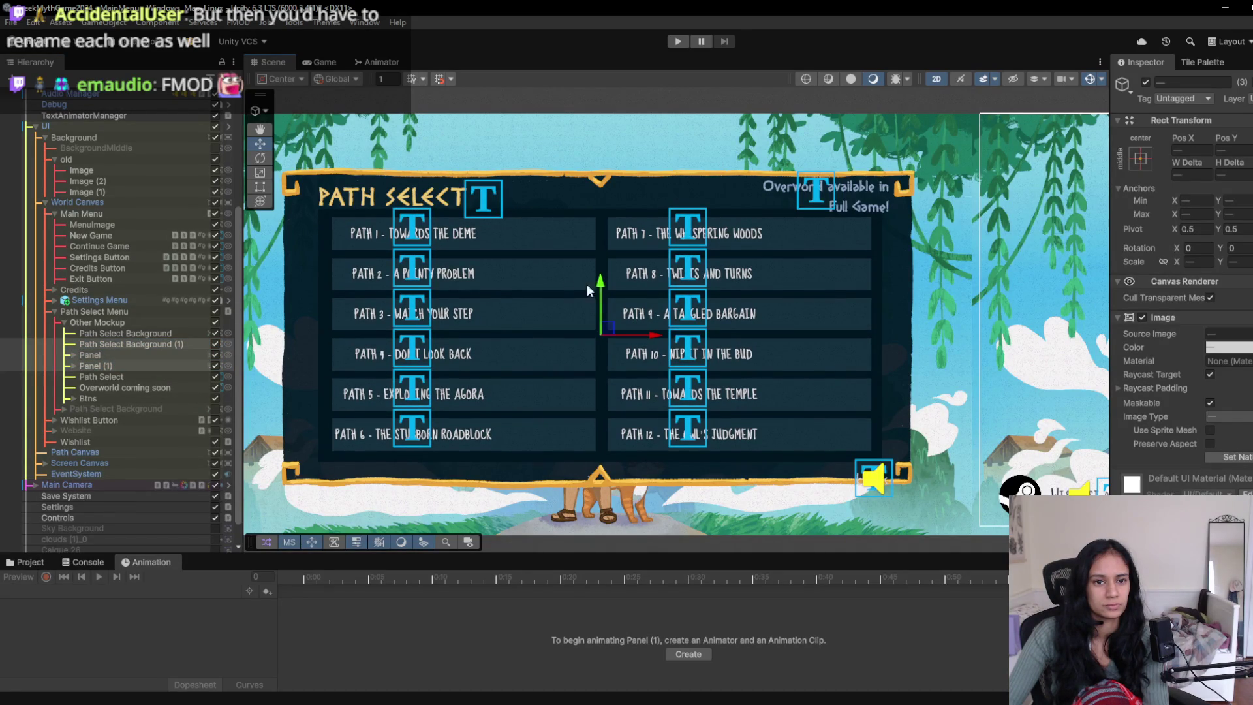
- Expand Panel and look through Path Button 1 and Path Info Selection in the Hierarchy
{"action": "left_click", "coordinate": [73, 355]}
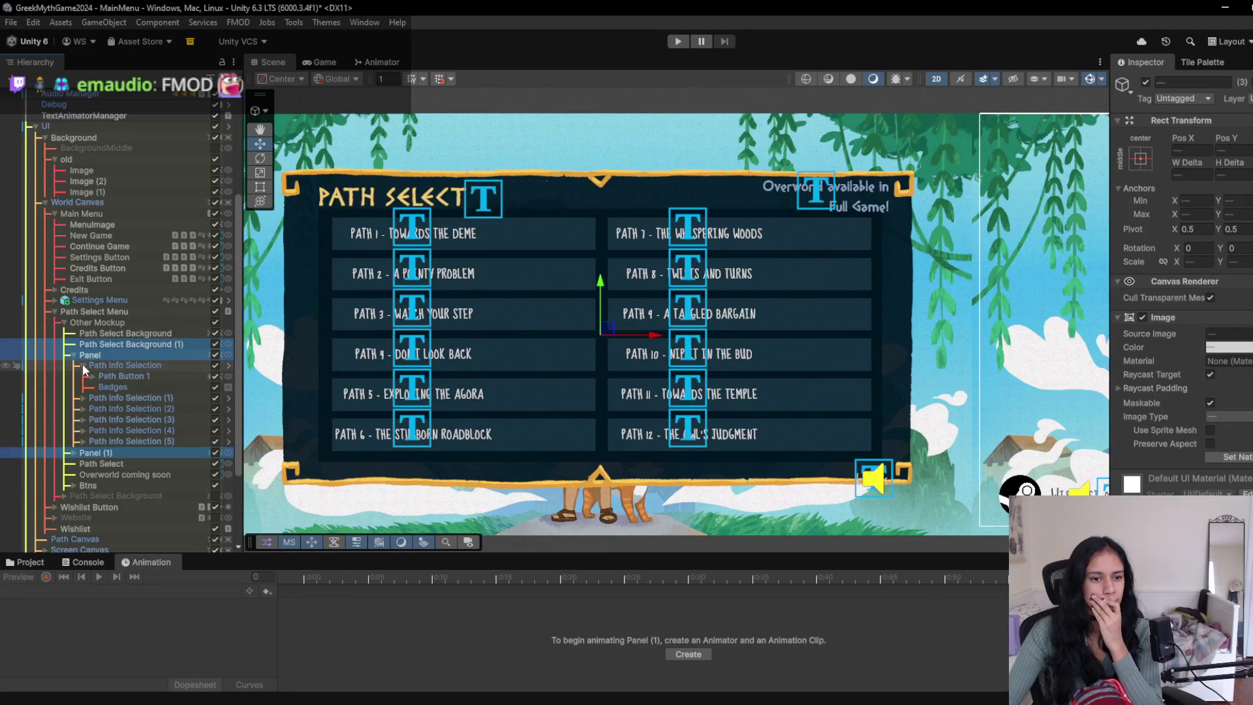
{"action": "left_click", "coordinate": [121, 377]}
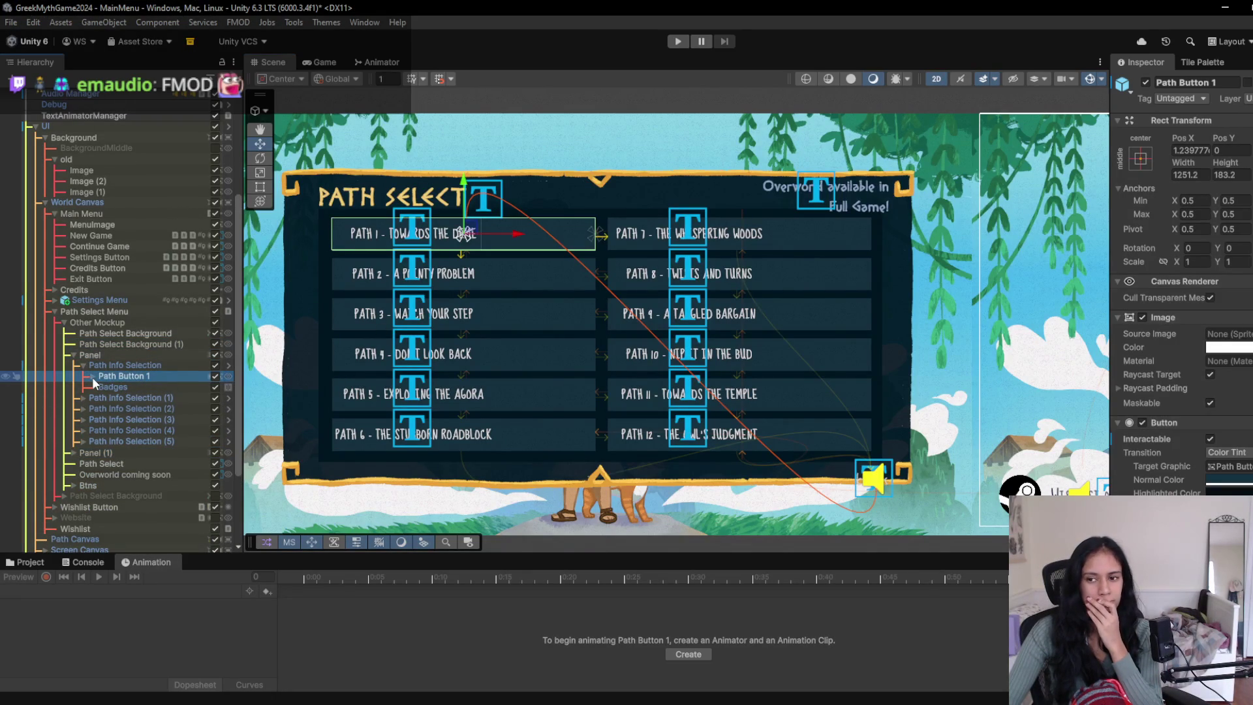
{"action": "left_click", "coordinate": [92, 377]}
{"action": "left_click", "coordinate": [92, 377]}
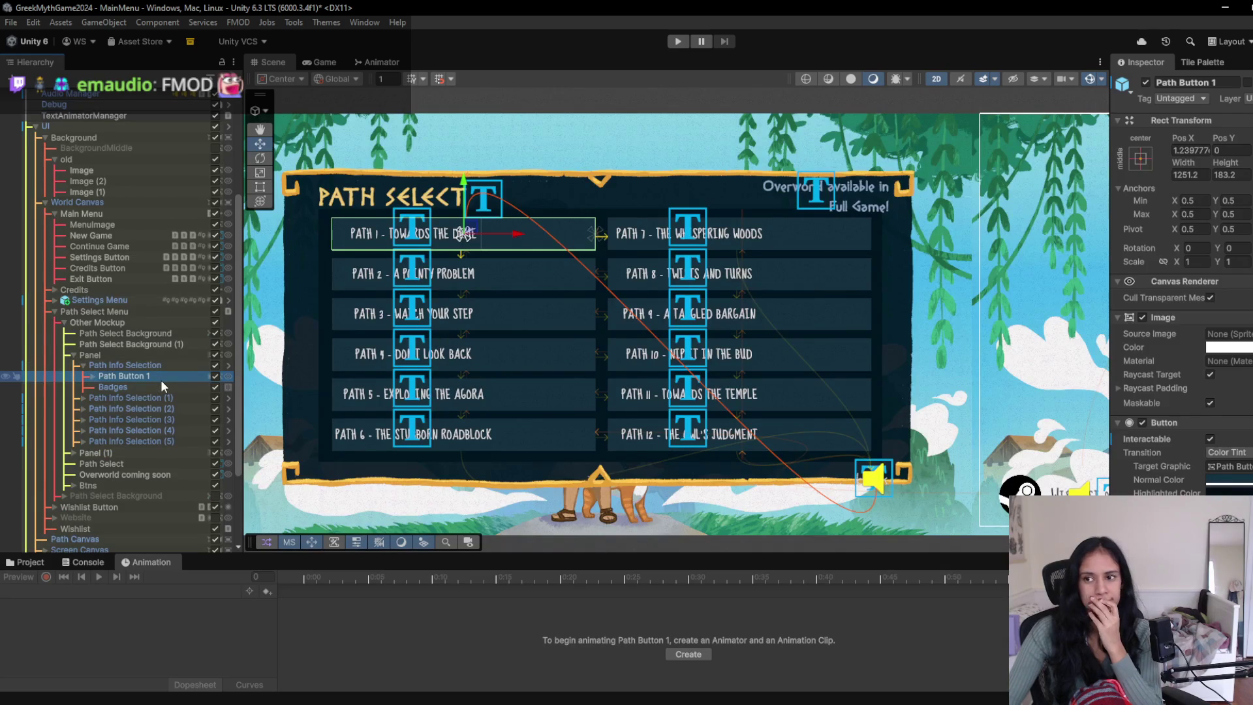
{"action": "left_click", "coordinate": [80, 367]}
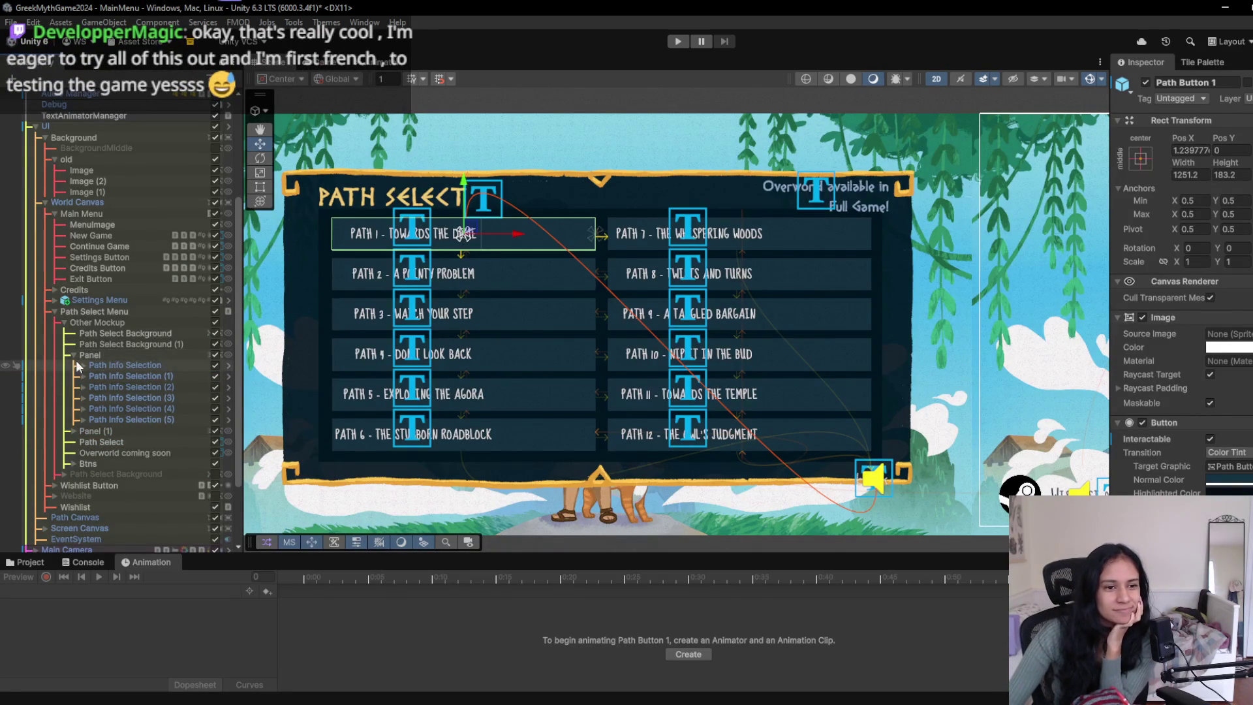
{"action": "left_click", "coordinate": [83, 365]}
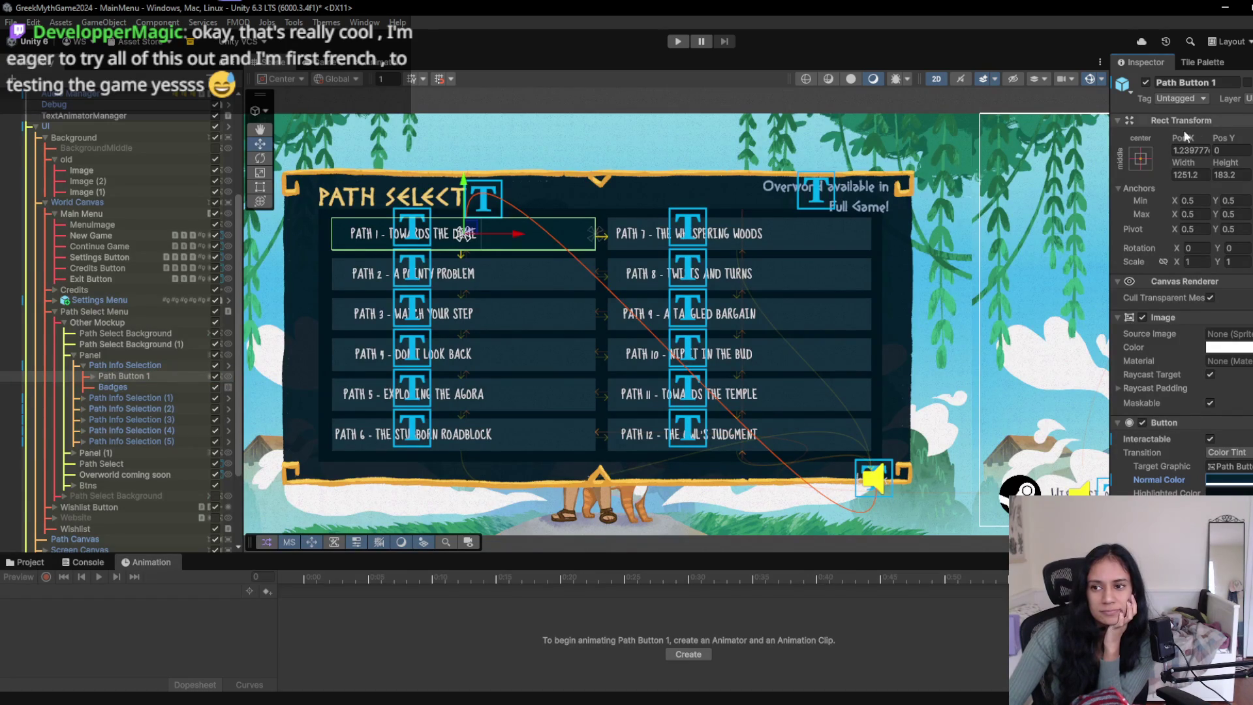
- Revert Path Info Selection's Button Normal Color override to the prefab value, then start Play
{"action": "left_click", "coordinate": [135, 365]}
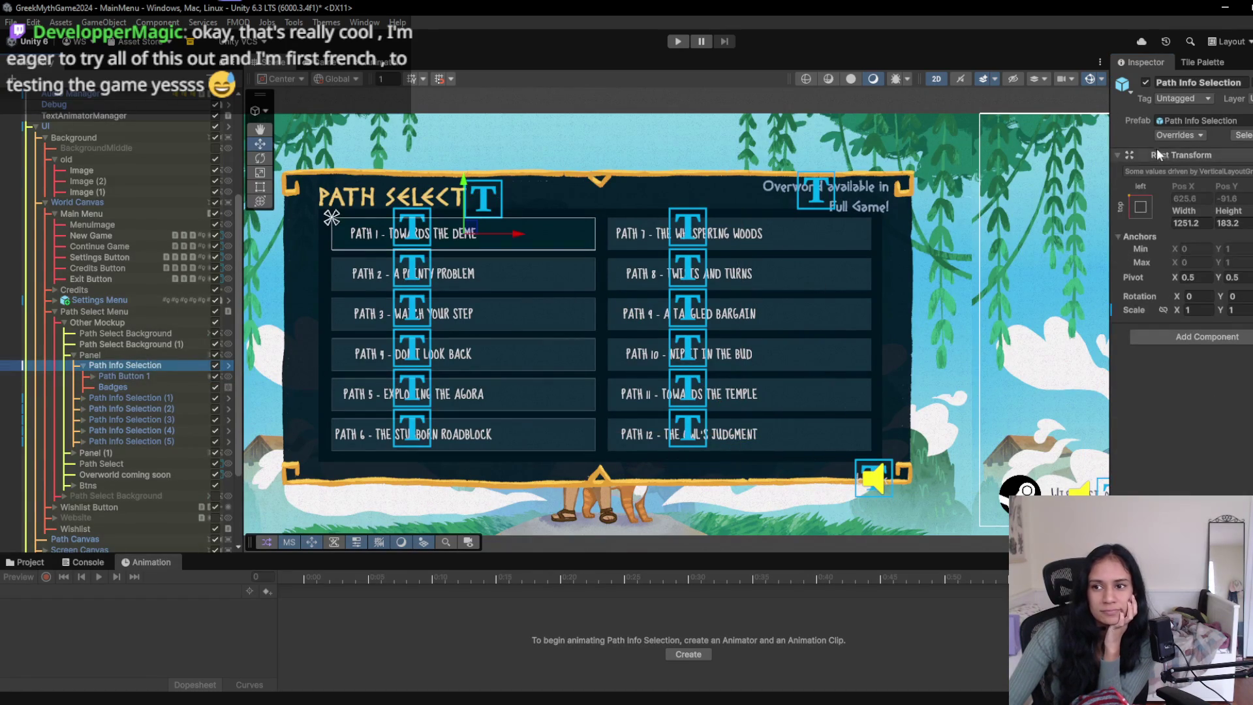
{"action": "left_click", "coordinate": [1173, 138]}
{"action": "left_click", "coordinate": [1152, 225]}
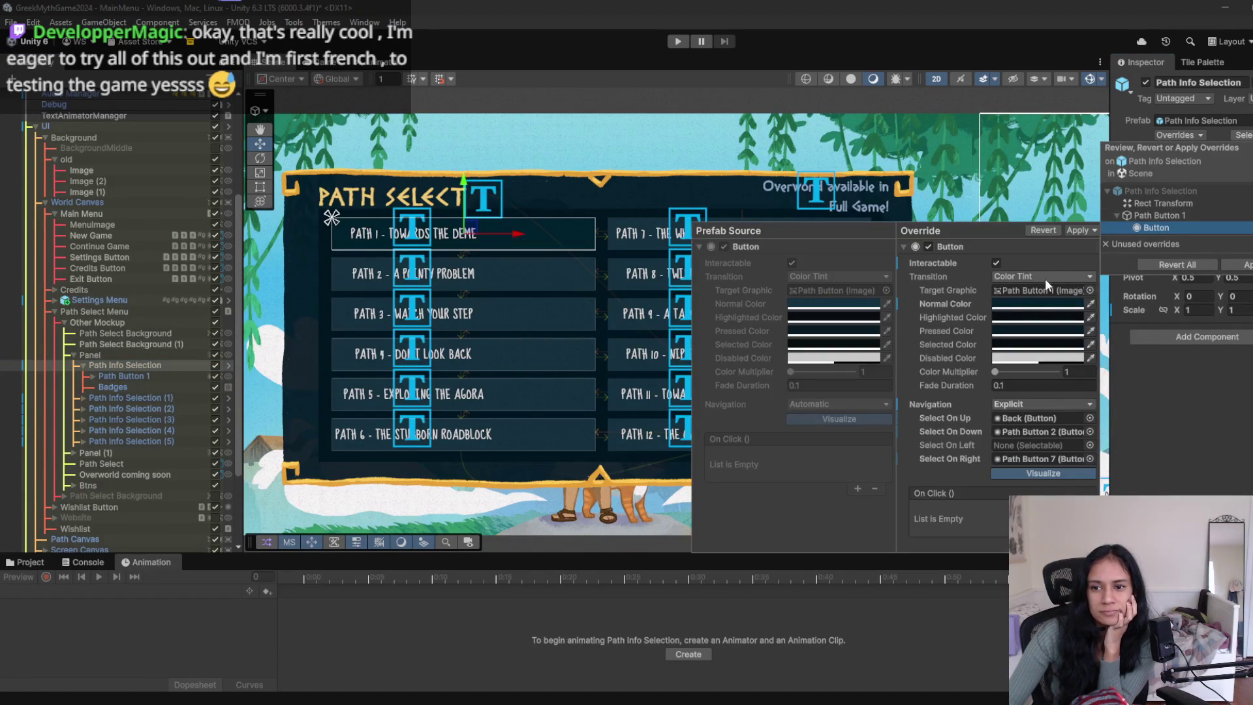
{"action": "right_click", "coordinate": [945, 303]}
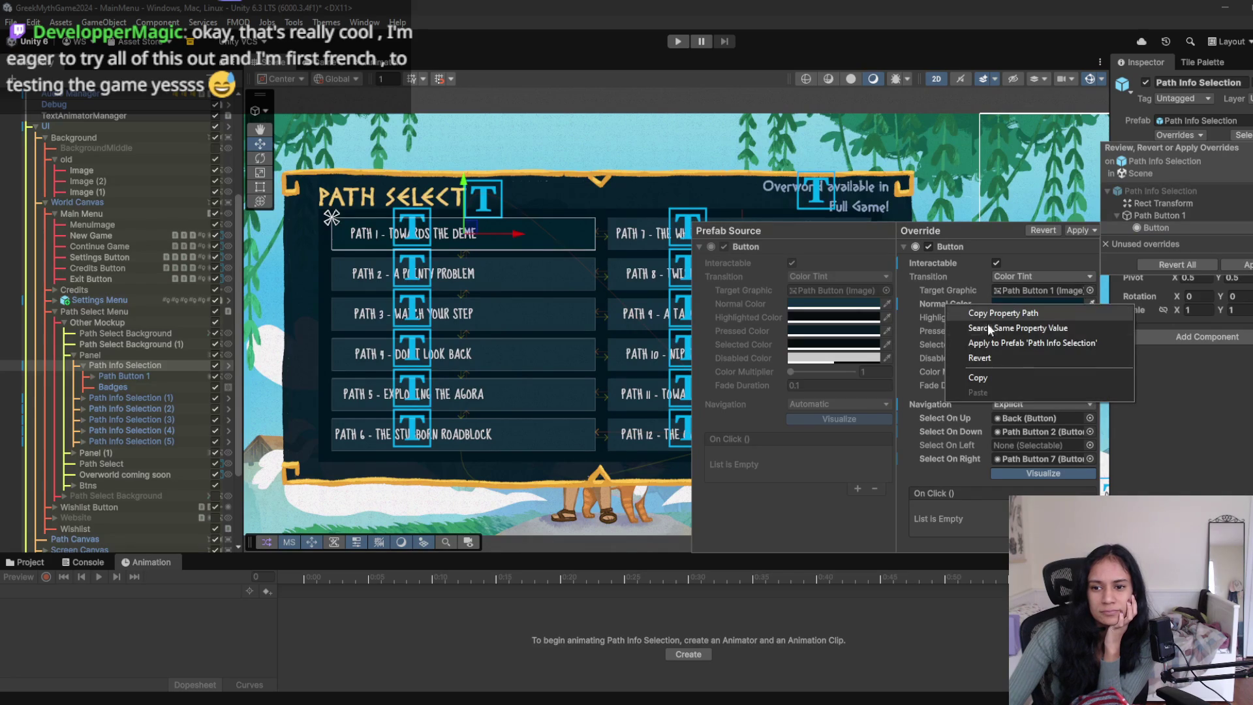
{"action": "left_click", "coordinate": [999, 356]}
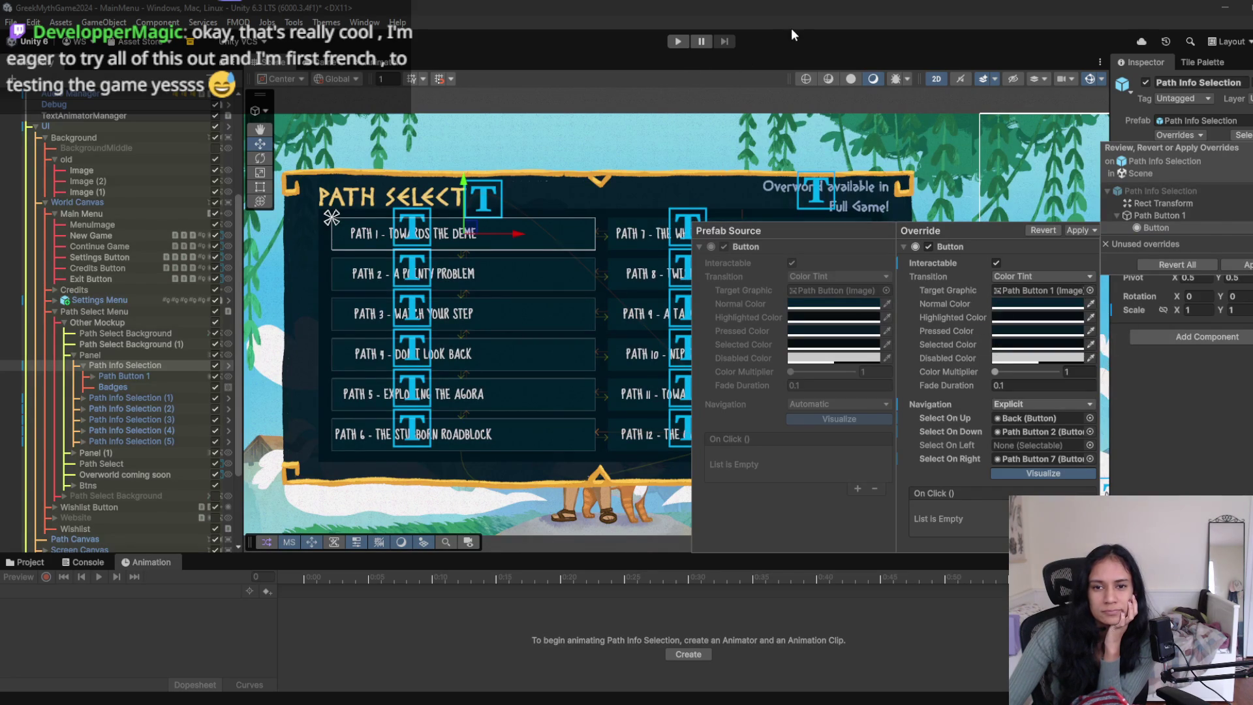
{"action": "left_click", "coordinate": [792, 32]}
{"action": "left_click", "coordinate": [673, 41]}
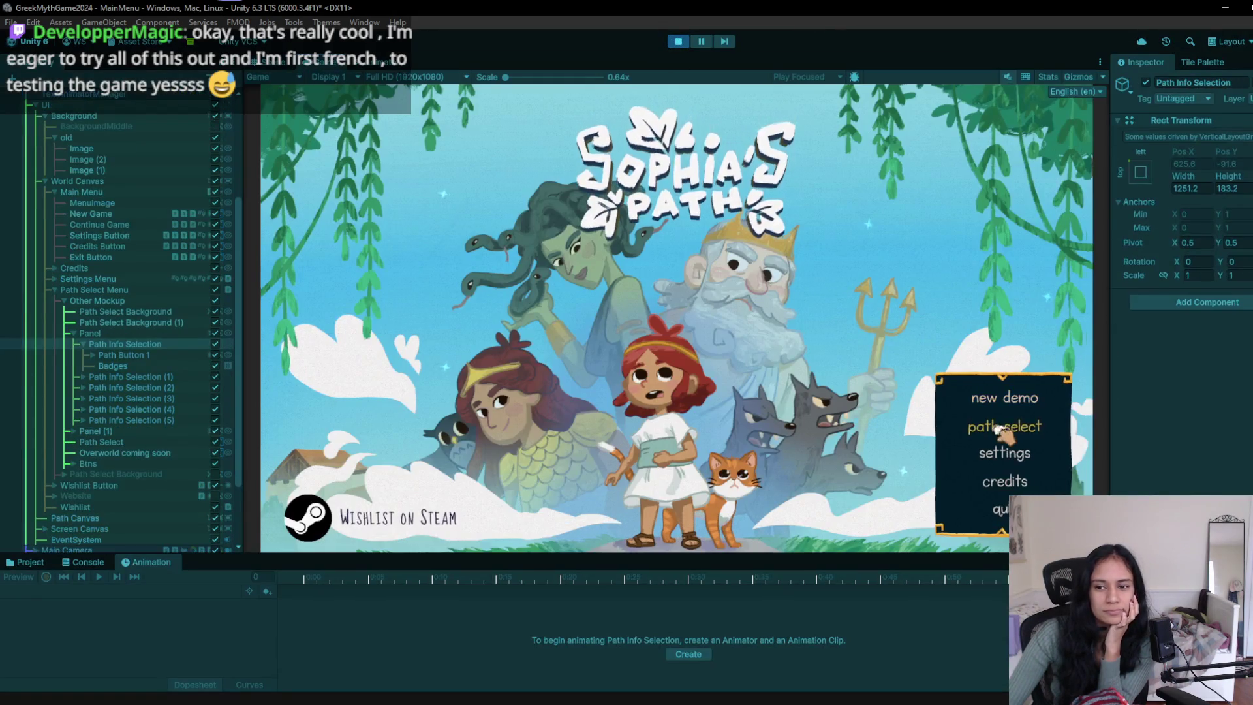
{"action": "left_click", "coordinate": [999, 429]}
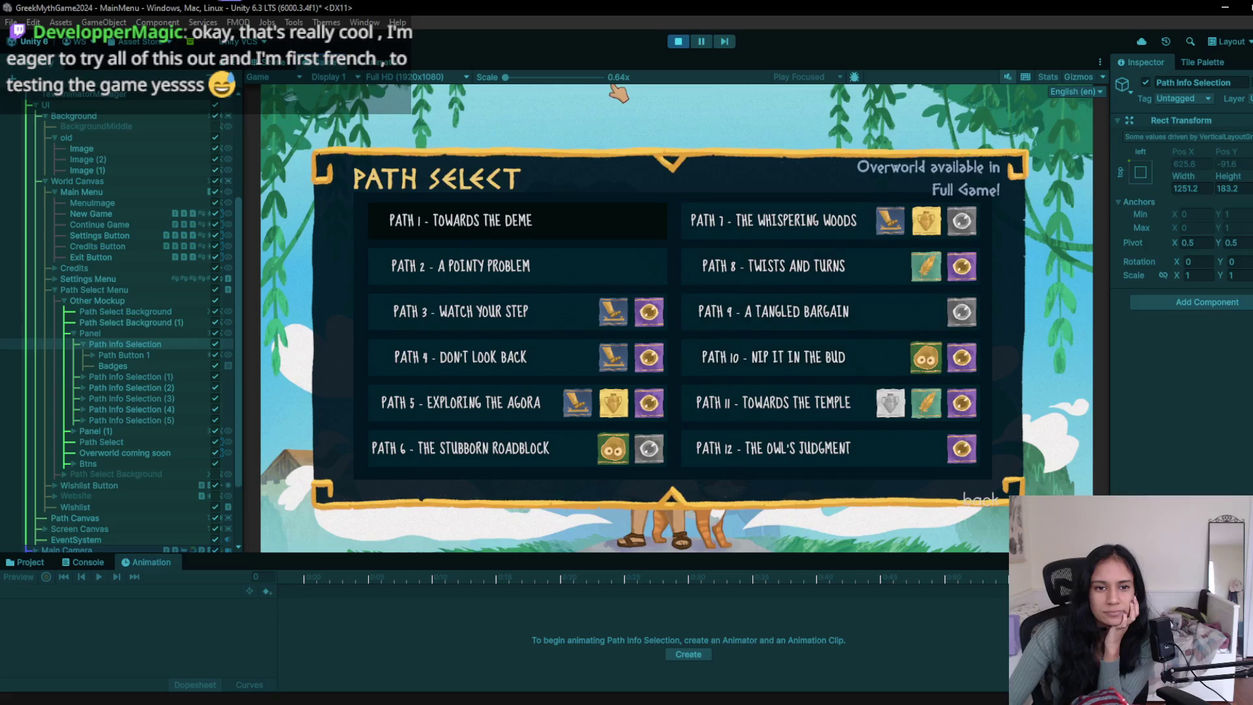
{"action": "left_click", "coordinate": [678, 42]}
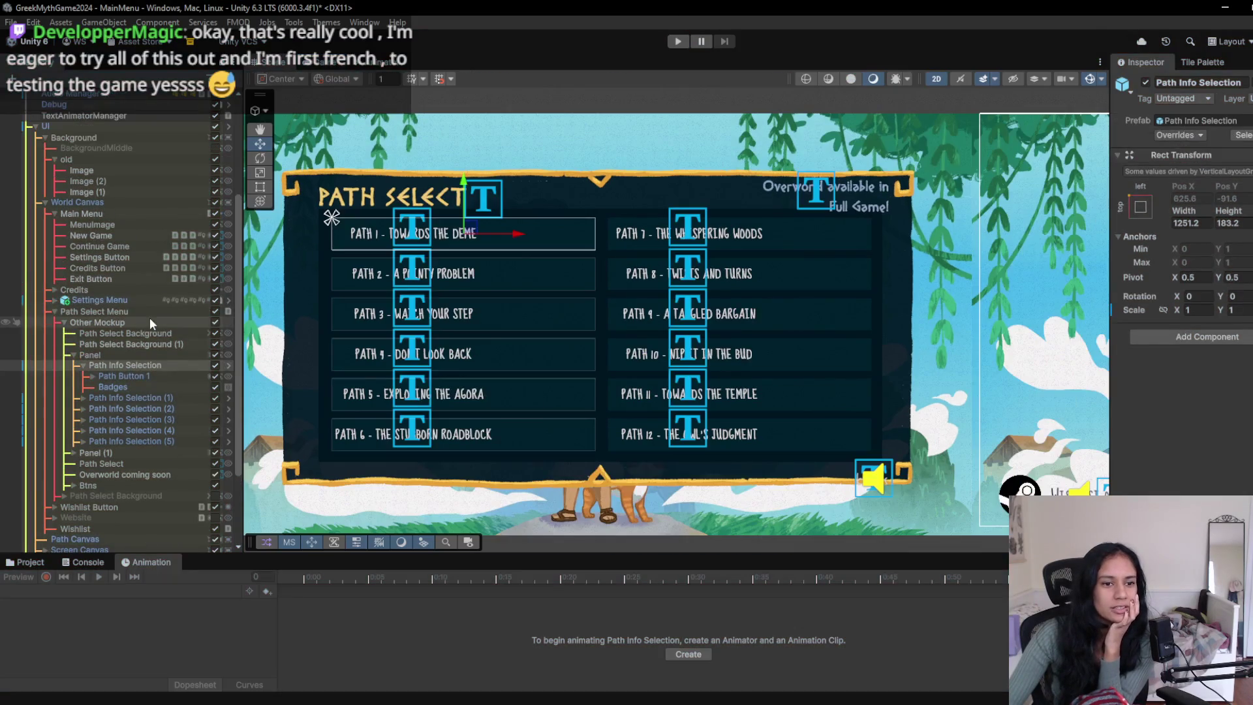
{"action": "left_click", "coordinate": [148, 337]}
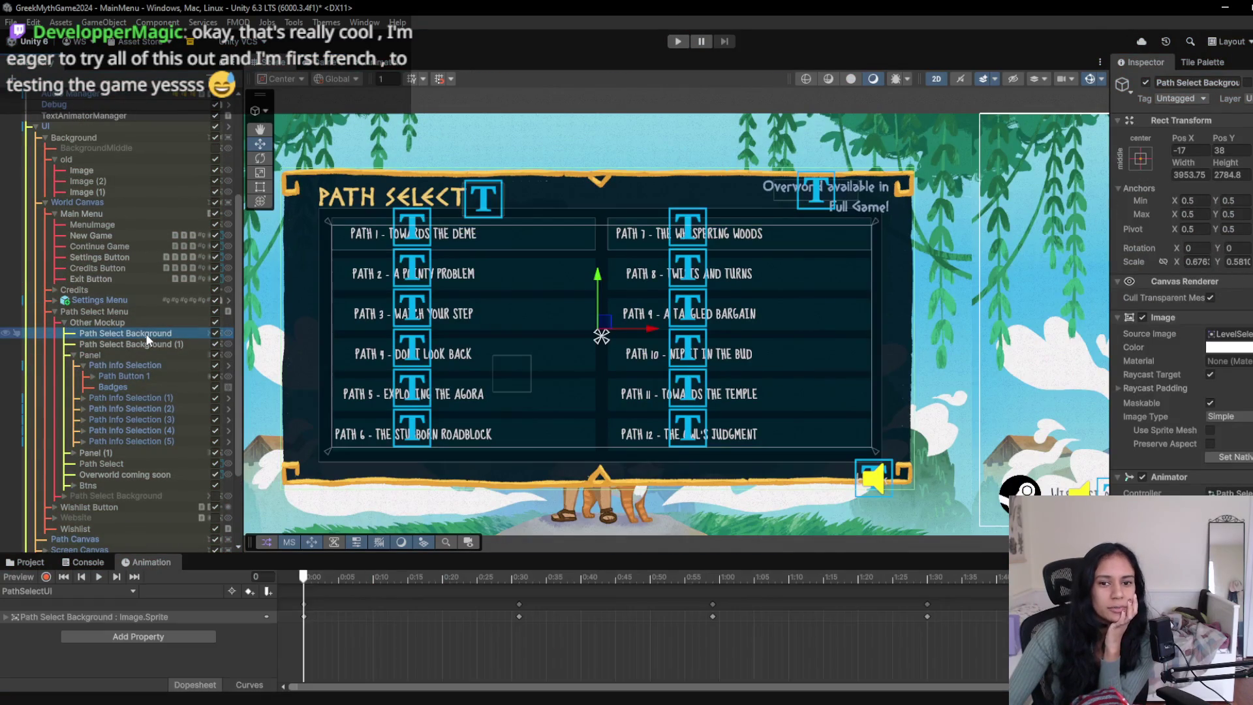
- Scale the Path Select panel up slightly
{"action": "left_click_drag", "start_coordinate": [522, 353], "coordinate": [561, 351]}
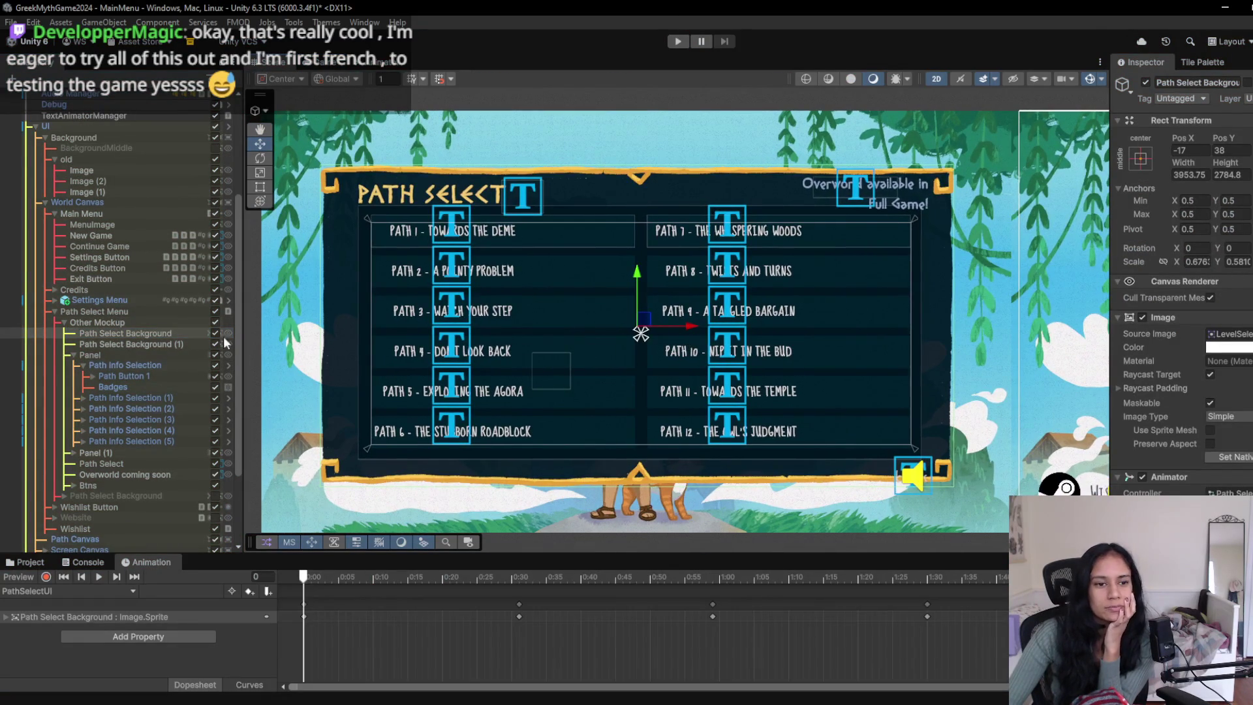
{"action": "key", "text": "r"}
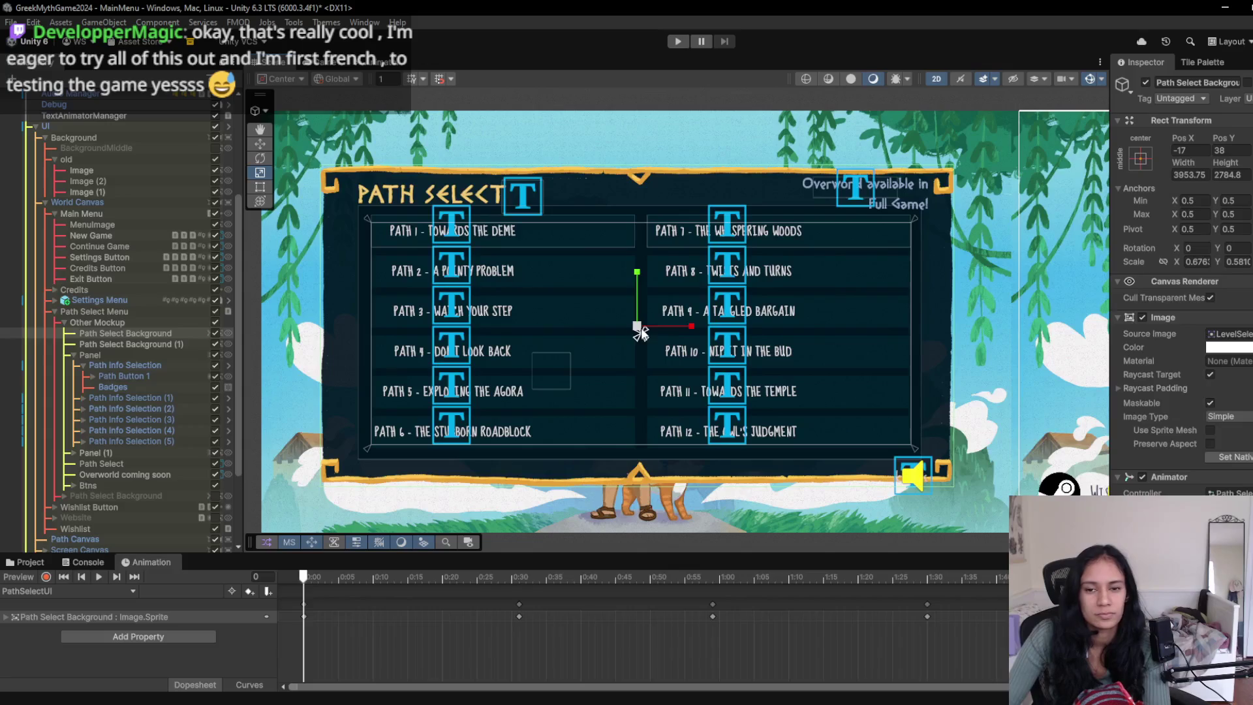
{"action": "left_click_drag", "start_coordinate": [641, 331], "coordinate": [643, 333]}
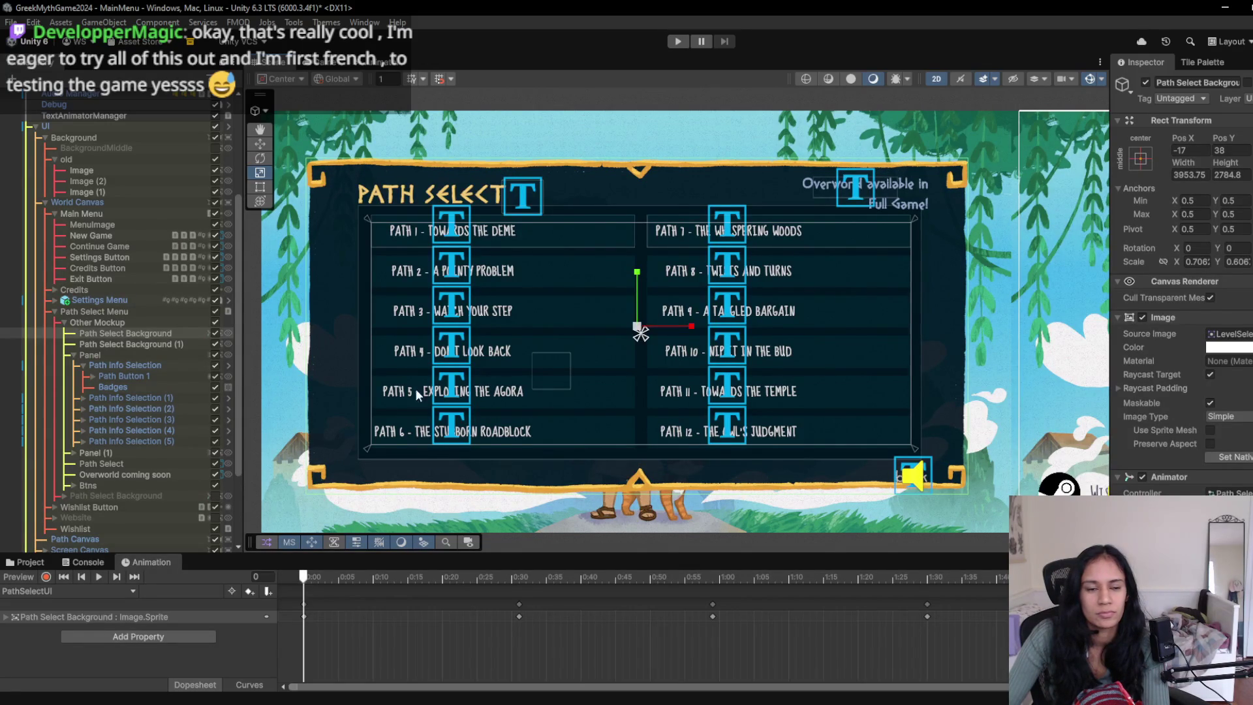
- Move the 'Overworld available in Full Game!' note up and right to 941, 781
{"action": "left_click", "coordinate": [130, 475]}
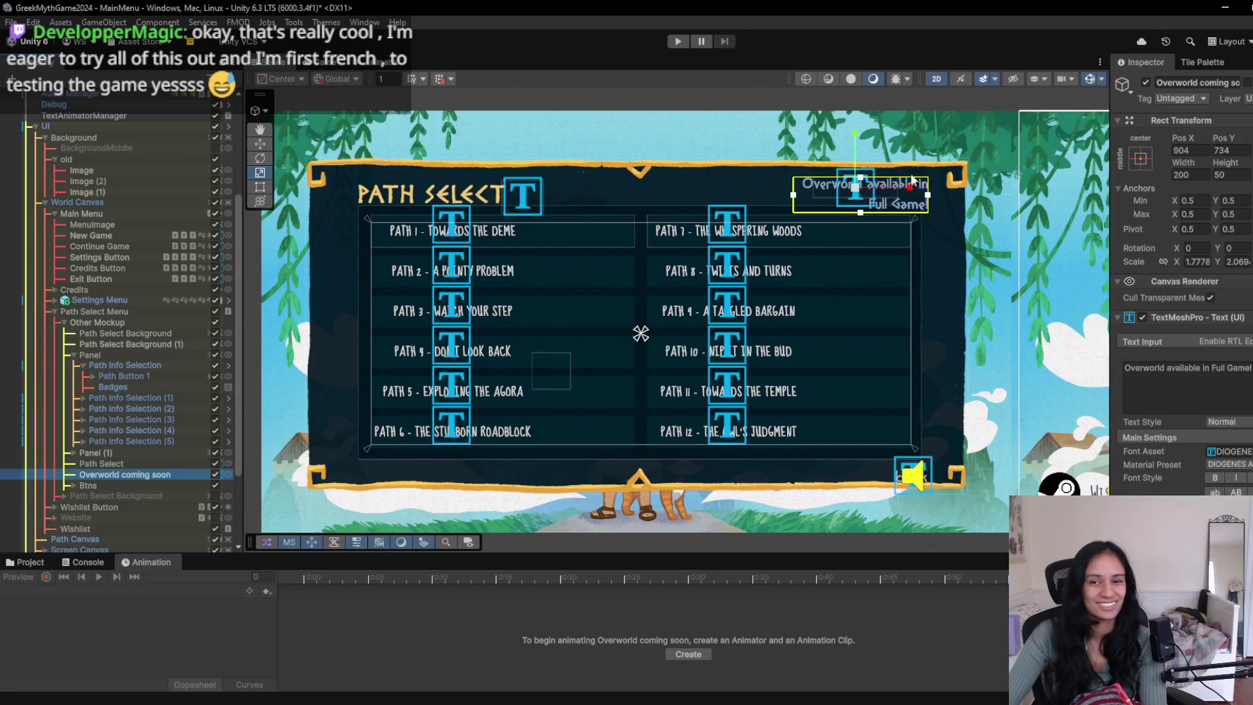
{"action": "left_click", "coordinate": [860, 193]}
{"action": "left_click_drag", "start_coordinate": [874, 186], "coordinate": [877, 181]}
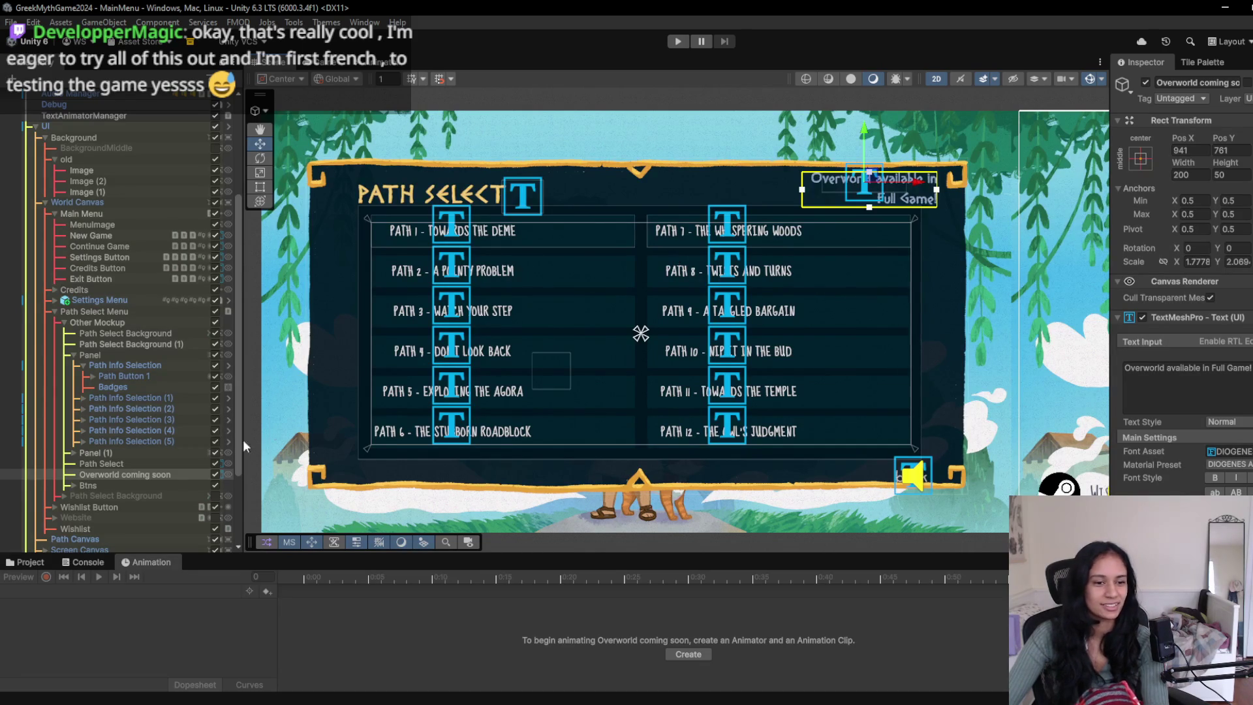
- Resize the PATH SELECT title box and move it left and higher to -795, 715
{"action": "left_click", "coordinate": [72, 485]}
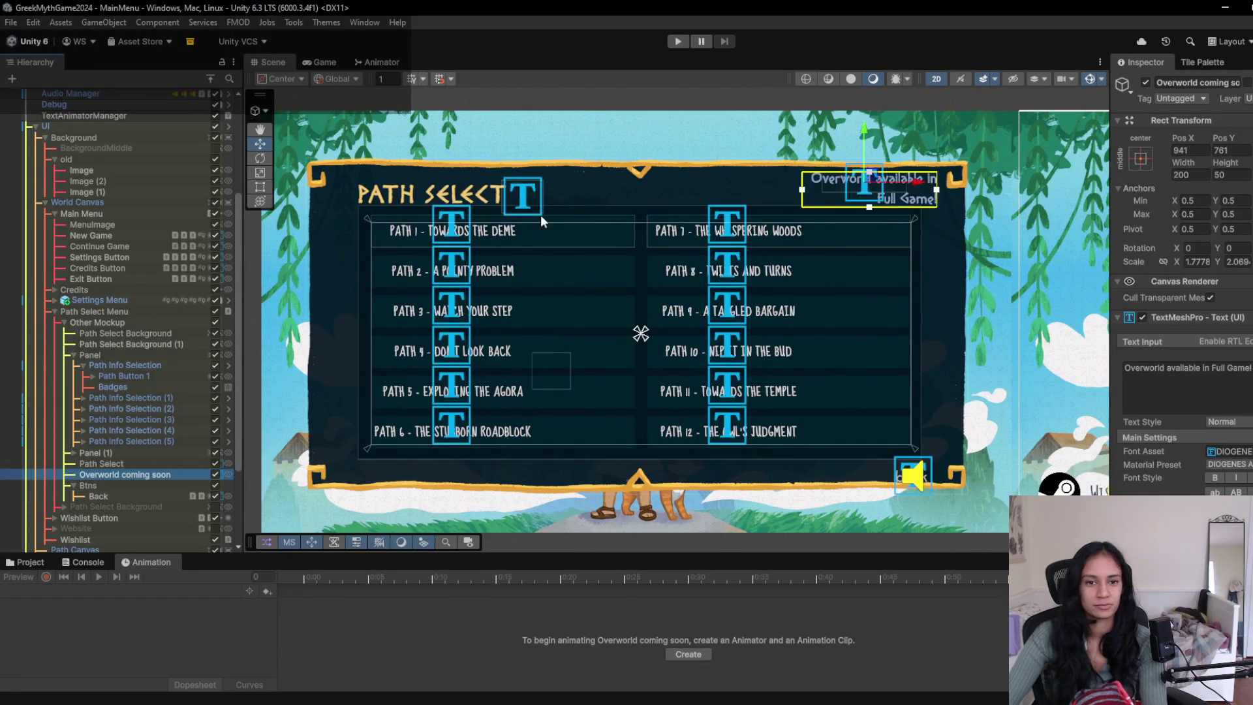
{"action": "left_click", "coordinate": [522, 197]}
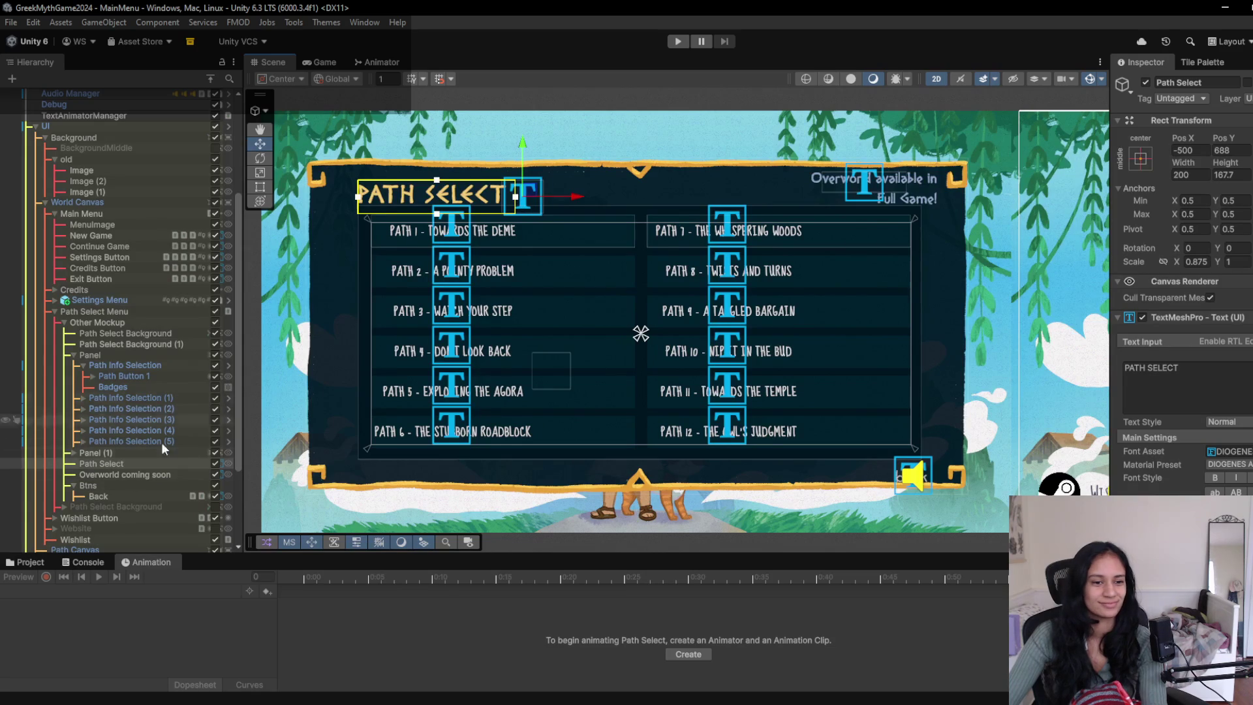
{"action": "left_click_drag", "start_coordinate": [521, 198], "coordinate": [629, 200]}
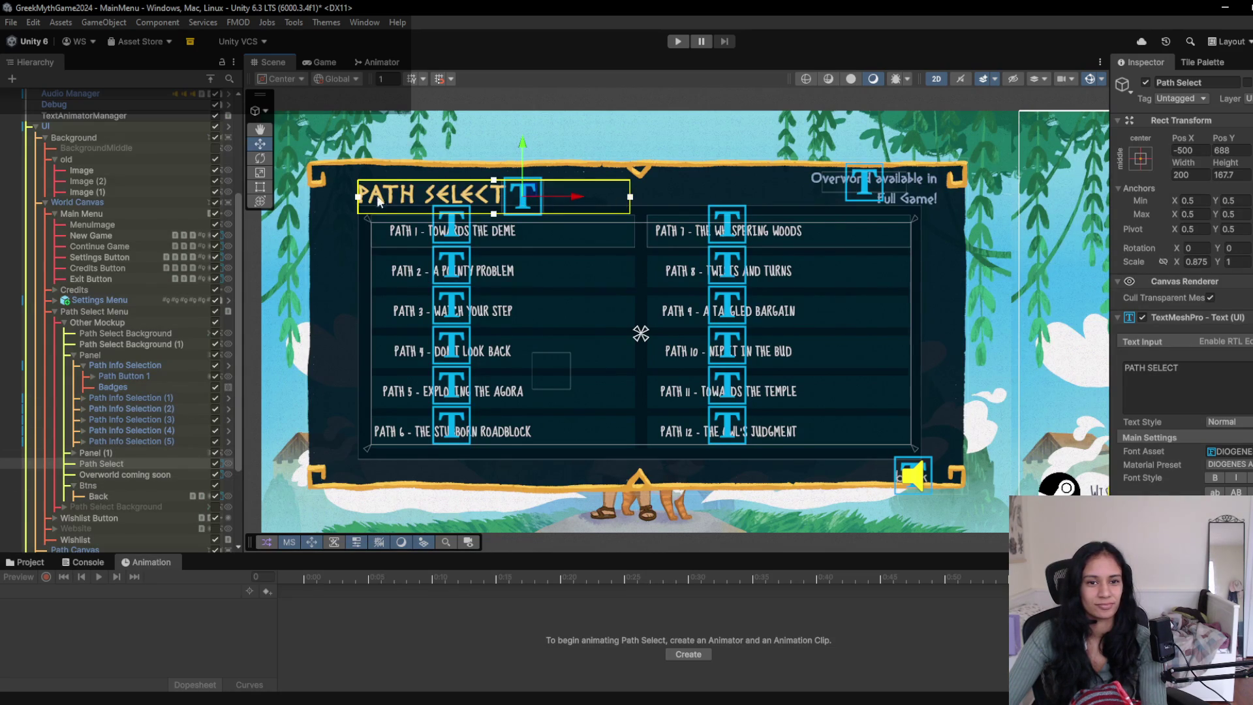
{"action": "left_click_drag", "start_coordinate": [358, 199], "coordinate": [430, 199]}
{"action": "left_click_drag", "start_coordinate": [587, 200], "coordinate": [509, 204]}
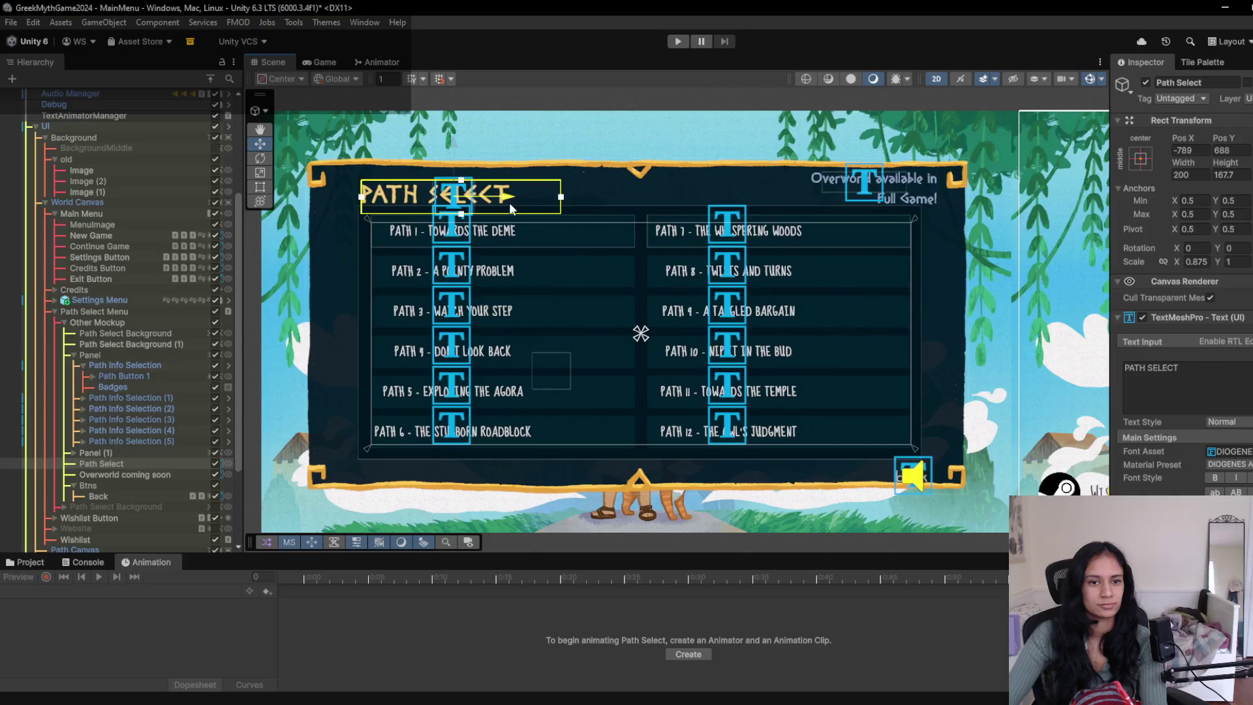
{"action": "left_click_drag", "start_coordinate": [453, 146], "coordinate": [456, 144]}
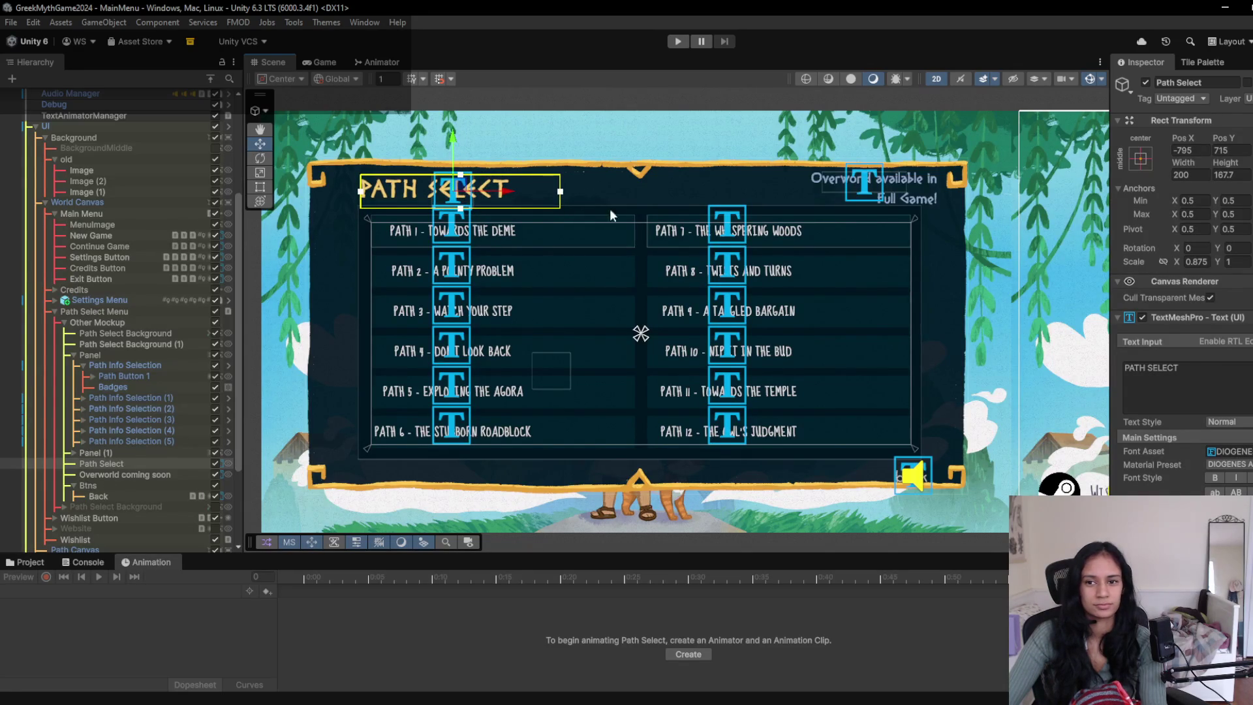
- Move the Back label up to 952.6, -285.5 and start the game
{"action": "left_click", "coordinate": [938, 476]}
{"action": "scroll", "coordinate": [943, 492], "scroll_direction": "up", "scroll_amount": 5}
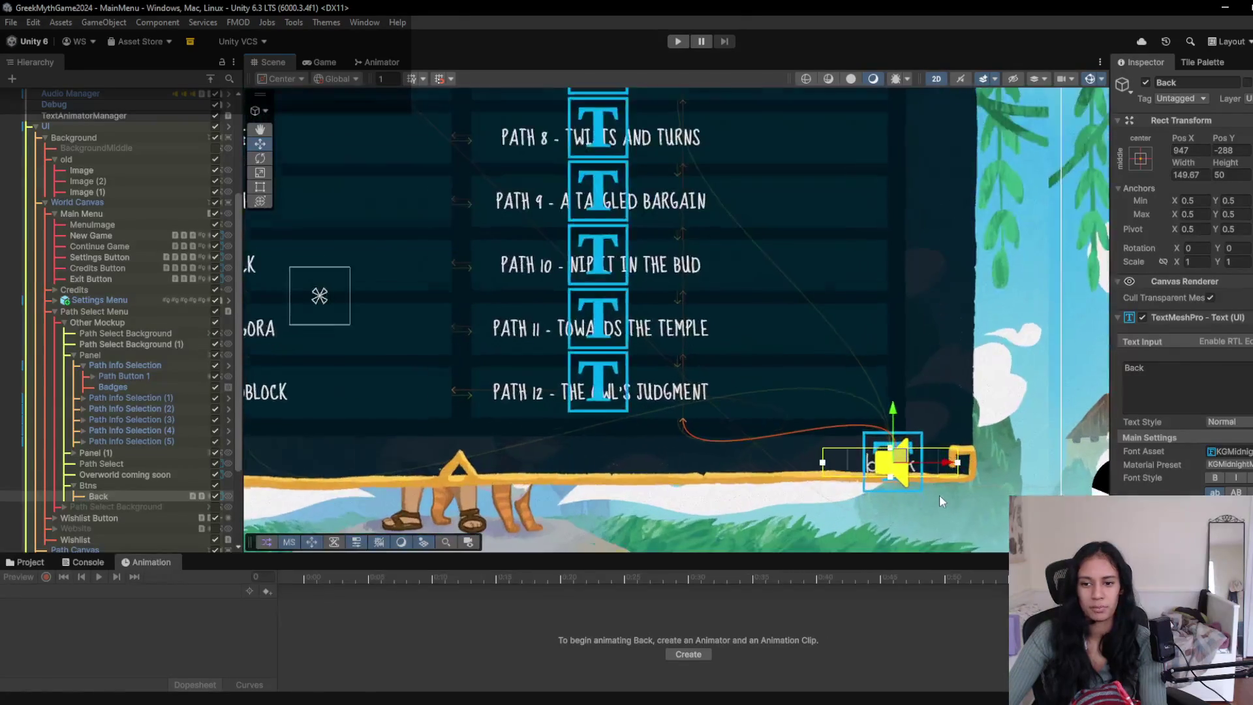
{"action": "mouse_move", "coordinate": [900, 455]}
{"action": "left_mouse_down"}
{"action": "mouse_move", "coordinate": [902, 427]}
{"action": "mouse_move", "coordinate": [896, 437]}
{"action": "left_mouse_up"}
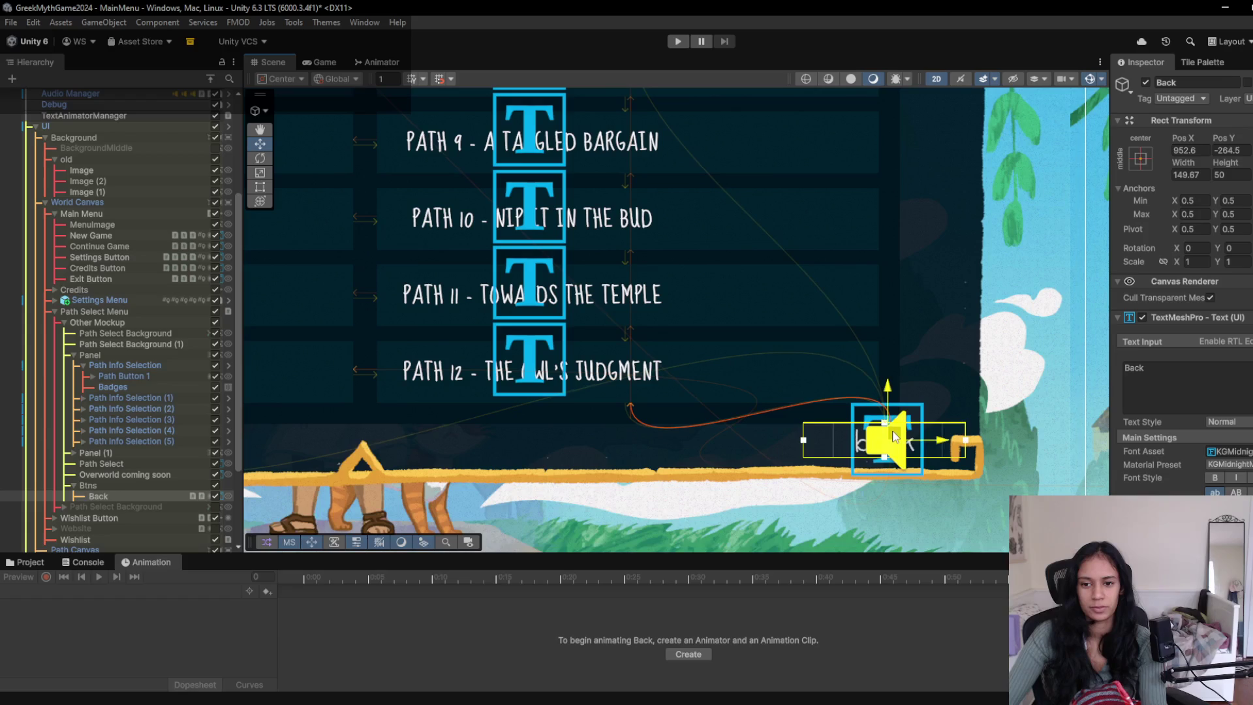
{"action": "scroll", "coordinate": [690, 309], "scroll_direction": "left", "scroll_amount": 10}
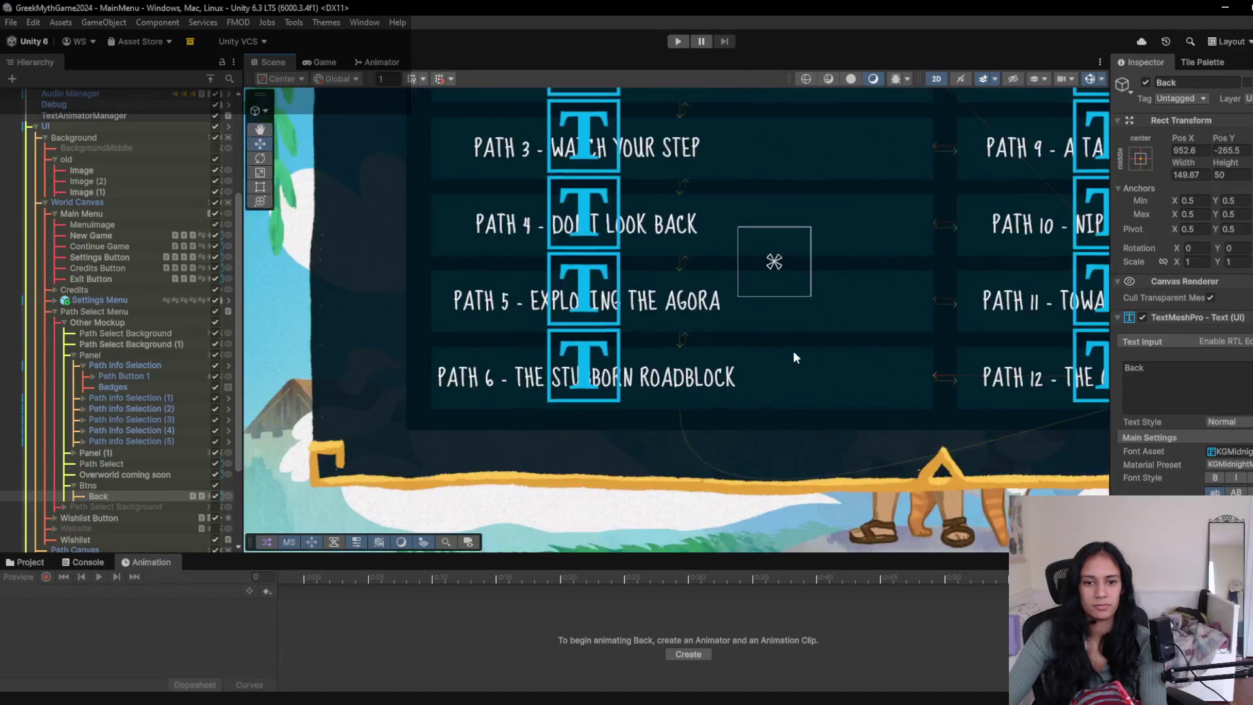
{"action": "scroll", "coordinate": [796, 350], "scroll_direction": "down", "scroll_amount": 3}
{"action": "left_click", "coordinate": [676, 41]}
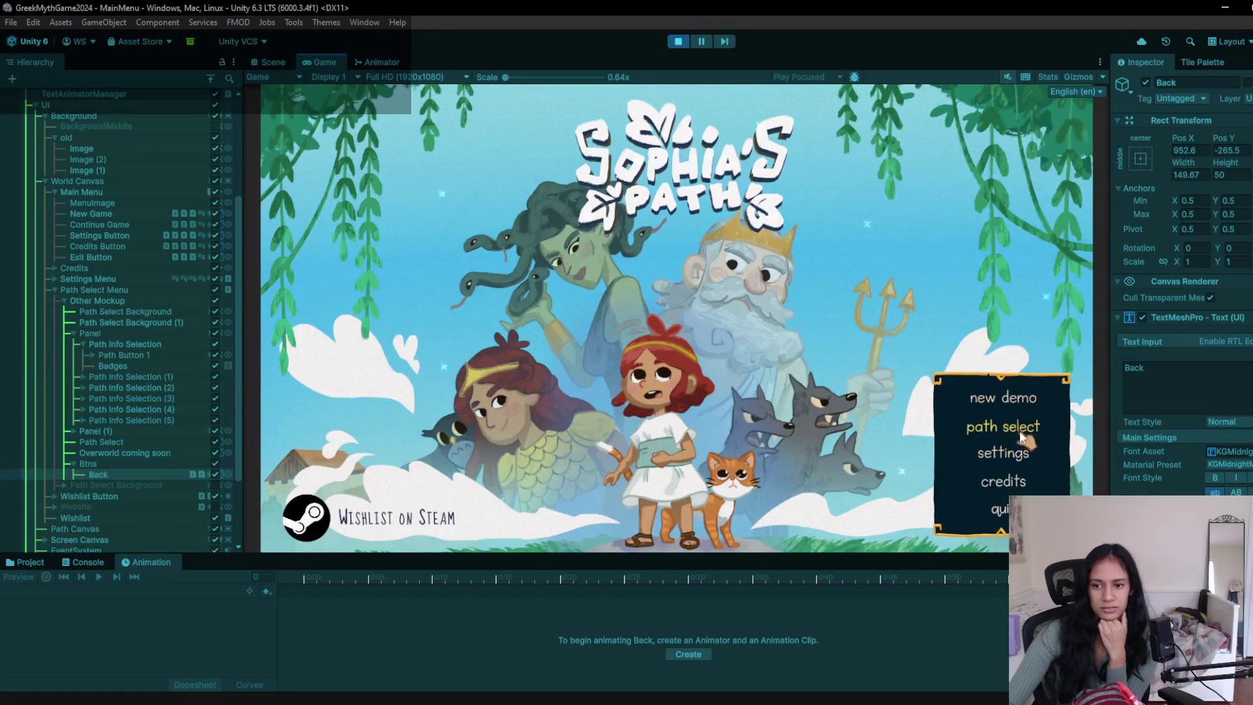
- View the Path Select screen in game, then stop and select Path Select Background (1)
{"action": "left_click", "coordinate": [1008, 428]}
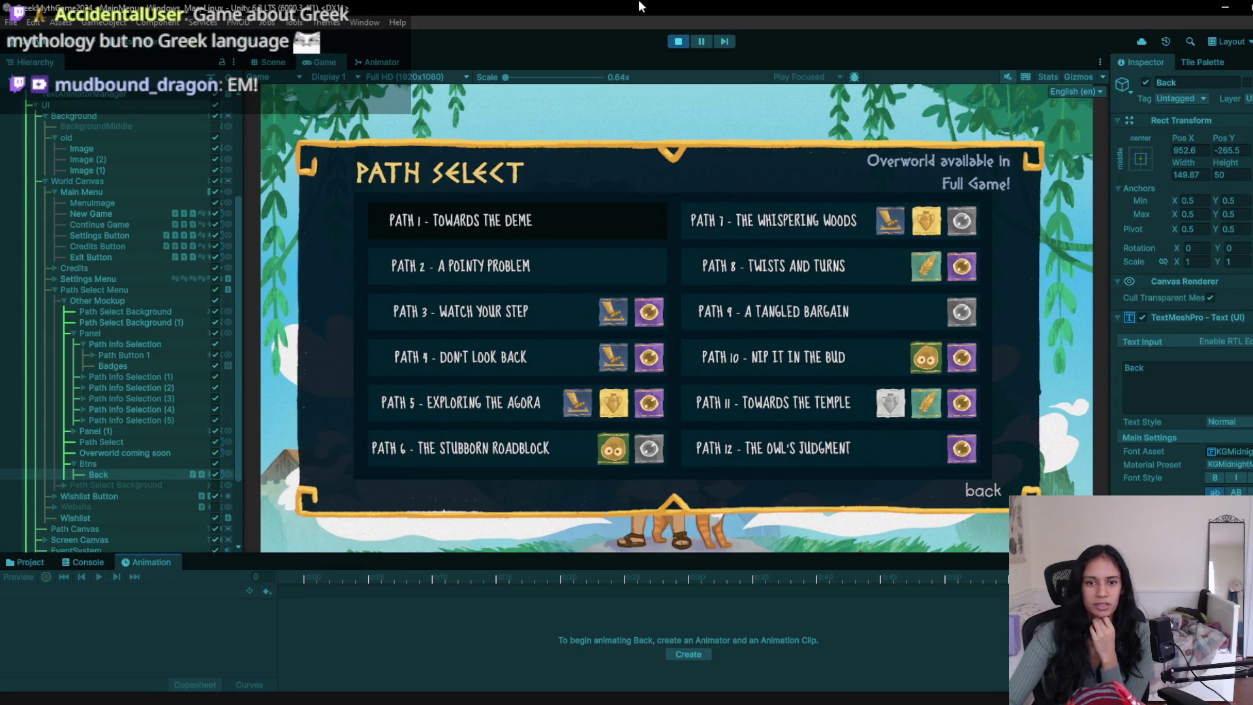
{"action": "left_click", "coordinate": [678, 41]}
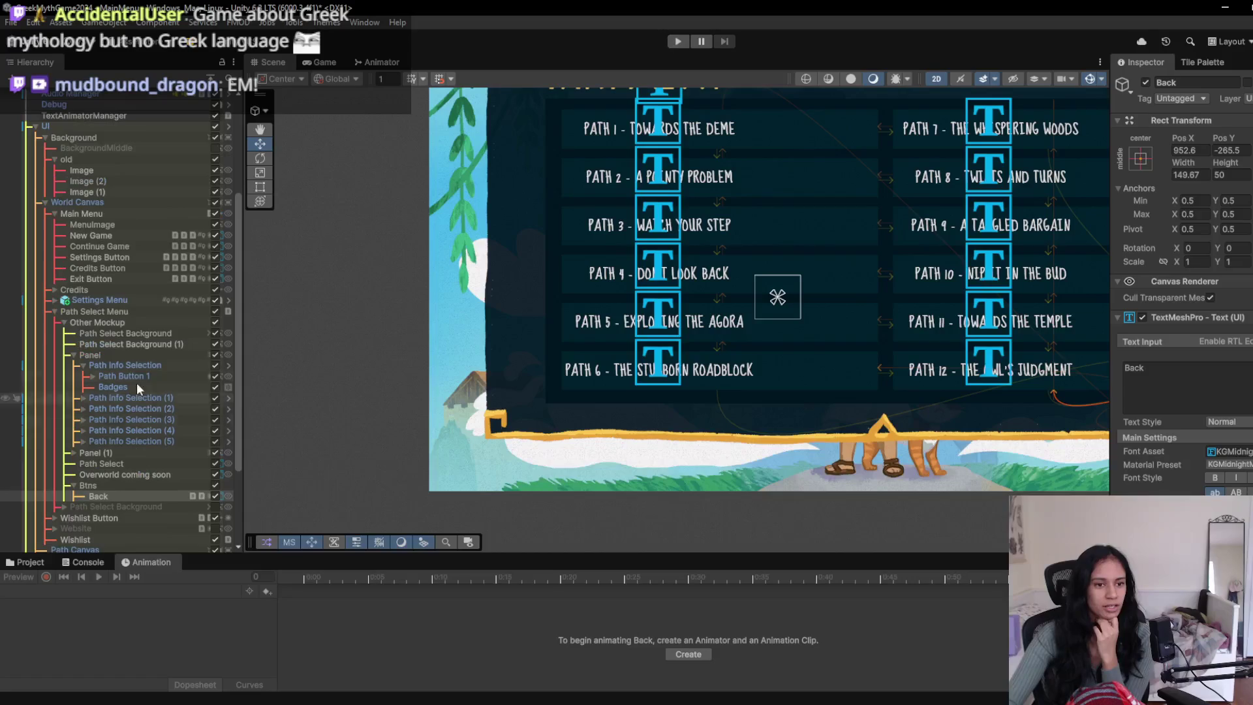
{"action": "left_click", "coordinate": [136, 342]}
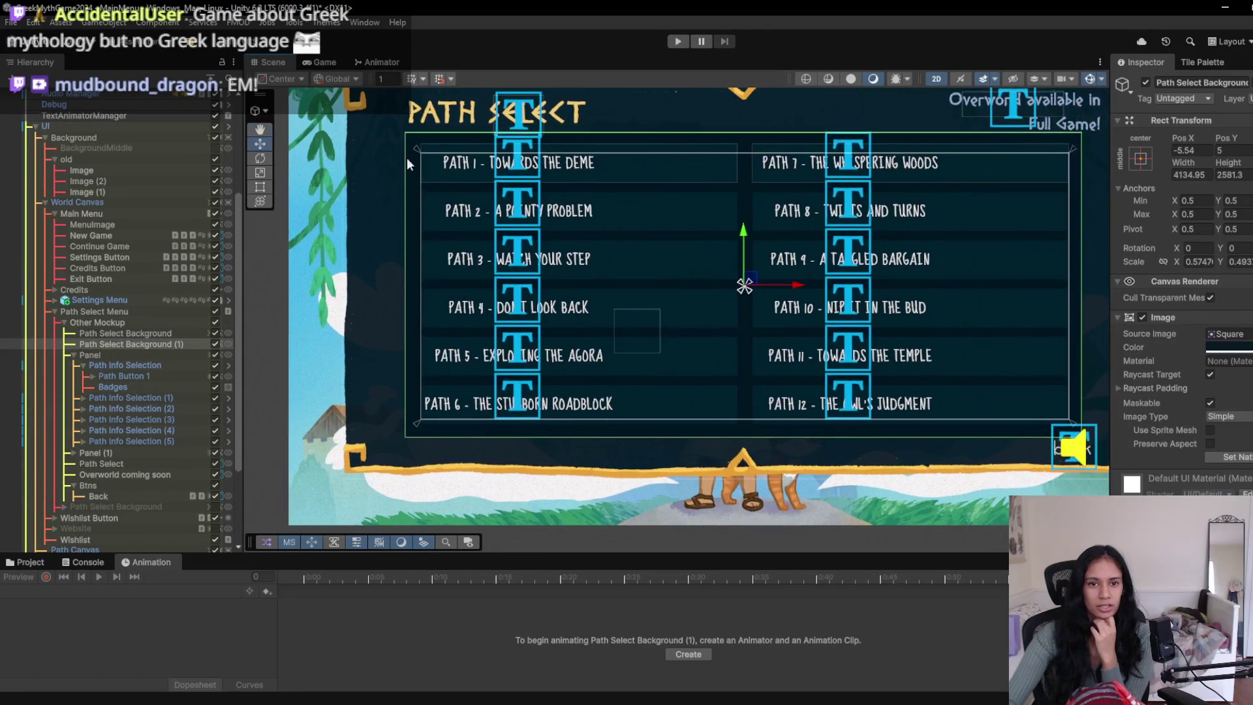
- Scale Path Select Background (1) down slightly, checking the result in the Game view
{"action": "left_click", "coordinate": [259, 158]}
{"action": "left_click", "coordinate": [260, 172]}
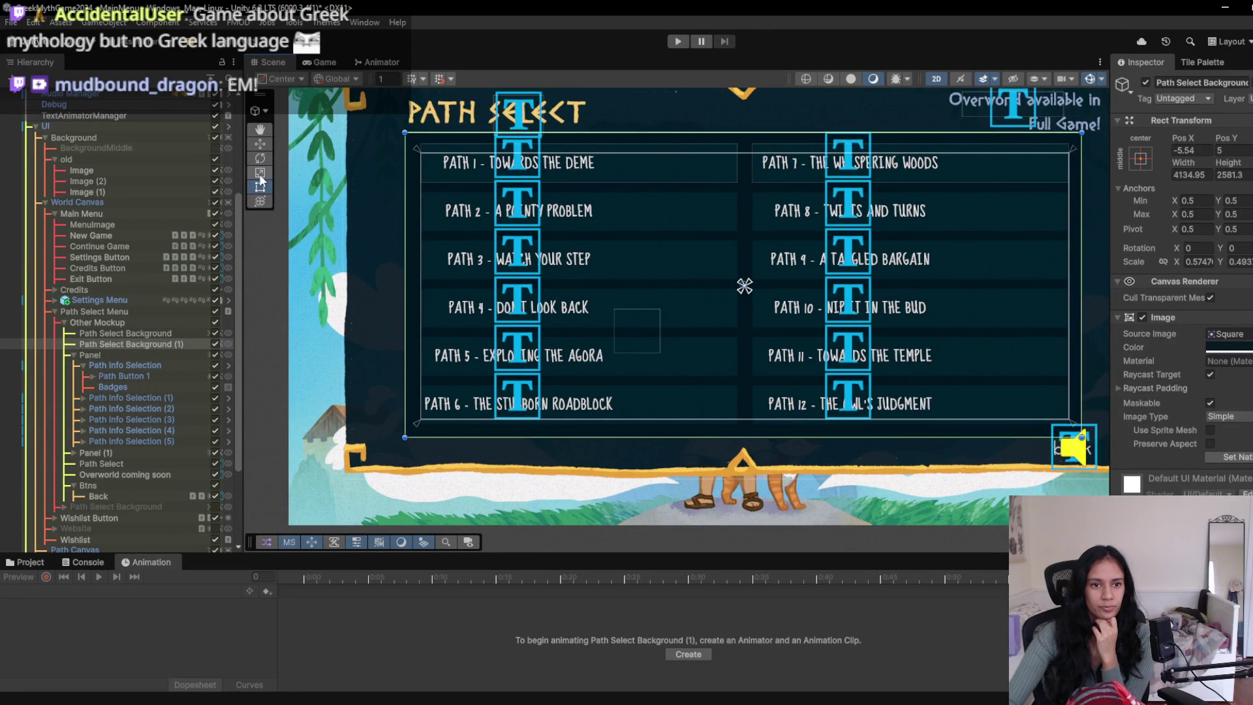
{"action": "left_click_drag", "start_coordinate": [744, 285], "coordinate": [744, 289]}
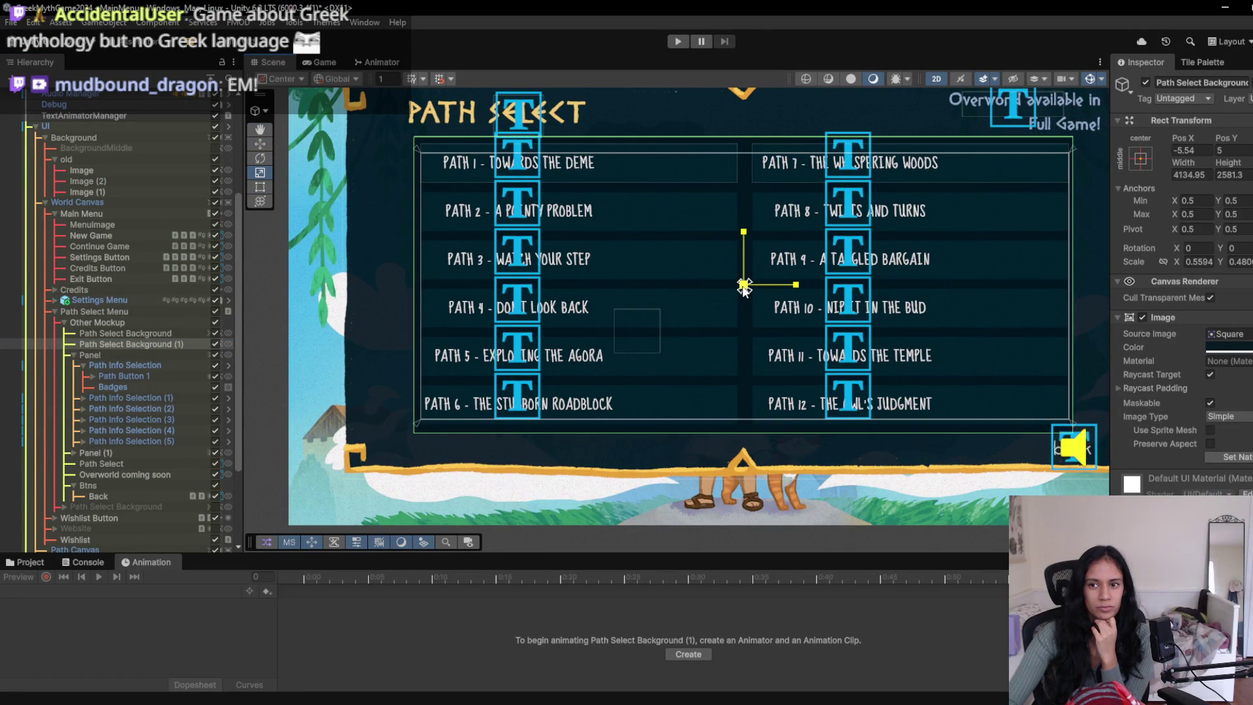
{"action": "left_click", "coordinate": [329, 62]}
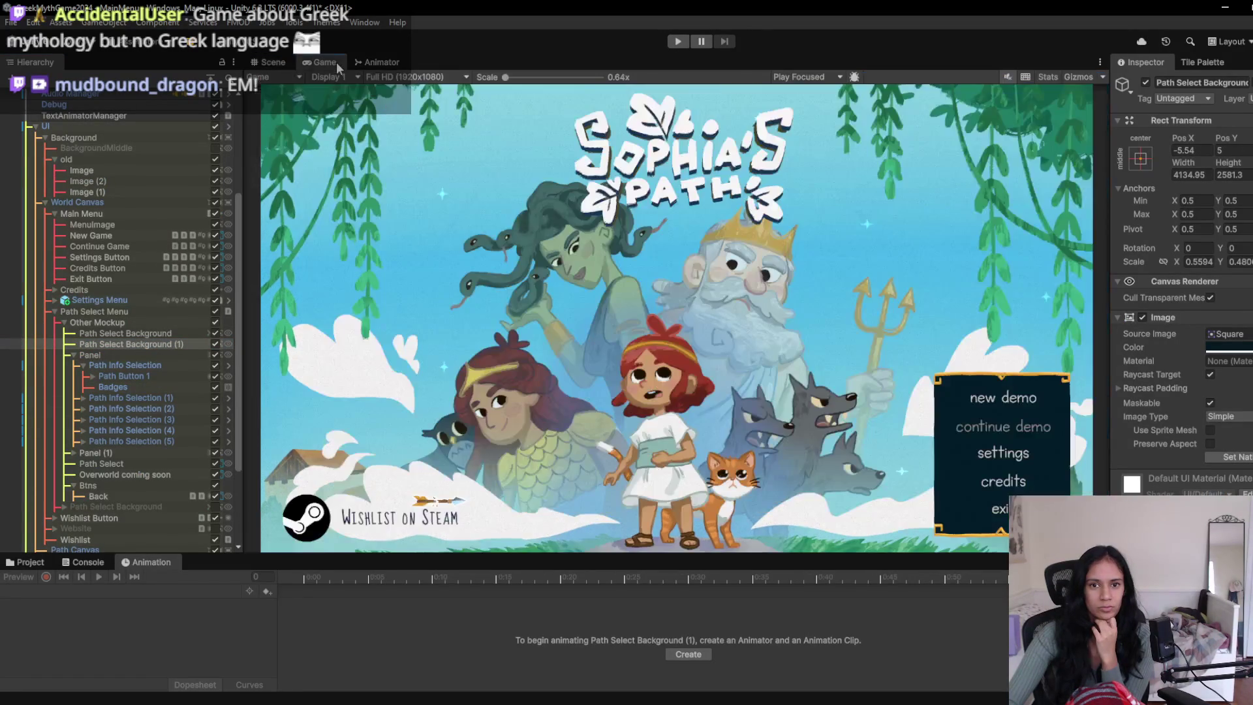
{"action": "left_click", "coordinate": [274, 64]}
- Drag both panel edges outward to a 4202.32 width and start the game
{"action": "scroll", "coordinate": [656, 328], "scroll_direction": "up", "scroll_amount": 2}
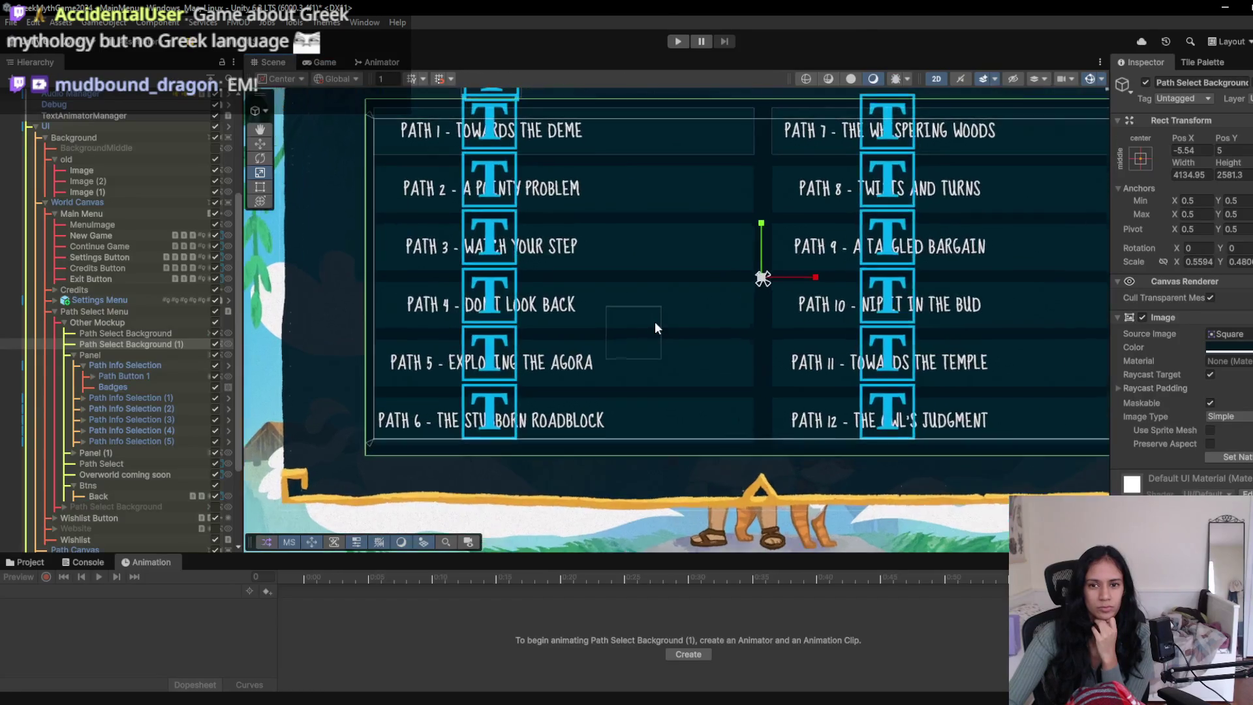
{"action": "left_click", "coordinate": [260, 187]}
{"action": "left_click_drag", "start_coordinate": [367, 237], "coordinate": [363, 237]}
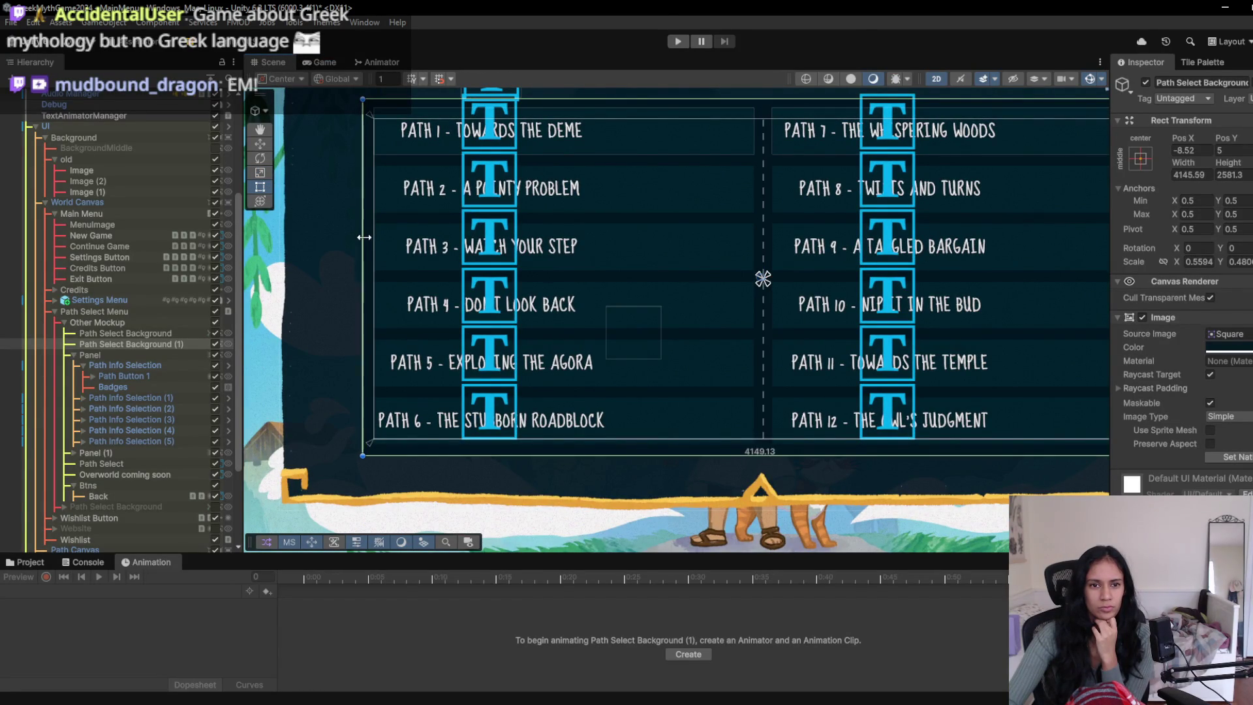
{"action": "scroll", "coordinate": [652, 261], "scroll_direction": "right", "scroll_amount": 5}
{"action": "left_click_drag", "start_coordinate": [926, 245], "coordinate": [935, 246]}
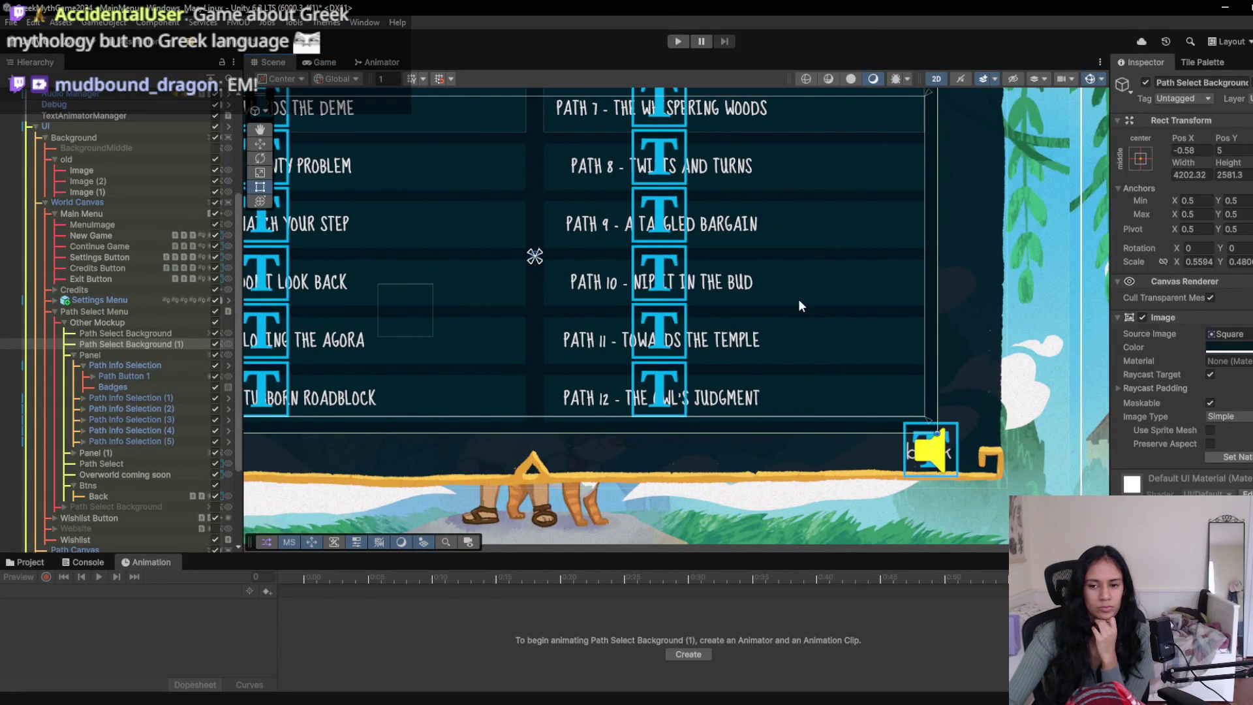
{"action": "left_click", "coordinate": [676, 41]}
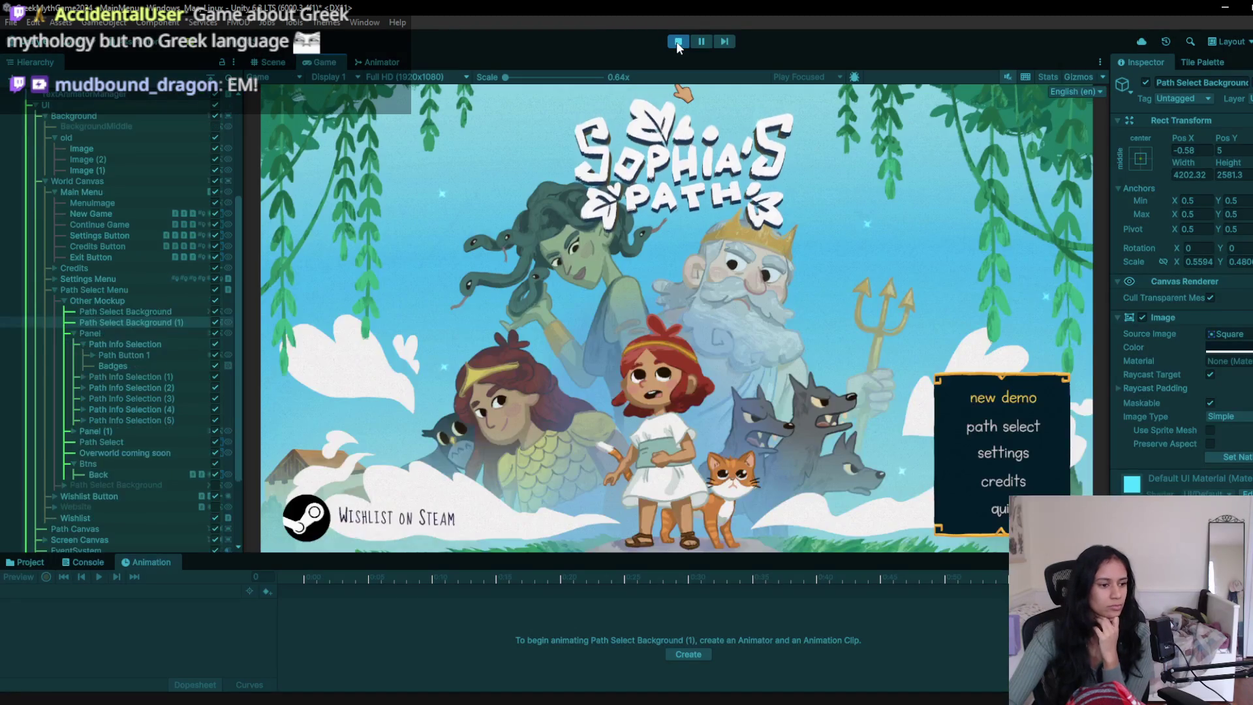
- Open Path Select and go back to the main menu in game, then stop Play
{"action": "left_click", "coordinate": [1023, 436]}
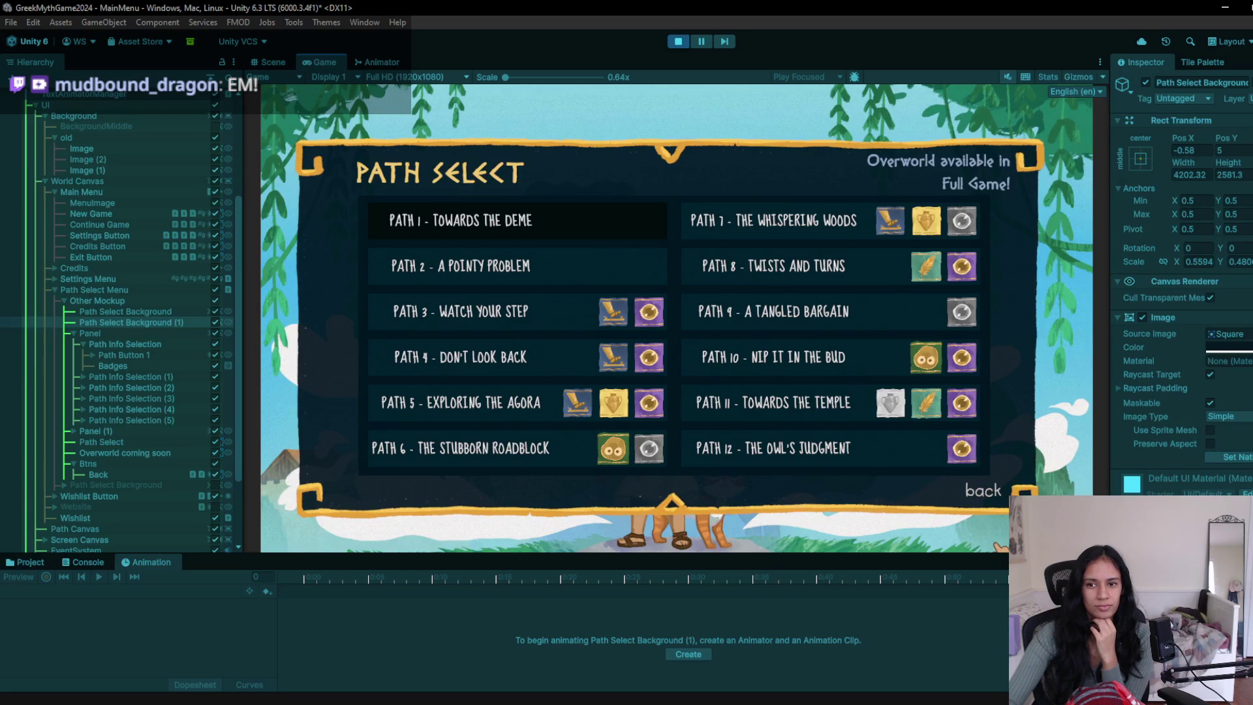
{"action": "left_click", "coordinate": [991, 500]}
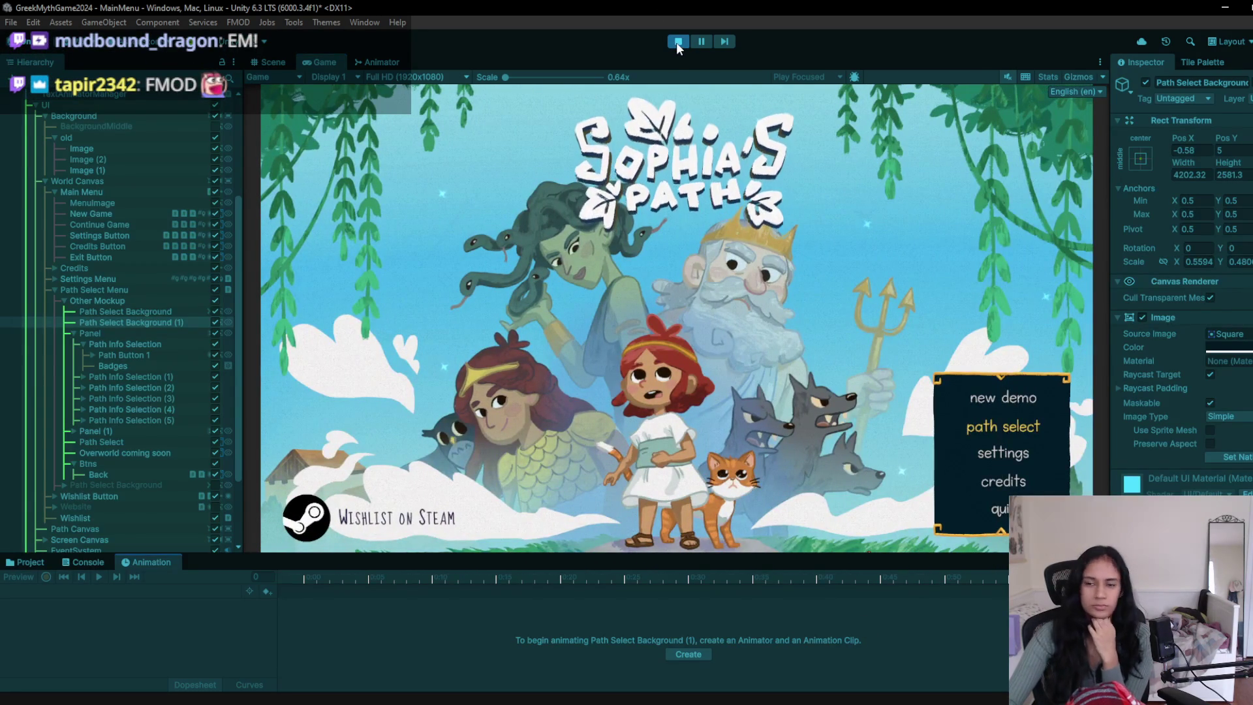
{"action": "left_click", "coordinate": [676, 43]}
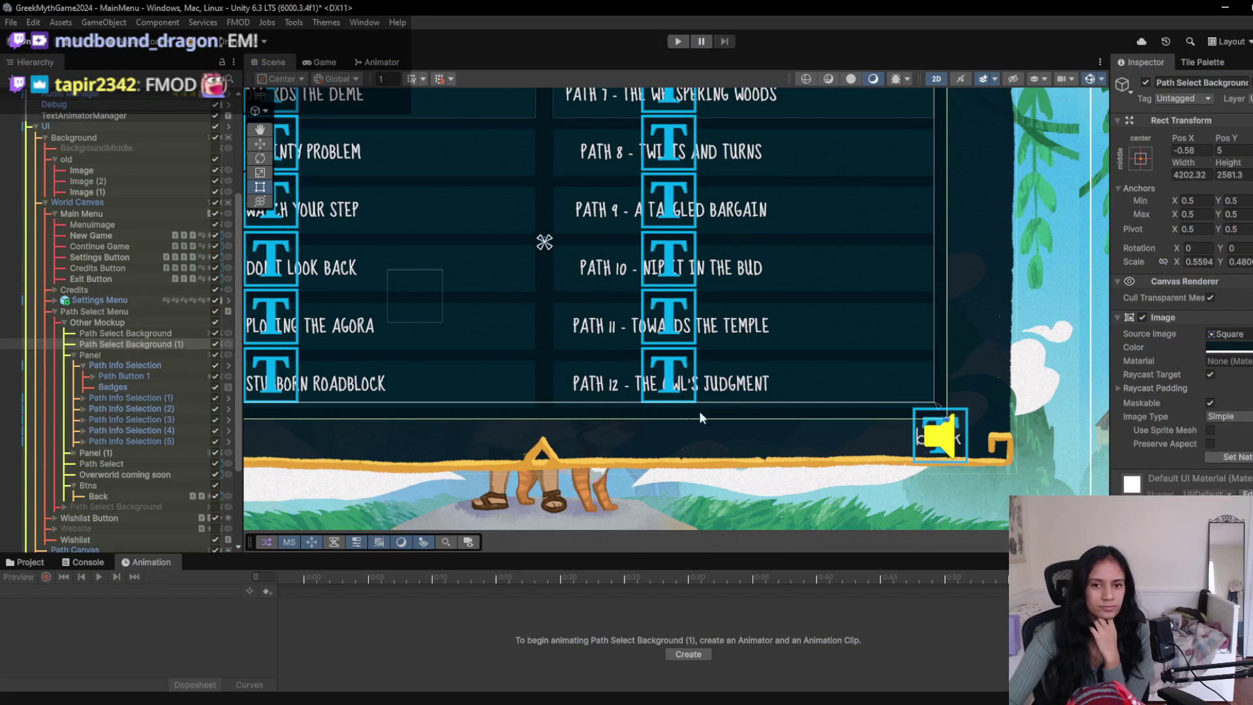
- Switch to the Rect tool and bring FMOD Studio to the front
{"action": "scroll", "coordinate": [526, 371], "scroll_direction": "down", "scroll_amount": 3}
{"action": "key", "text": "t"}
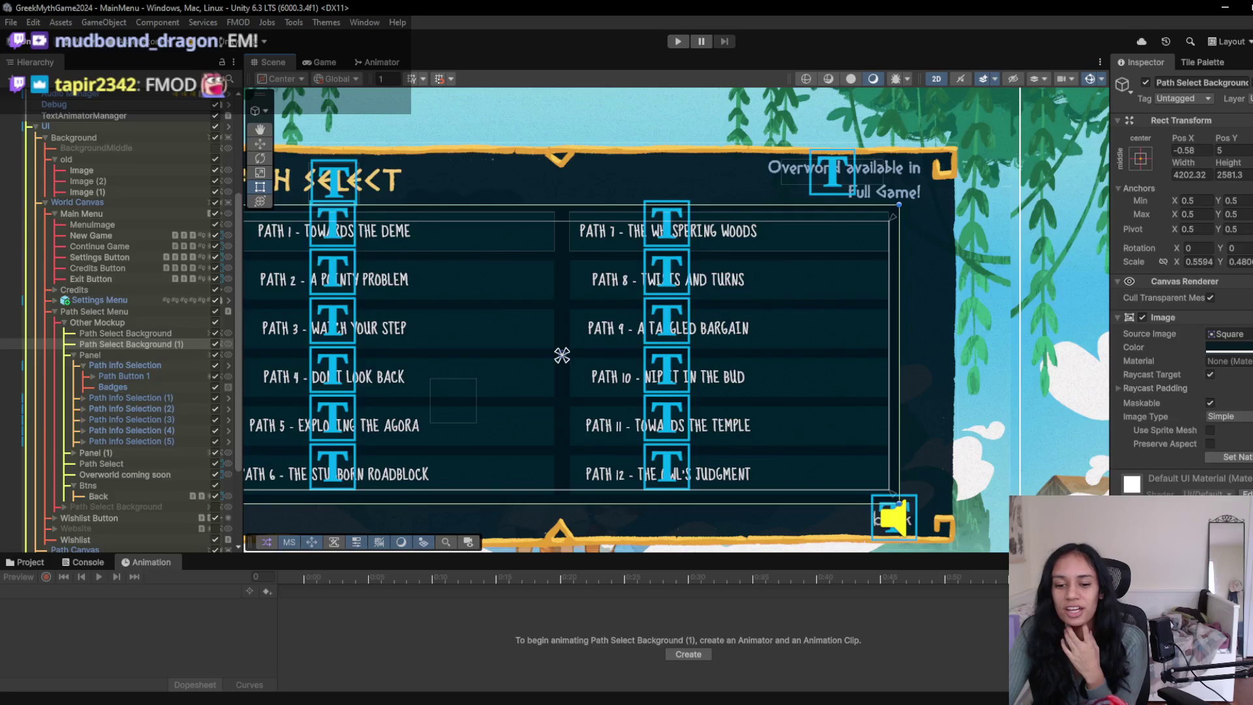
{"action": "key", "text": "alt+Tab"}
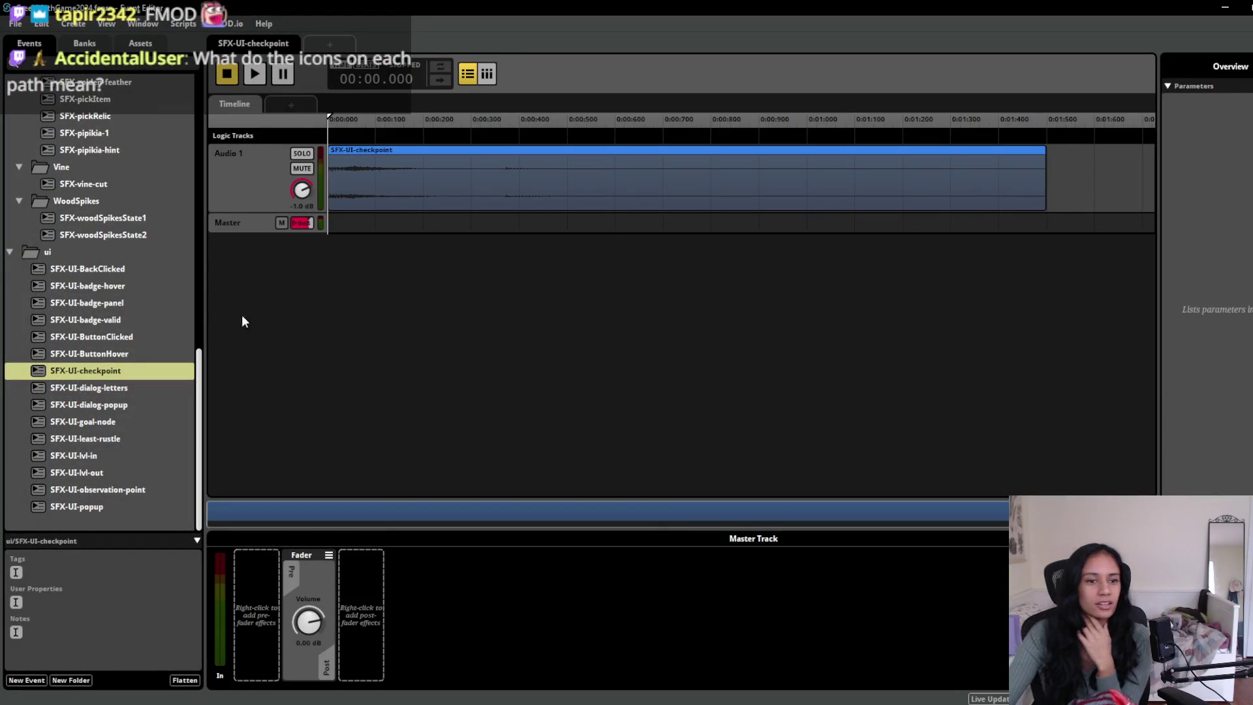
- Open SFX-UI-least-rustle, play it several times, and view its Multi Instrument playlist
{"action": "mouse_move", "coordinate": [199, 394]}
{"action": "left_mouse_down"}
{"action": "mouse_move", "coordinate": [201, 124]}
{"action": "mouse_move", "coordinate": [187, 424]}
{"action": "left_mouse_up"}
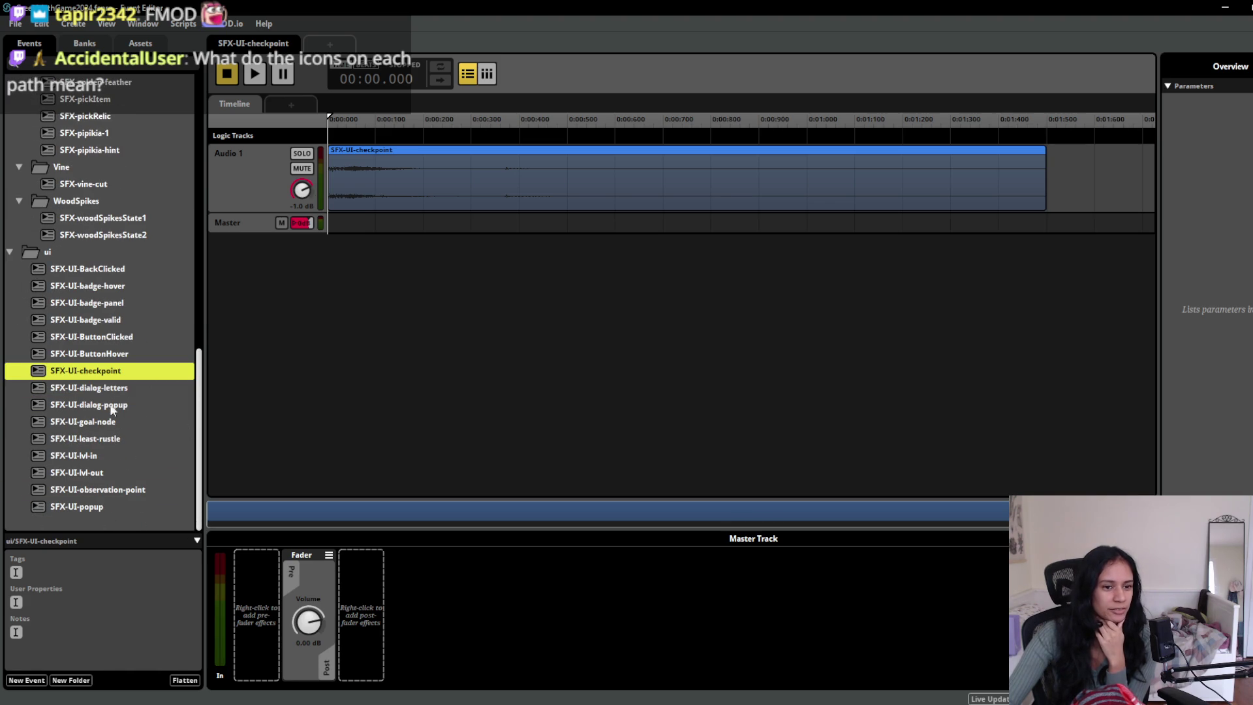
{"action": "left_click", "coordinate": [90, 441]}
{"action": "scroll", "coordinate": [91, 439], "scroll_direction": "up", "scroll_amount": 3}
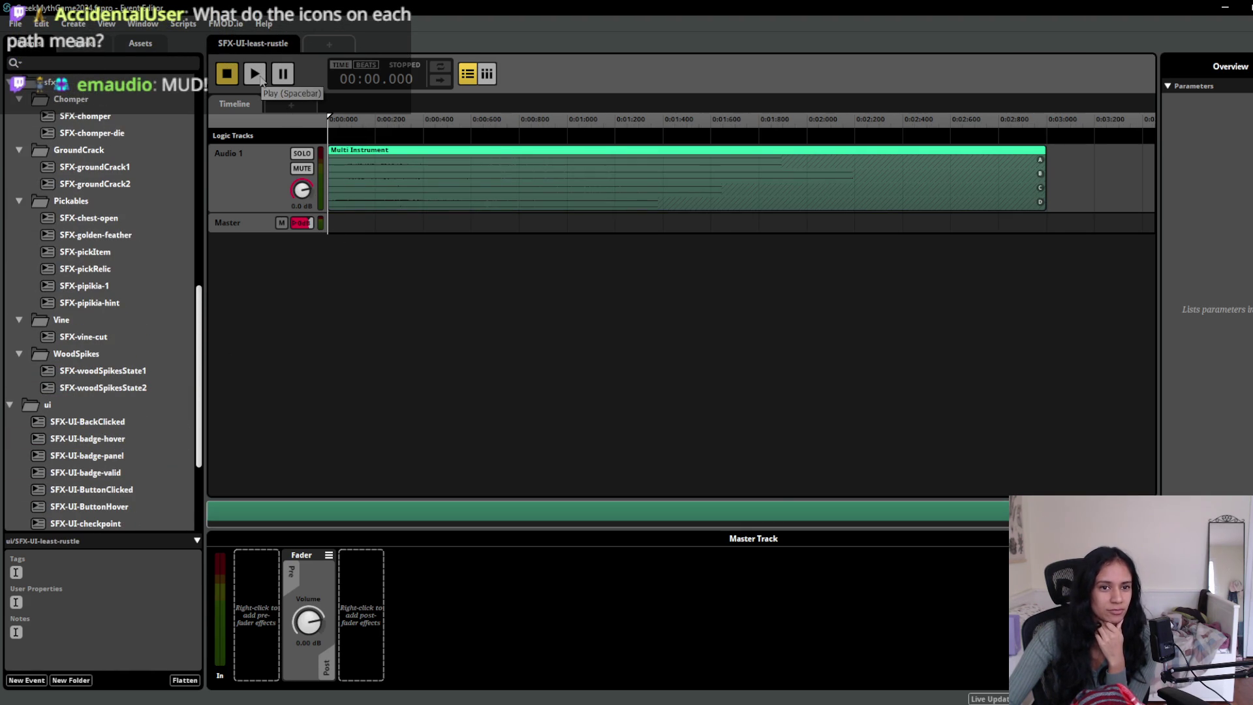
{"action": "left_click", "coordinate": [258, 77]}
{"action": "left_click", "coordinate": [256, 77]}
{"action": "left_click", "coordinate": [255, 77]}
{"action": "left_click", "coordinate": [256, 77]}
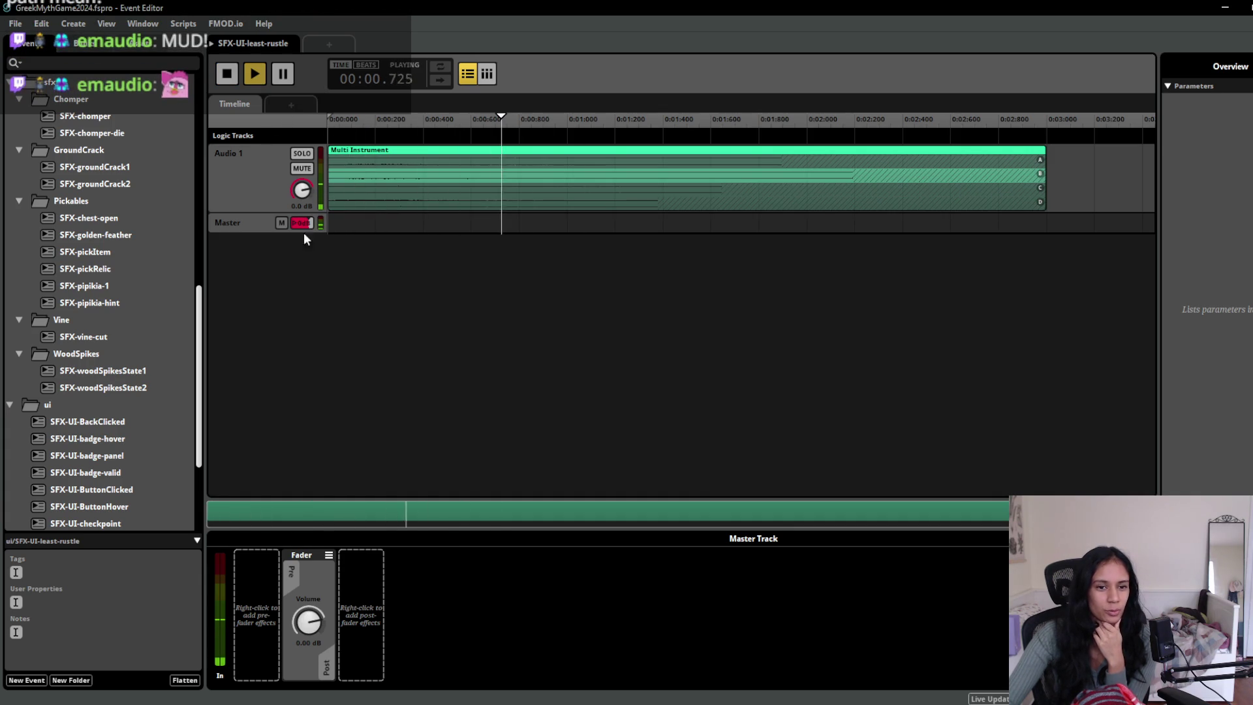
{"action": "left_click", "coordinate": [371, 205]}
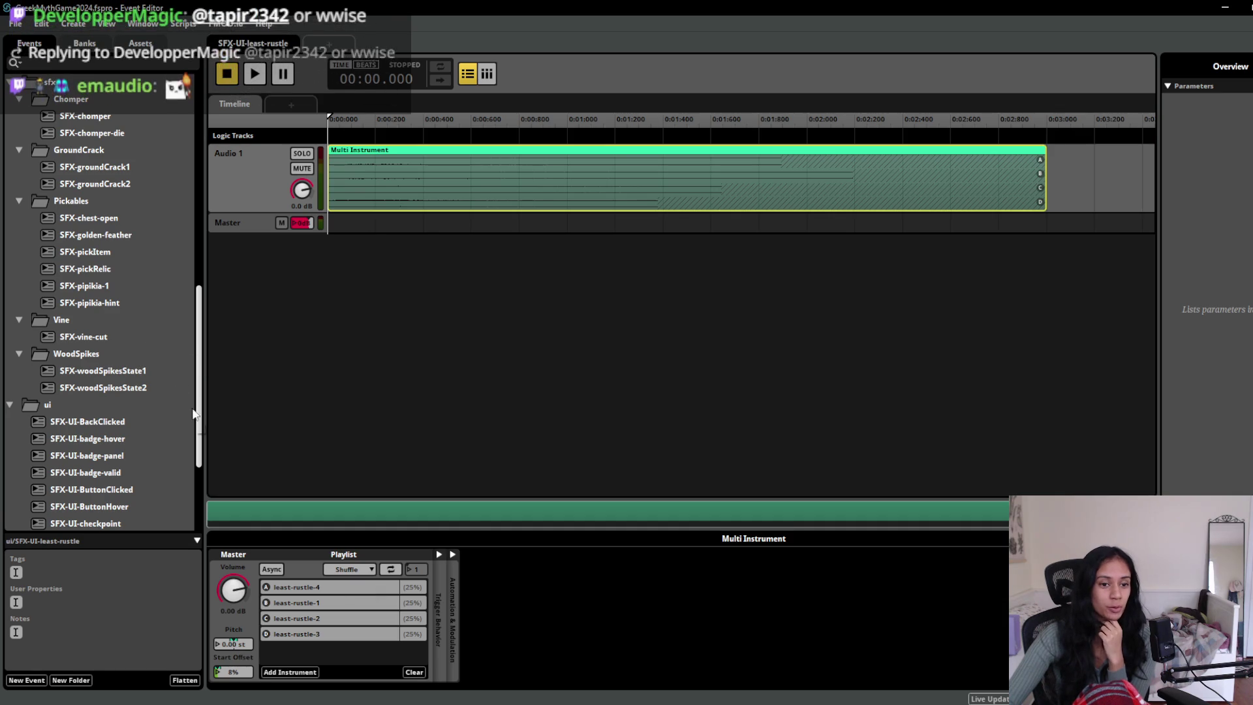
- Review SFX-groundCrack2's second-track playlist, then open SFX-UI-badge-valid
{"action": "left_click", "coordinate": [120, 185]}
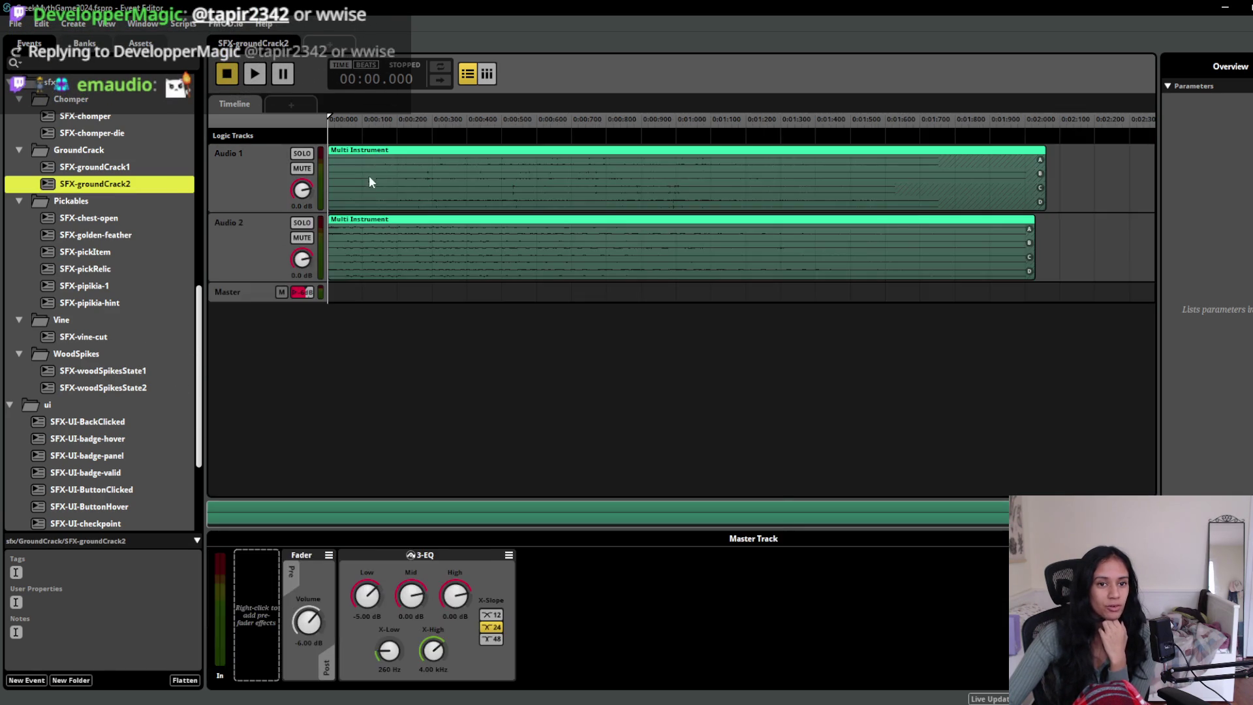
{"action": "left_click", "coordinate": [403, 265]}
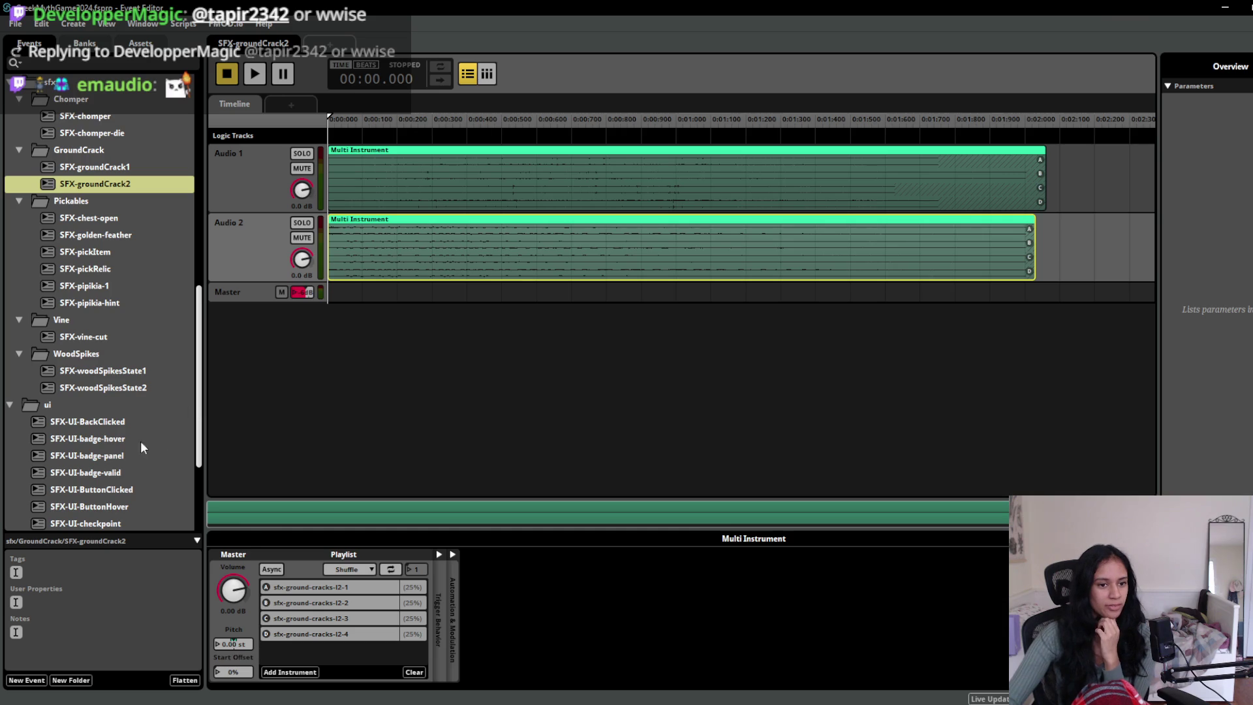
{"action": "left_click", "coordinate": [112, 472]}
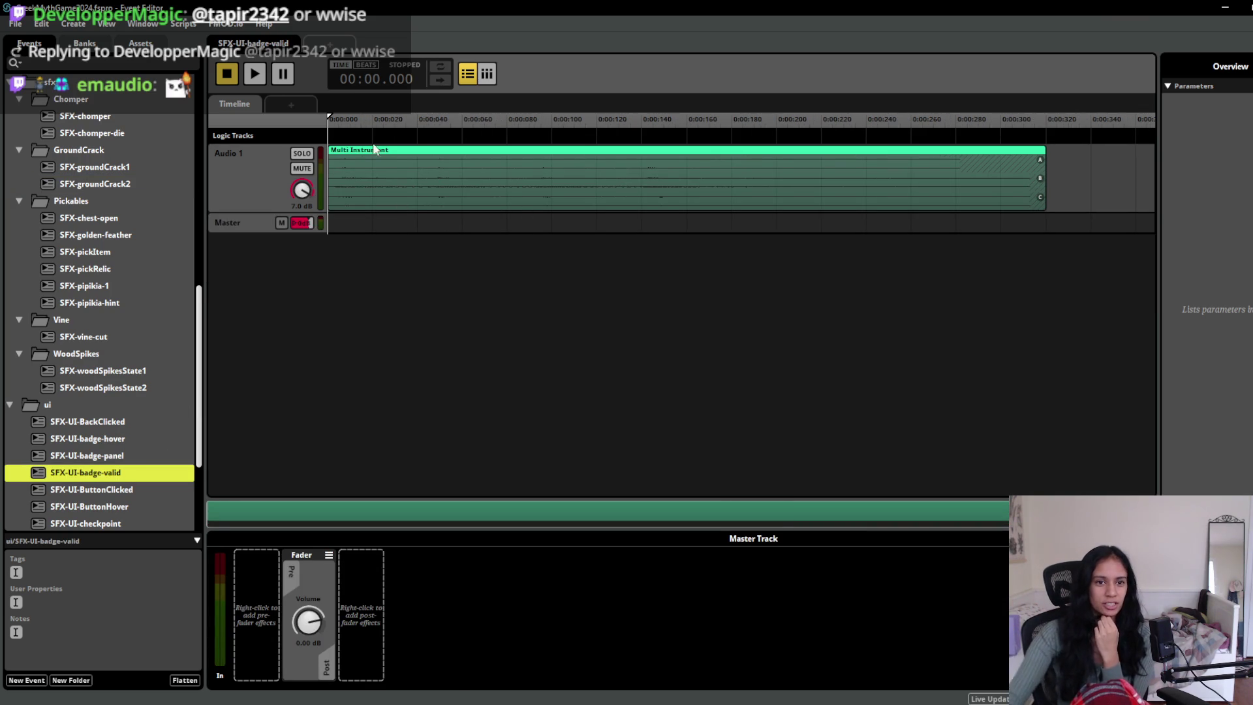
- Inspect the badge-valid playlist and SFX-UI-badge-valid-2 sound, then open AMB-Village
{"action": "left_click", "coordinate": [433, 182]}
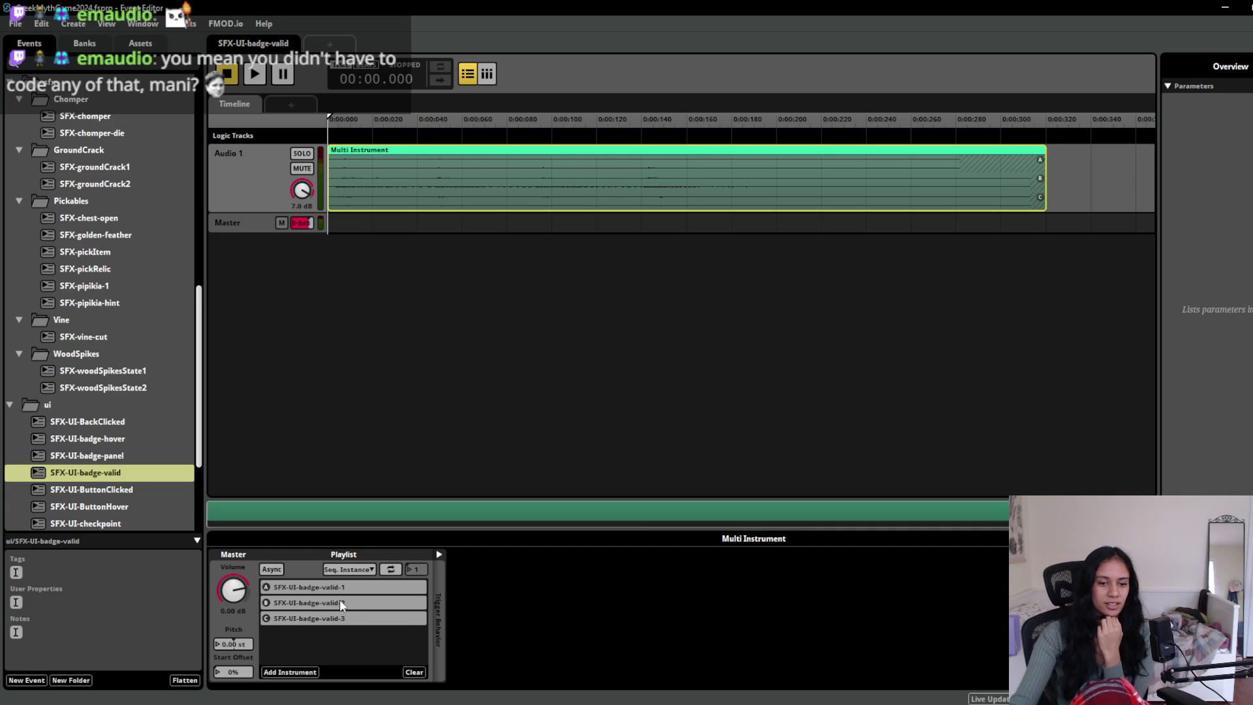
{"action": "left_click", "coordinate": [320, 603]}
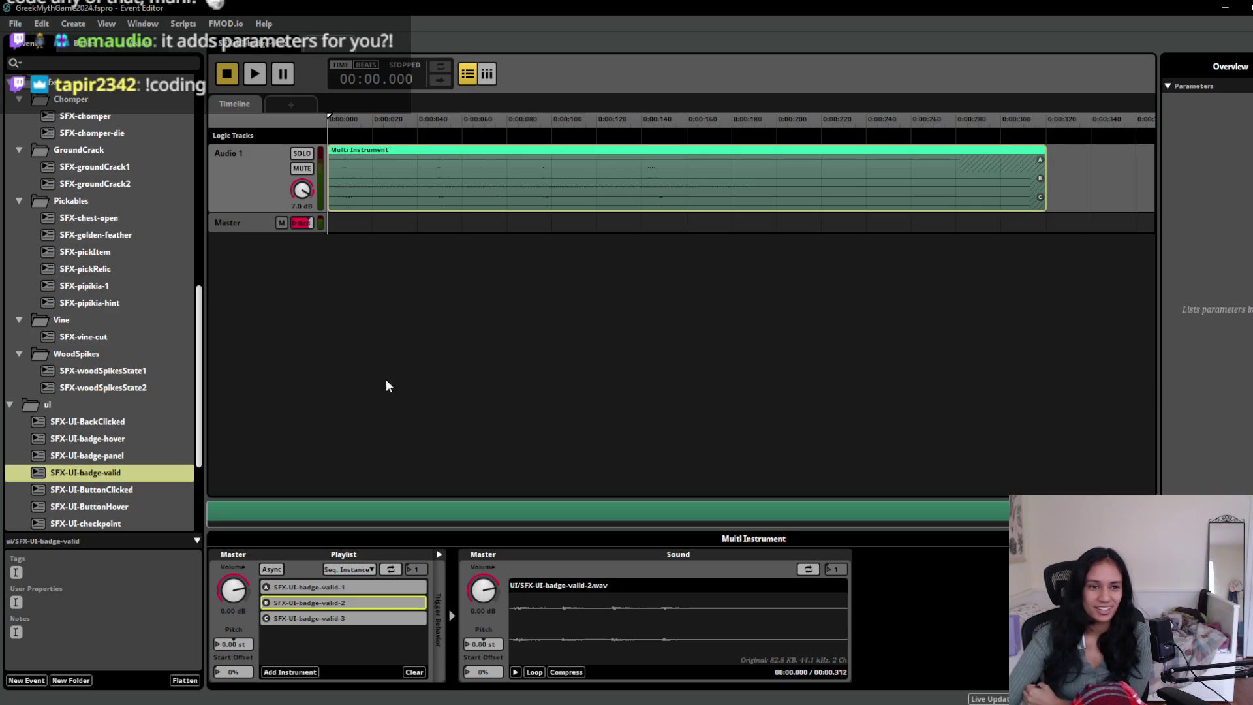
{"action": "left_click", "coordinate": [200, 432]}
{"action": "left_click_drag", "start_coordinate": [201, 432], "coordinate": [202, 215]}
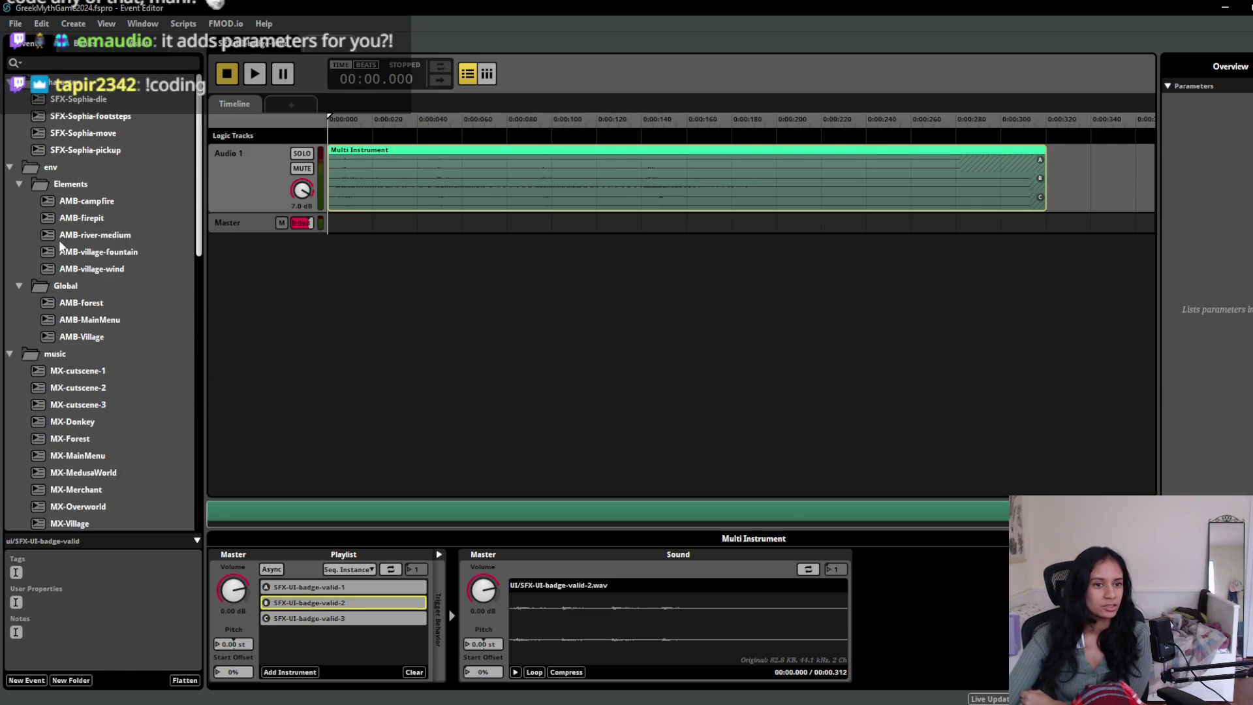
{"action": "scroll", "coordinate": [120, 250], "scroll_direction": "down", "scroll_amount": 2}
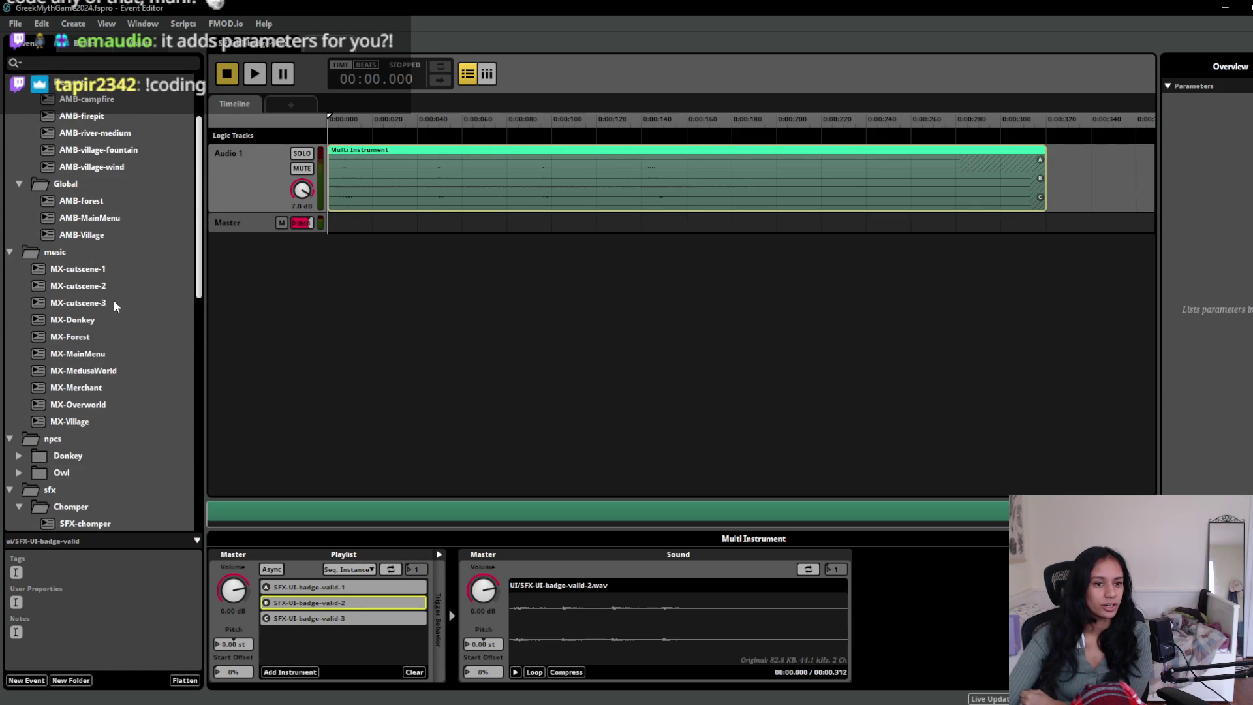
{"action": "left_click", "coordinate": [101, 238]}
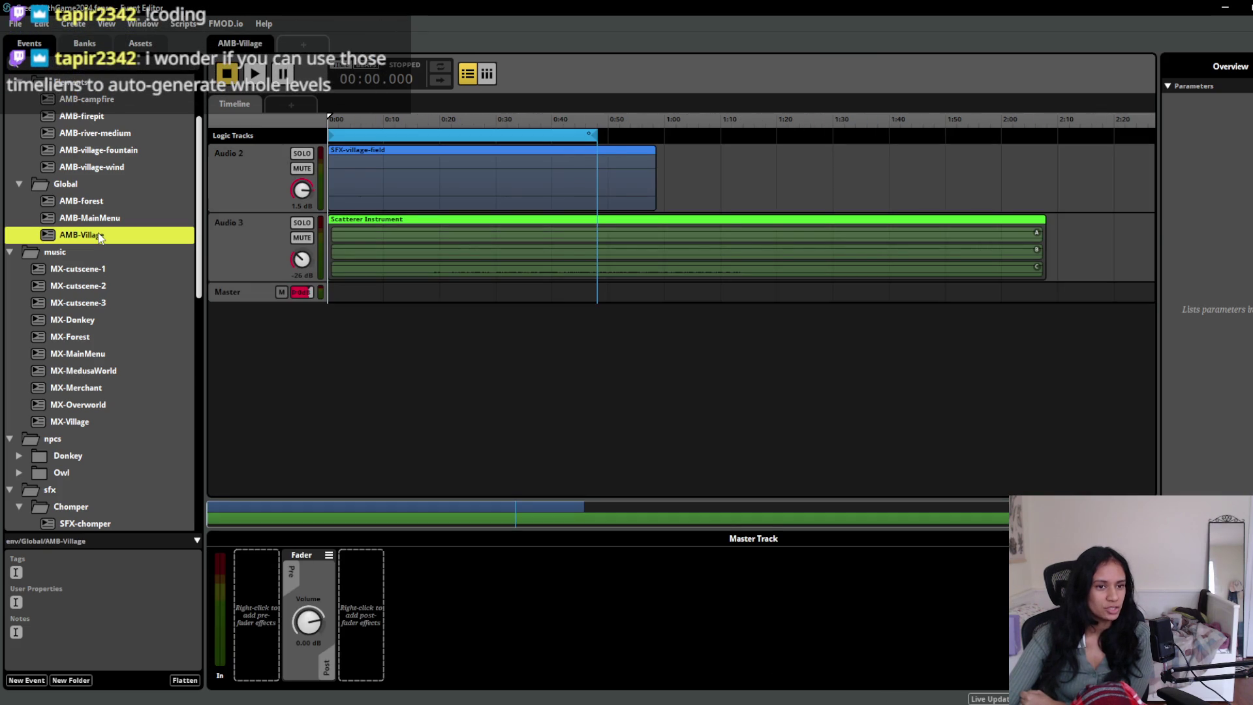
- Open MX-Village and inspect its clips and the transition to section 4
{"action": "scroll", "coordinate": [101, 238], "scroll_direction": "up", "scroll_amount": 2}
{"action": "scroll", "coordinate": [98, 239], "scroll_direction": "down", "scroll_amount": 3}
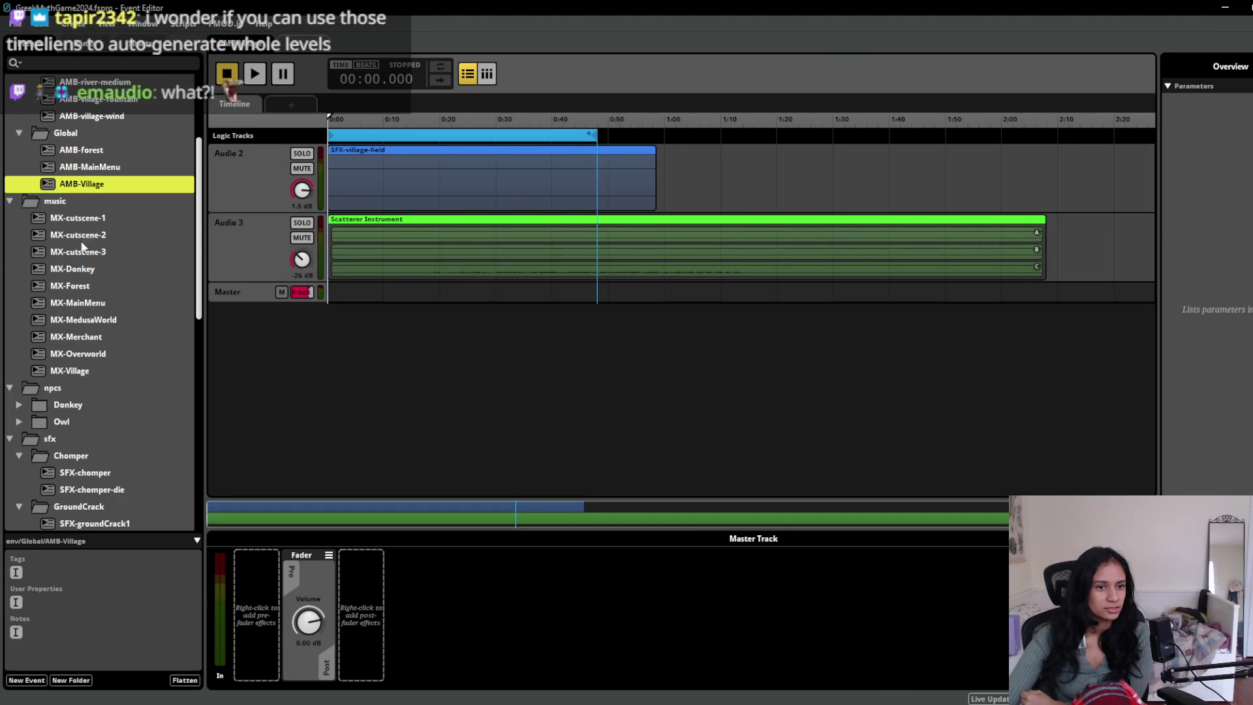
{"action": "left_click", "coordinate": [70, 371]}
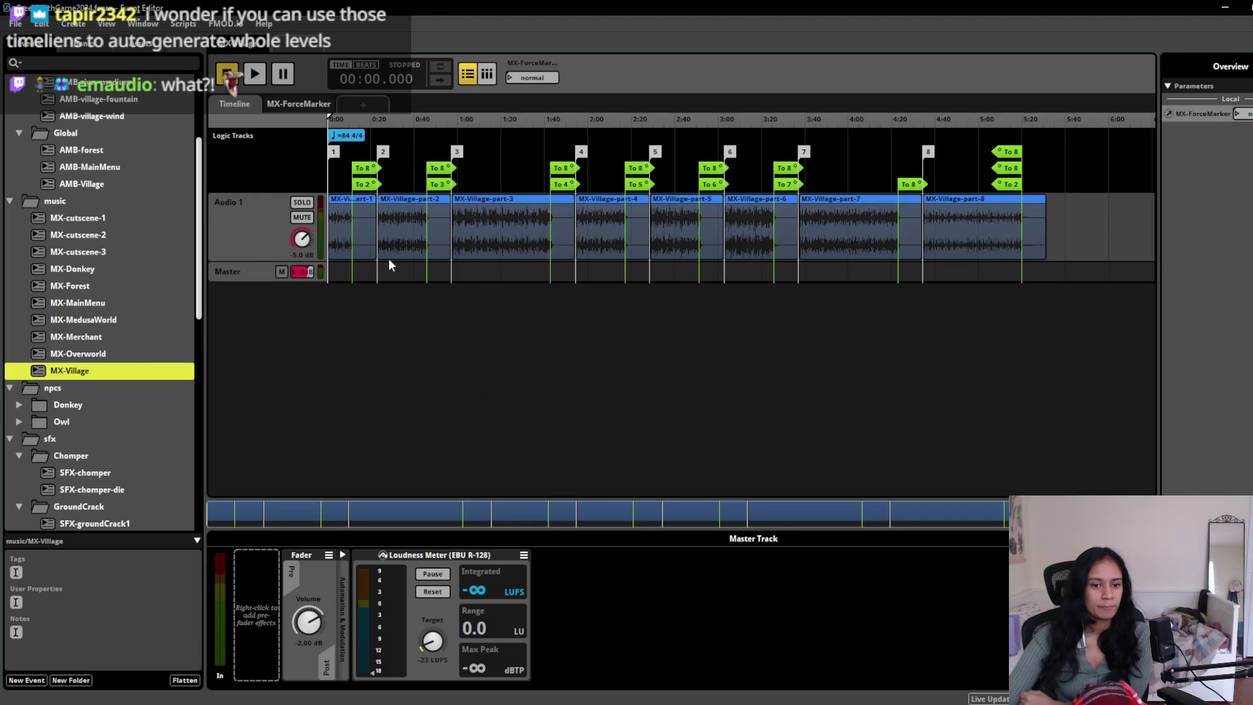
{"action": "left_click", "coordinate": [343, 230]}
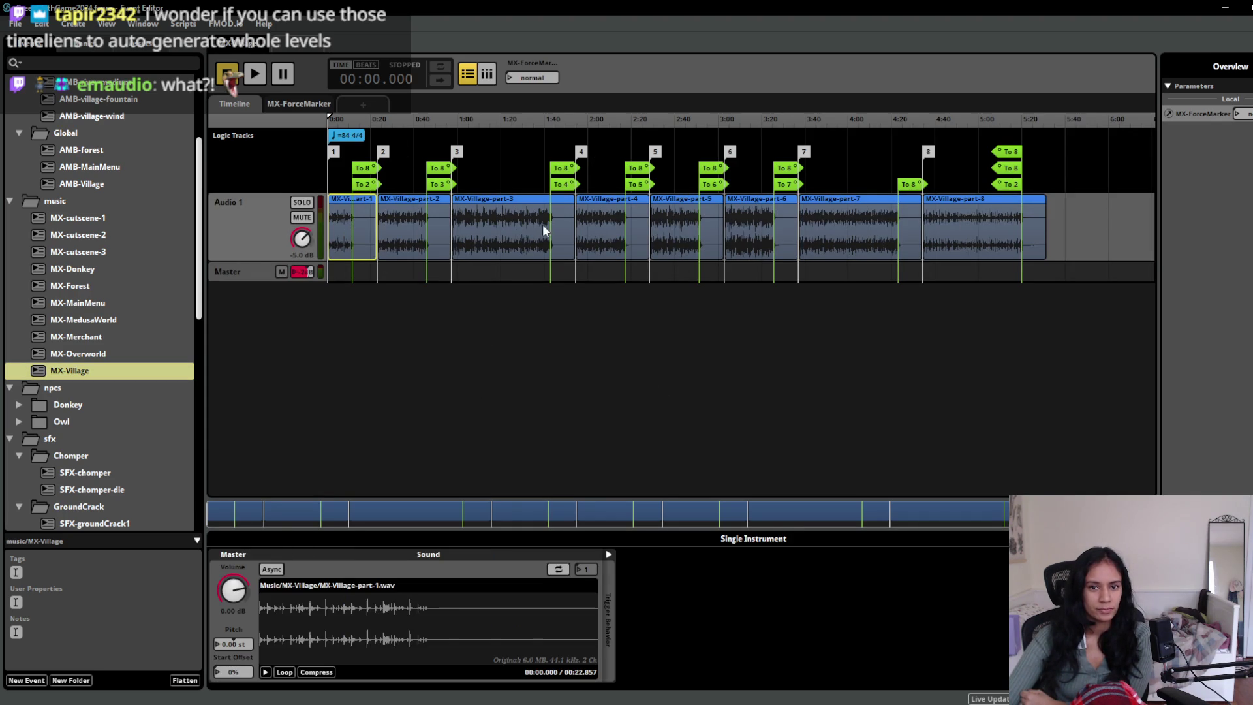
{"action": "left_click", "coordinate": [483, 236]}
{"action": "left_click", "coordinate": [564, 185]}
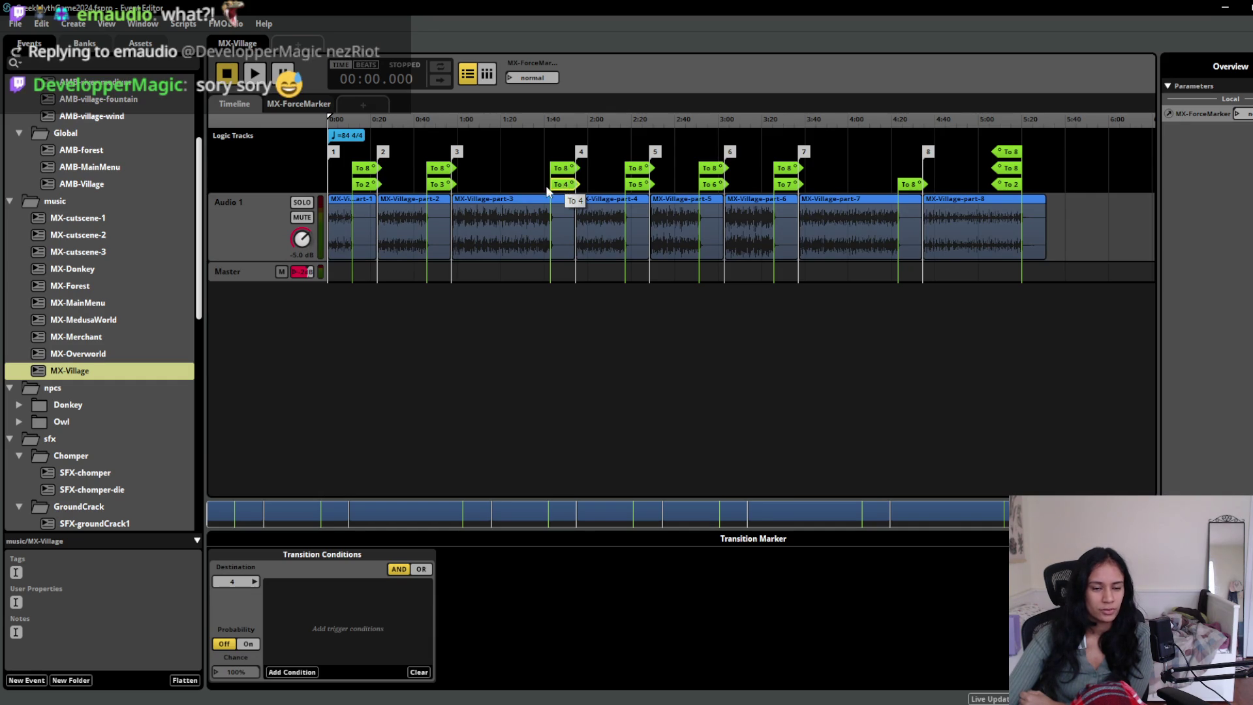
- Inspect the section 1 marker and part-1 clip, widen the overview, then minimize FMOD
{"action": "left_click", "coordinate": [336, 151]}
{"action": "left_click", "coordinate": [347, 220]}
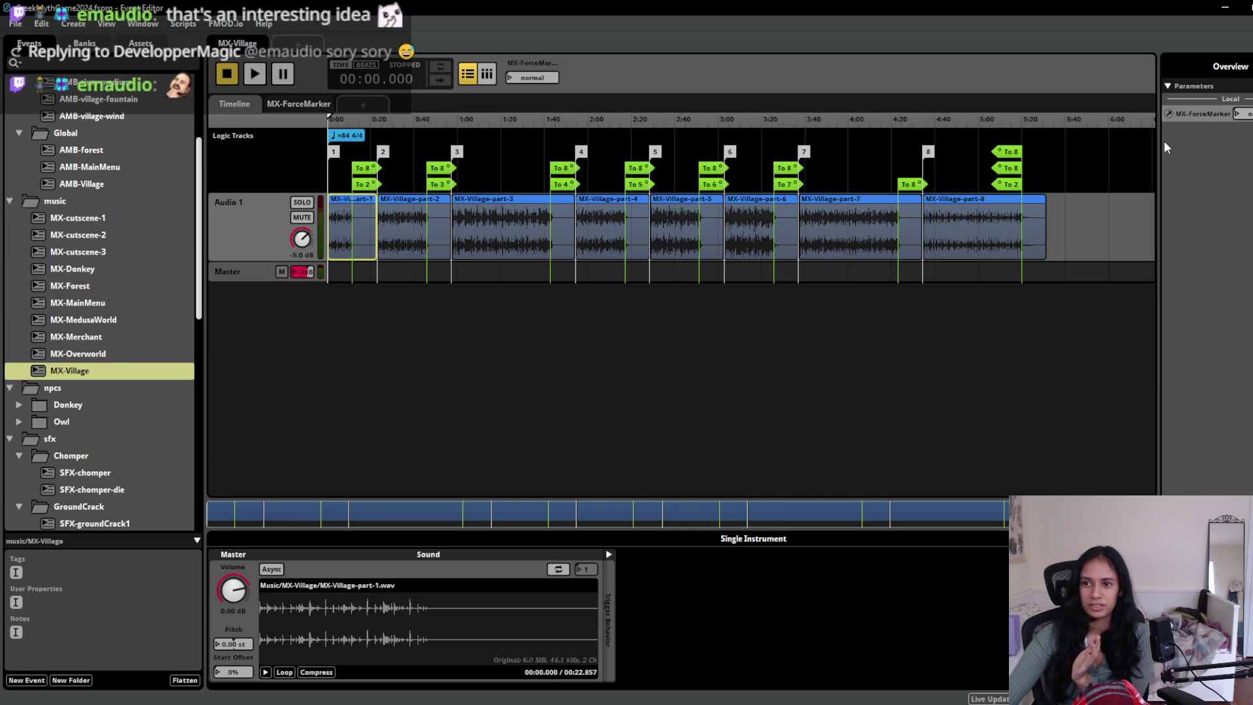
{"action": "mouse_move", "coordinate": [1158, 142]}
{"action": "left_mouse_down"}
{"action": "mouse_move", "coordinate": [1113, 142]}
{"action": "mouse_move", "coordinate": [1128, 143]}
{"action": "left_mouse_up"}
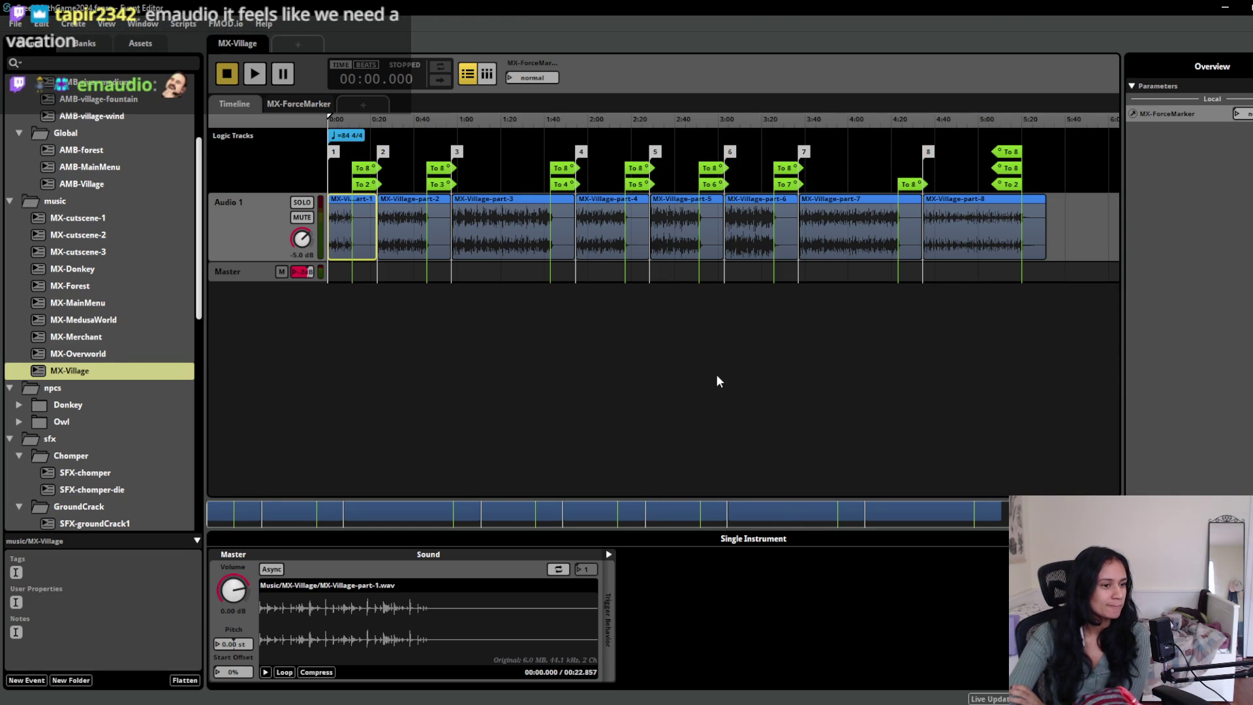
{"action": "left_click", "coordinate": [1224, 10]}
{"action": "left_click_drag", "start_coordinate": [577, 190], "coordinate": [649, 176]}
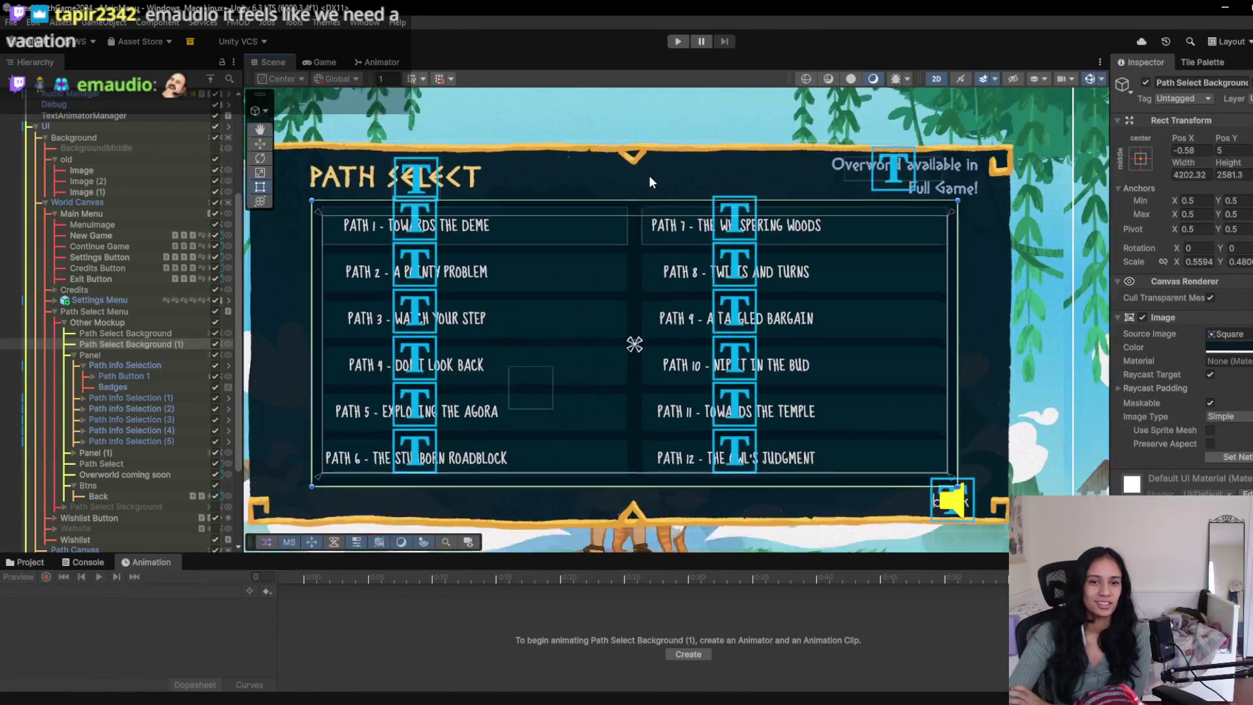
{"action": "scroll", "coordinate": [816, 202], "scroll_direction": "down", "scroll_amount": 2}
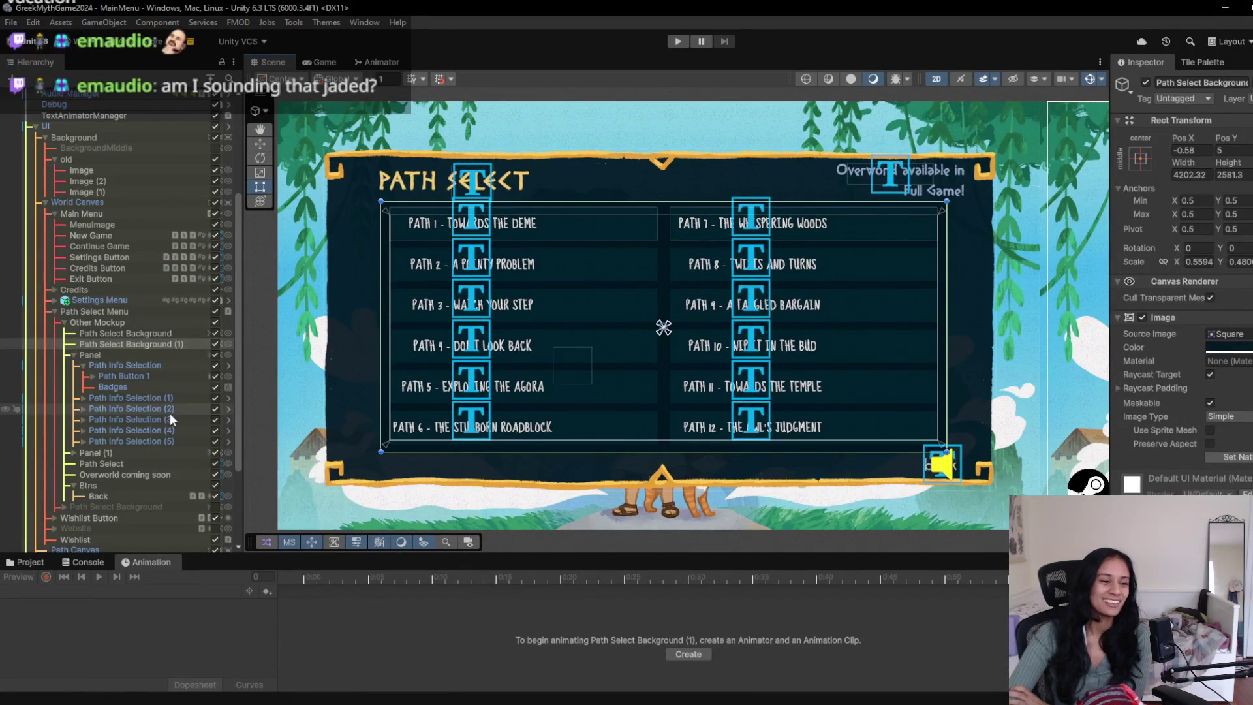
{"action": "scroll", "coordinate": [171, 412], "scroll_direction": "down", "scroll_amount": 3}
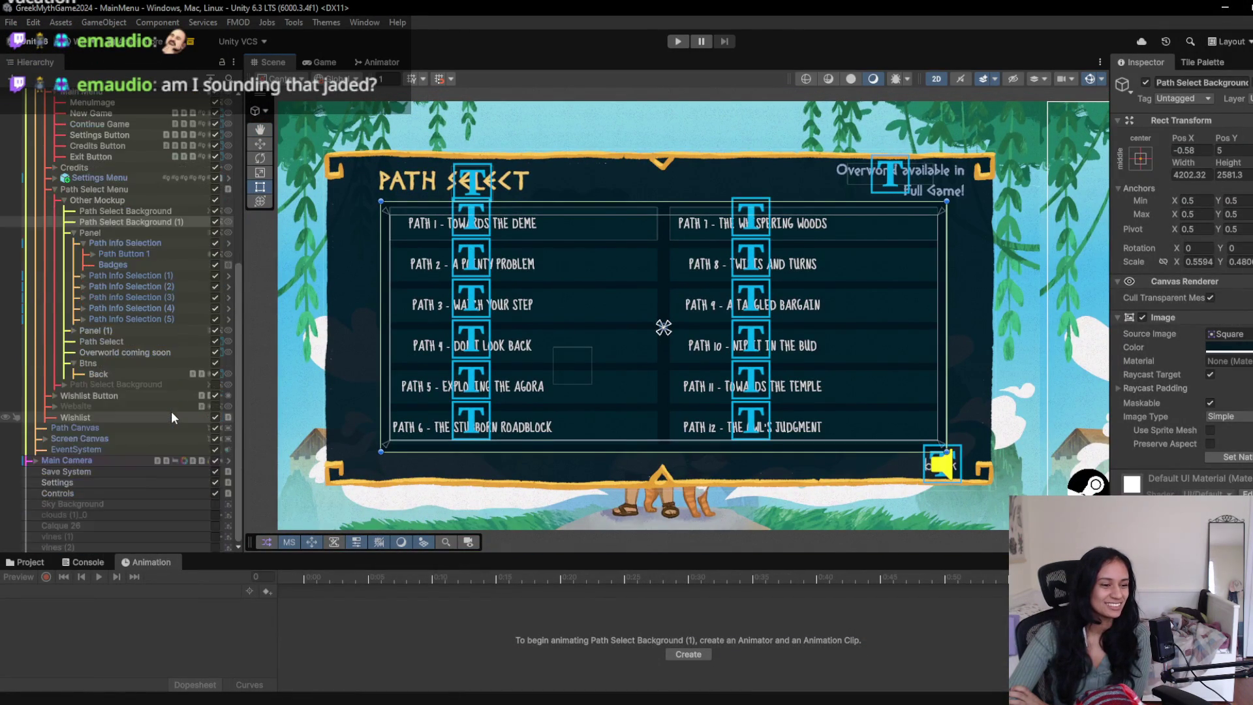
{"action": "scroll", "coordinate": [280, 391], "scroll_direction": "down", "scroll_amount": 1}
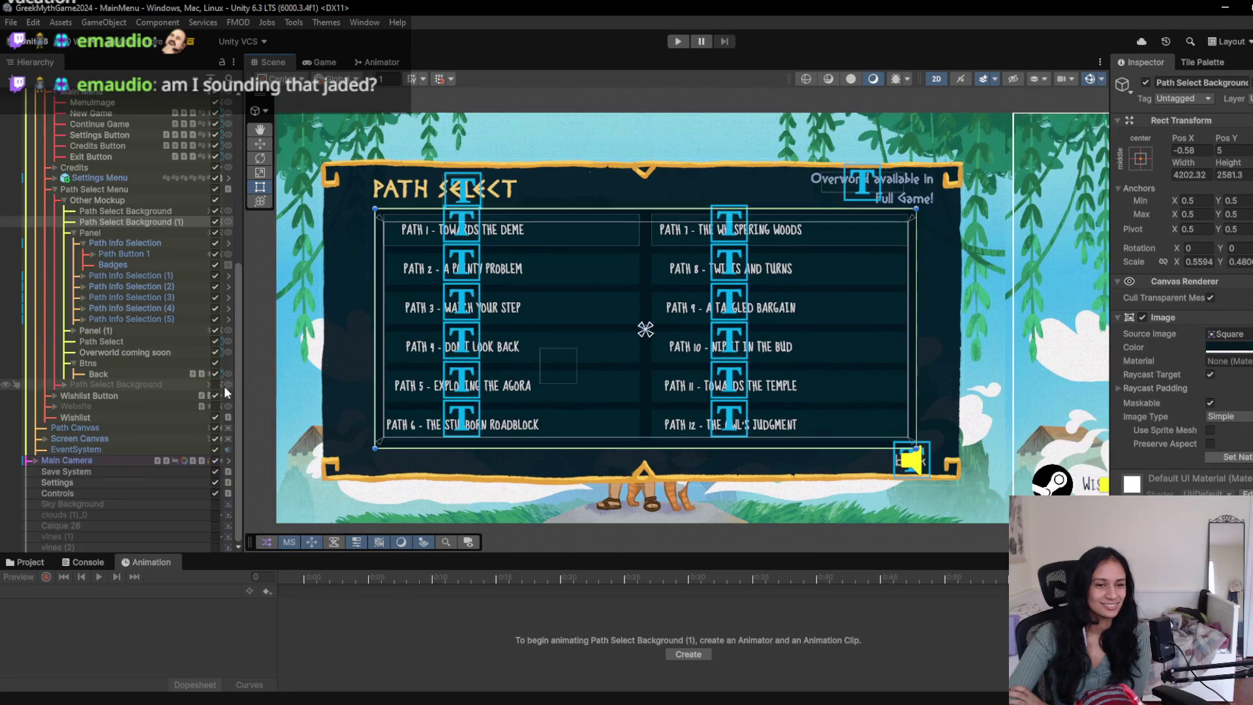
{"action": "scroll", "coordinate": [664, 323], "scroll_direction": "right", "scroll_amount": 5}
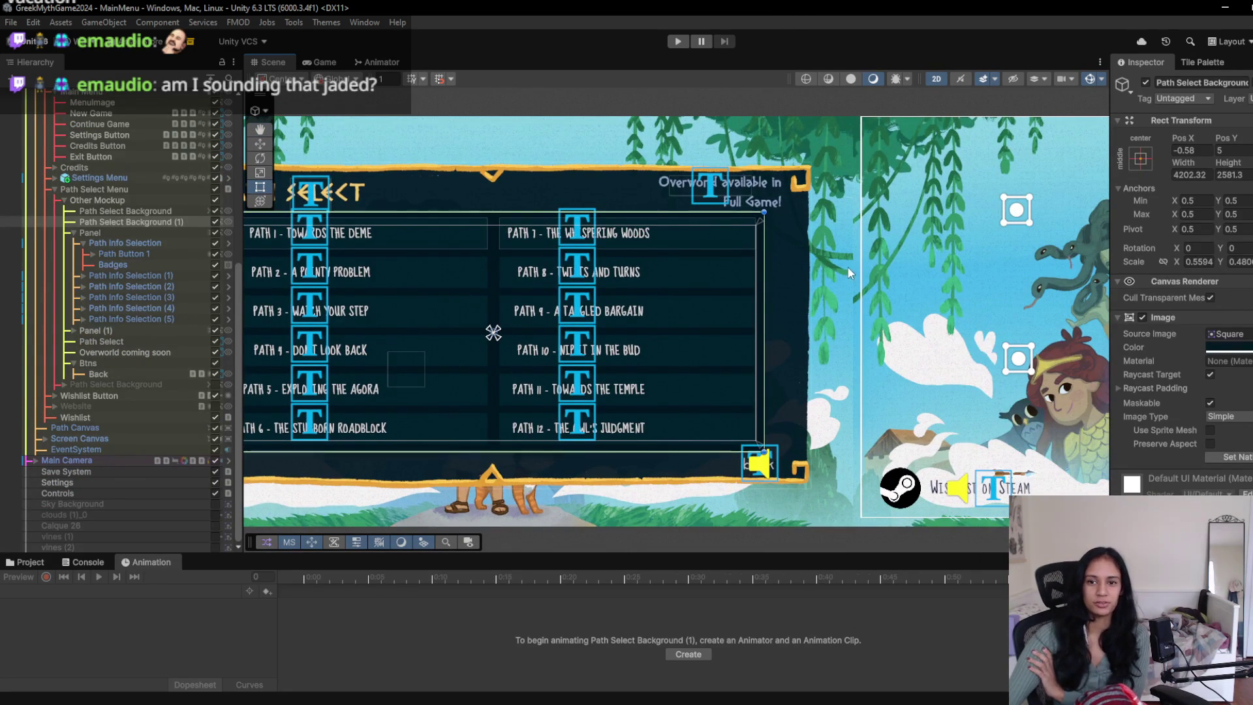
{"action": "scroll", "coordinate": [848, 267], "scroll_direction": "right", "scroll_amount": 15}
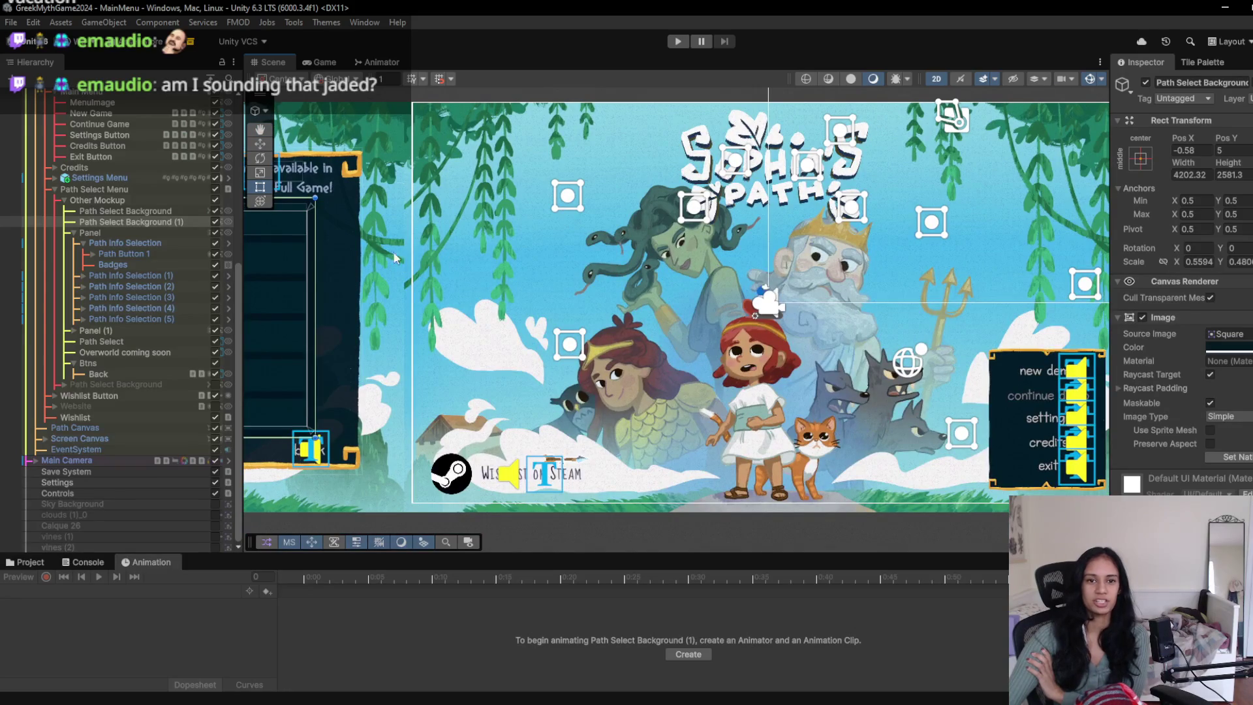
{"action": "scroll", "coordinate": [457, 274], "scroll_direction": "left", "scroll_amount": 13}
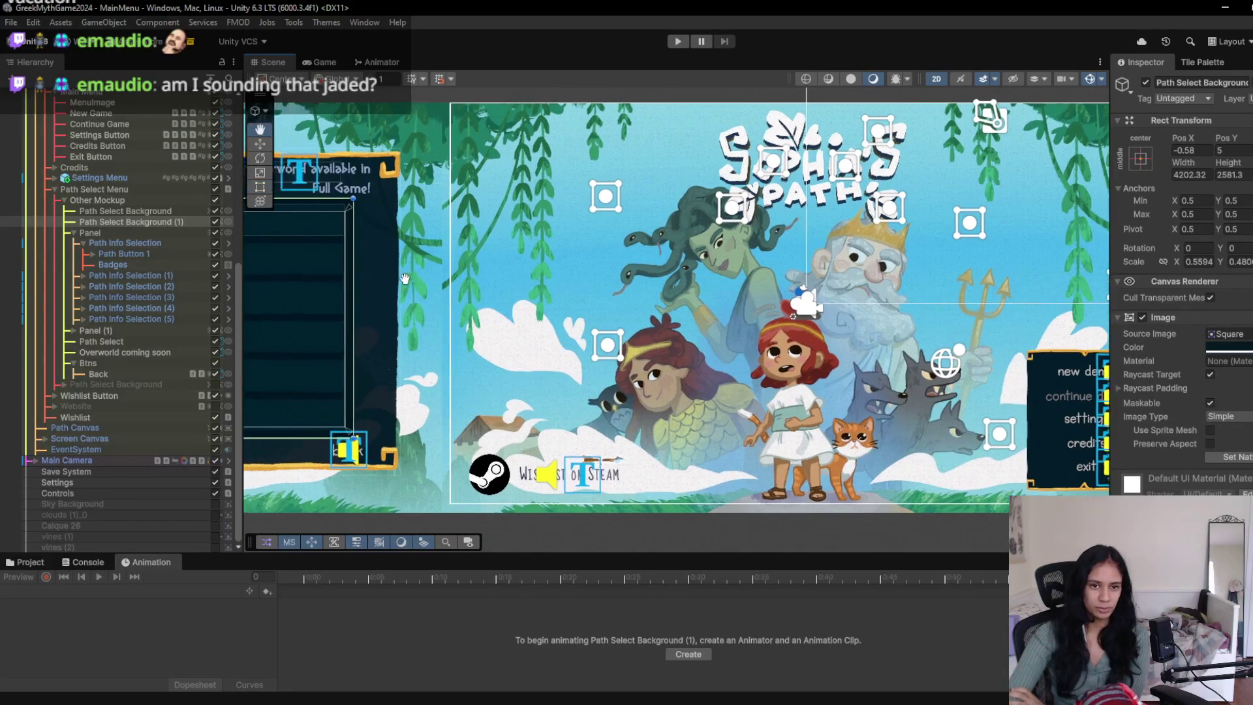
{"action": "scroll", "coordinate": [483, 288], "scroll_direction": "left", "scroll_amount": 6}
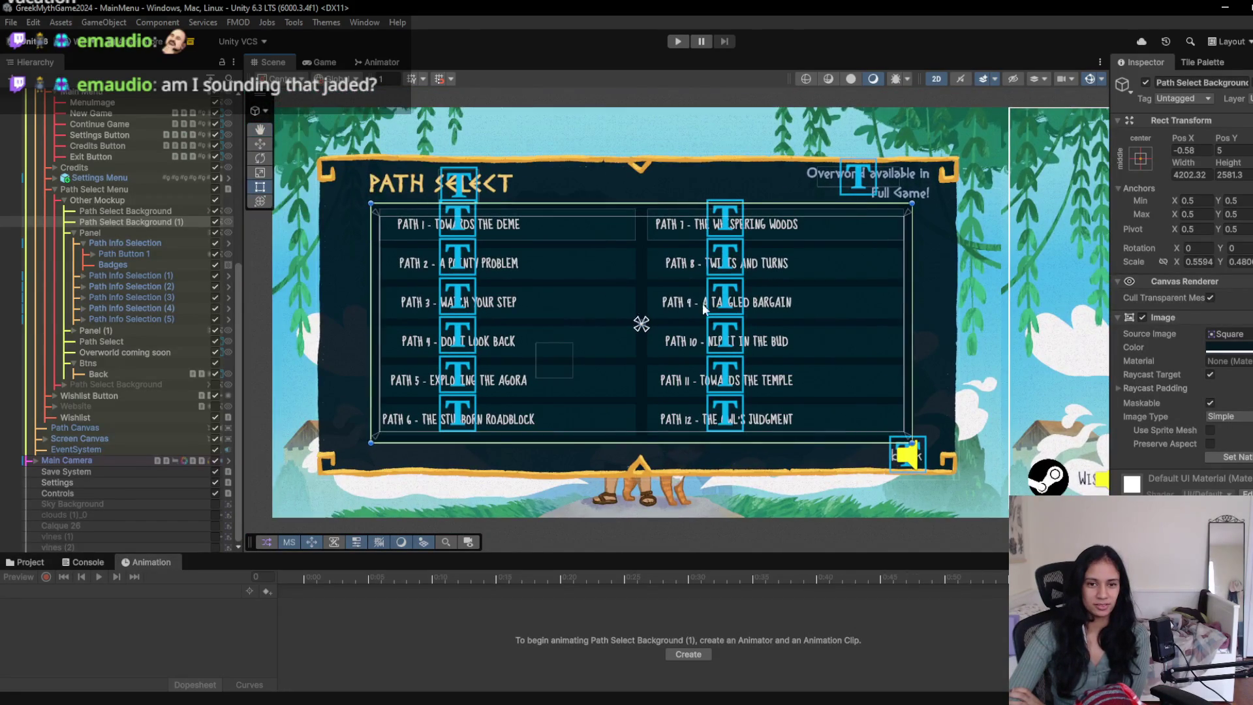
{"action": "scroll", "coordinate": [632, 320], "scroll_direction": "right", "scroll_amount": 6}
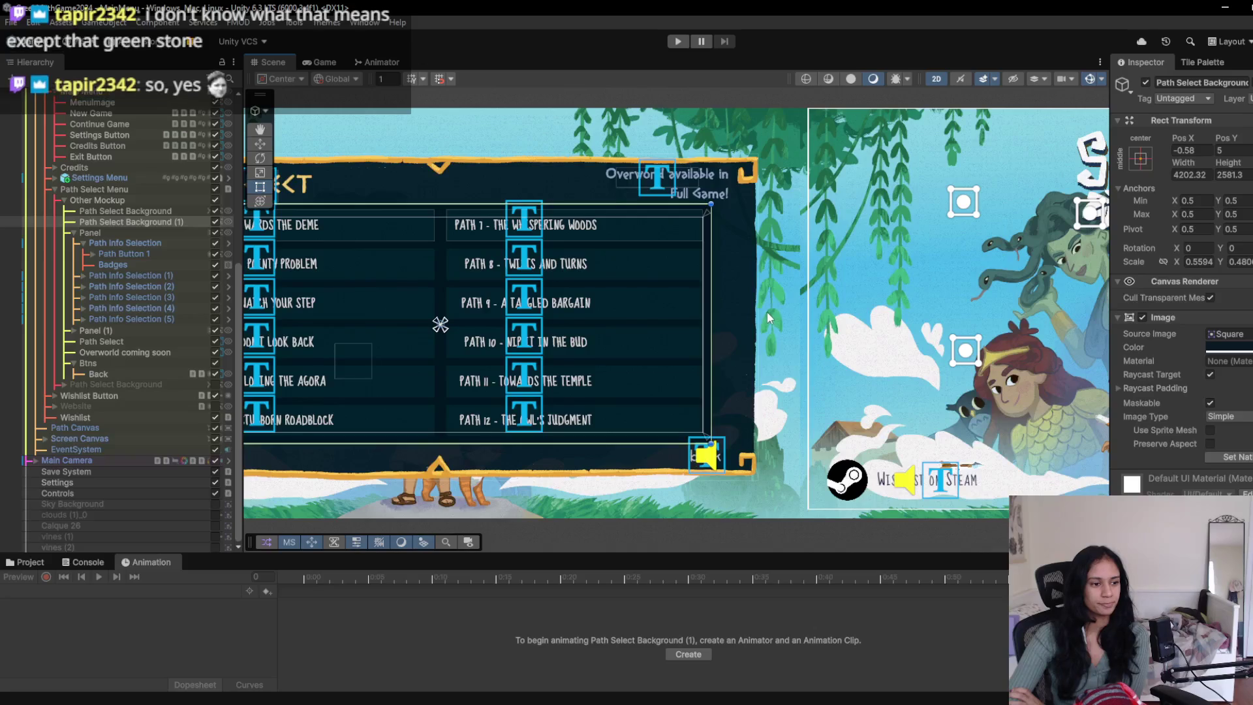
{"action": "scroll", "coordinate": [758, 307], "scroll_direction": "right", "scroll_amount": 12}
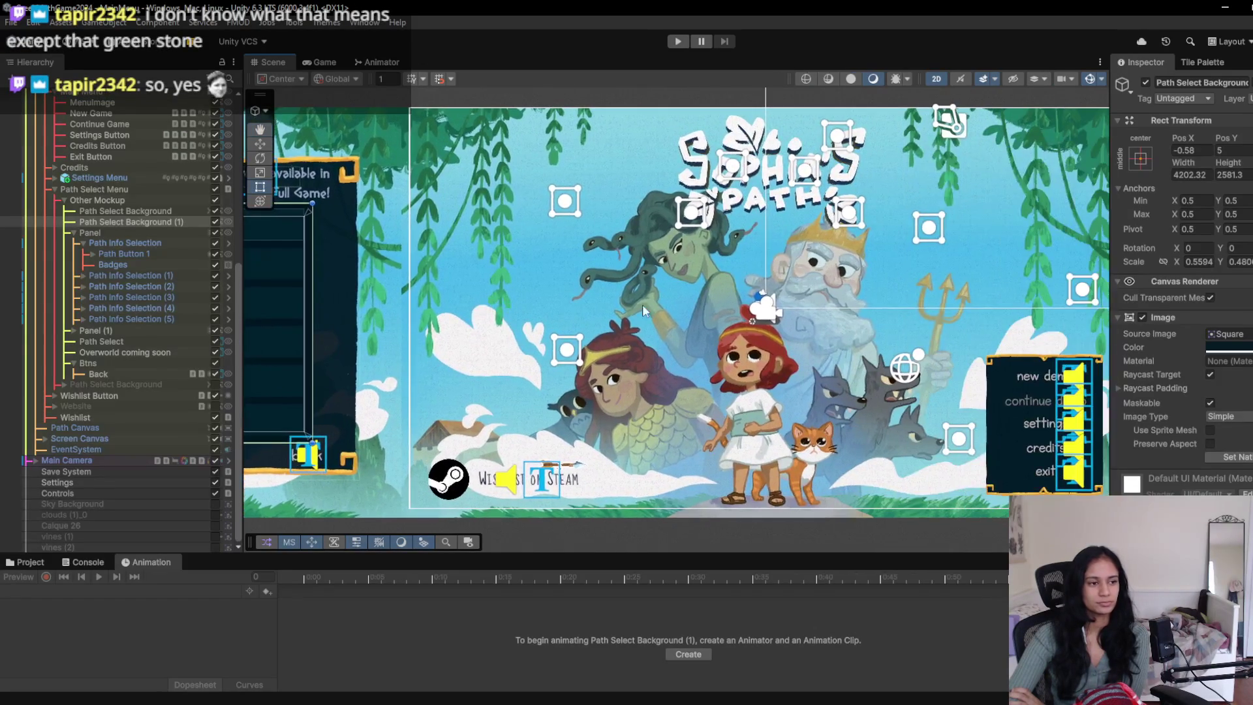
{"action": "mouse_move", "coordinate": [642, 305]}
{"action": "left_mouse_down"}
{"action": "mouse_move", "coordinate": [392, 308]}
{"action": "mouse_move", "coordinate": [869, 313]}
{"action": "left_mouse_up"}
{"action": "scroll", "coordinate": [710, 333], "scroll_direction": "left", "scroll_amount": 5}
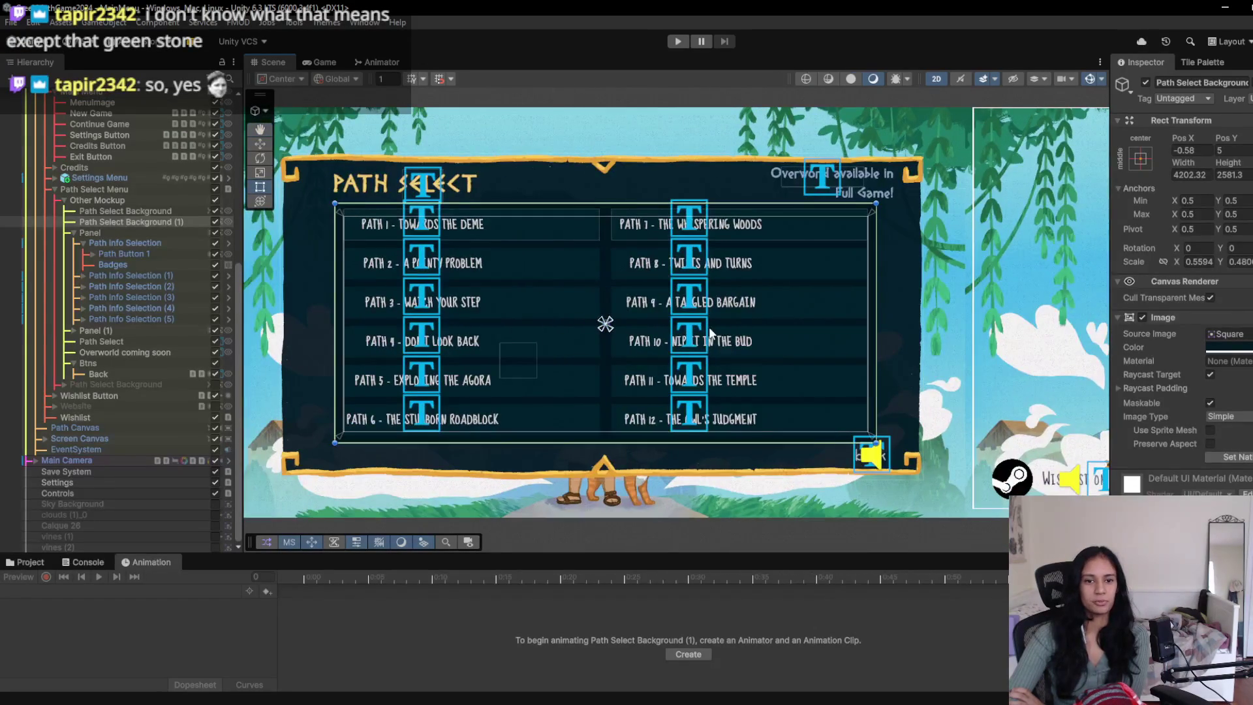
{"action": "left_click", "coordinate": [678, 41]}
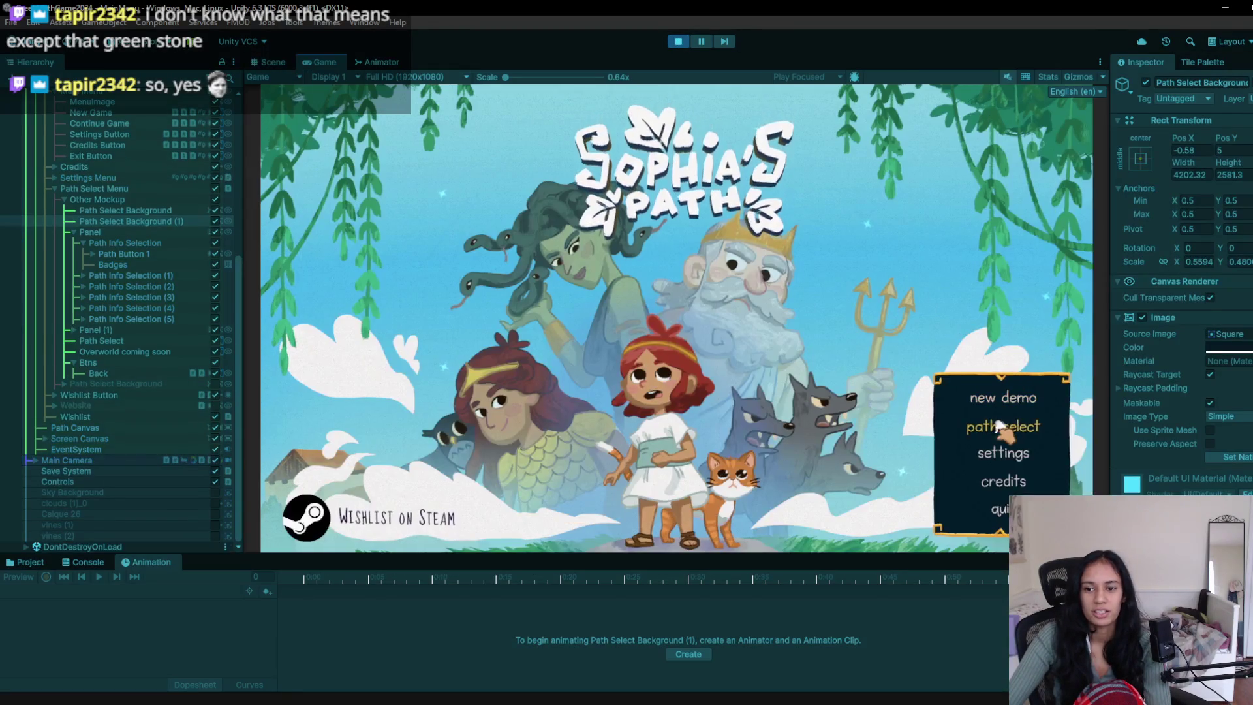
{"action": "left_click", "coordinate": [987, 423]}
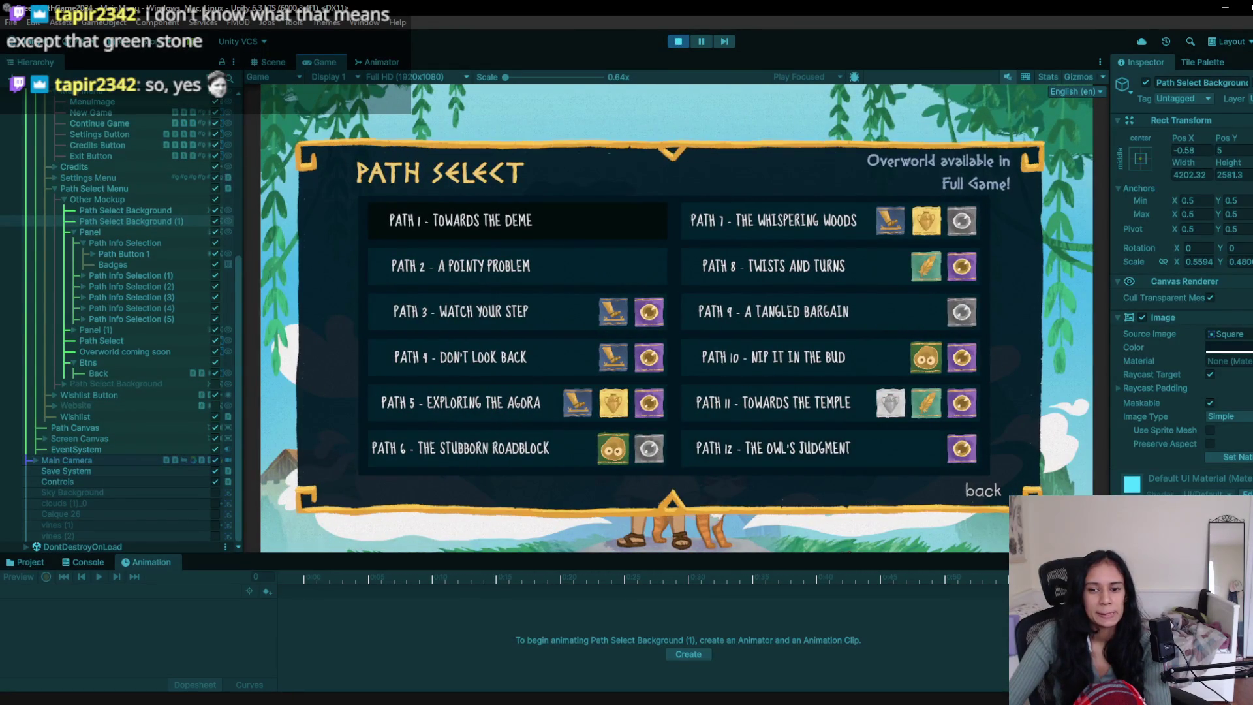
{"action": "key", "text": "ctrl+p"}
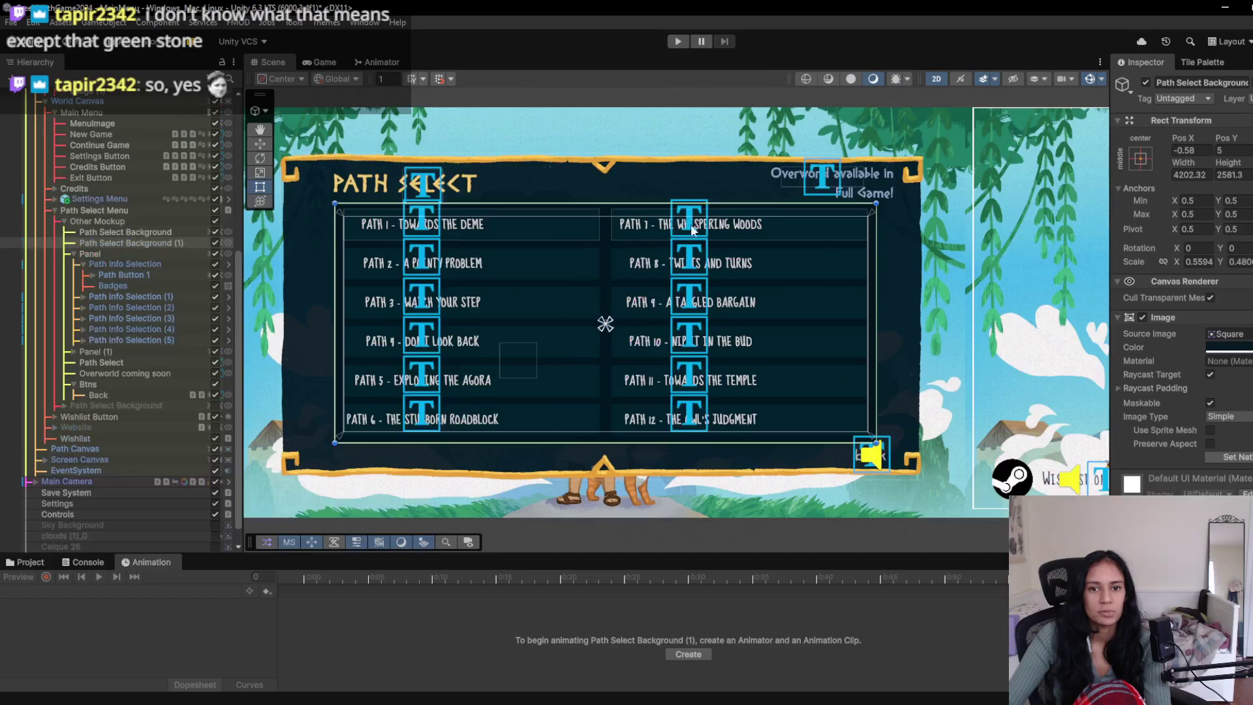
{"action": "mouse_move", "coordinate": [604, 322]}
{"action": "left_mouse_down"}
{"action": "mouse_move", "coordinate": [492, 333]}
{"action": "mouse_move", "coordinate": [436, 283]}
{"action": "left_mouse_up"}
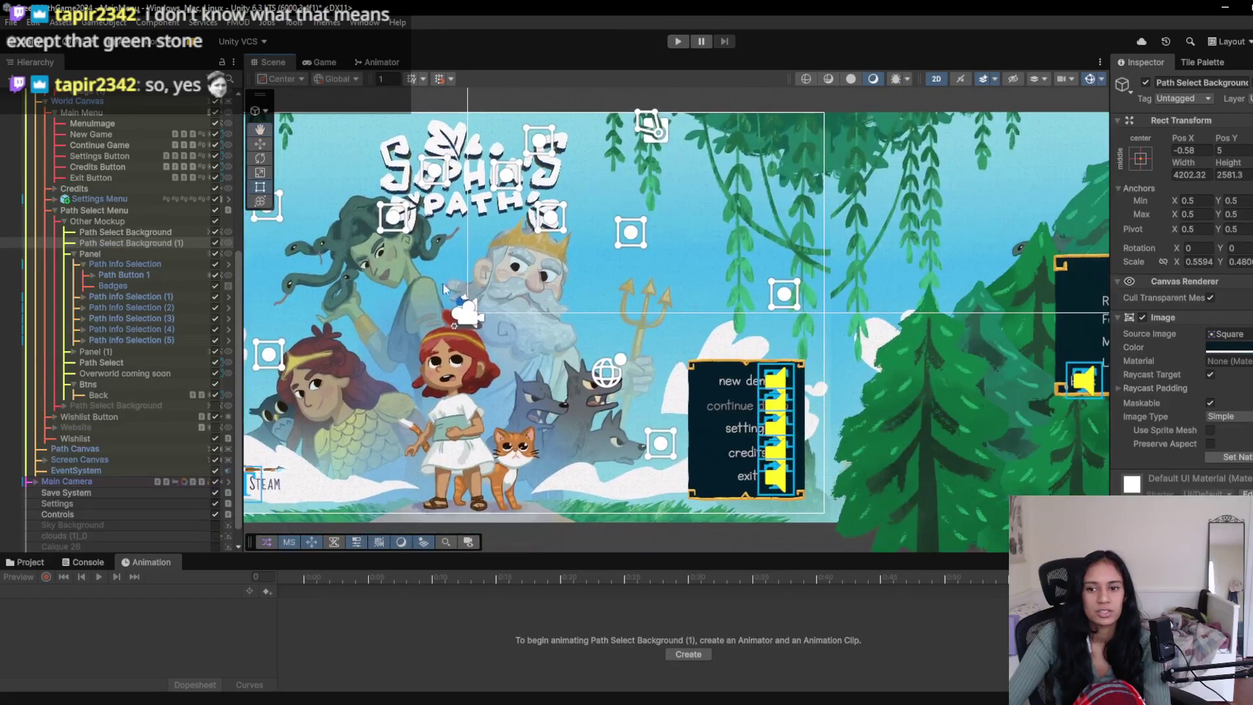
{"action": "left_click_drag", "start_coordinate": [793, 368], "coordinate": [477, 346]}
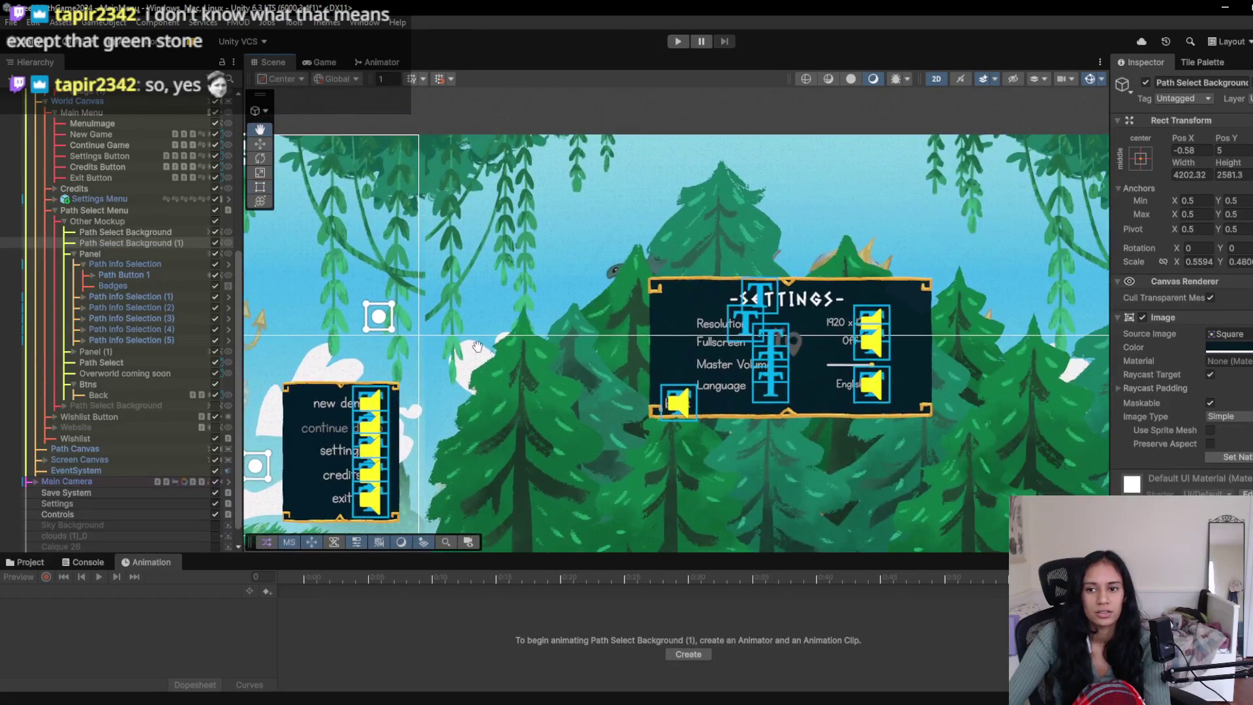
{"action": "left_click", "coordinate": [761, 299]}
{"action": "left_click", "coordinate": [760, 298]}
{"action": "left_click", "coordinate": [758, 298]}
{"action": "left_click", "coordinate": [757, 298]}
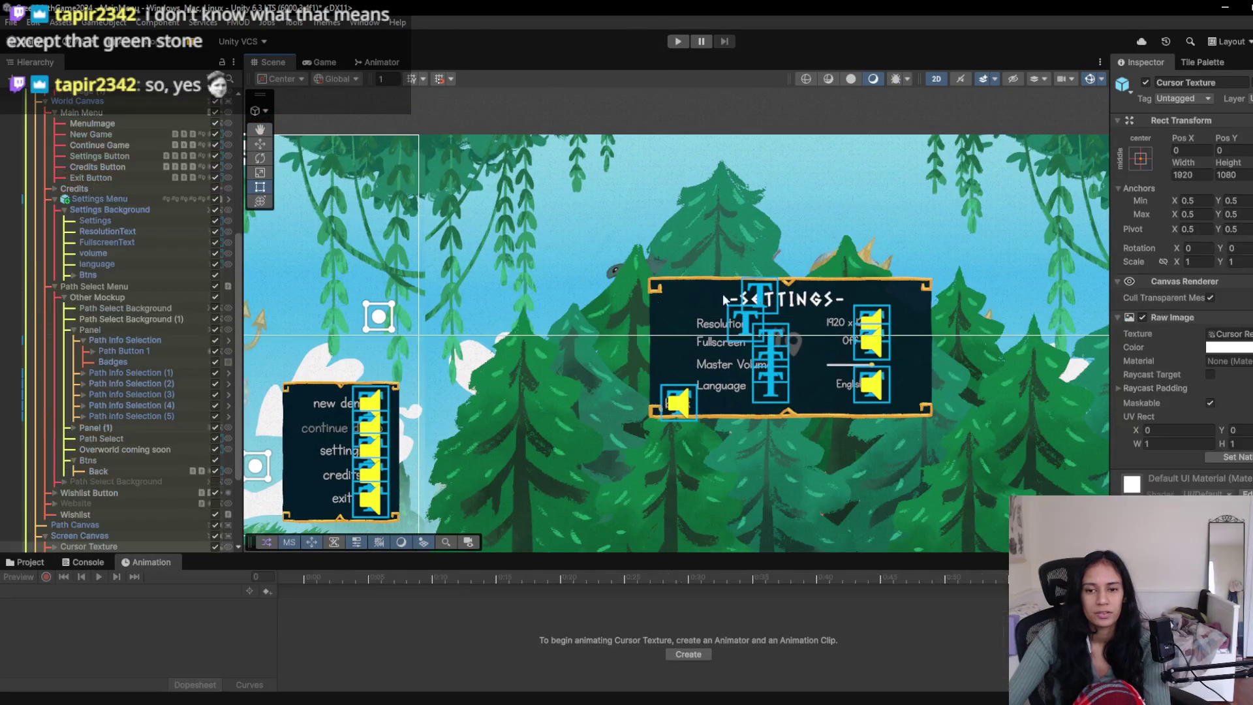
{"action": "key", "text": "f"}
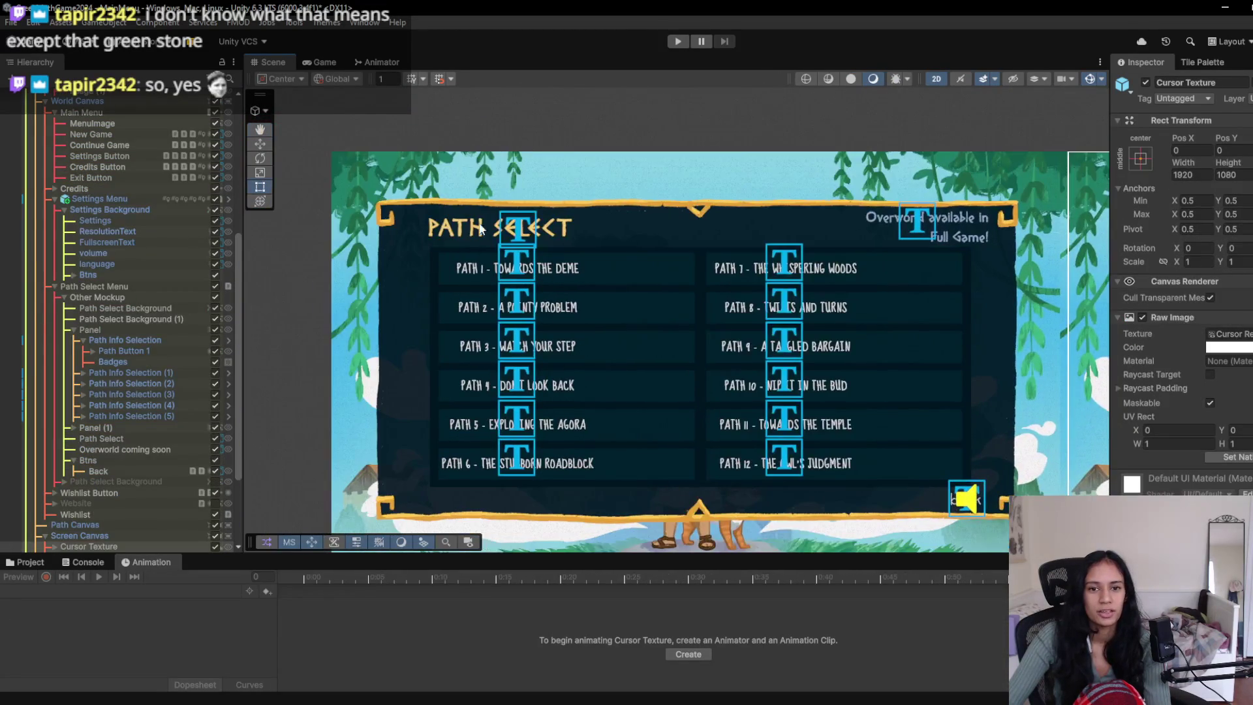
{"action": "left_click", "coordinate": [515, 229]}
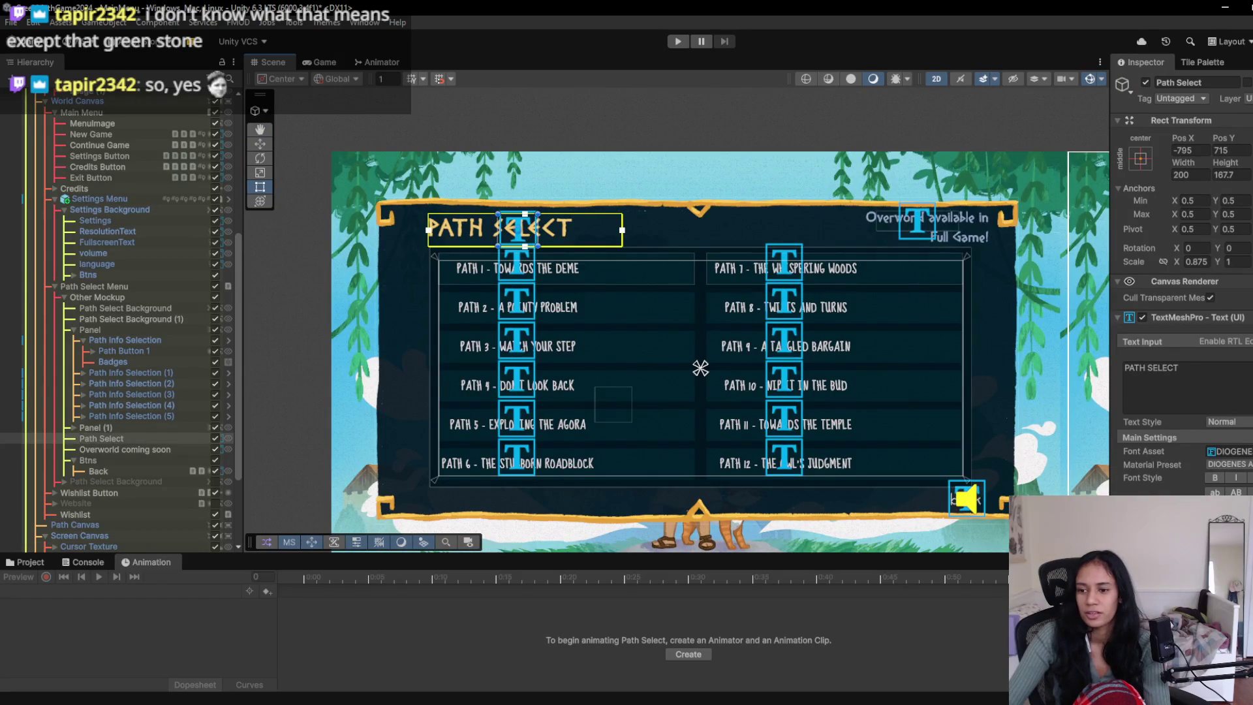
{"action": "left_click_drag", "start_coordinate": [996, 364], "coordinate": [444, 365]}
{"action": "mouse_move", "coordinate": [1103, 288]}
{"action": "left_mouse_down"}
{"action": "mouse_move", "coordinate": [599, 282]}
{"action": "mouse_move", "coordinate": [328, 297]}
{"action": "left_mouse_up"}
{"action": "left_click", "coordinate": [755, 295]}
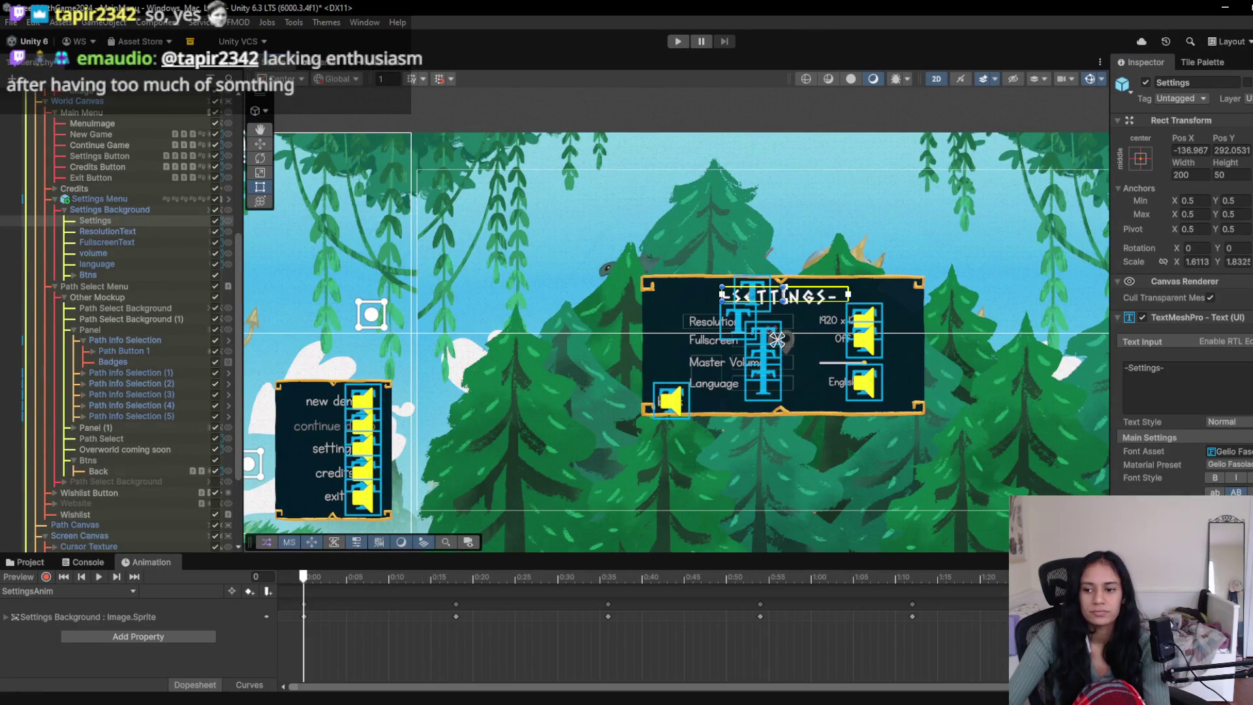
{"action": "left_click", "coordinate": [1249, 451]}
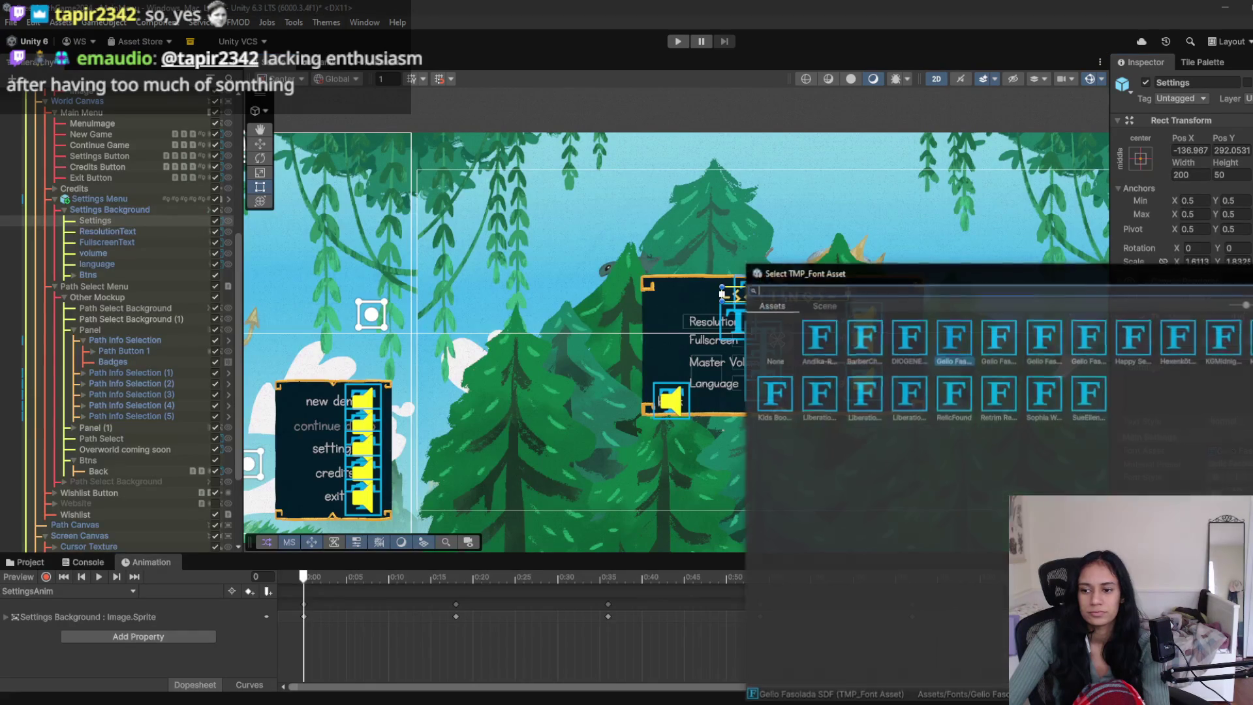
{"action": "double_click", "coordinate": [911, 347]}
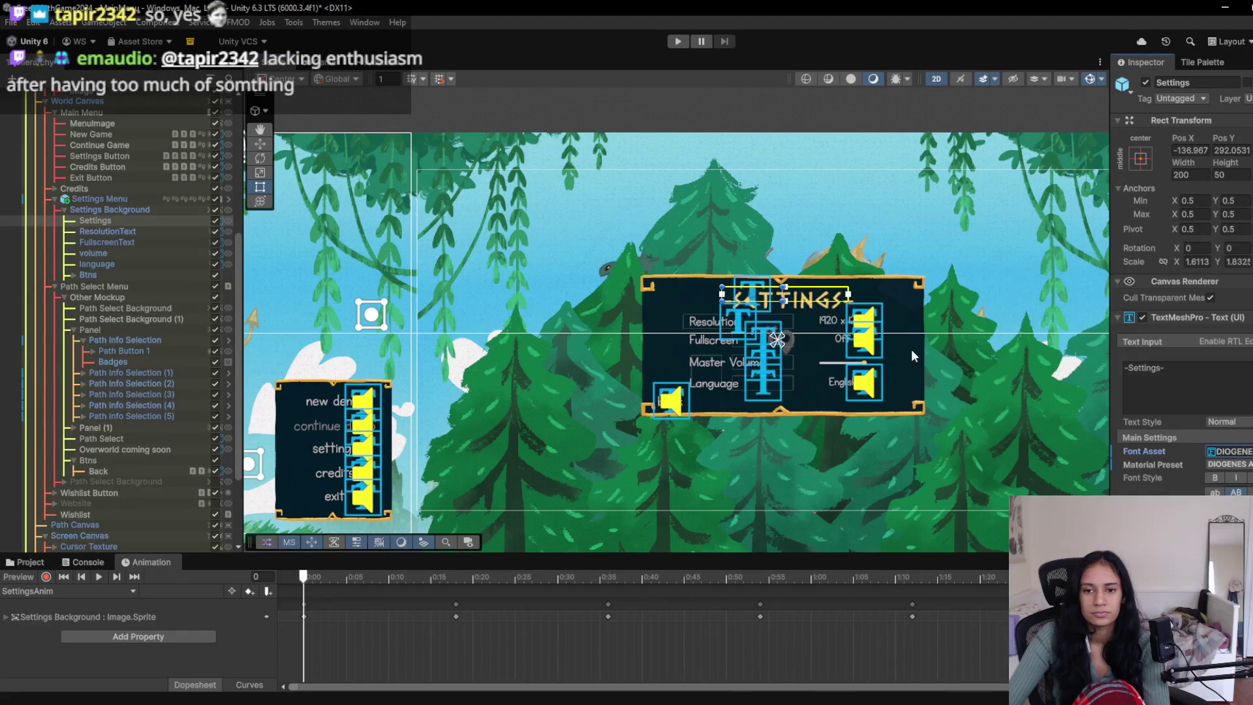
{"action": "scroll", "coordinate": [809, 340], "scroll_direction": "up", "scroll_amount": 3}
{"action": "scroll", "coordinate": [813, 341], "scroll_direction": "up", "scroll_amount": 2}
{"action": "key", "text": "w"}
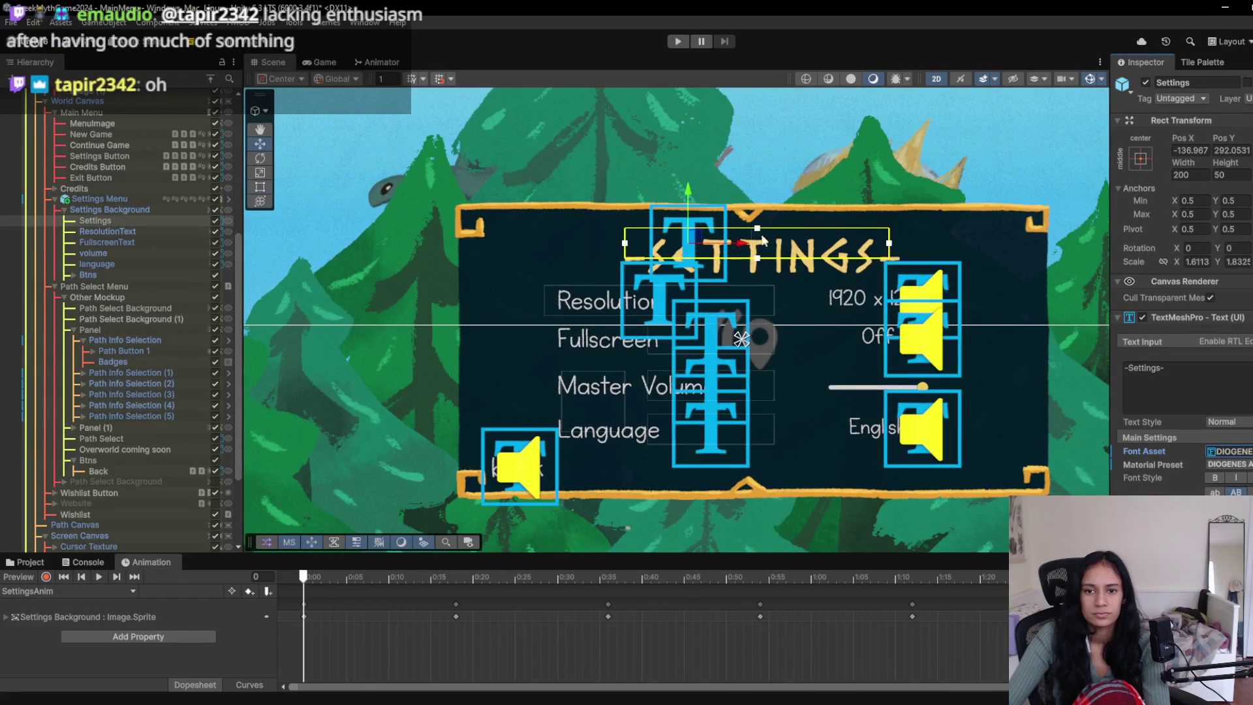
{"action": "left_click_drag", "start_coordinate": [689, 195], "coordinate": [689, 192]}
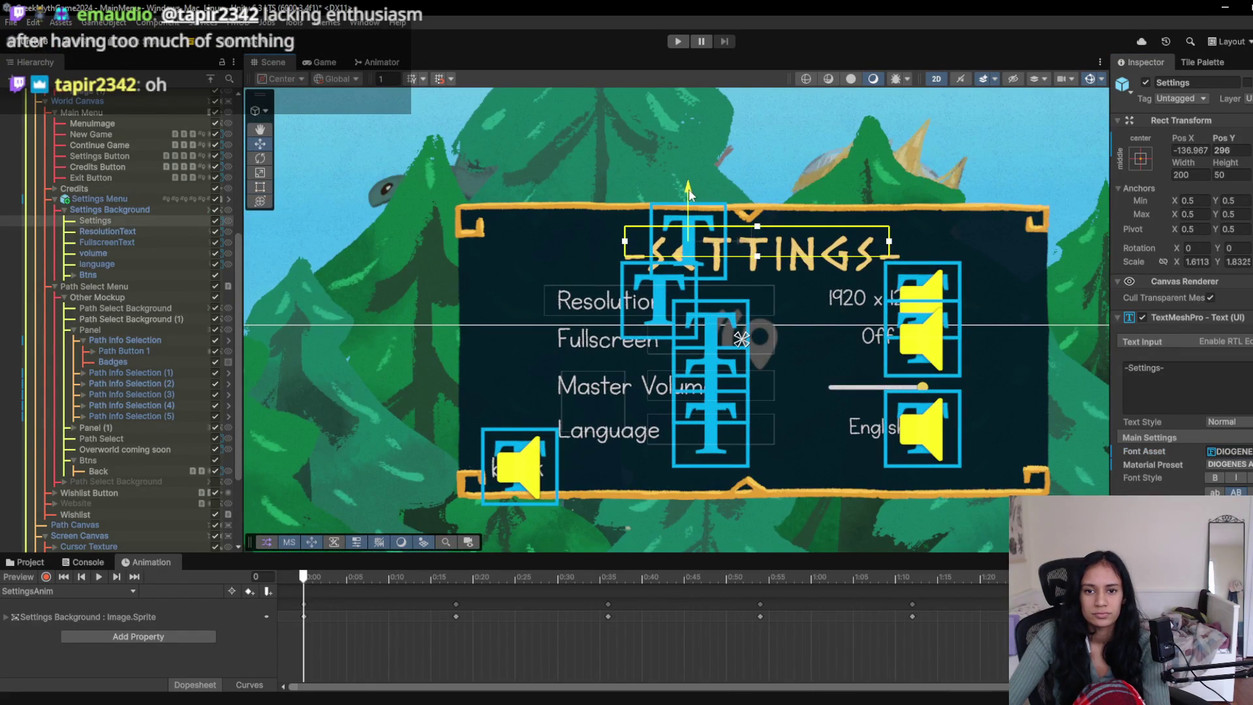
{"action": "left_click", "coordinate": [683, 44]}
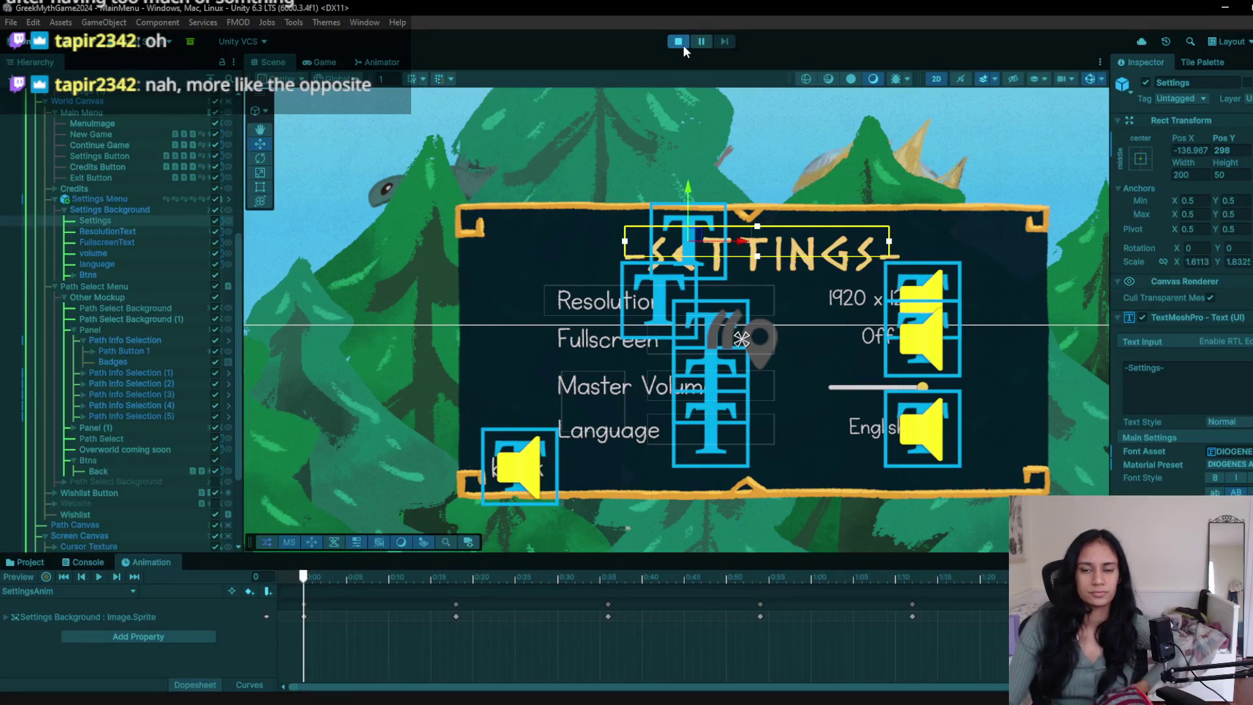
{"action": "left_click", "coordinate": [992, 453]}
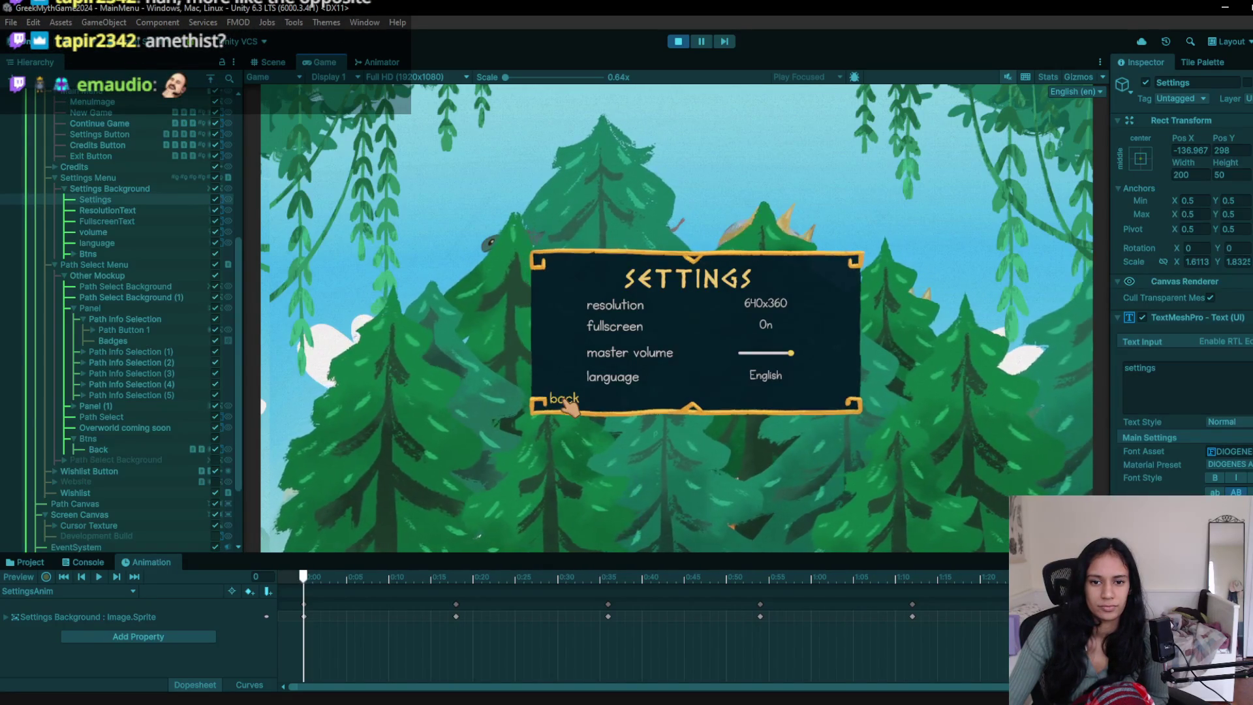
{"action": "left_click", "coordinate": [564, 401]}
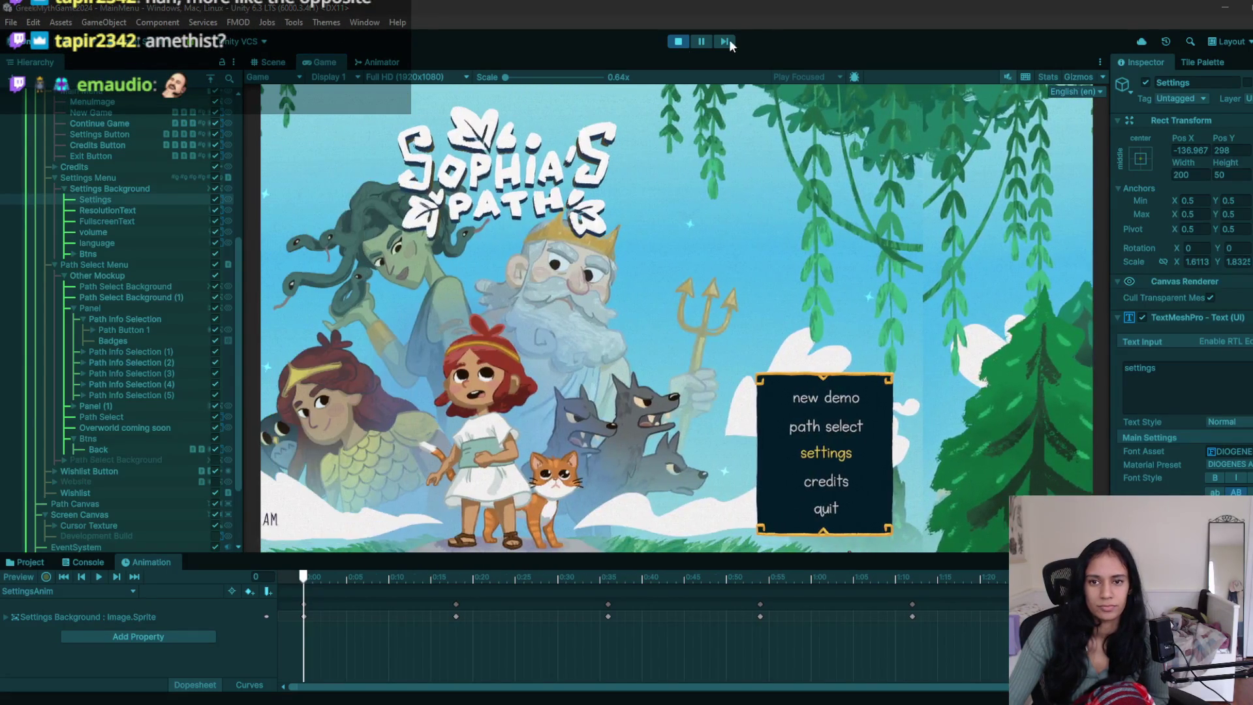
{"action": "key", "text": "ctrl+p"}
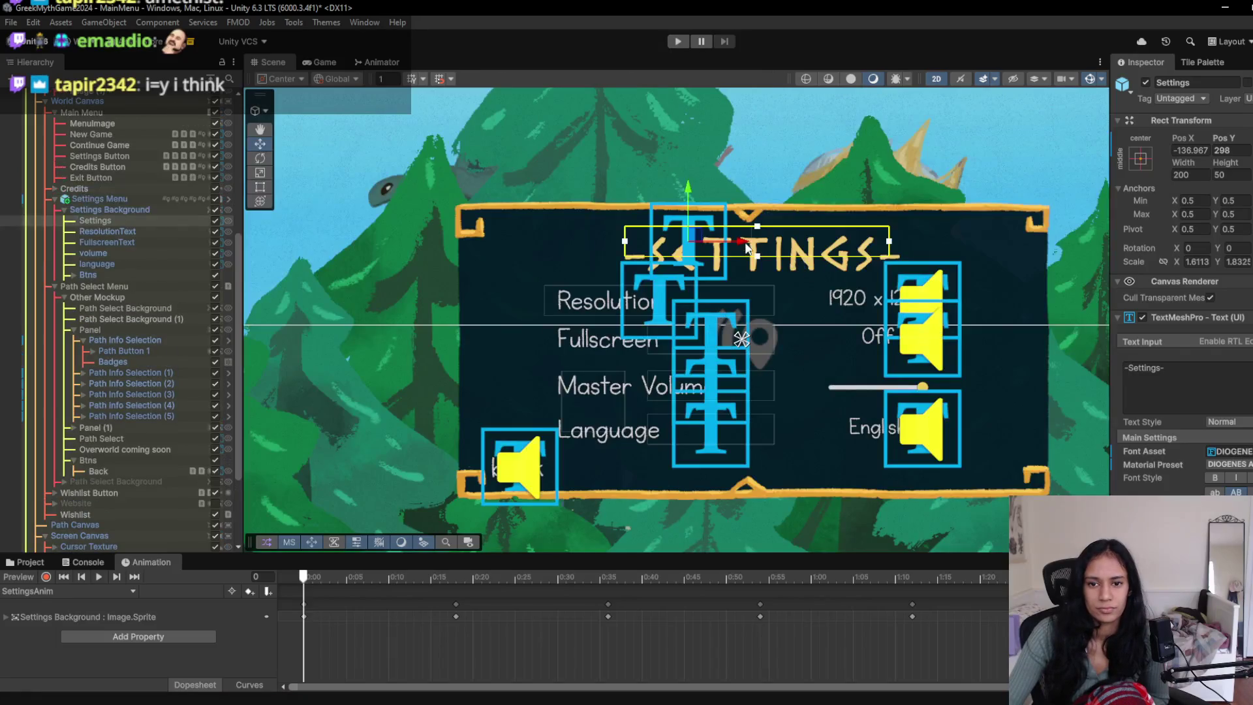
- Centre the SETTINGS title on the settings panel by moving and resizing its text box
{"action": "left_click_drag", "start_coordinate": [746, 247], "coordinate": [747, 247]}
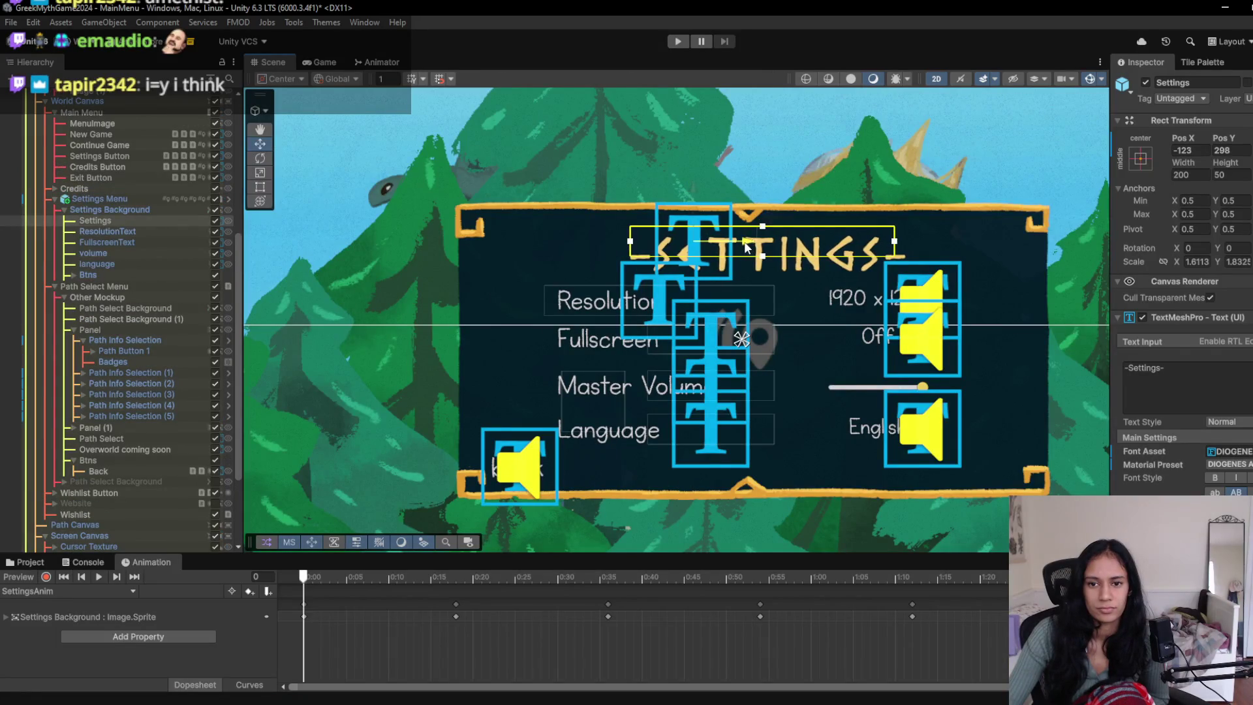
{"action": "left_click_drag", "start_coordinate": [630, 241], "coordinate": [557, 241]}
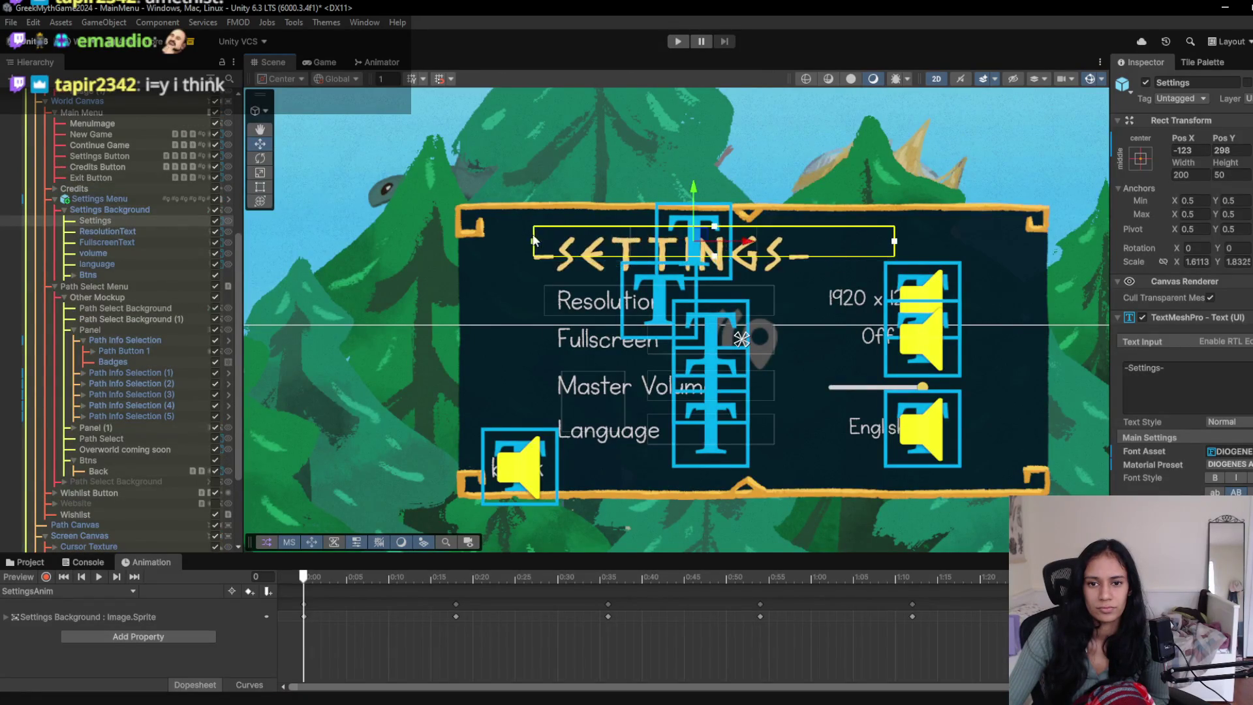
{"action": "left_click_drag", "start_coordinate": [895, 241], "coordinate": [838, 242]}
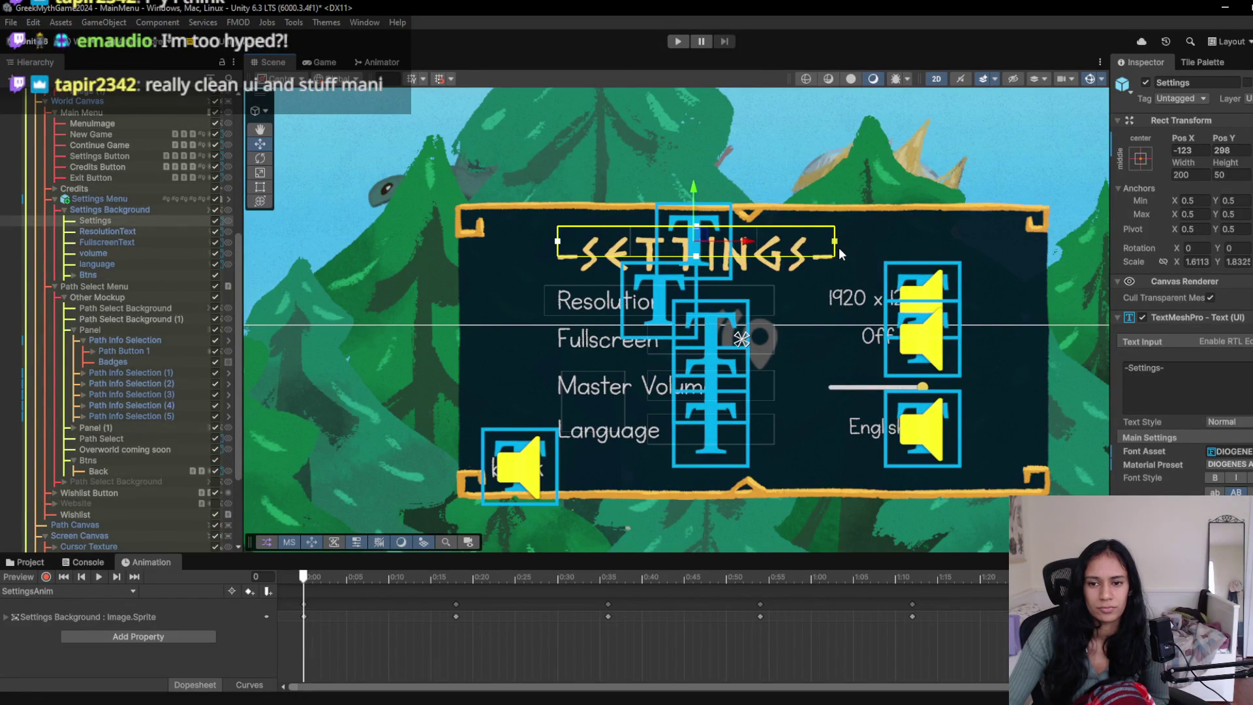
{"action": "left_click_drag", "start_coordinate": [745, 246], "coordinate": [804, 247]}
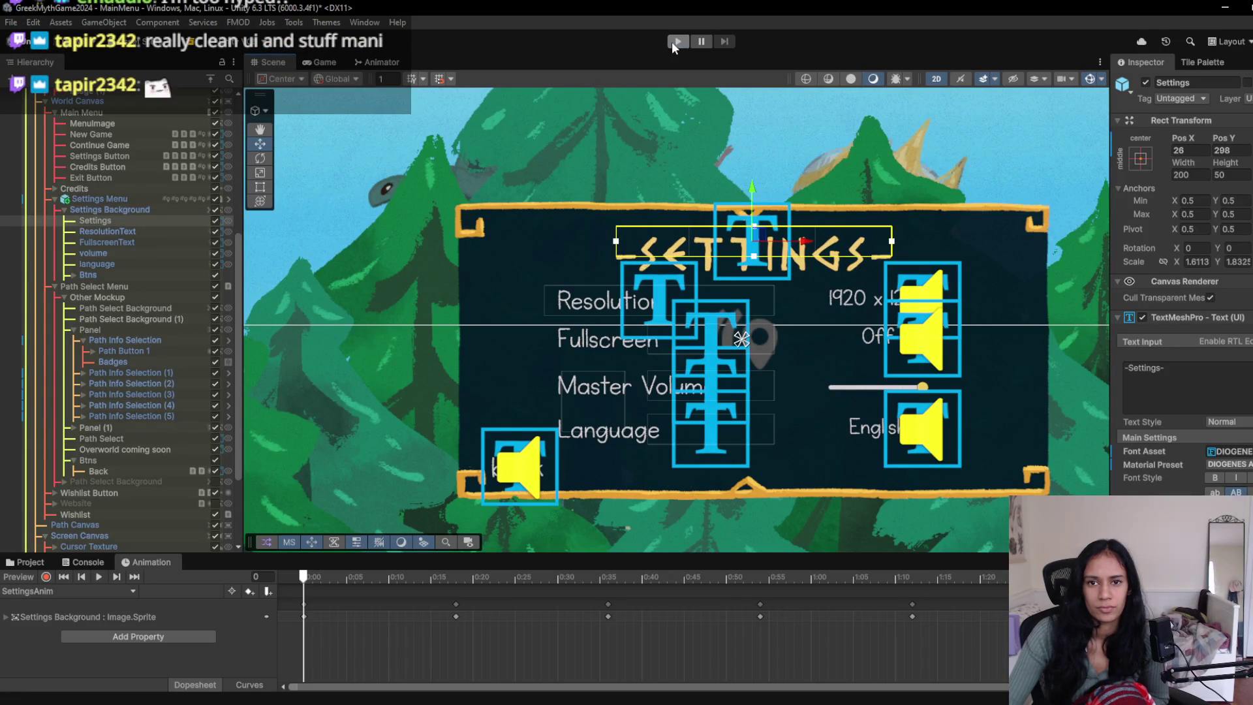
- Playtest the menu, visiting the credits and settings screens and returning to the main menu
{"action": "left_click", "coordinate": [674, 41]}
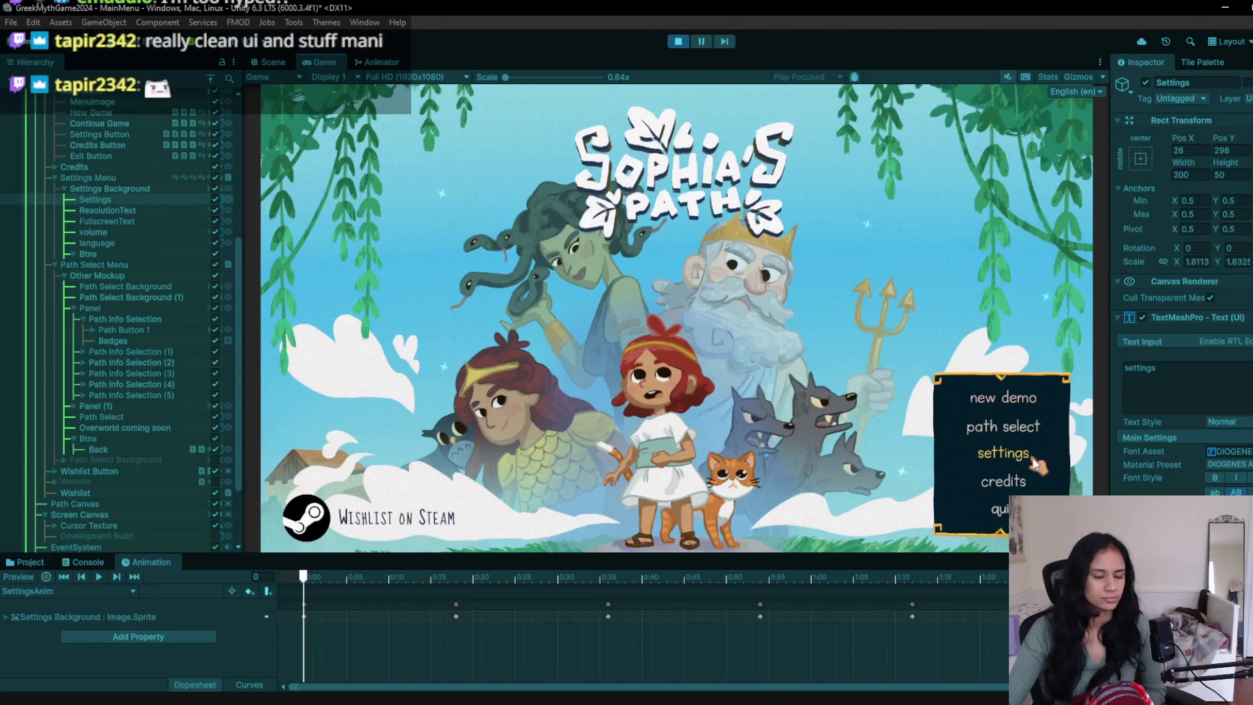
{"action": "left_click", "coordinate": [1004, 481]}
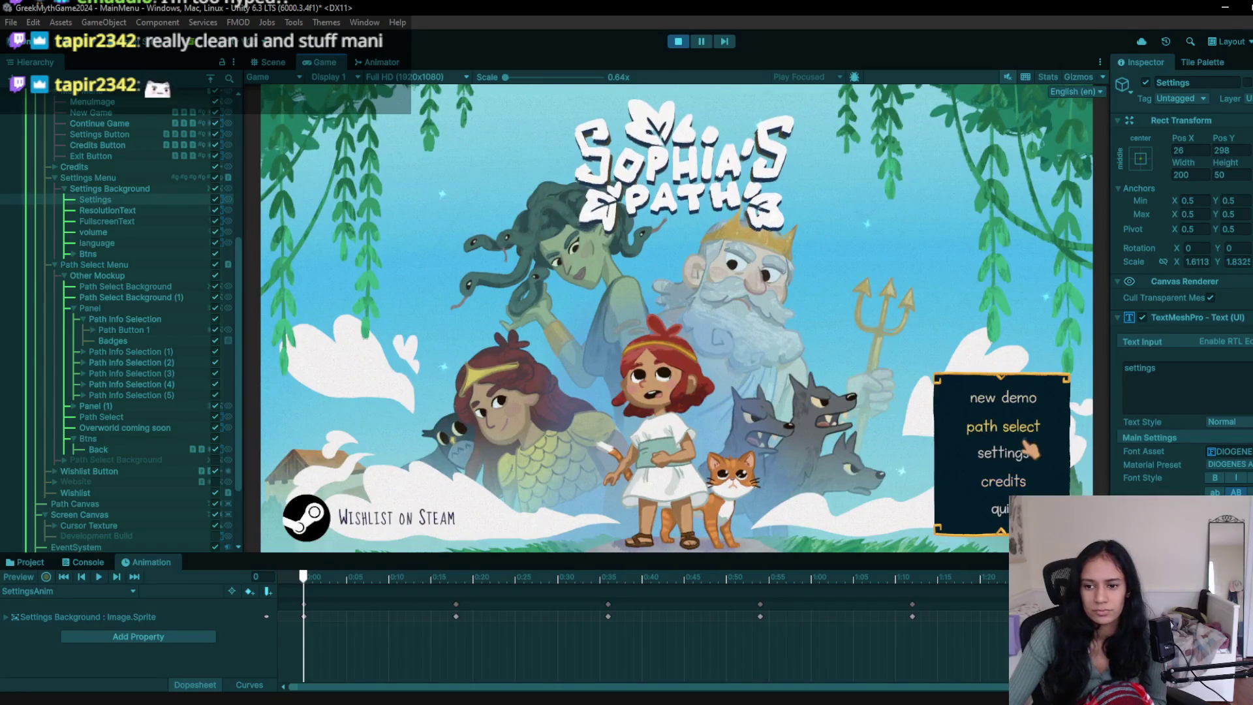
{"action": "left_click", "coordinate": [1029, 449]}
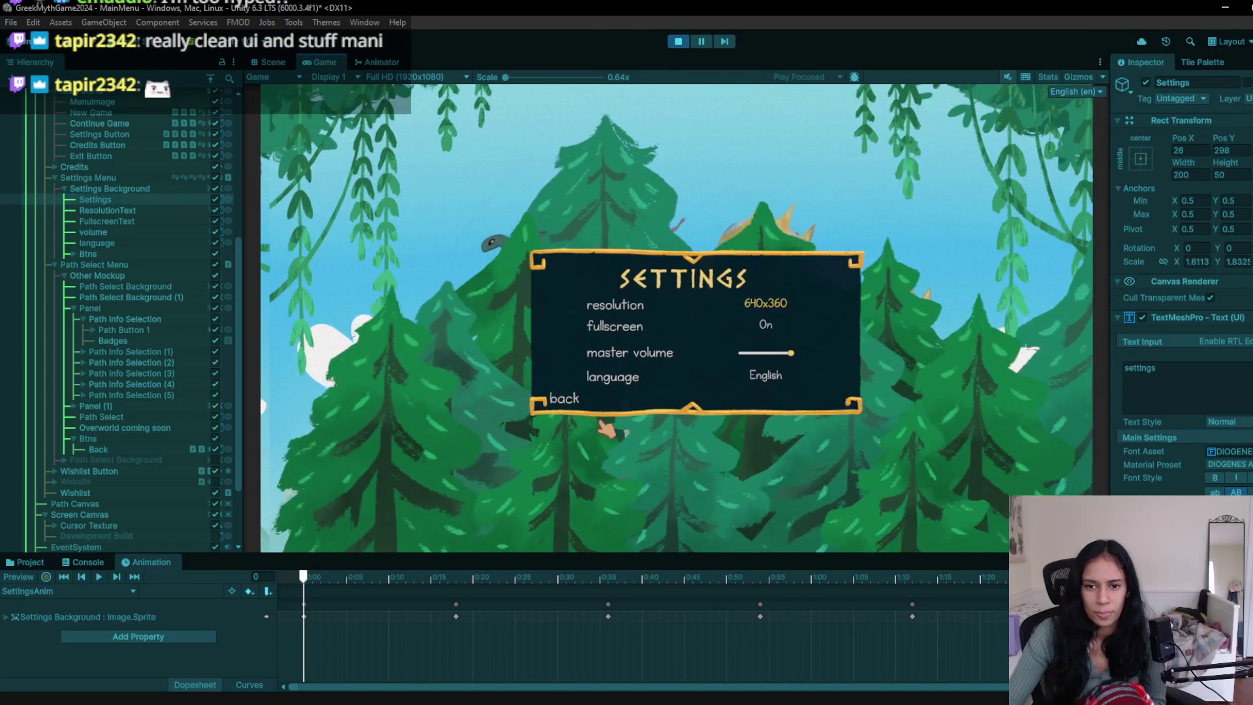
{"action": "left_click", "coordinate": [571, 404]}
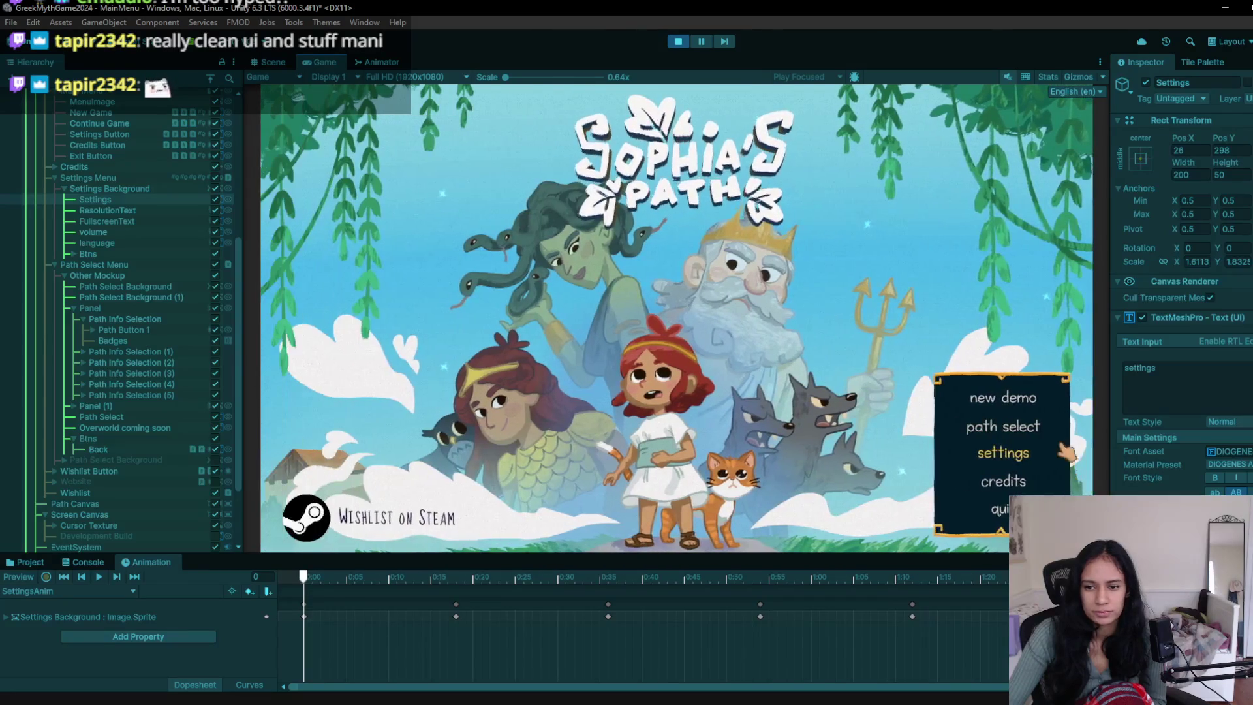
{"action": "left_click", "coordinate": [1014, 481]}
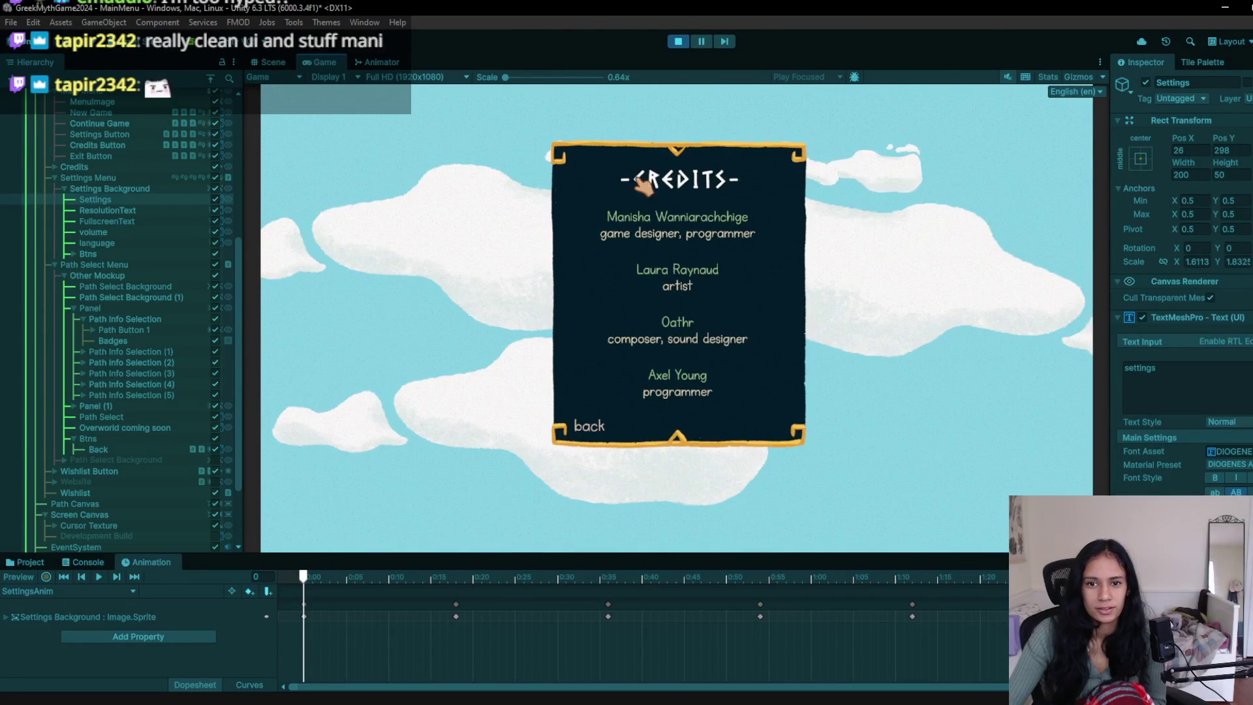
{"action": "left_click", "coordinate": [591, 428]}
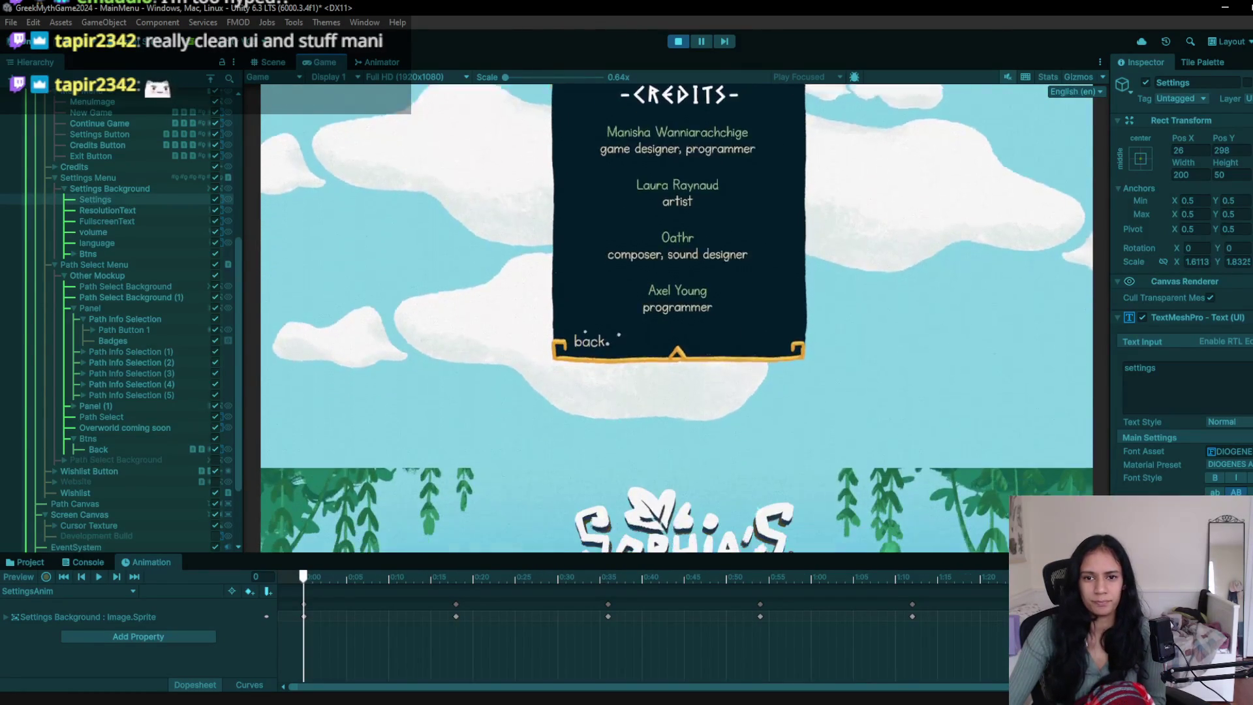
{"action": "left_click", "coordinate": [677, 41]}
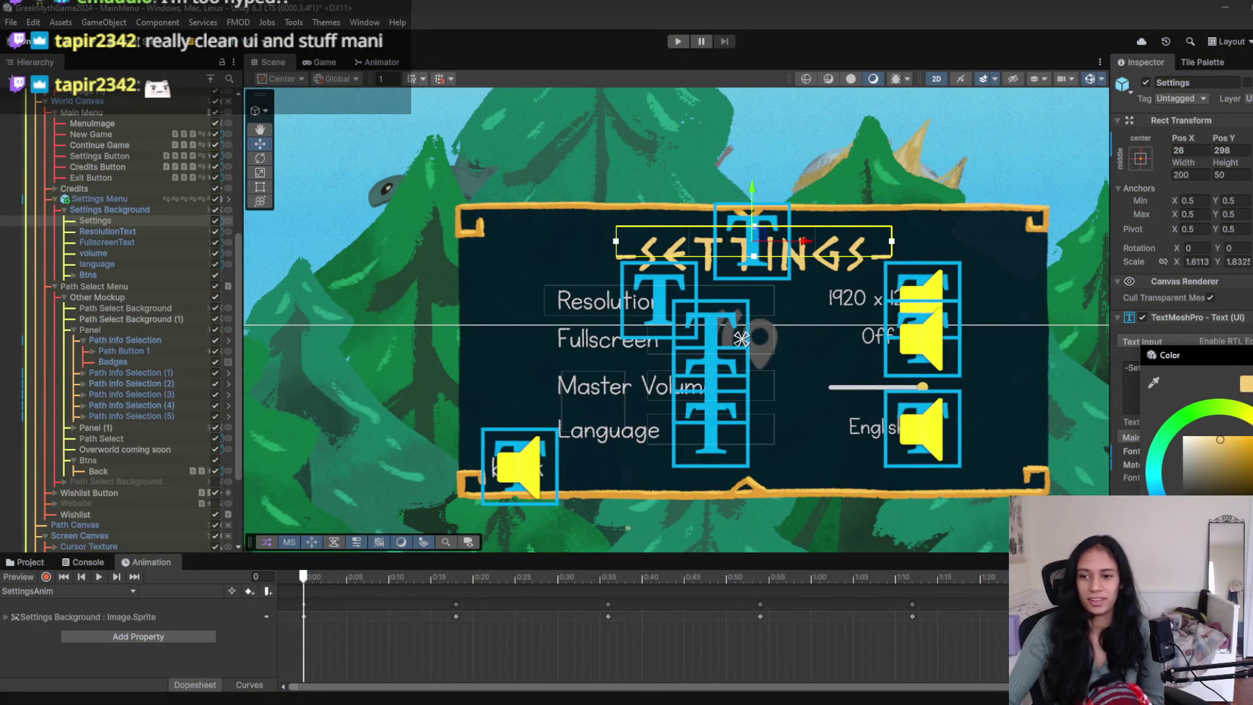
- Set the SETTINGS title's TextMeshPro text colour to white
{"action": "left_click", "coordinate": [1201, 449]}
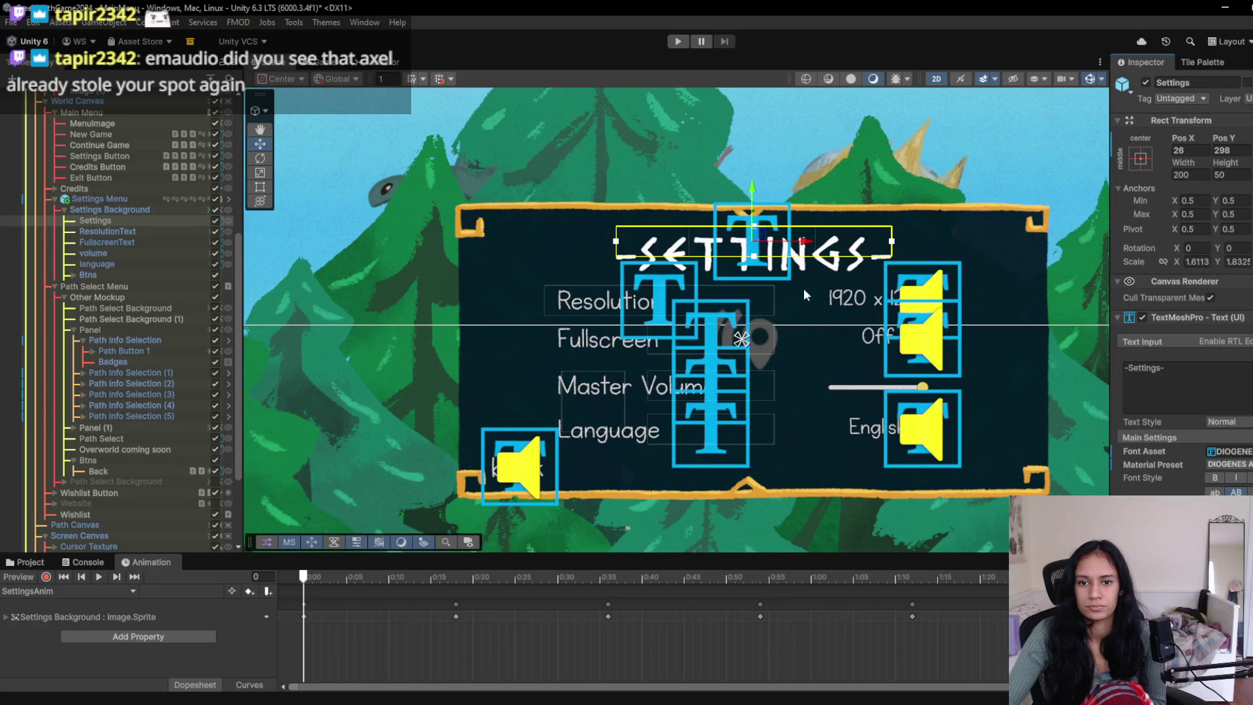
{"action": "left_click", "coordinate": [1162, 370]}
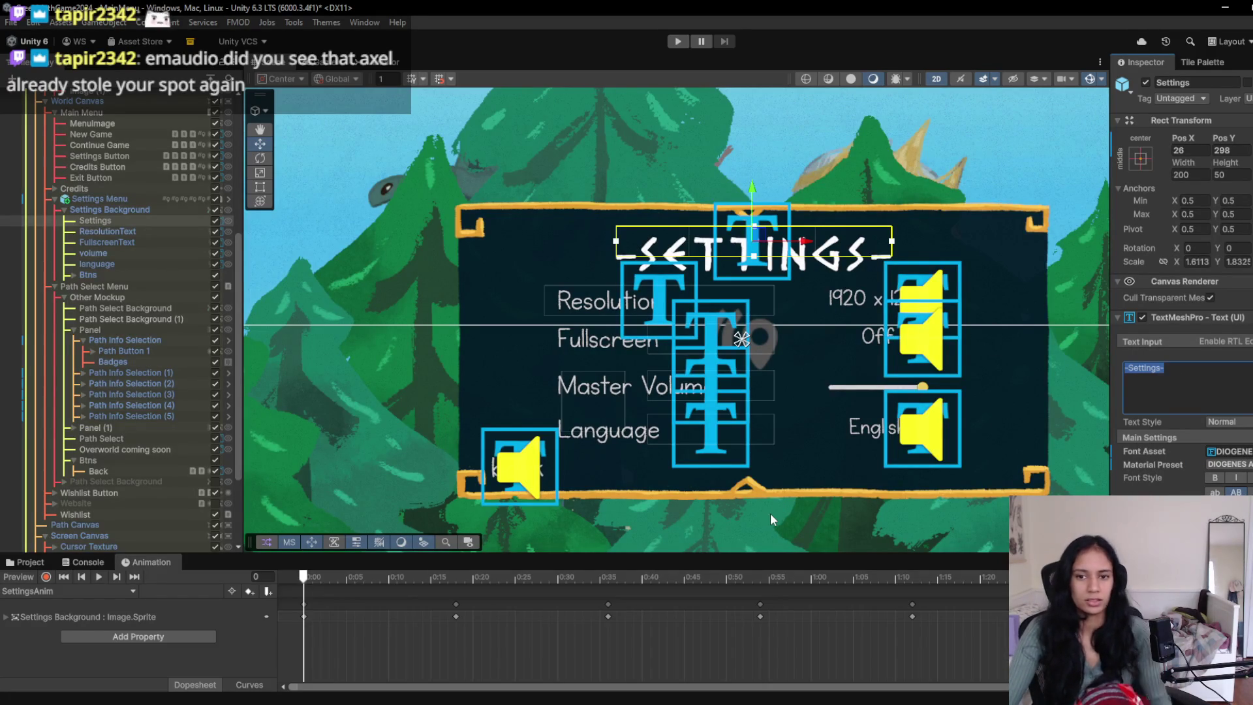
{"action": "key", "text": "alt+Tab"}
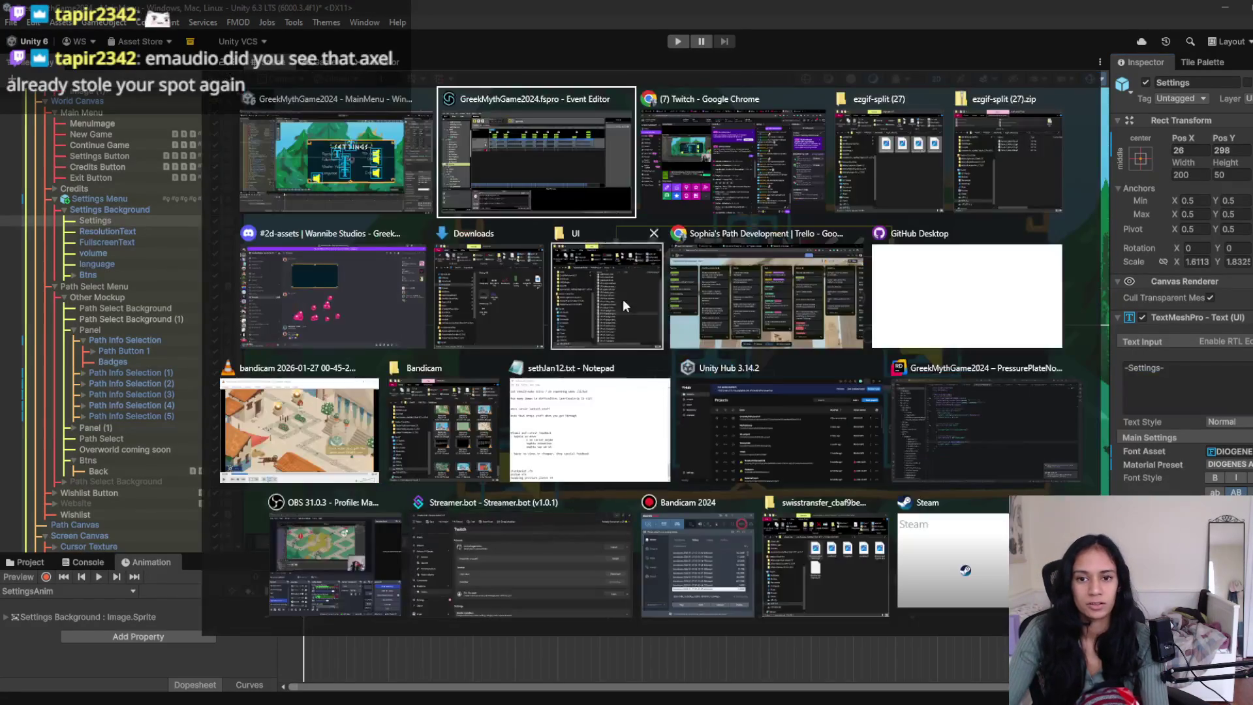
{"action": "left_click", "coordinate": [767, 294]}
{"action": "left_click", "coordinate": [394, 8]}
{"action": "left_click", "coordinate": [747, 13]}
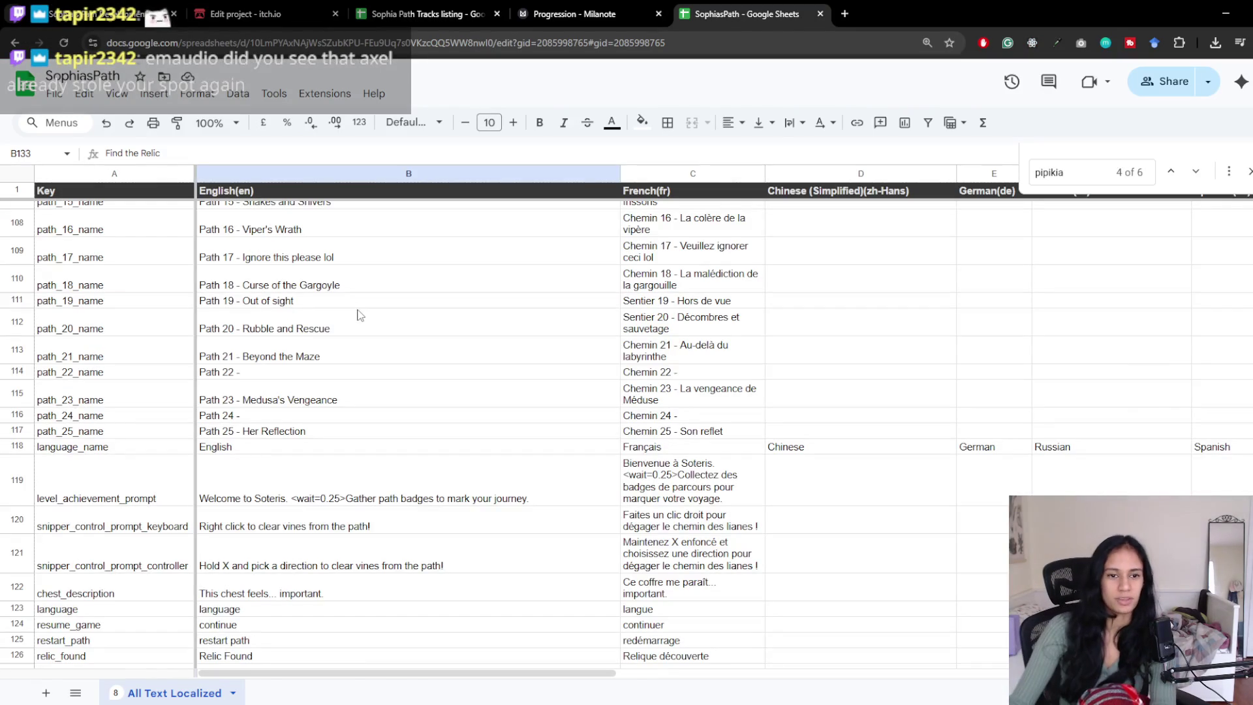
{"action": "left_click", "coordinate": [356, 305]}
{"action": "scroll", "coordinate": [392, 372], "scroll_direction": "down", "scroll_amount": 1}
{"action": "key", "text": "ctrl+f"}
{"action": "type", "text": "se"}
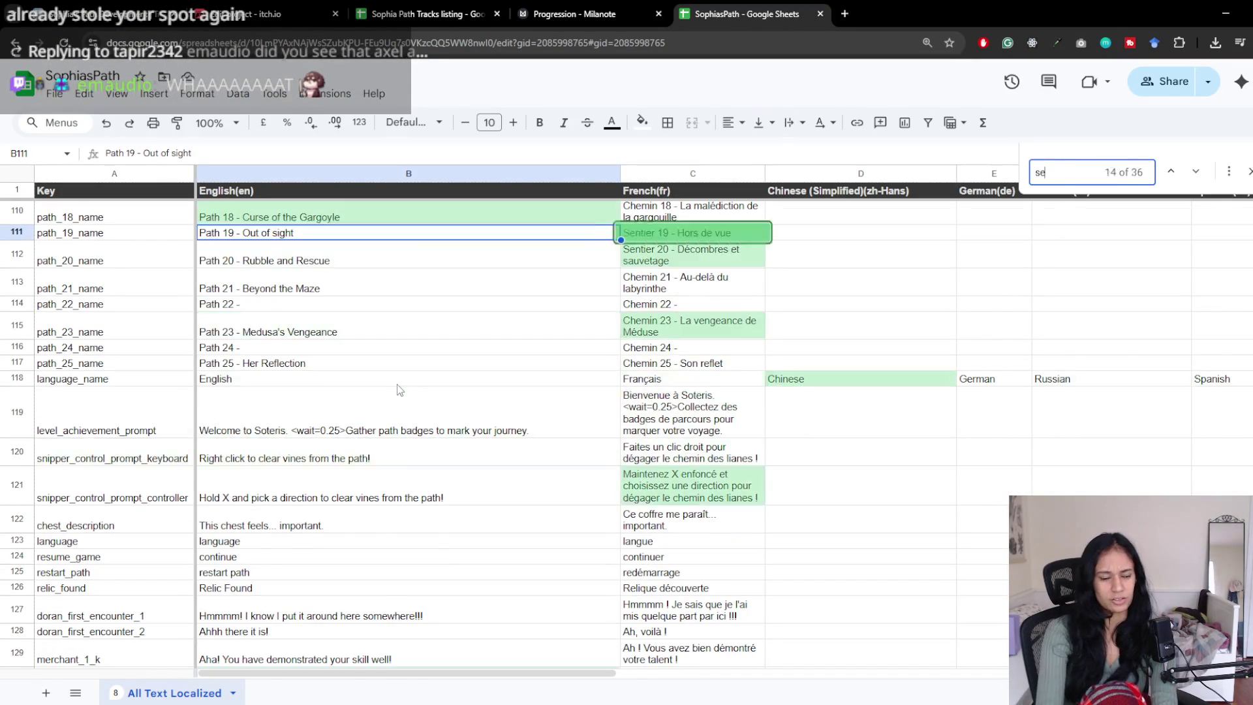
{"action": "type", "text": "ttings"}
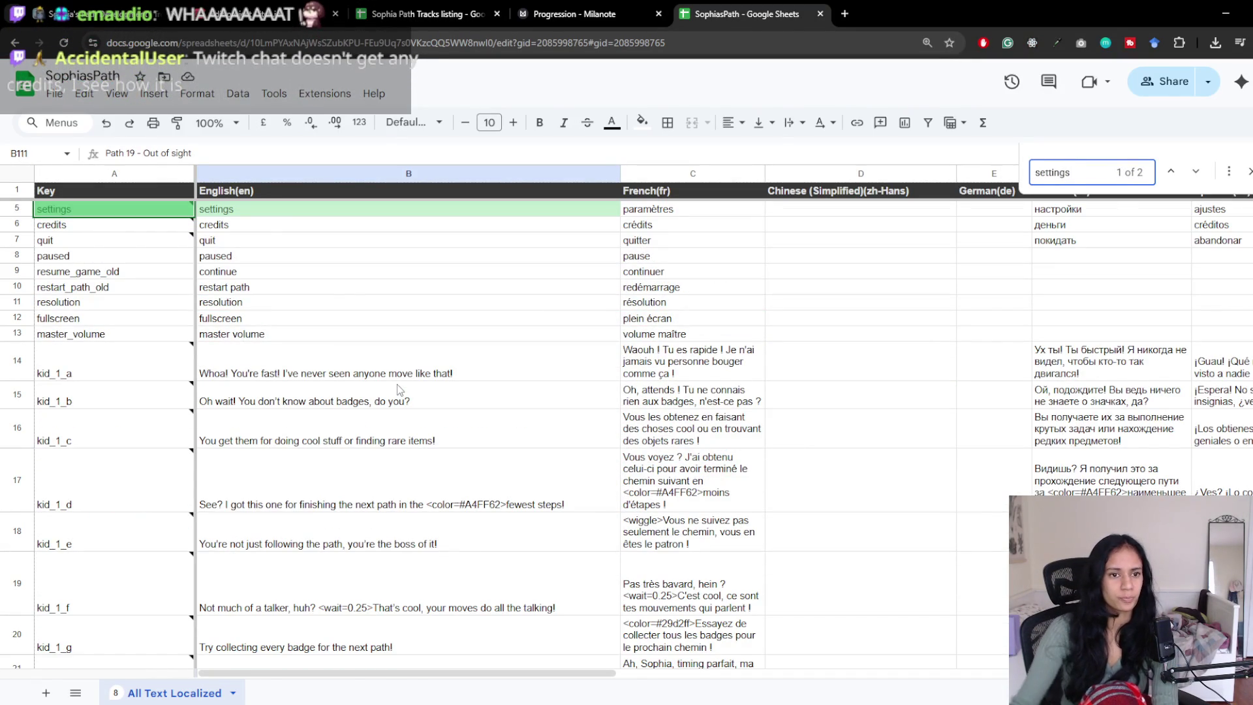
{"action": "scroll", "coordinate": [357, 317], "scroll_direction": "up", "scroll_amount": 1}
{"action": "left_click", "coordinate": [279, 273]}
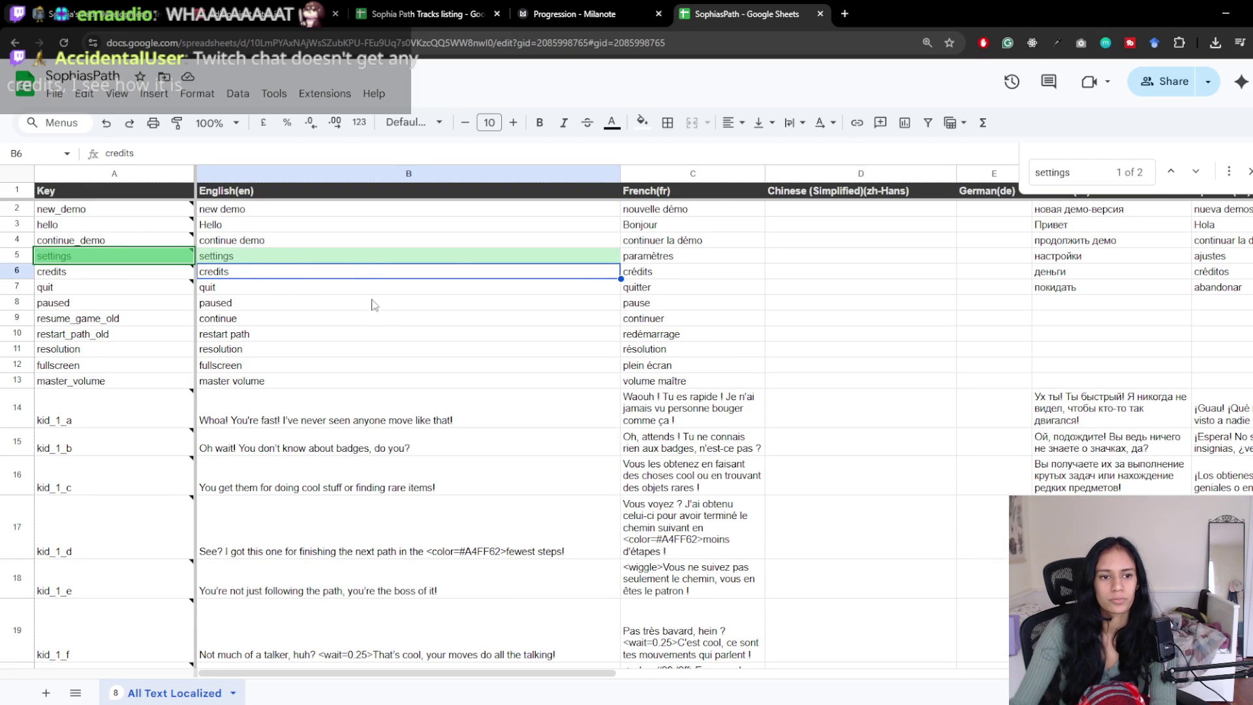
{"action": "left_click", "coordinate": [1223, 10]}
{"action": "left_click_drag", "start_coordinate": [816, 379], "coordinate": [741, 373]}
{"action": "scroll", "coordinate": [1181, 281], "scroll_direction": "down", "scroll_amount": 15}
{"action": "scroll", "coordinate": [1182, 280], "scroll_direction": "up", "scroll_amount": 15}
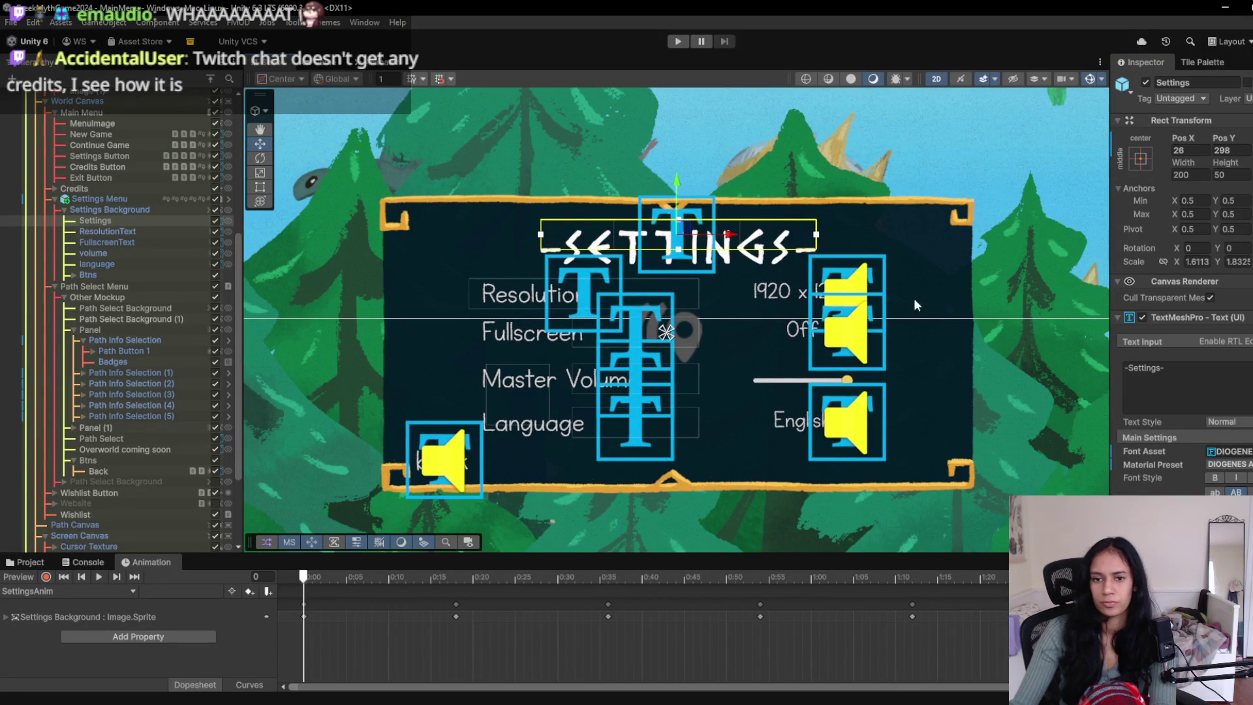
{"action": "mouse_move", "coordinate": [355, 249]}
{"action": "left_mouse_down"}
{"action": "mouse_move", "coordinate": [699, 366]}
{"action": "mouse_move", "coordinate": [771, 410]}
{"action": "mouse_move", "coordinate": [675, 389]}
{"action": "mouse_move", "coordinate": [561, 321]}
{"action": "mouse_move", "coordinate": [691, 283]}
{"action": "mouse_move", "coordinate": [816, 440]}
{"action": "mouse_move", "coordinate": [850, 425]}
{"action": "left_mouse_up"}
{"action": "scroll", "coordinate": [770, 409], "scroll_direction": "down", "scroll_amount": 2}
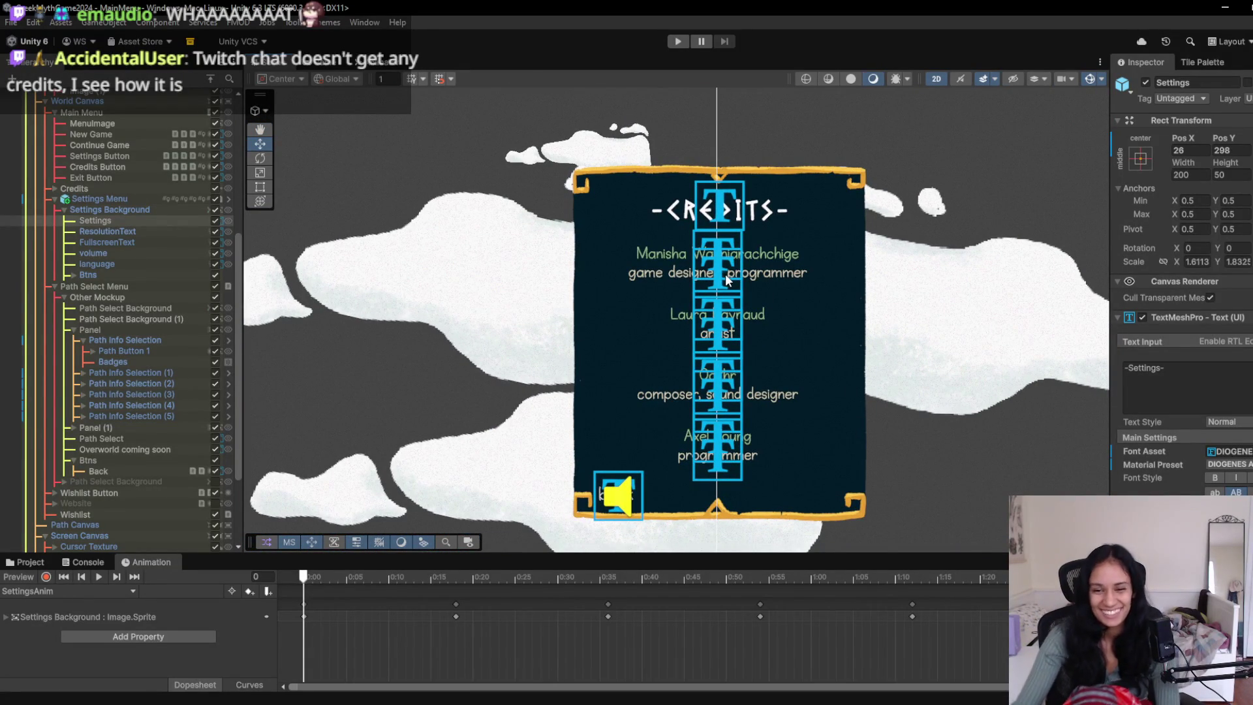
{"action": "left_click", "coordinate": [722, 209]}
{"action": "scroll", "coordinate": [726, 366], "scroll_direction": "up", "scroll_amount": 3}
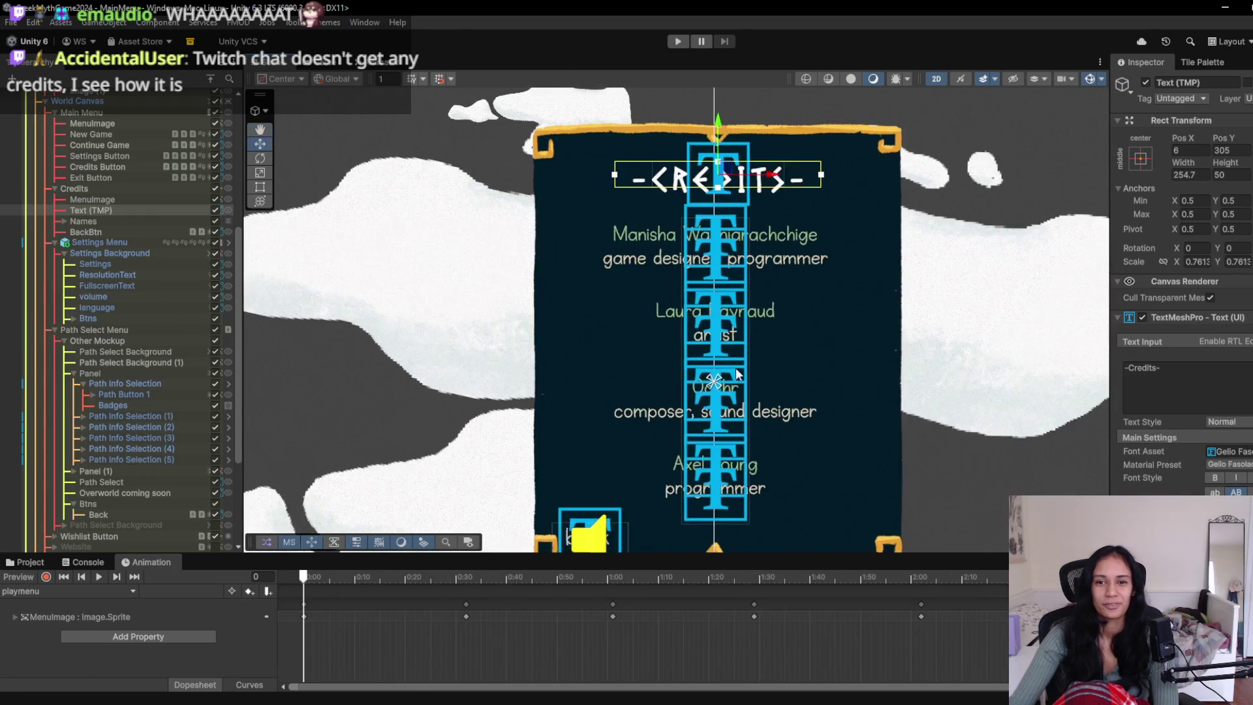
{"action": "scroll", "coordinate": [726, 370], "scroll_direction": "up", "scroll_amount": 2}
{"action": "scroll", "coordinate": [738, 343], "scroll_direction": "down", "scroll_amount": 4}
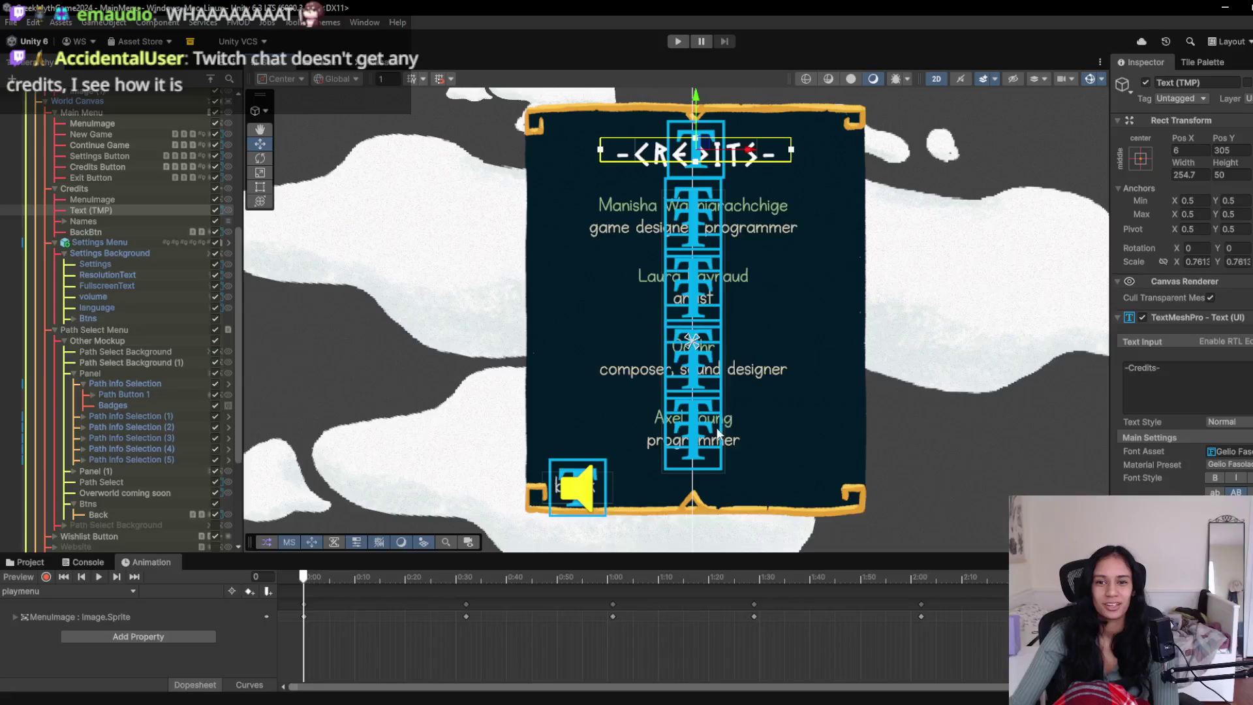
{"action": "scroll", "coordinate": [718, 431], "scroll_direction": "down", "scroll_amount": 10}
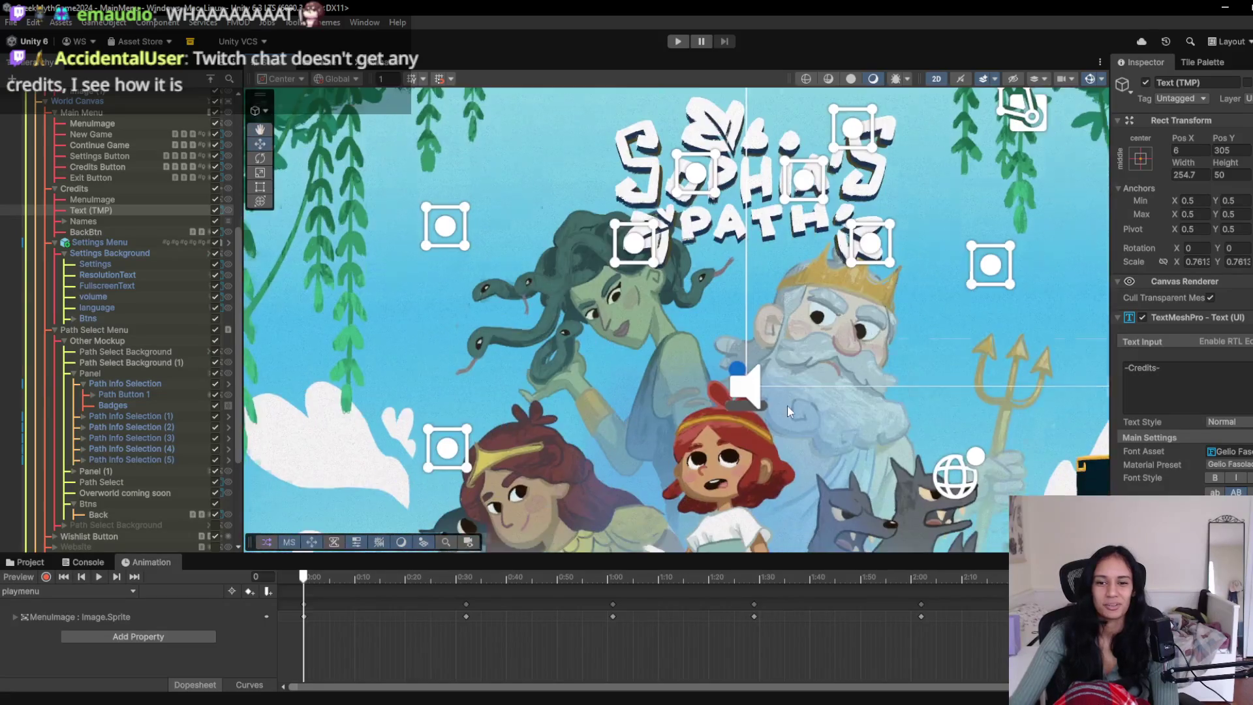
{"action": "scroll", "coordinate": [788, 405], "scroll_direction": "down", "scroll_amount": 5}
{"action": "scroll", "coordinate": [788, 405], "scroll_direction": "right", "scroll_amount": 5}
{"action": "mouse_move", "coordinate": [687, 386]}
{"action": "left_mouse_down"}
{"action": "mouse_move", "coordinate": [346, 425]}
{"action": "mouse_move", "coordinate": [653, 373]}
{"action": "left_mouse_up"}
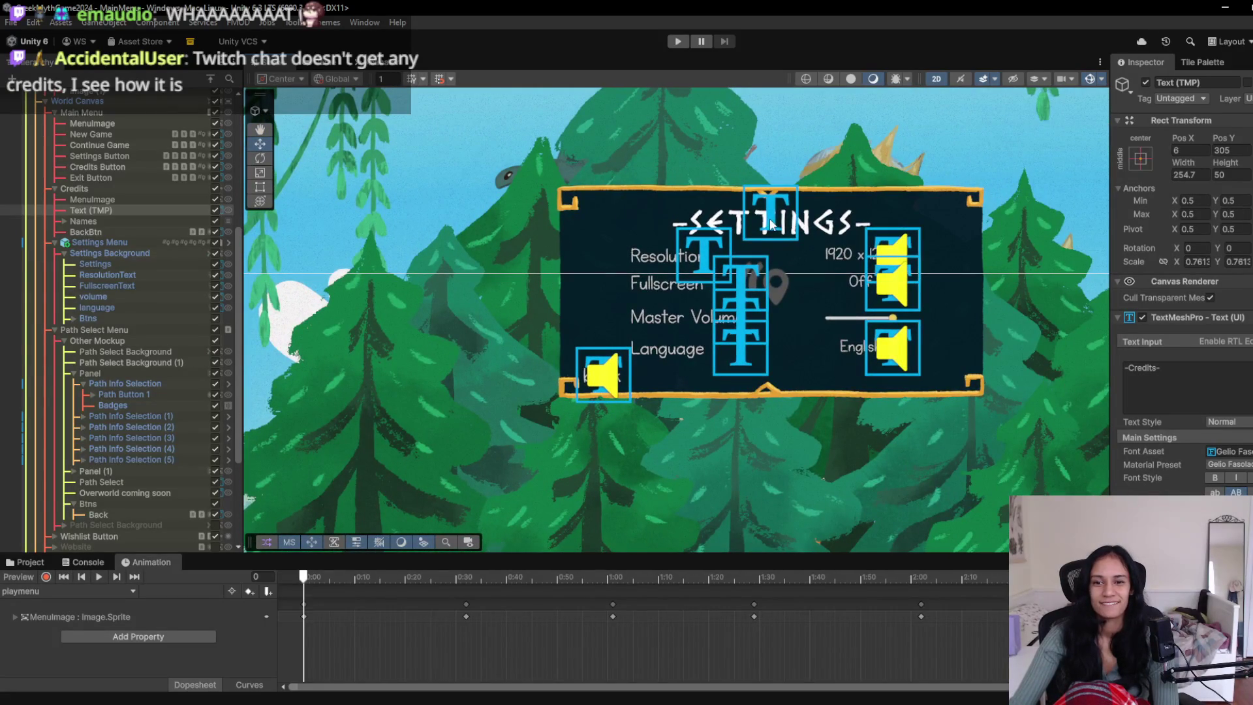
{"action": "left_click", "coordinate": [678, 41]}
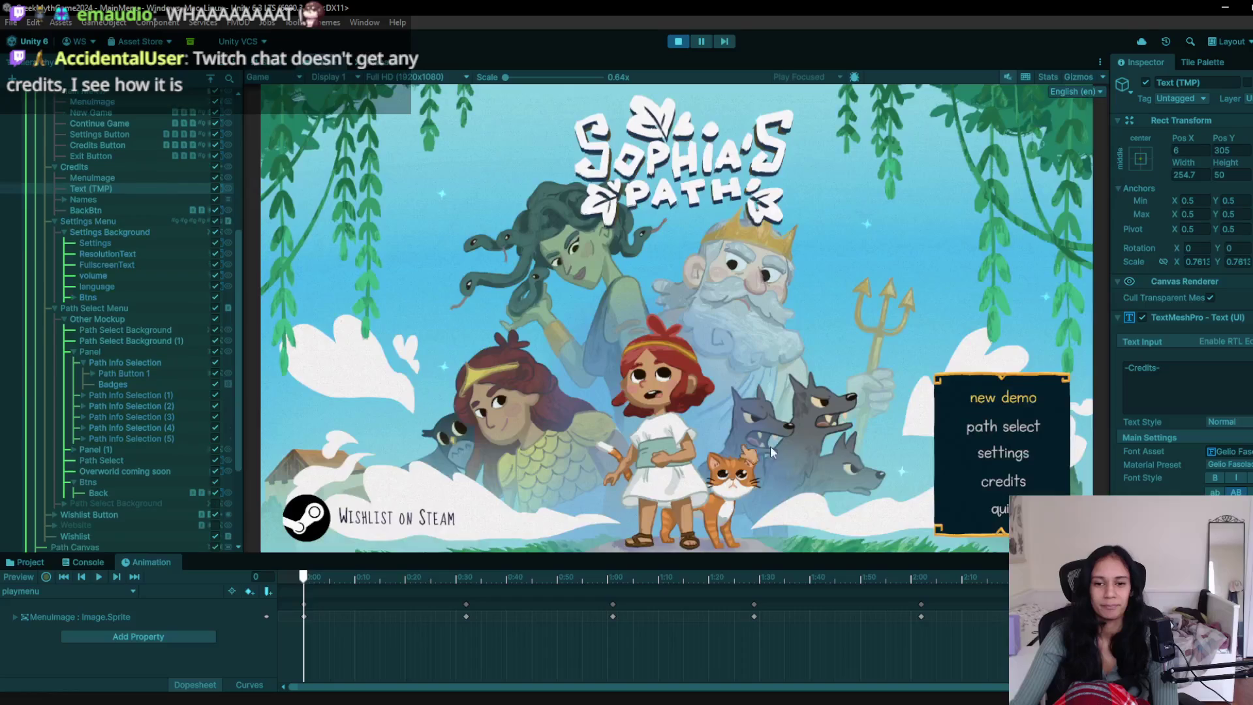
{"action": "left_click", "coordinate": [1017, 454]}
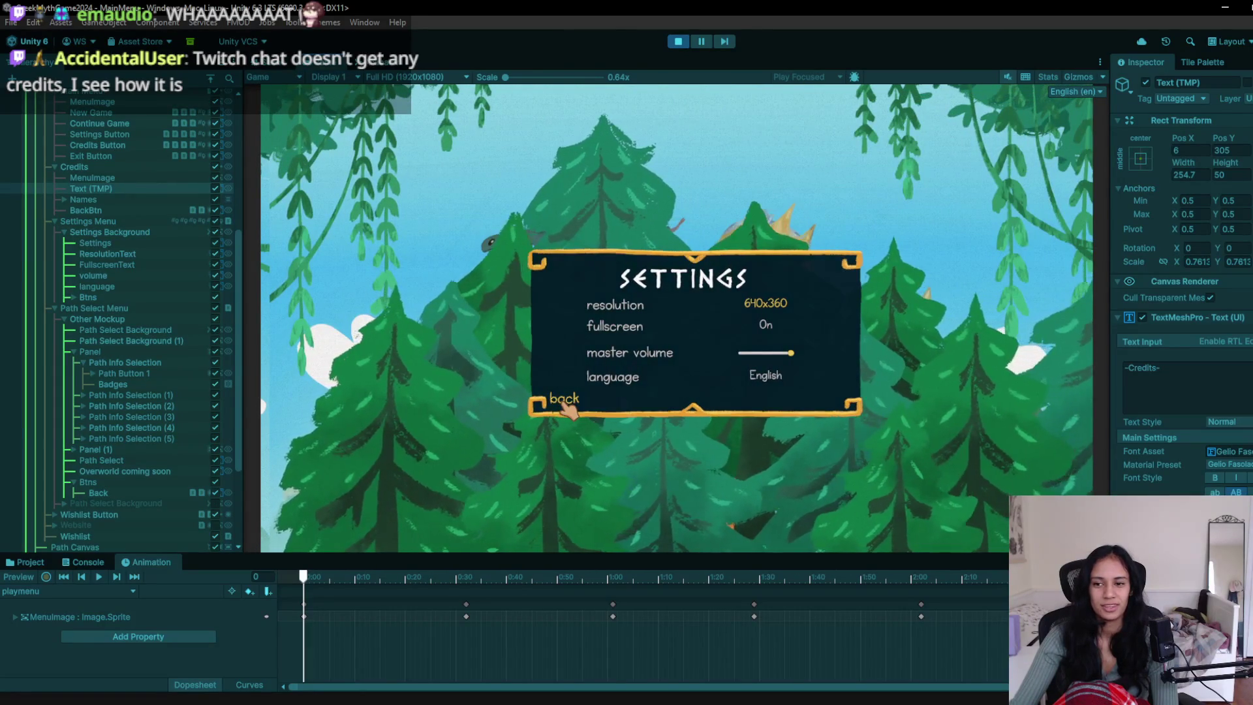
{"action": "left_click", "coordinate": [555, 398]}
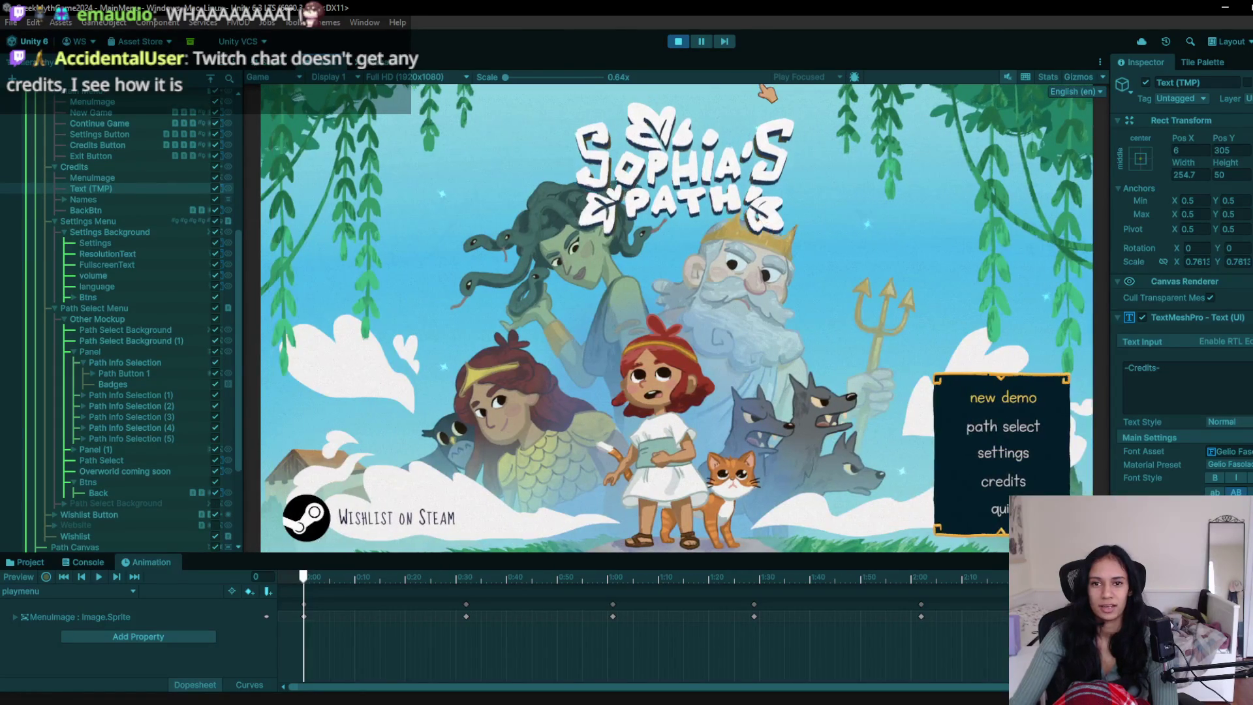
{"action": "left_click", "coordinate": [678, 42]}
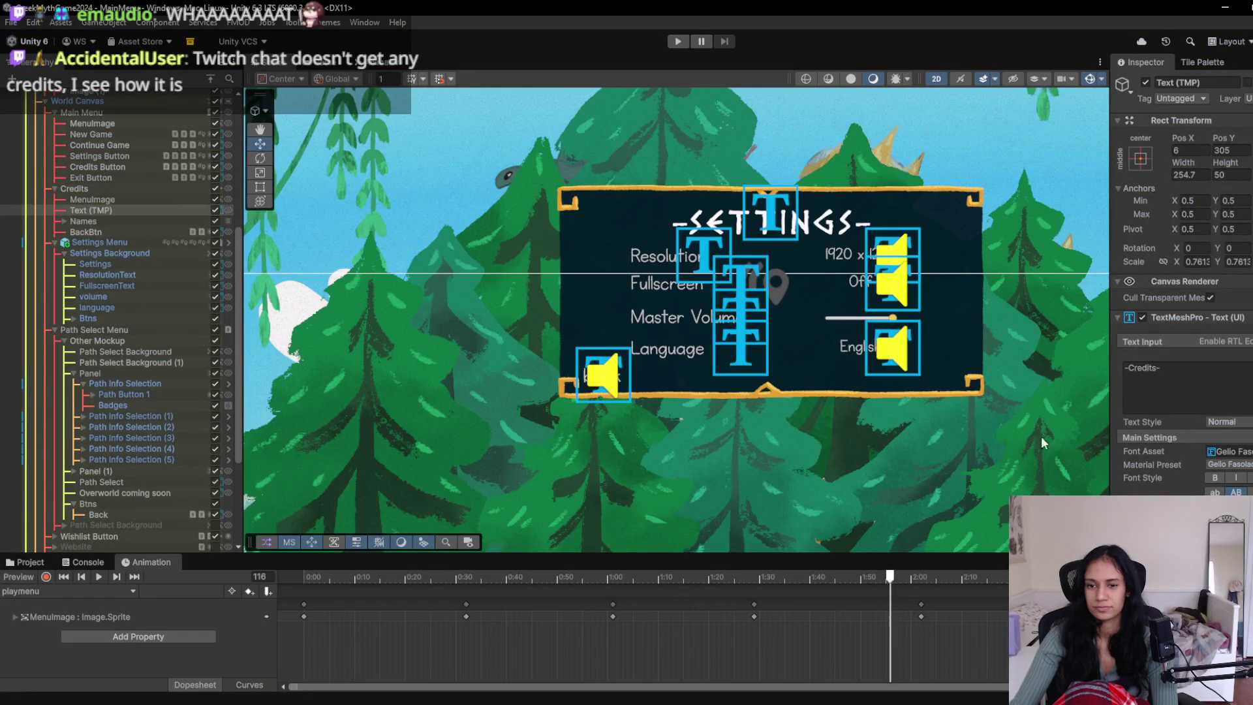
{"action": "left_click", "coordinate": [772, 220]}
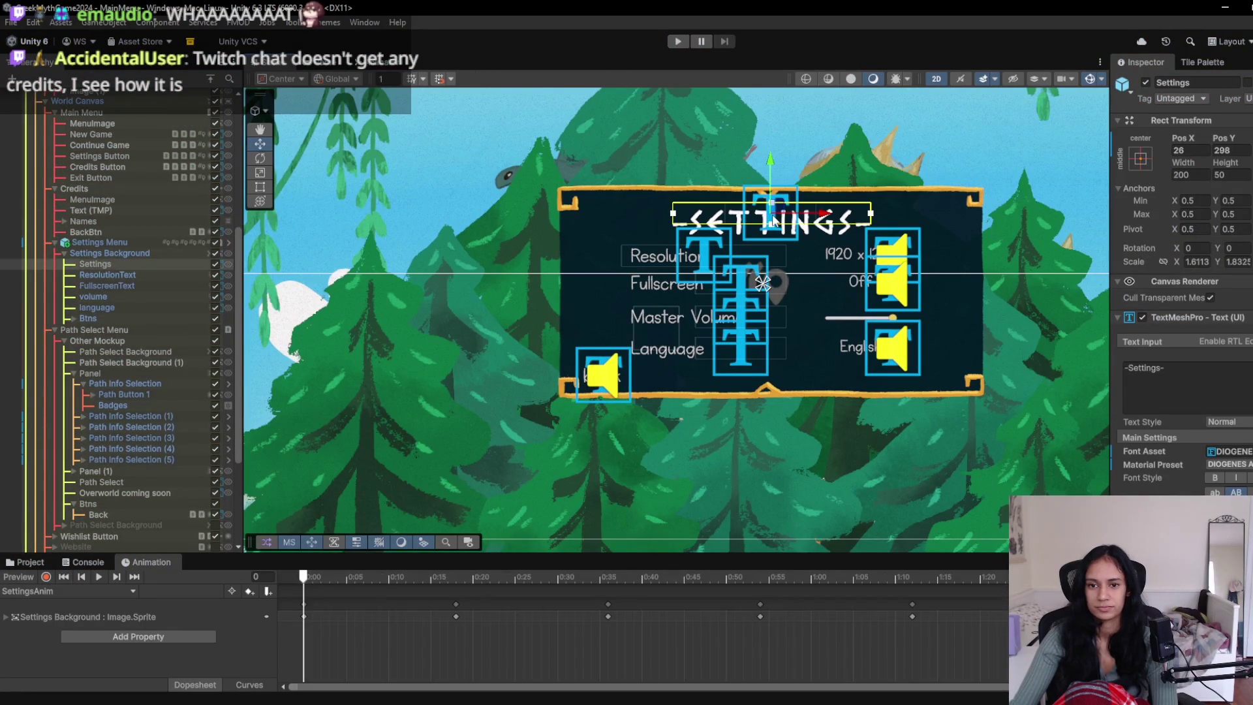
- Set the Settings title's font asset to Gello Fasola SDF
{"action": "scroll", "coordinate": [784, 291], "scroll_direction": "up", "scroll_amount": 5}
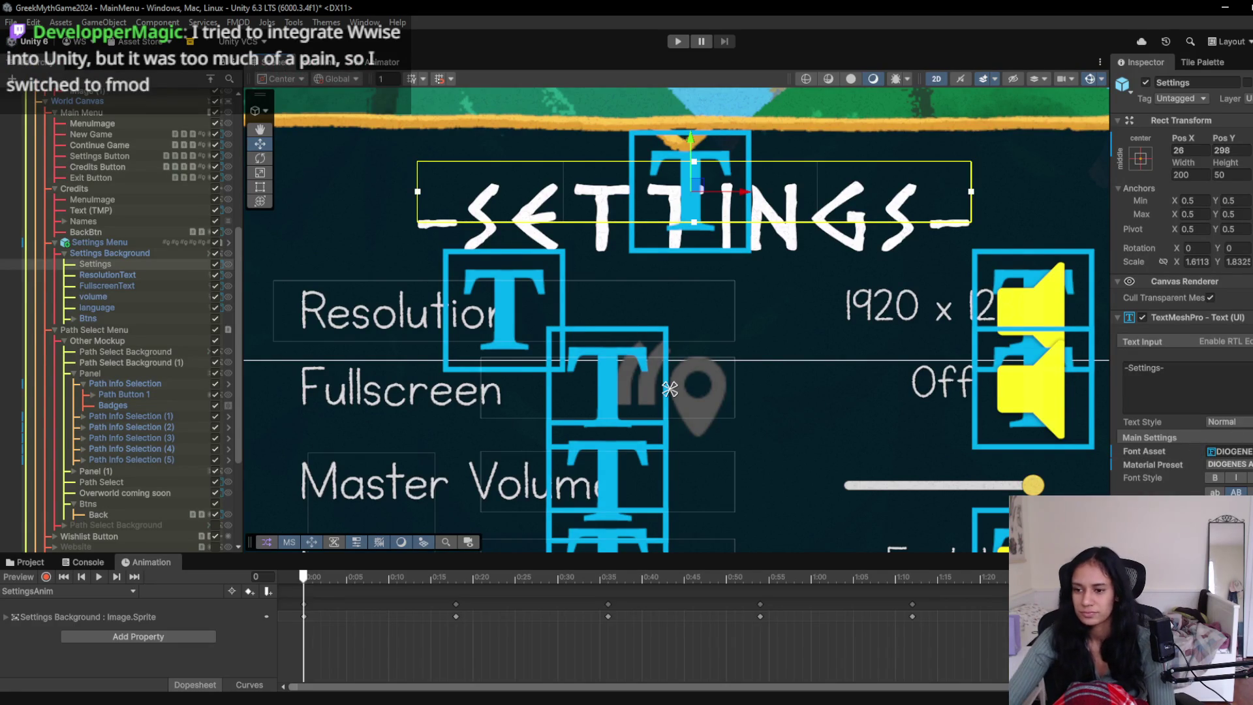
{"action": "left_click", "coordinate": [1241, 451]}
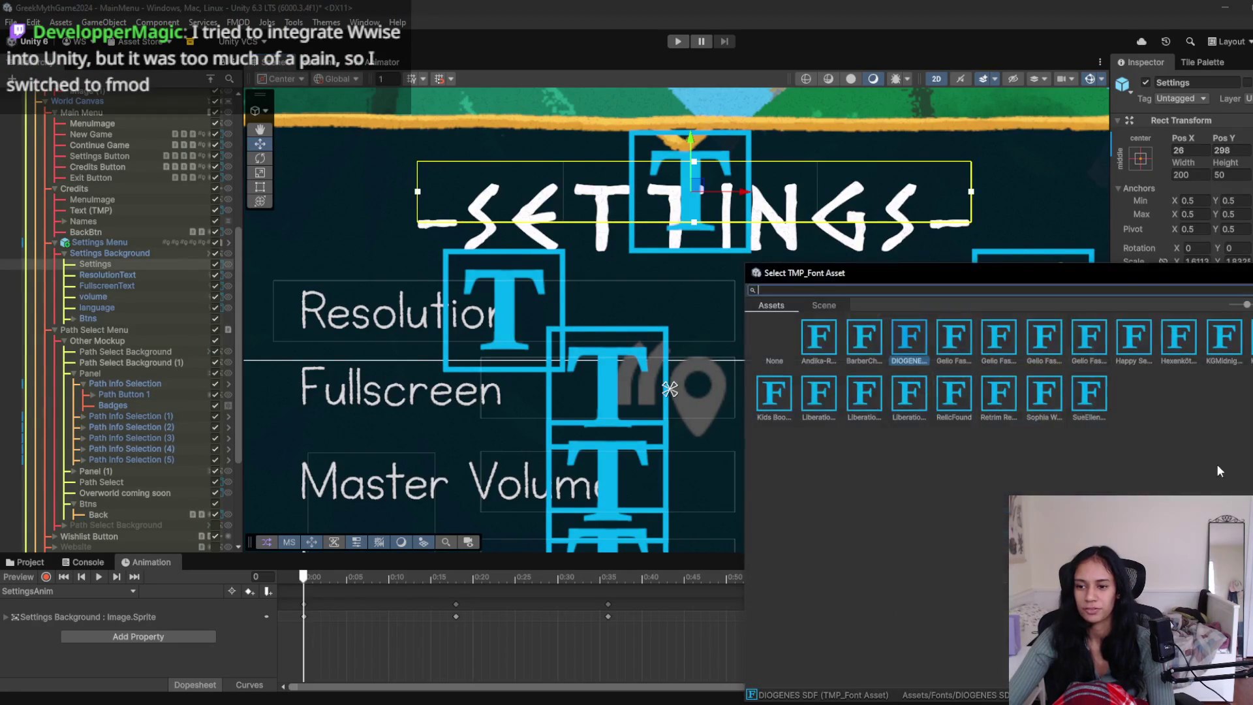
{"action": "left_click", "coordinate": [953, 347]}
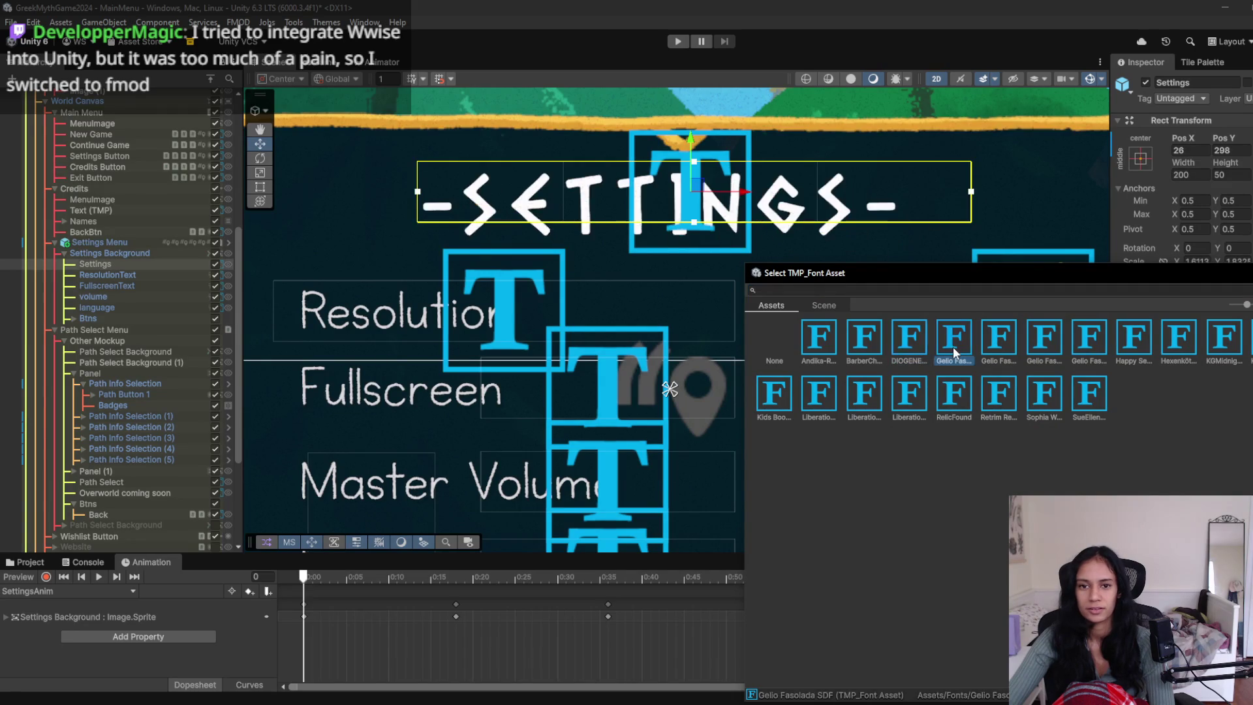
{"action": "double_click", "coordinate": [953, 347]}
- Shift the Settings title right in two nudges, playtesting the settings screen after each
{"action": "left_click_drag", "start_coordinate": [763, 194], "coordinate": [788, 201]}
{"action": "left_click", "coordinate": [683, 43]}
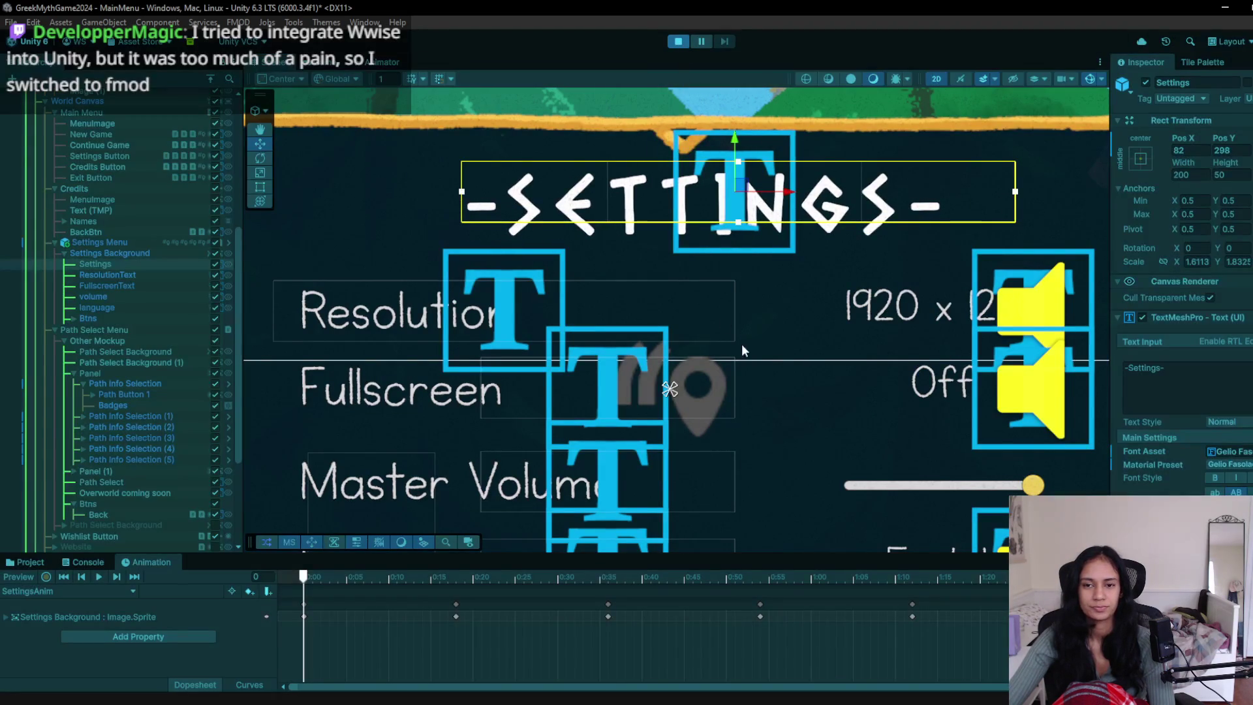
{"action": "left_click", "coordinate": [1018, 459]}
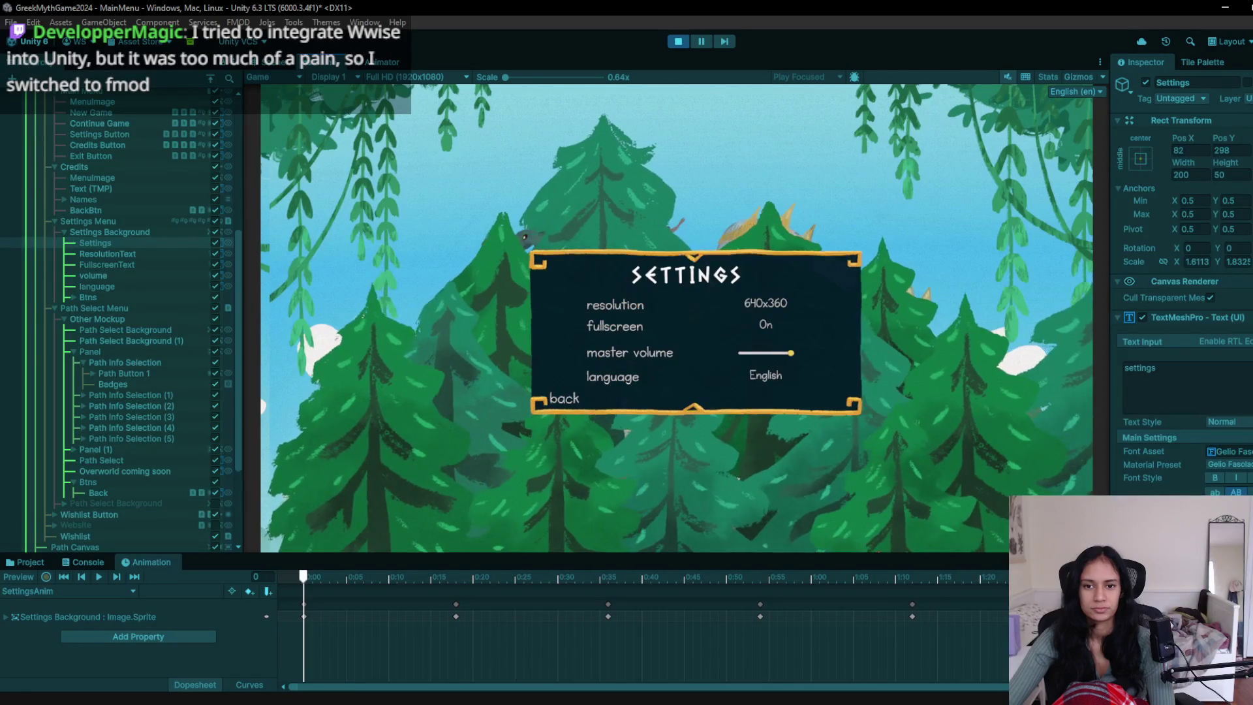
{"action": "left_click", "coordinate": [682, 41]}
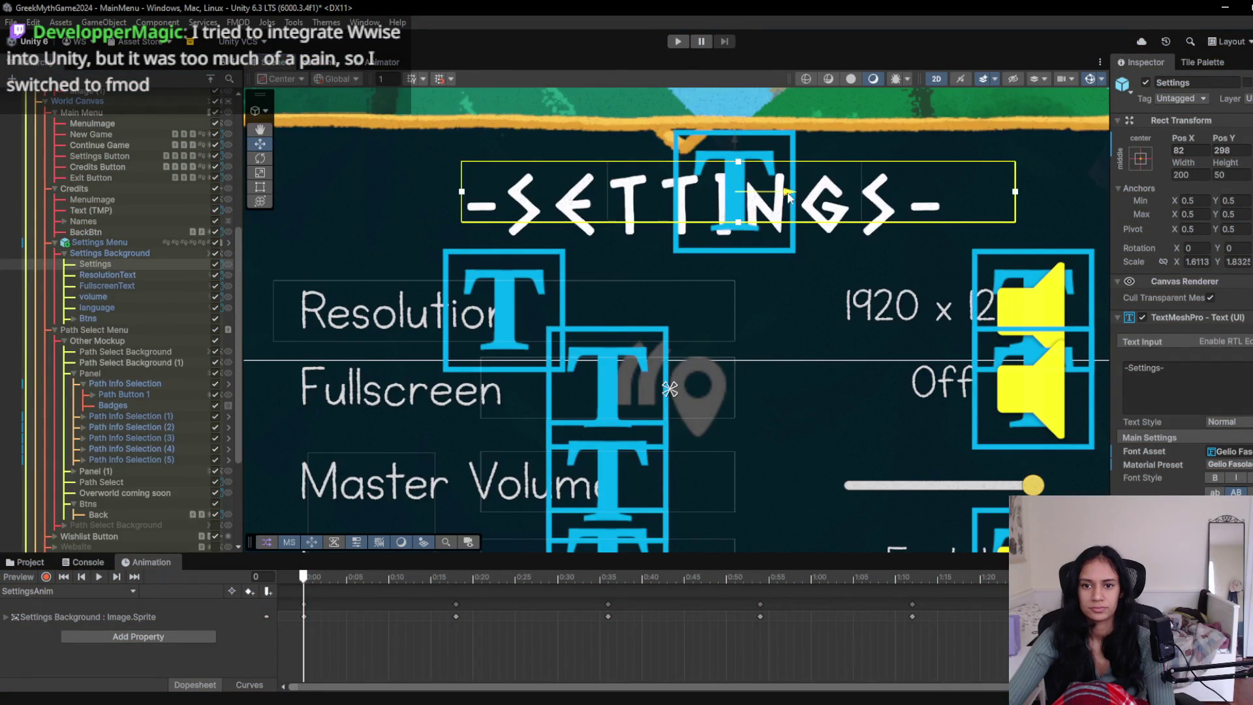
{"action": "left_click_drag", "start_coordinate": [790, 197], "coordinate": [808, 197]}
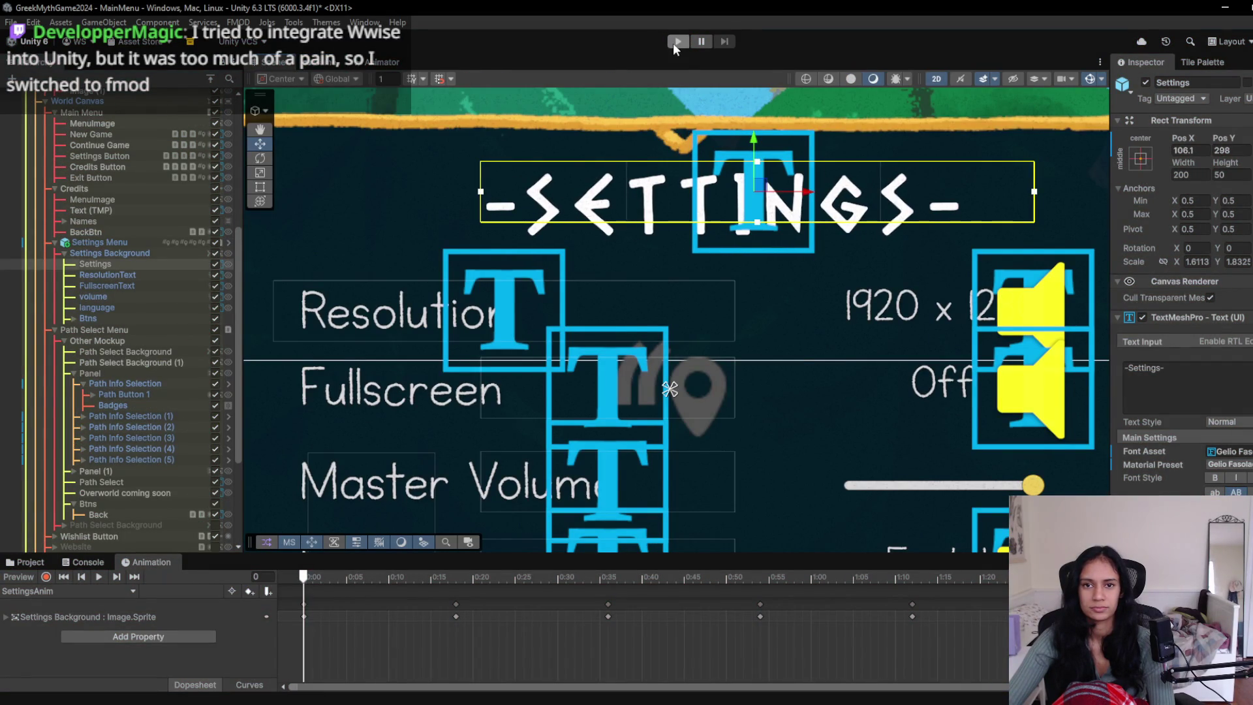
{"action": "left_click", "coordinate": [677, 44]}
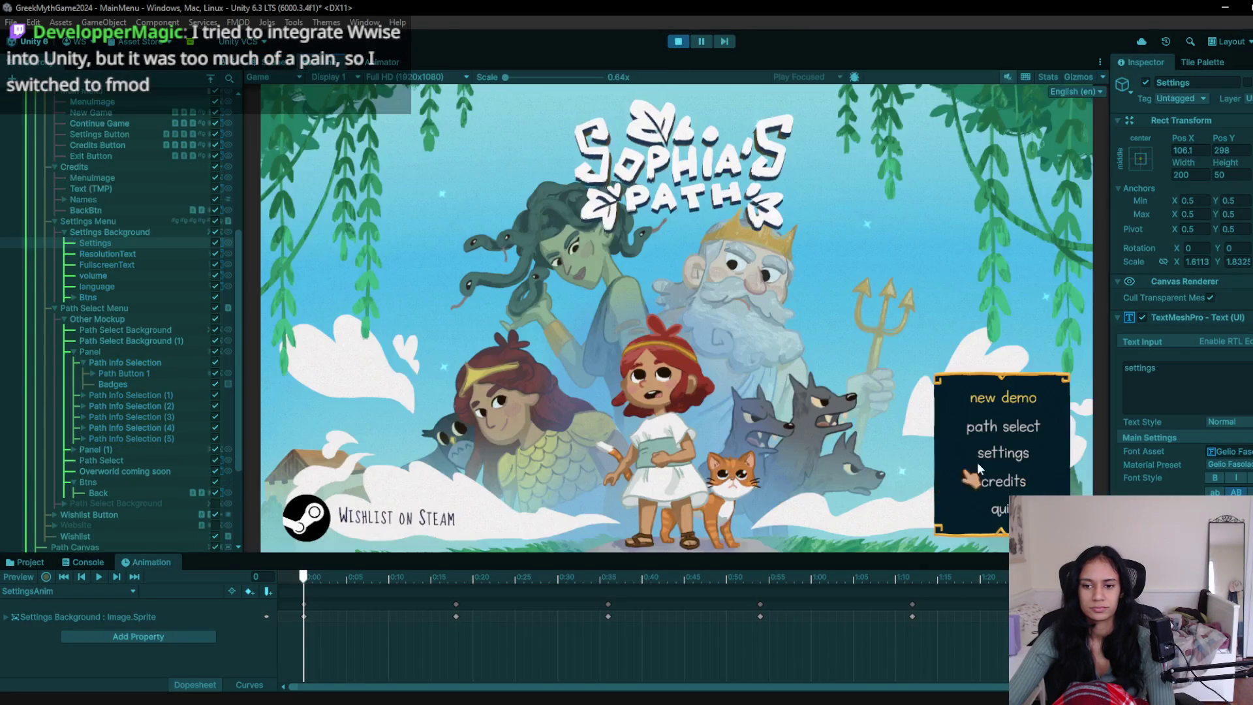
{"action": "left_click", "coordinate": [996, 457]}
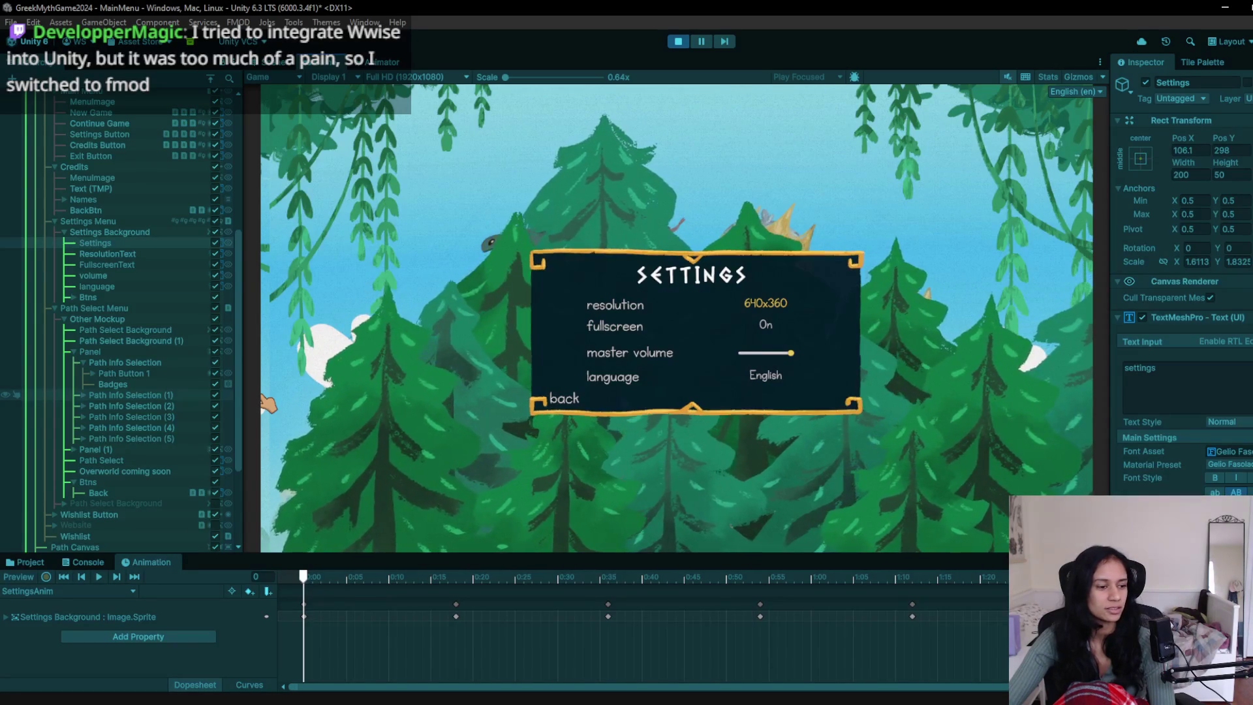
{"action": "left_click", "coordinate": [566, 405]}
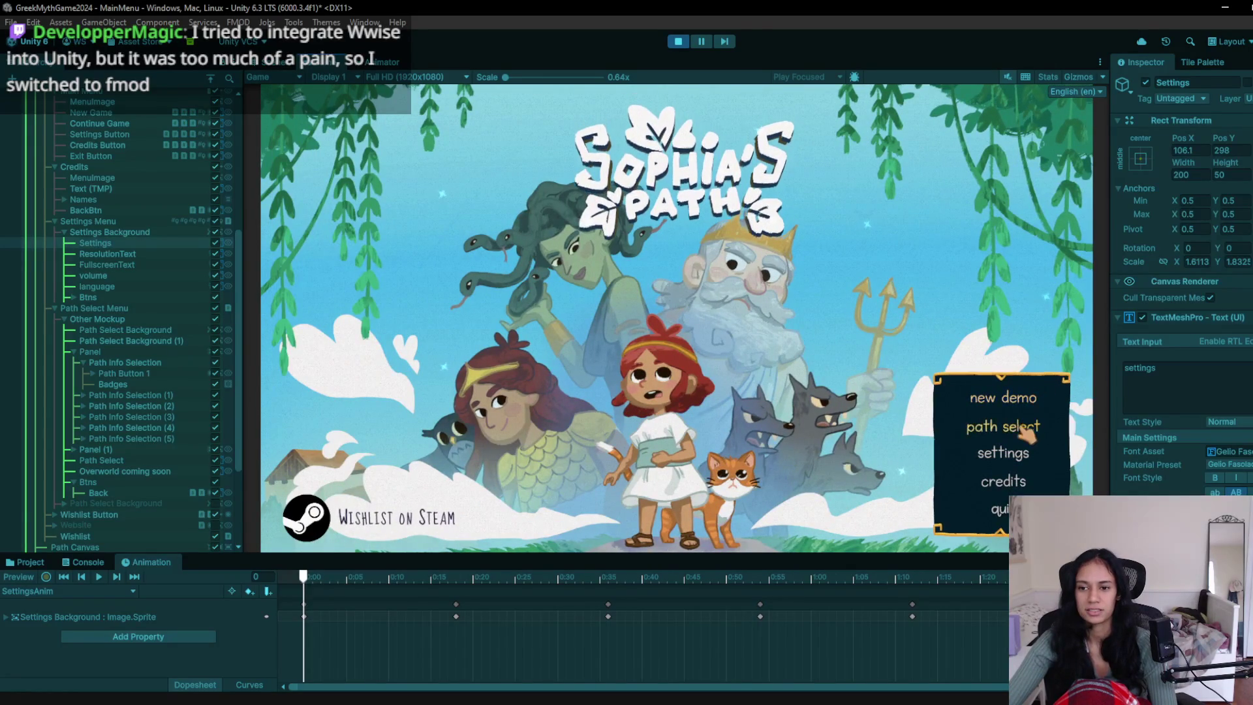
{"action": "left_click", "coordinate": [1022, 448]}
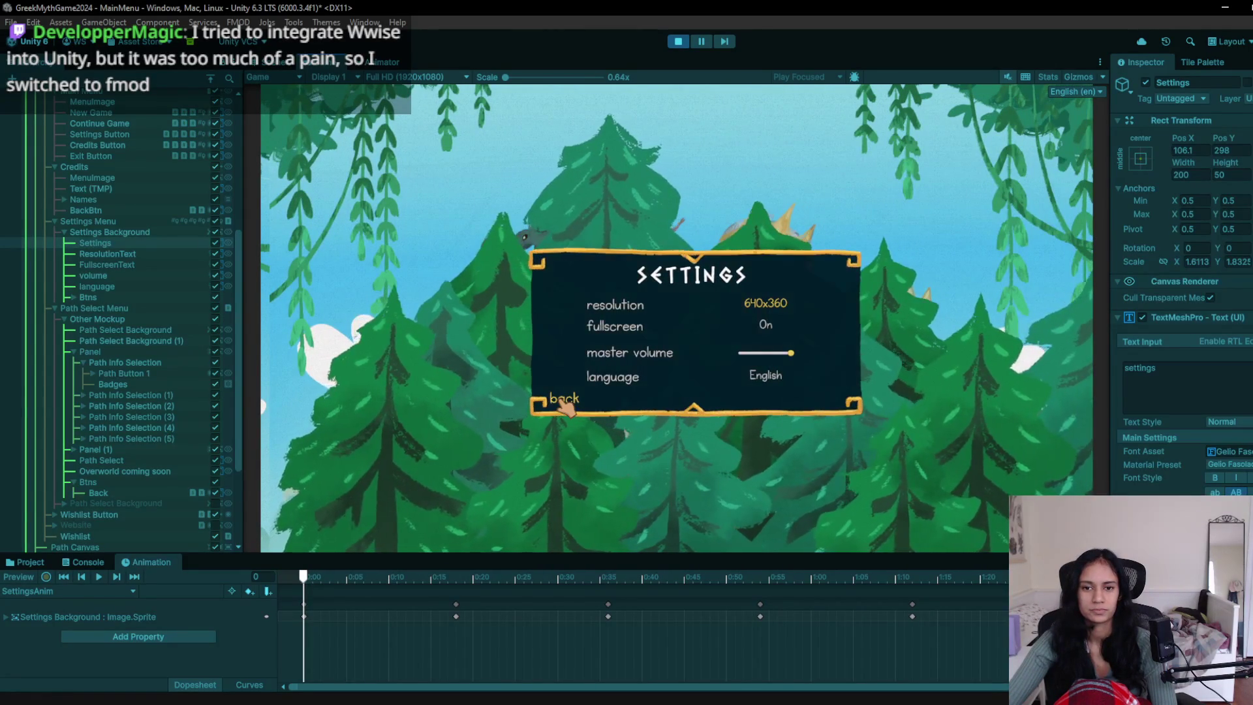
{"action": "left_click", "coordinate": [564, 403]}
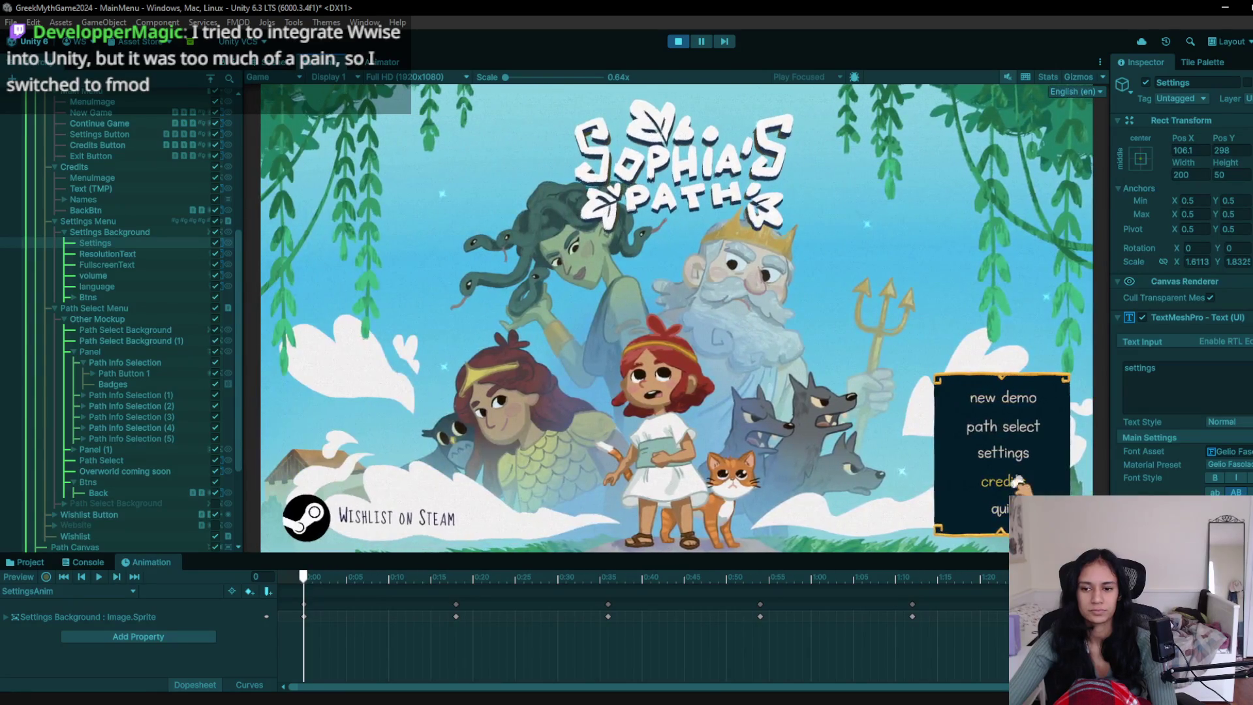
{"action": "left_click", "coordinate": [1023, 478]}
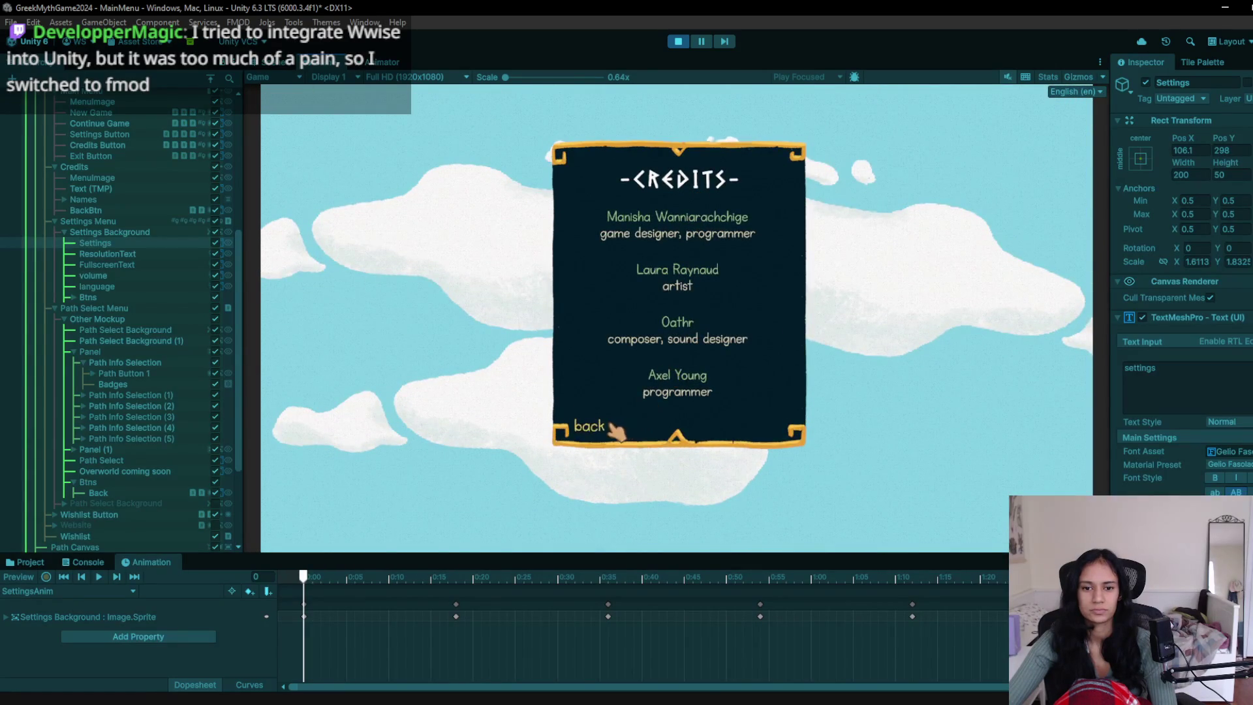
{"action": "left_click", "coordinate": [597, 425]}
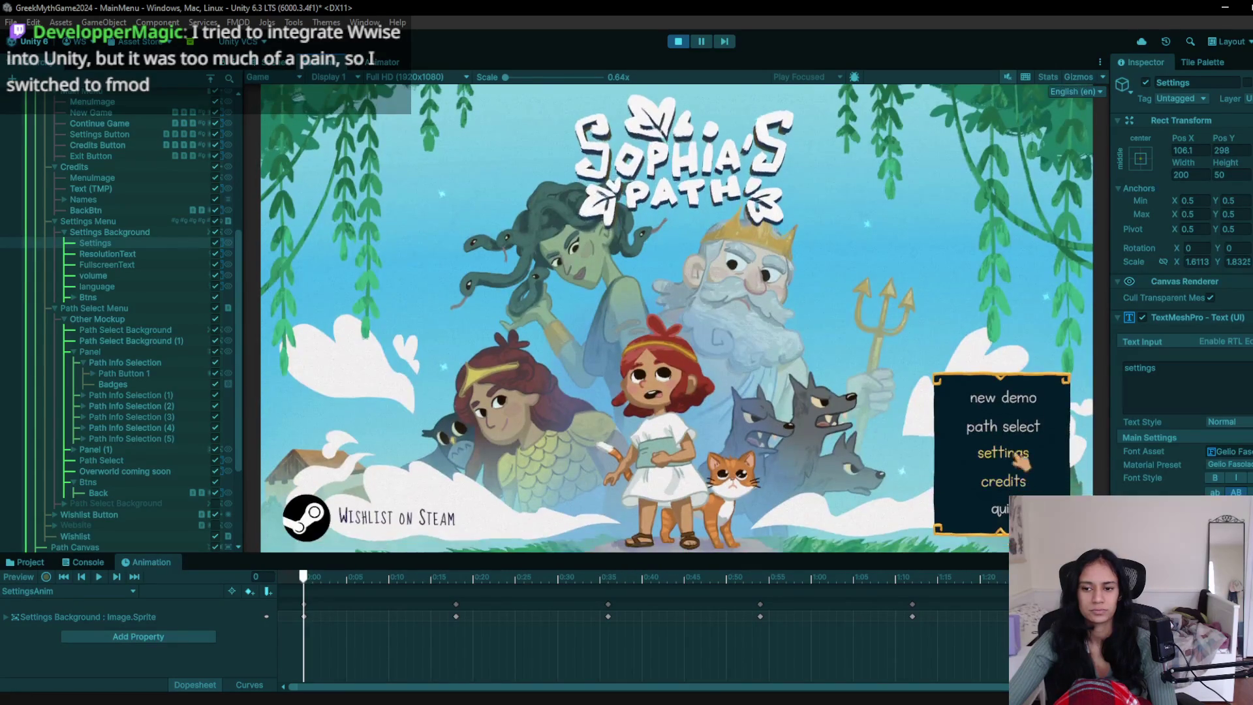
{"action": "left_click", "coordinate": [998, 437]}
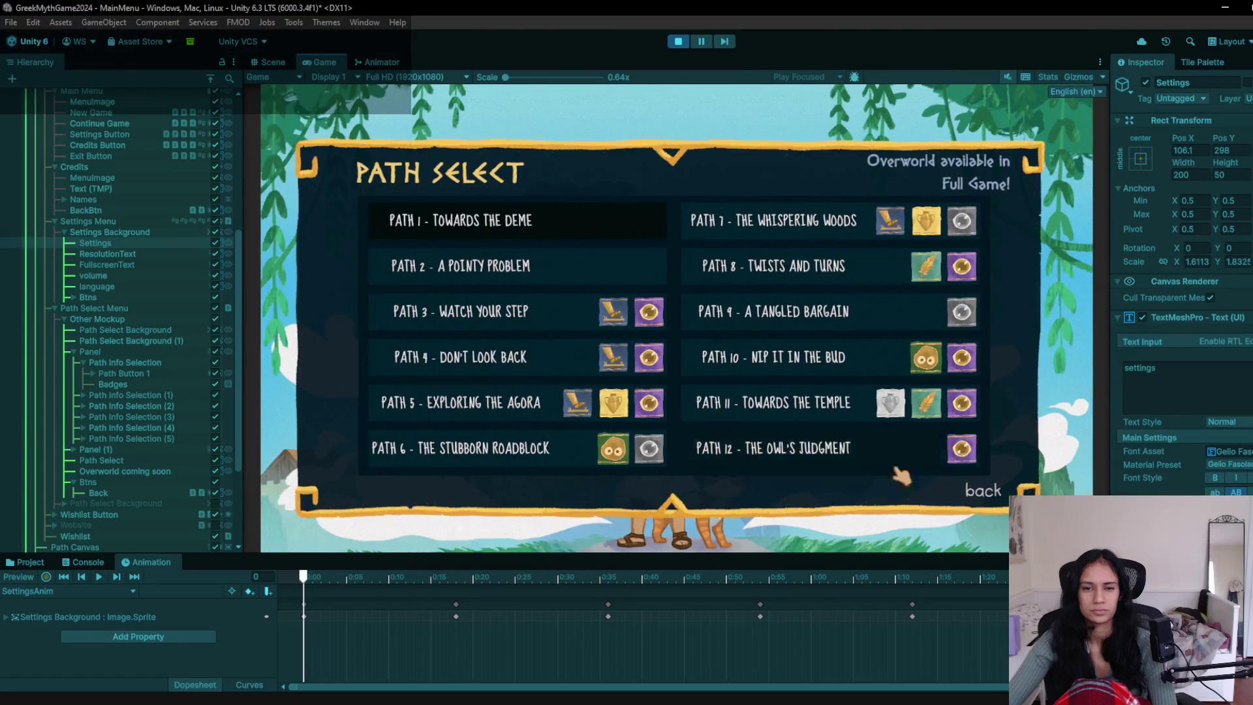
{"action": "left_click", "coordinate": [981, 494]}
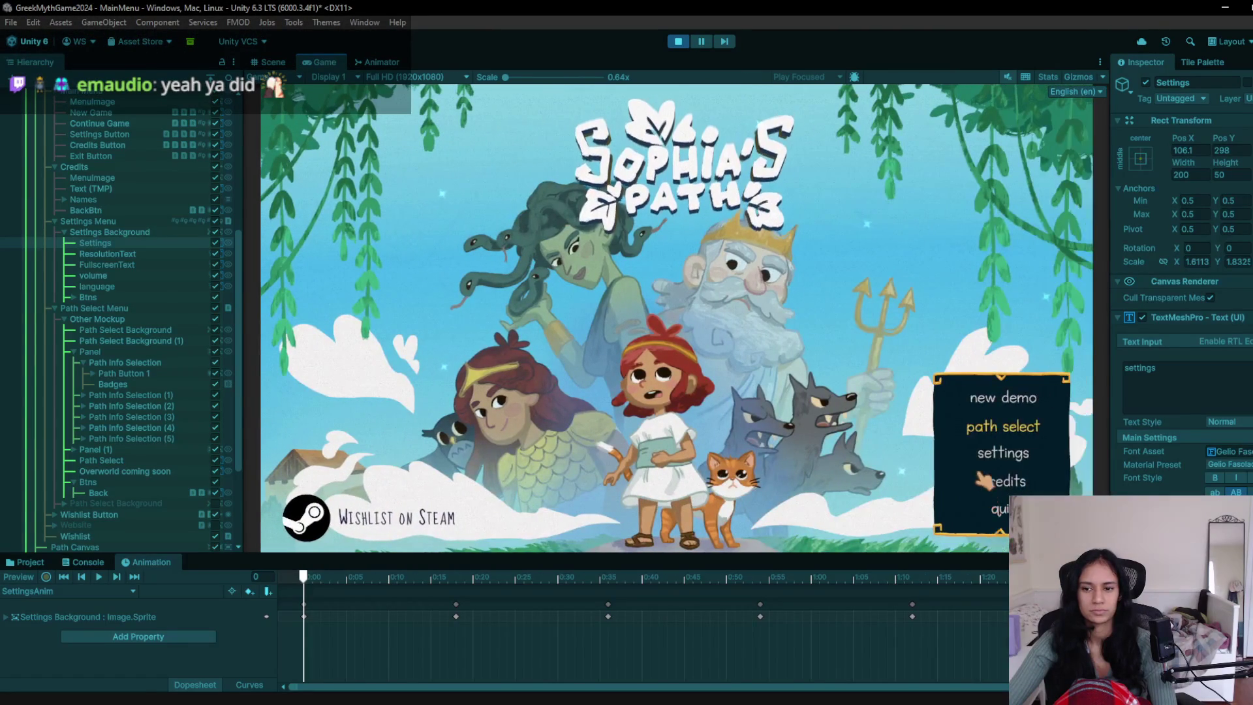
{"action": "left_click", "coordinate": [999, 457]}
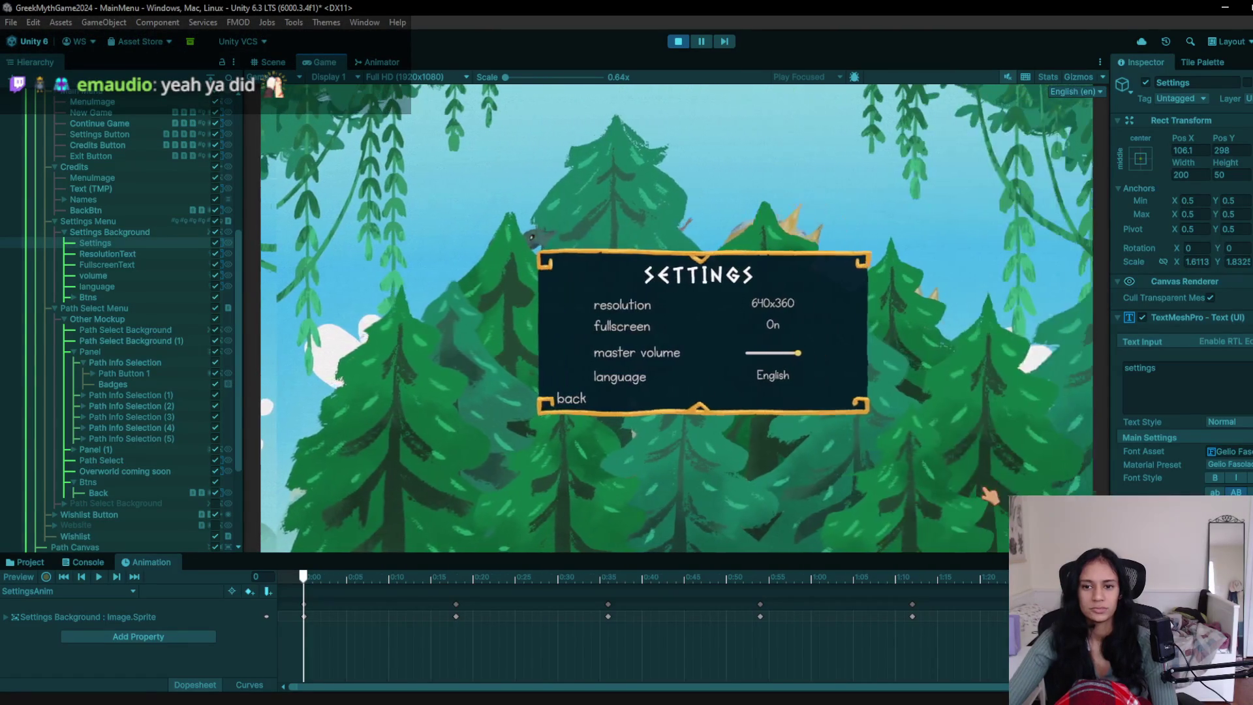
{"action": "left_click", "coordinate": [568, 405]}
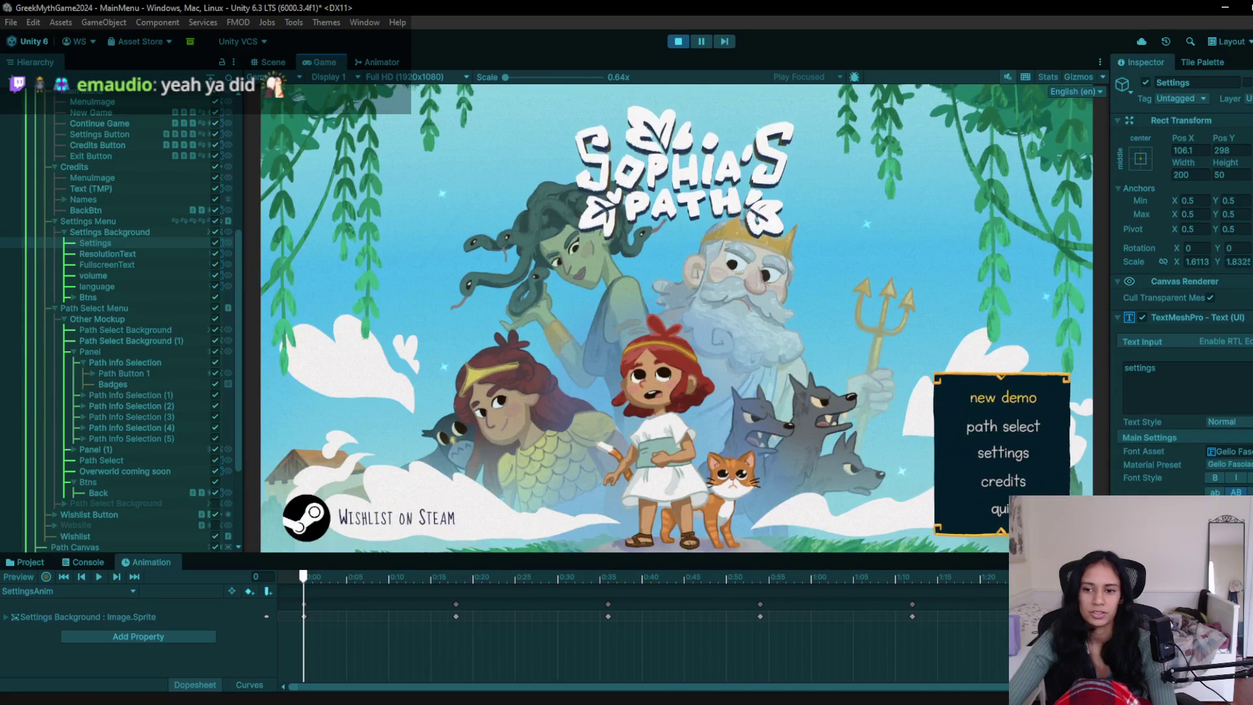
{"action": "left_click", "coordinate": [678, 42]}
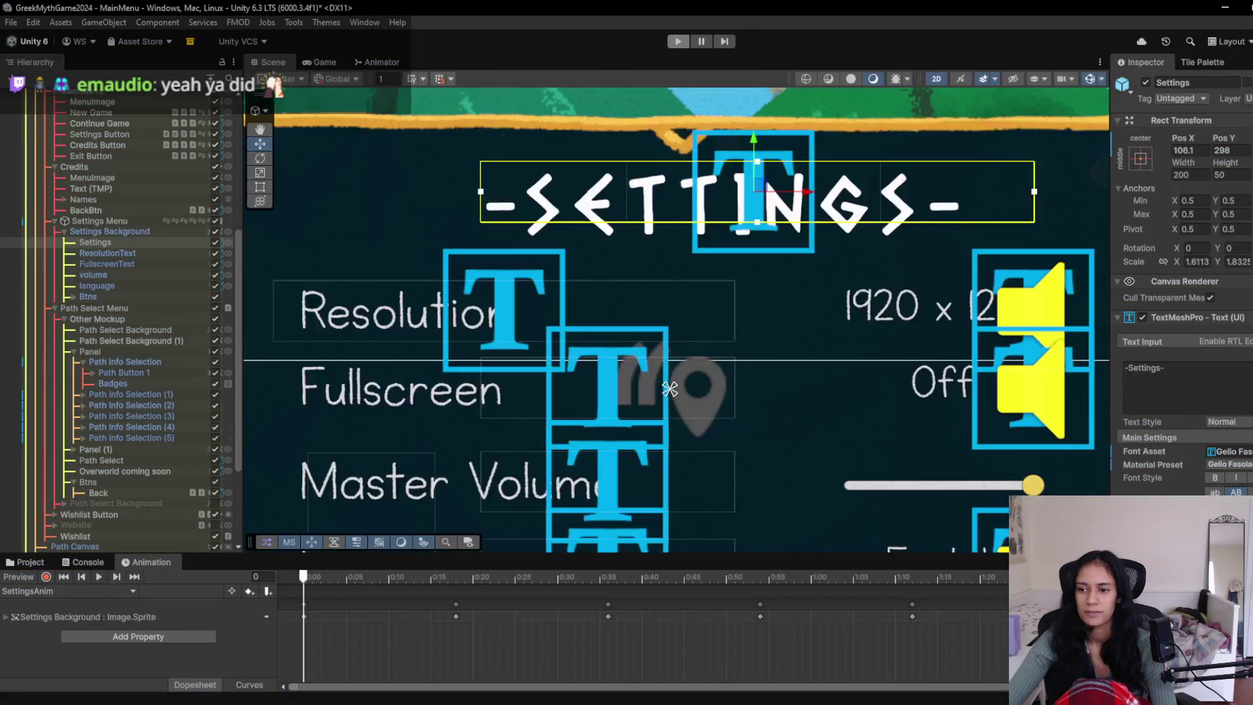
- Switch the Settings title font back to DIOGENES and move it up and left
{"action": "double_click", "coordinate": [917, 345]}
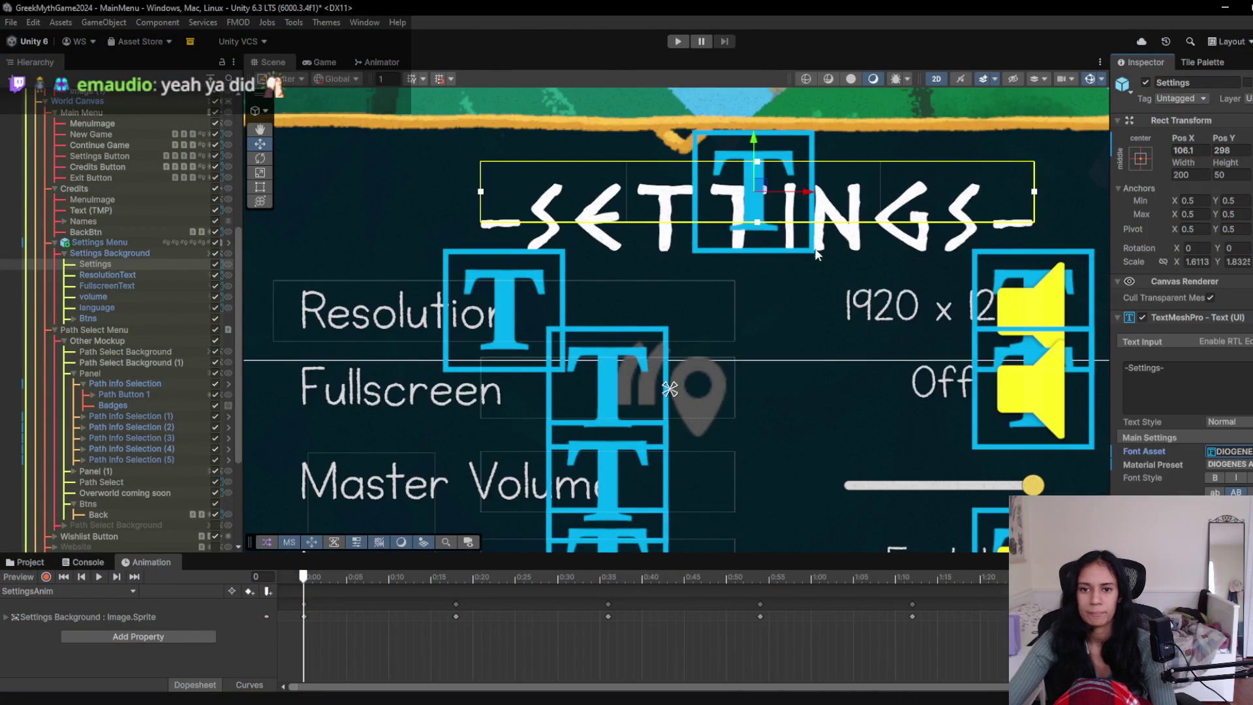
{"action": "left_click_drag", "start_coordinate": [772, 234], "coordinate": [713, 221]}
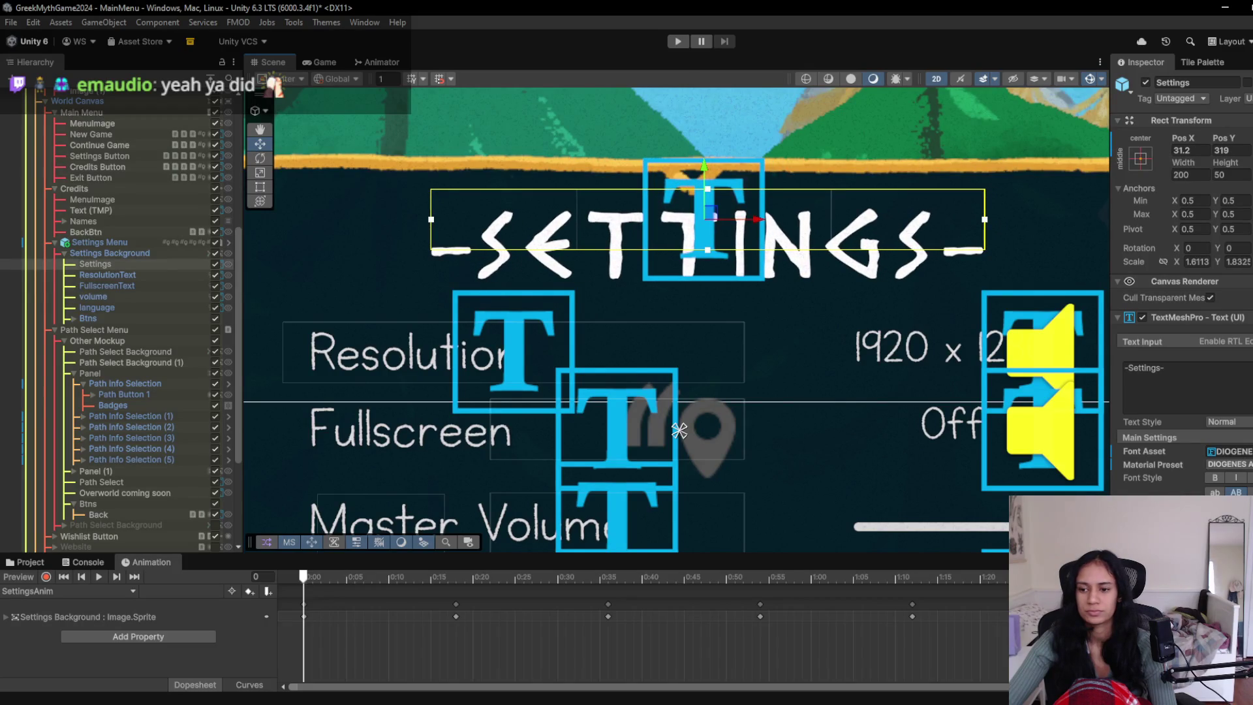
{"action": "mouse_move", "coordinate": [757, 222]}
{"action": "left_mouse_down"}
{"action": "mouse_move", "coordinate": [801, 223]}
{"action": "mouse_move", "coordinate": [754, 222]}
{"action": "left_mouse_up"}
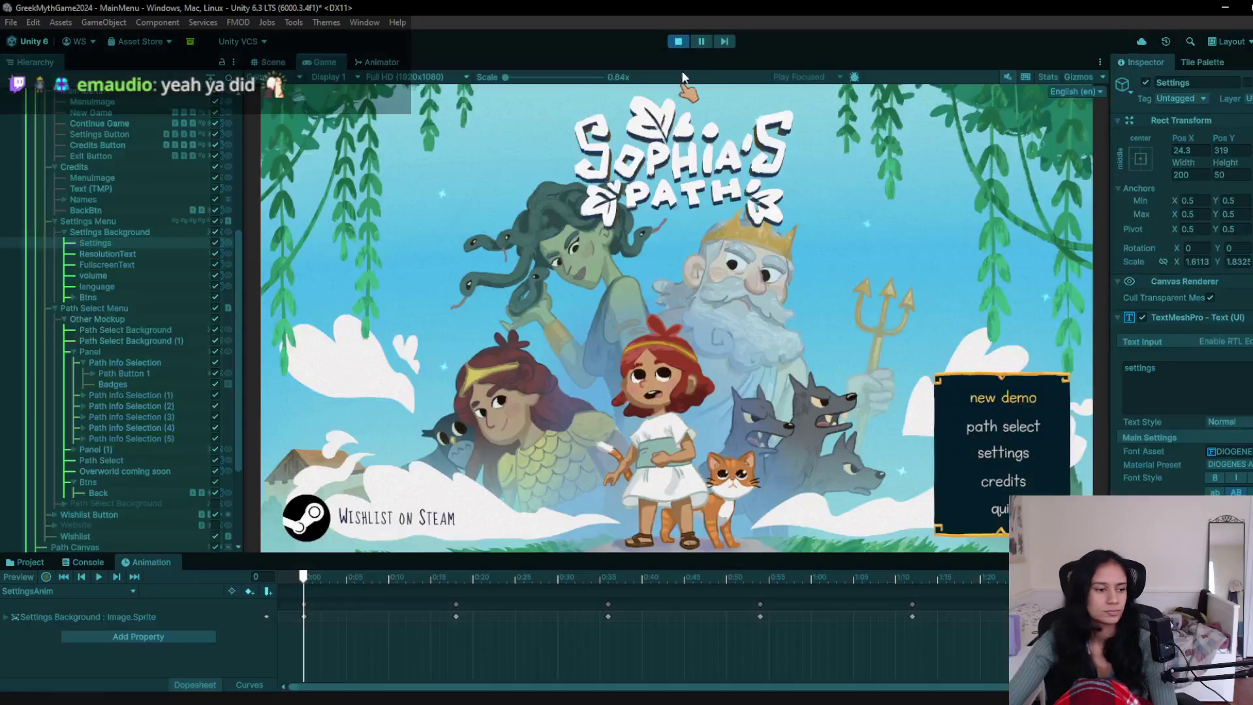
- Check the settings screen in play mode, then lower the title to Pos Y 305
{"action": "left_click", "coordinate": [1013, 457]}
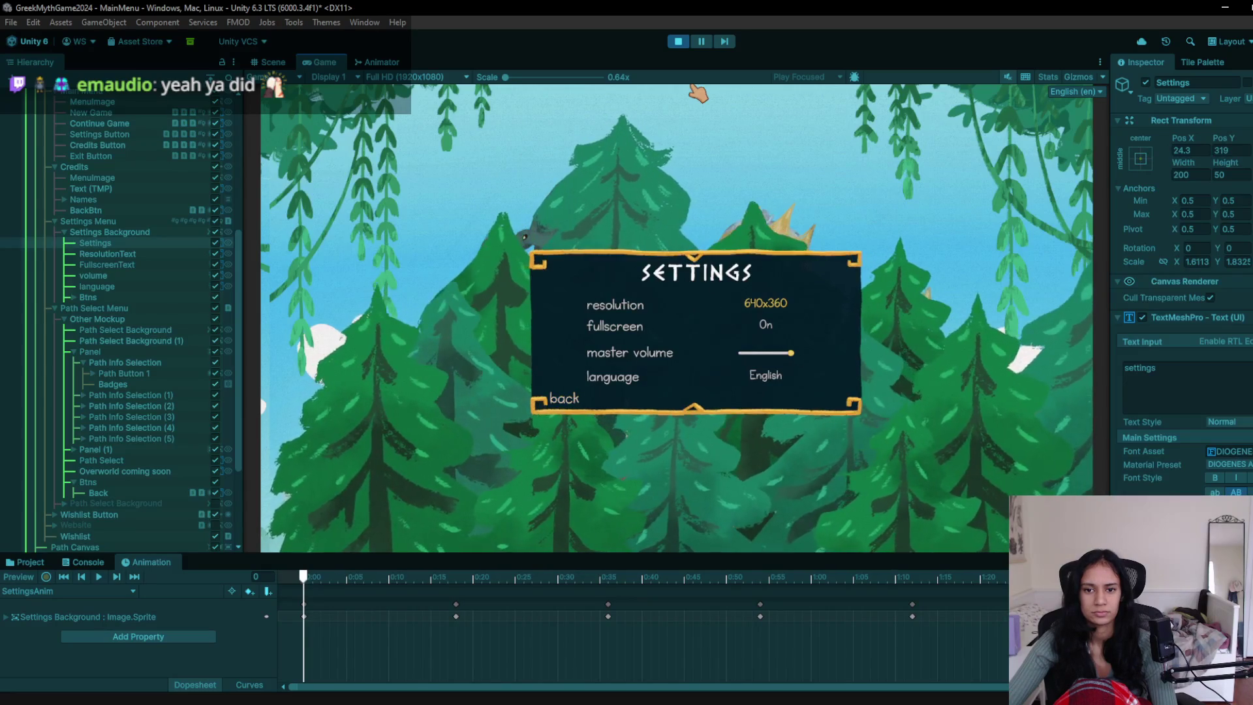
{"action": "left_click", "coordinate": [679, 43]}
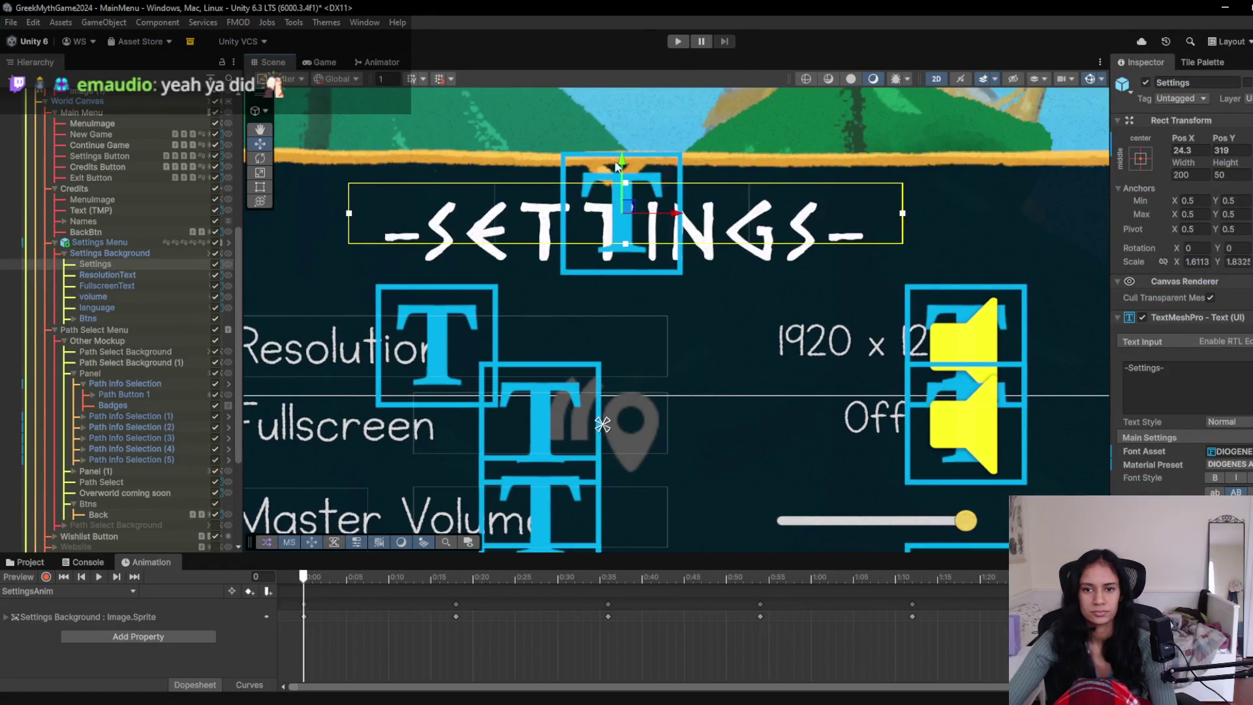
{"action": "left_click_drag", "start_coordinate": [616, 161], "coordinate": [622, 170]}
{"action": "scroll", "coordinate": [471, 236], "scroll_direction": "up", "scroll_amount": 10}
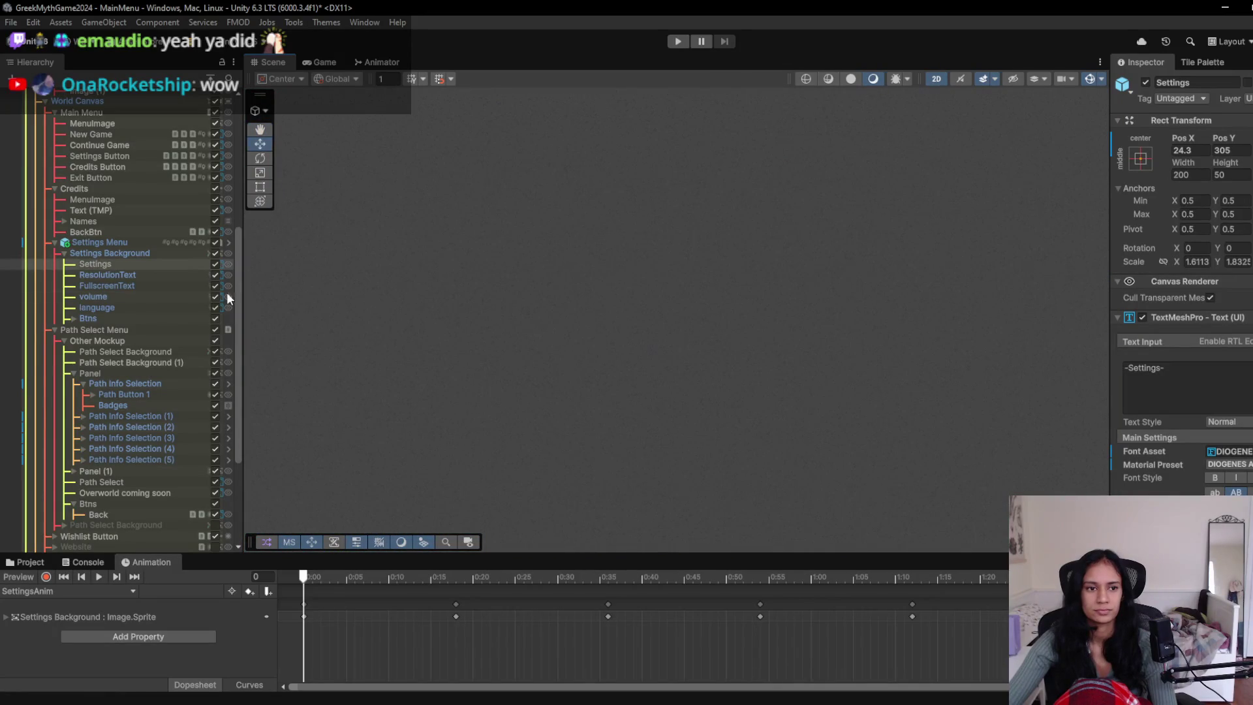
- Inspect the Settings Background and Settings Menu objects in the Hierarchy
{"action": "left_click", "coordinate": [108, 316]}
{"action": "left_click", "coordinate": [104, 263]}
{"action": "left_click", "coordinate": [112, 252]}
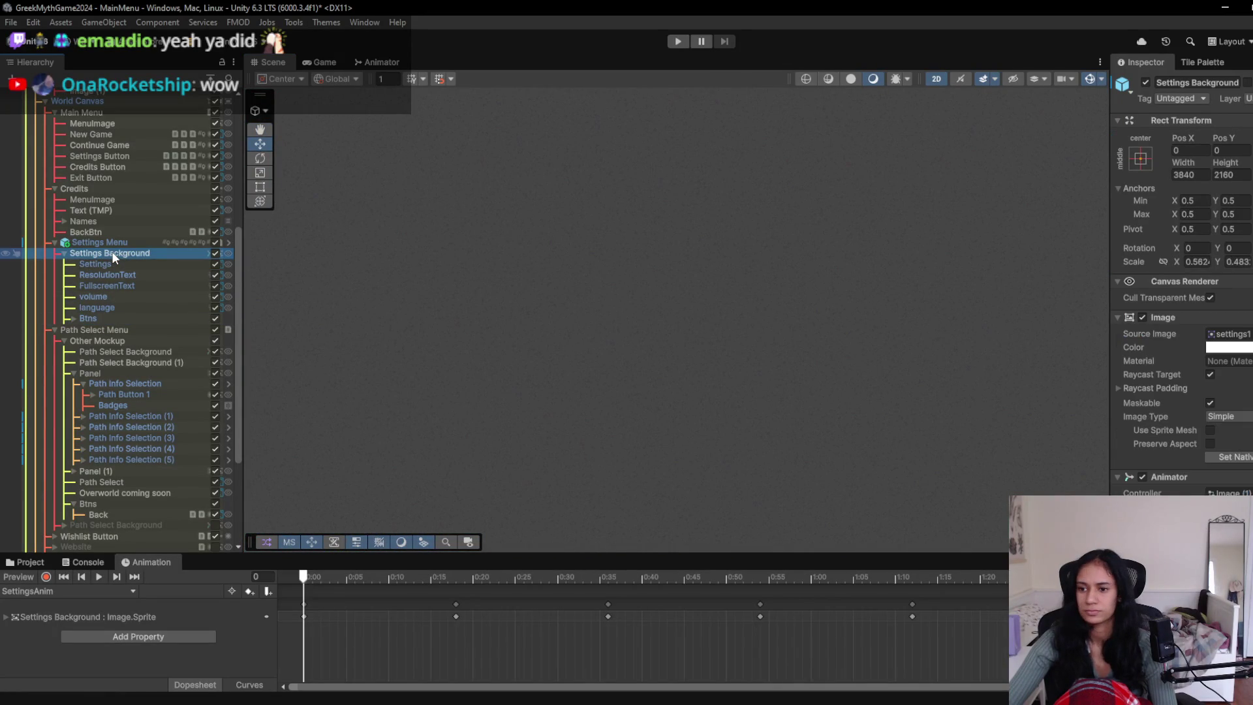
{"action": "scroll", "coordinate": [1175, 313], "scroll_direction": "down", "scroll_amount": 1}
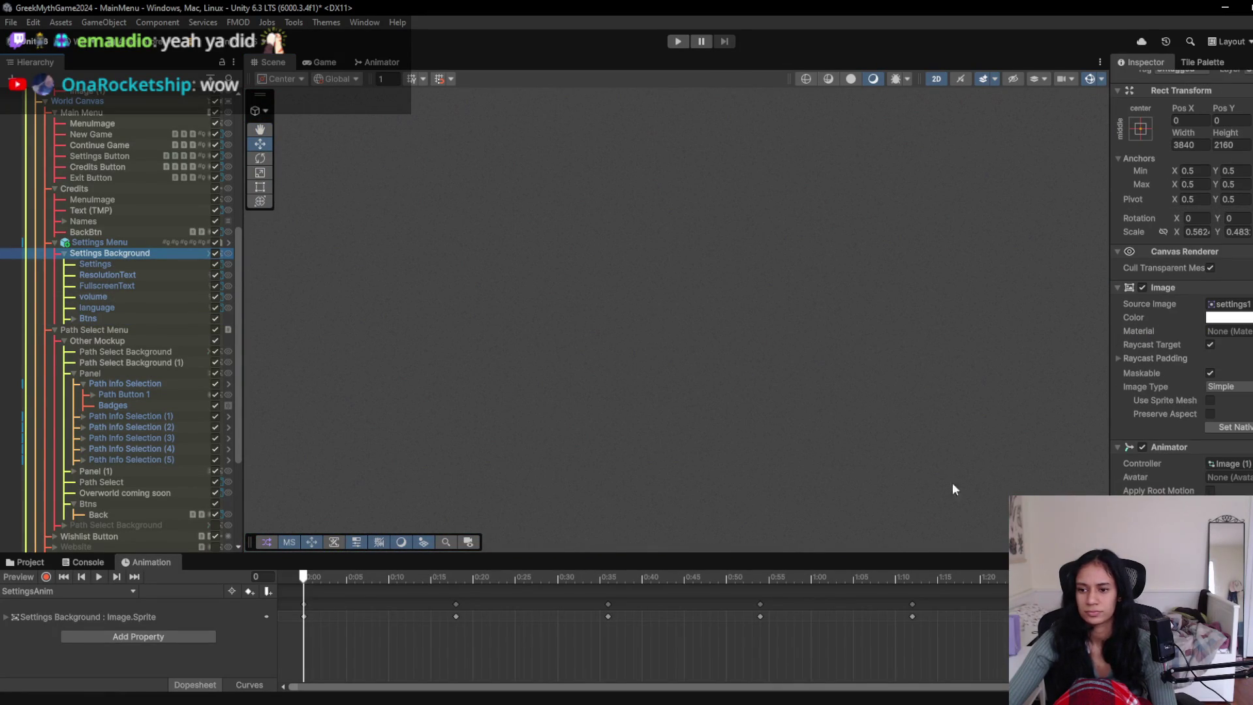
{"action": "scroll", "coordinate": [1155, 456], "scroll_direction": "down", "scroll_amount": 15}
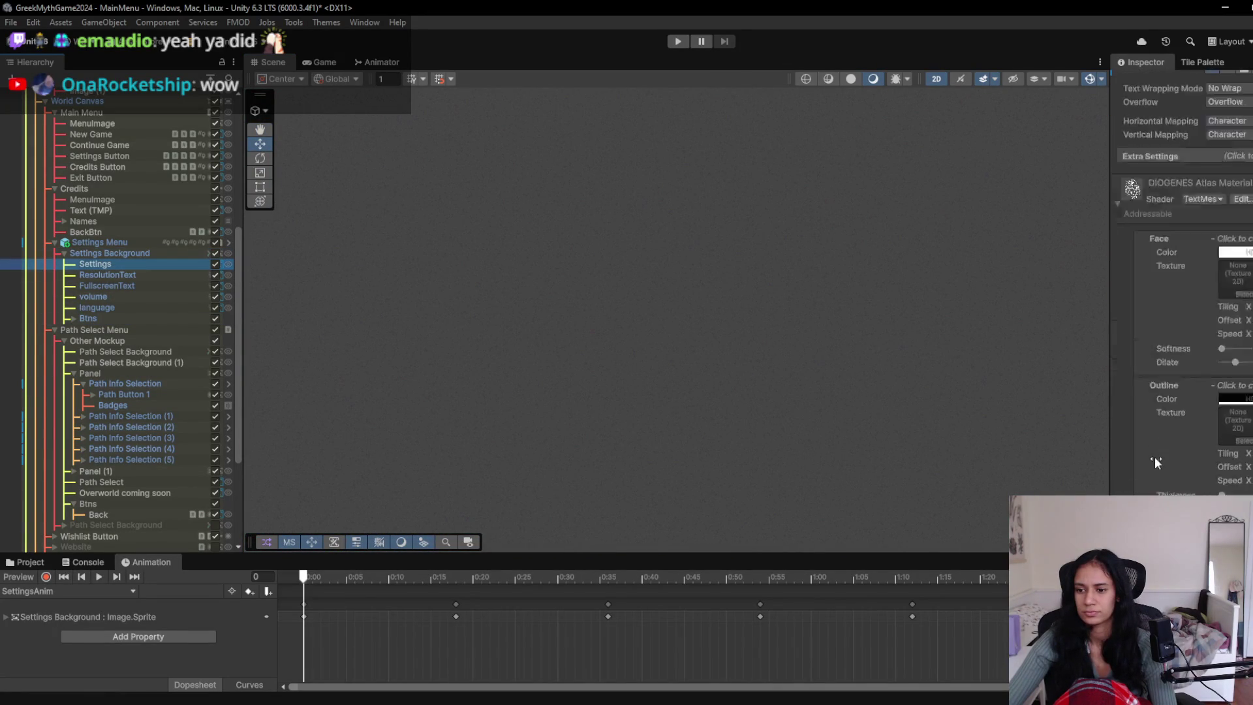
{"action": "scroll", "coordinate": [1154, 458], "scroll_direction": "up", "scroll_amount": 15}
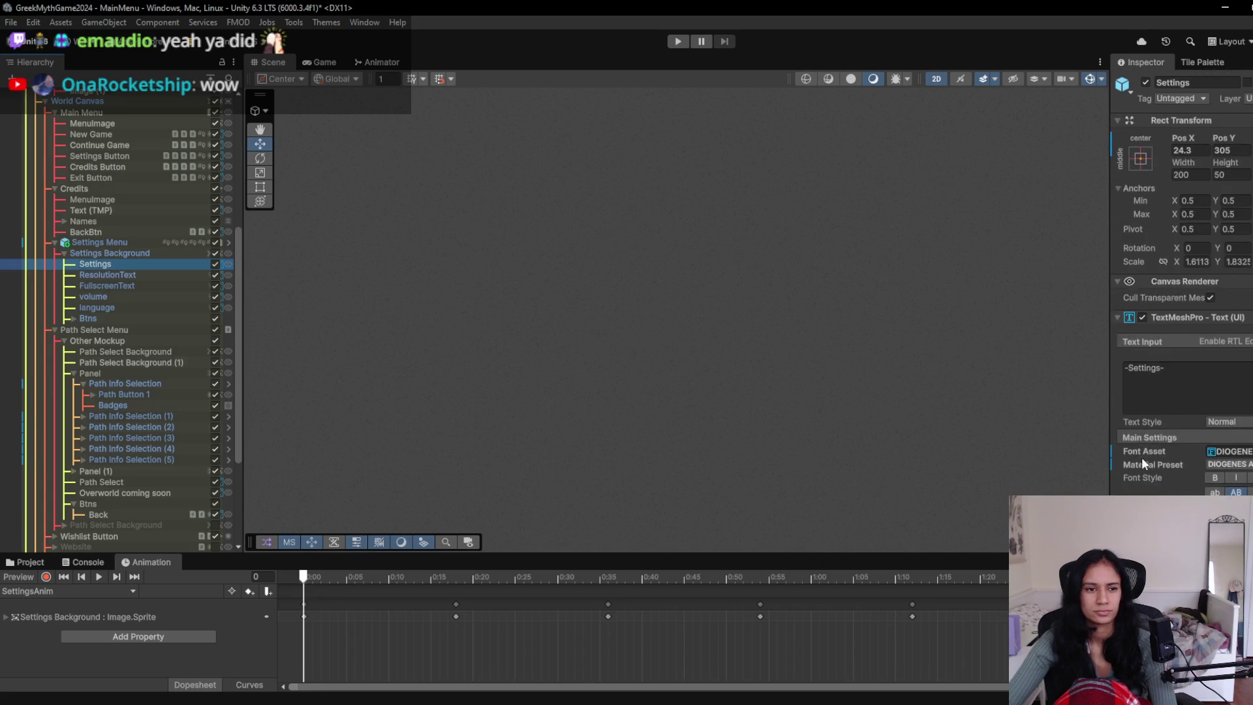
{"action": "left_click", "coordinate": [101, 243]}
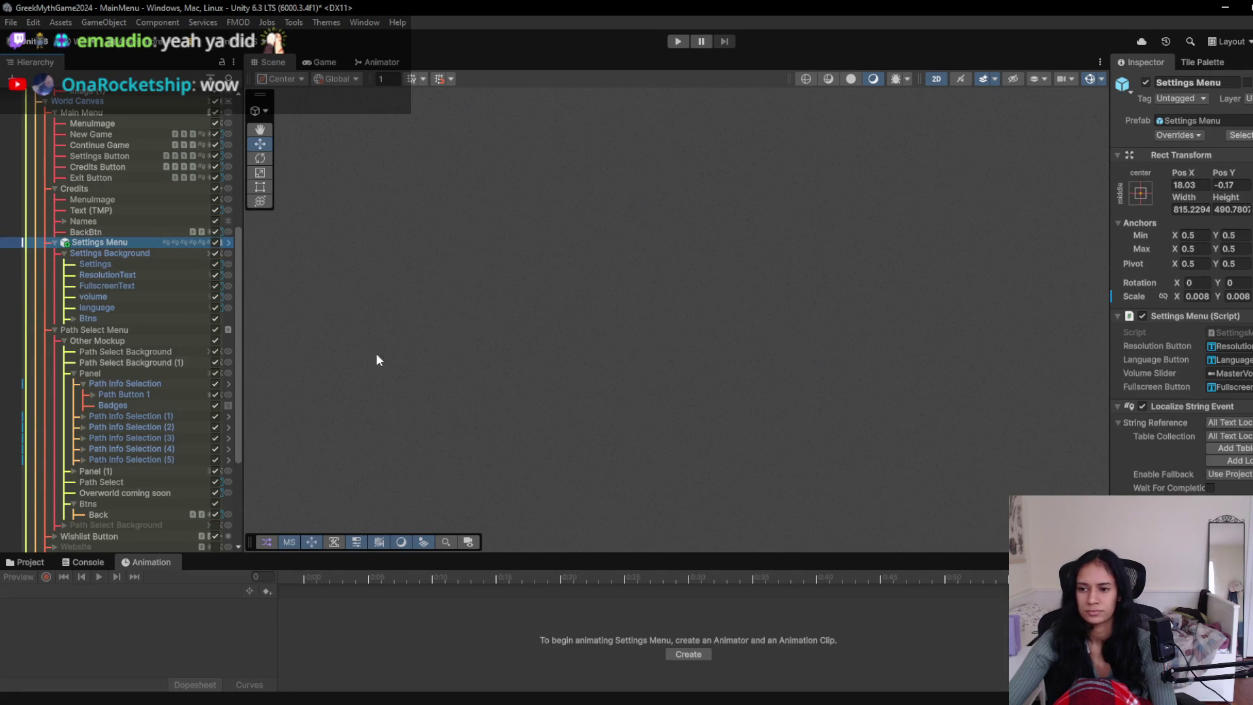
- Select the Credits panel's title text, expand its Names list and frame the title in the scene
{"action": "left_click", "coordinate": [110, 189]}
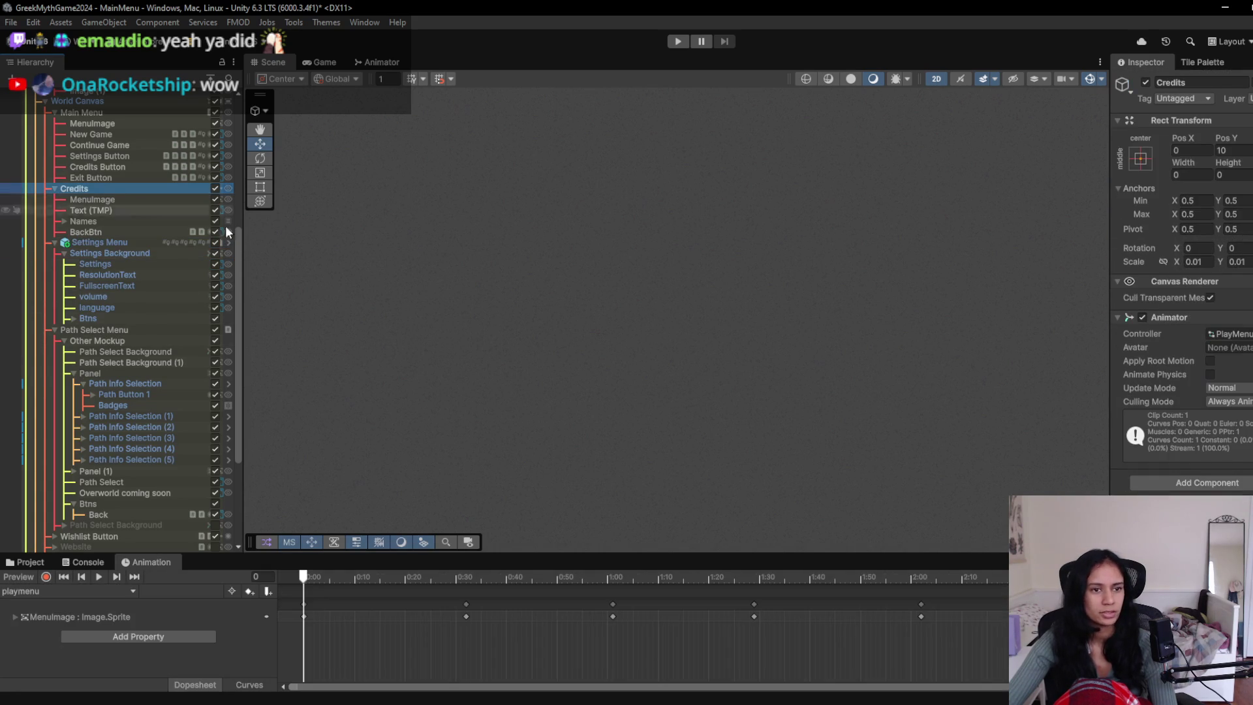
{"action": "left_click", "coordinate": [128, 198]}
{"action": "left_click", "coordinate": [76, 210]}
{"action": "left_click", "coordinate": [65, 220]}
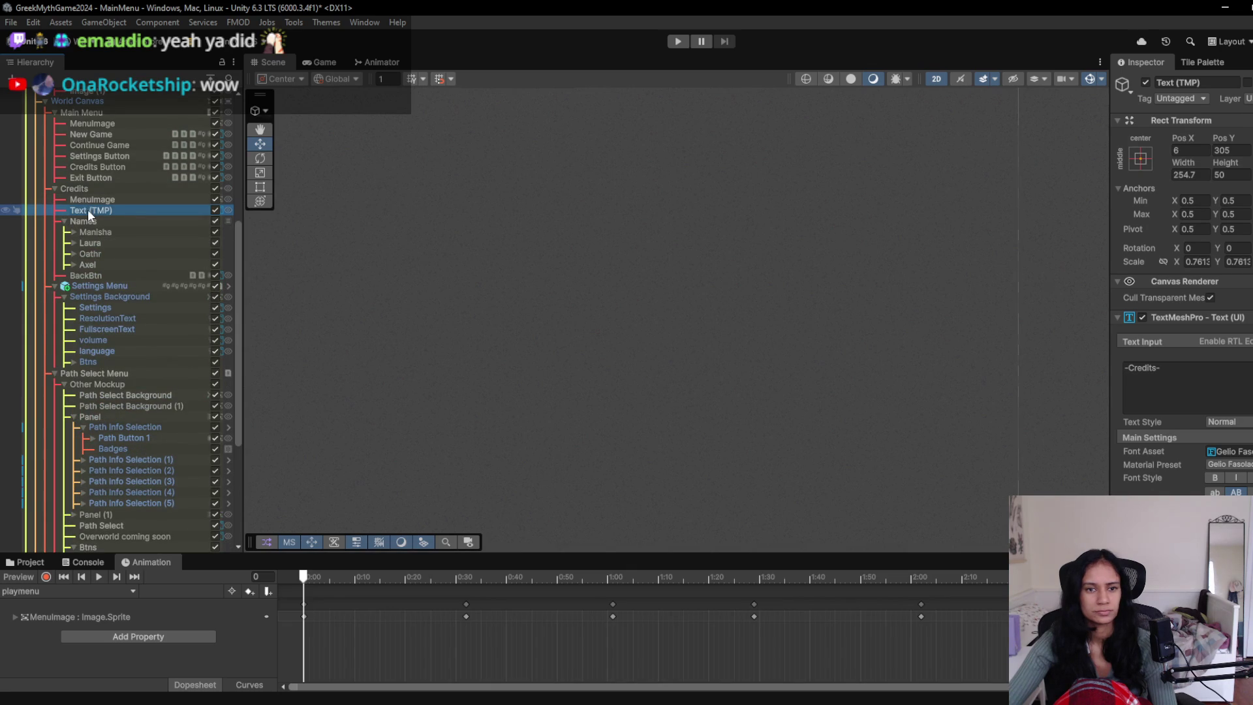
{"action": "double_click", "coordinate": [90, 212]}
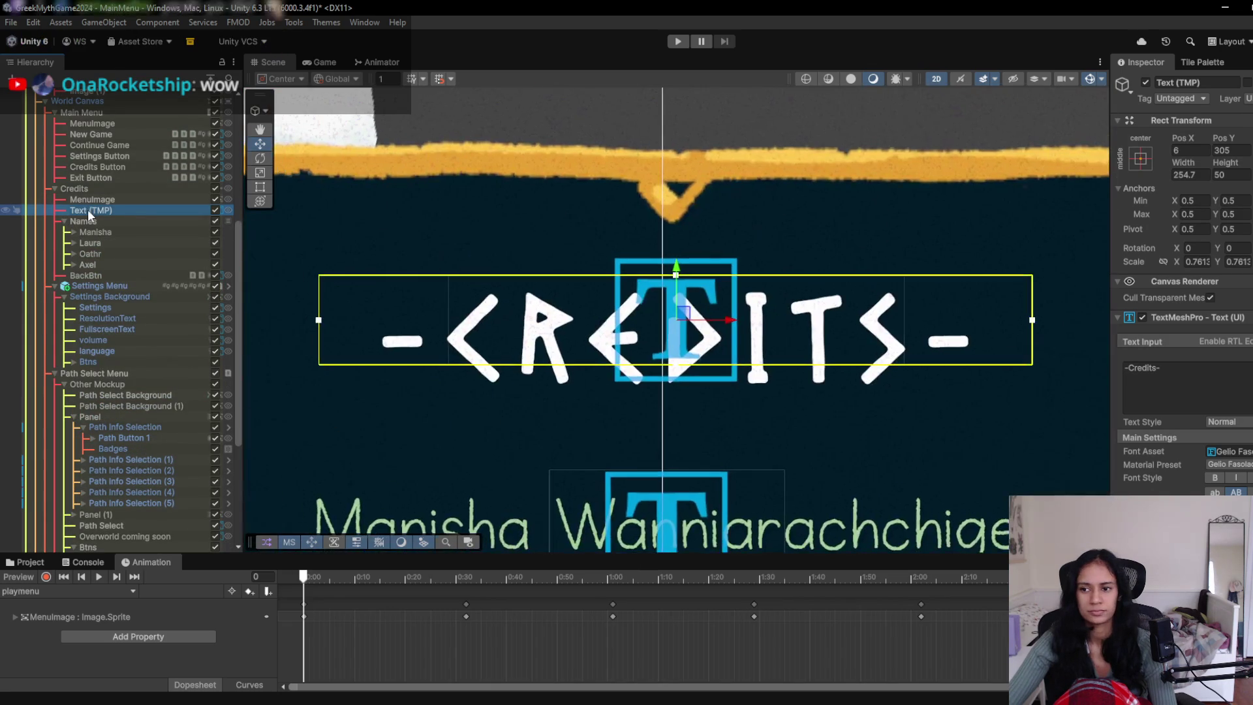
- Change the credits heading from '-Credits-' to 'Credits' in the DIOGENES font
{"action": "left_click", "coordinate": [1229, 377]}
{"action": "key", "text": "BackSpace"}
{"action": "key", "text": "Delete"}
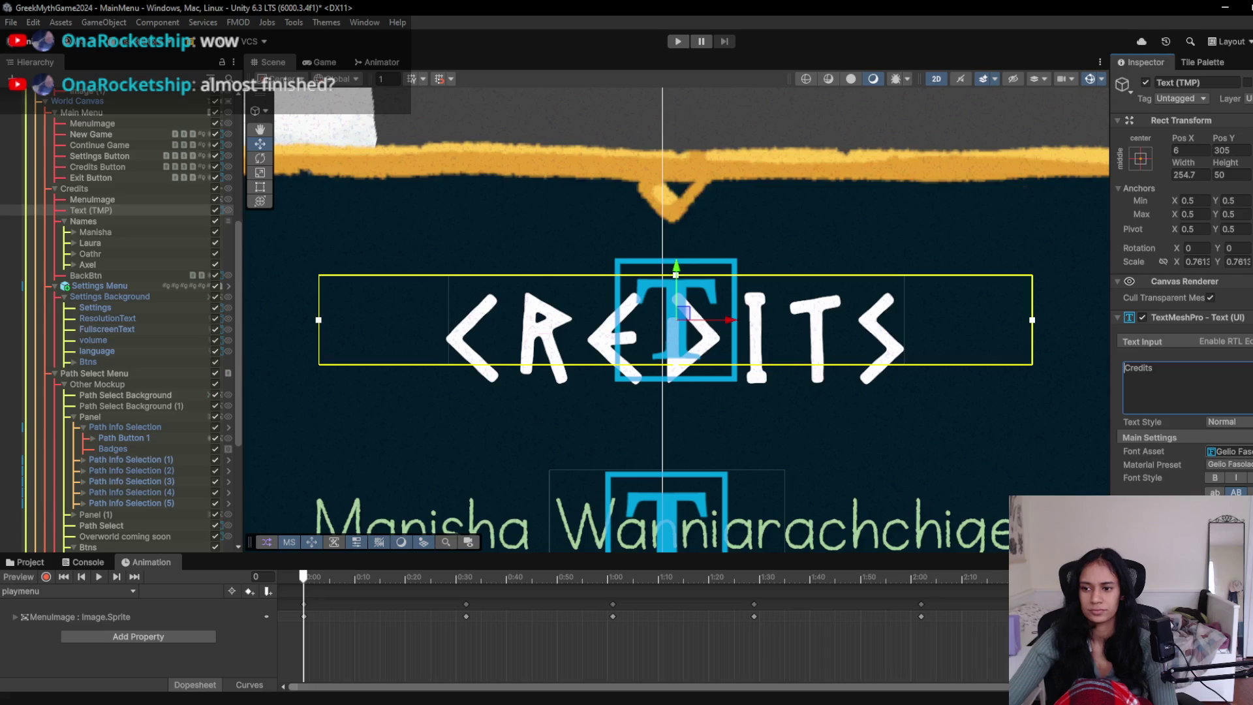
{"action": "left_click", "coordinate": [1250, 451]}
{"action": "left_click", "coordinate": [903, 347]}
{"action": "double_click", "coordinate": [903, 347]}
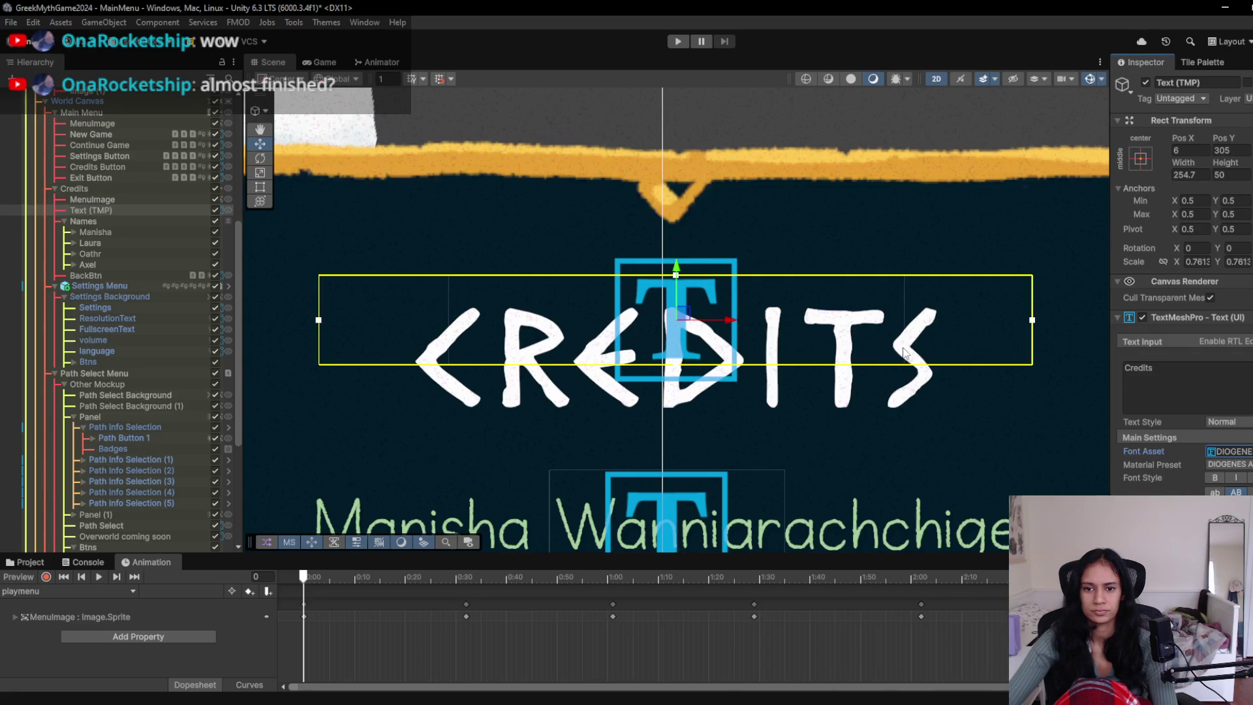
{"action": "scroll", "coordinate": [816, 342], "scroll_direction": "down", "scroll_amount": 5}
- Playtest the menu's settings, credits and path select screens, then stop play mode
{"action": "left_click", "coordinate": [684, 45]}
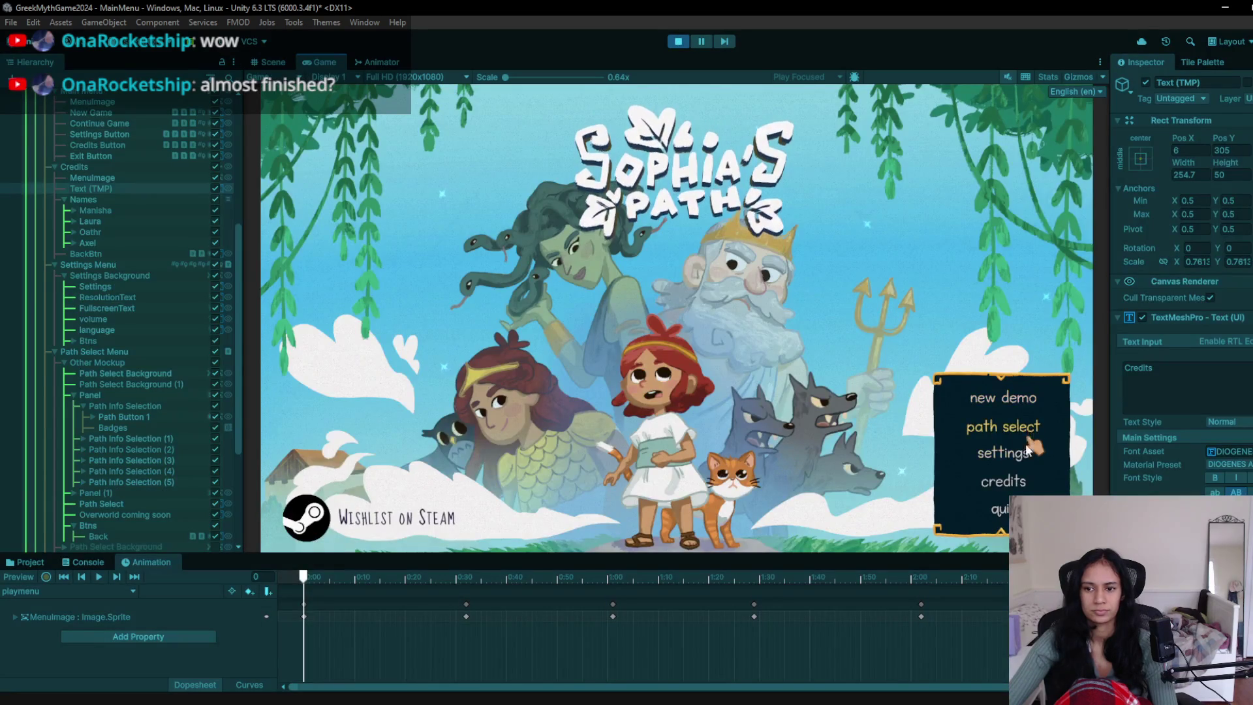
{"action": "left_click", "coordinate": [1021, 453]}
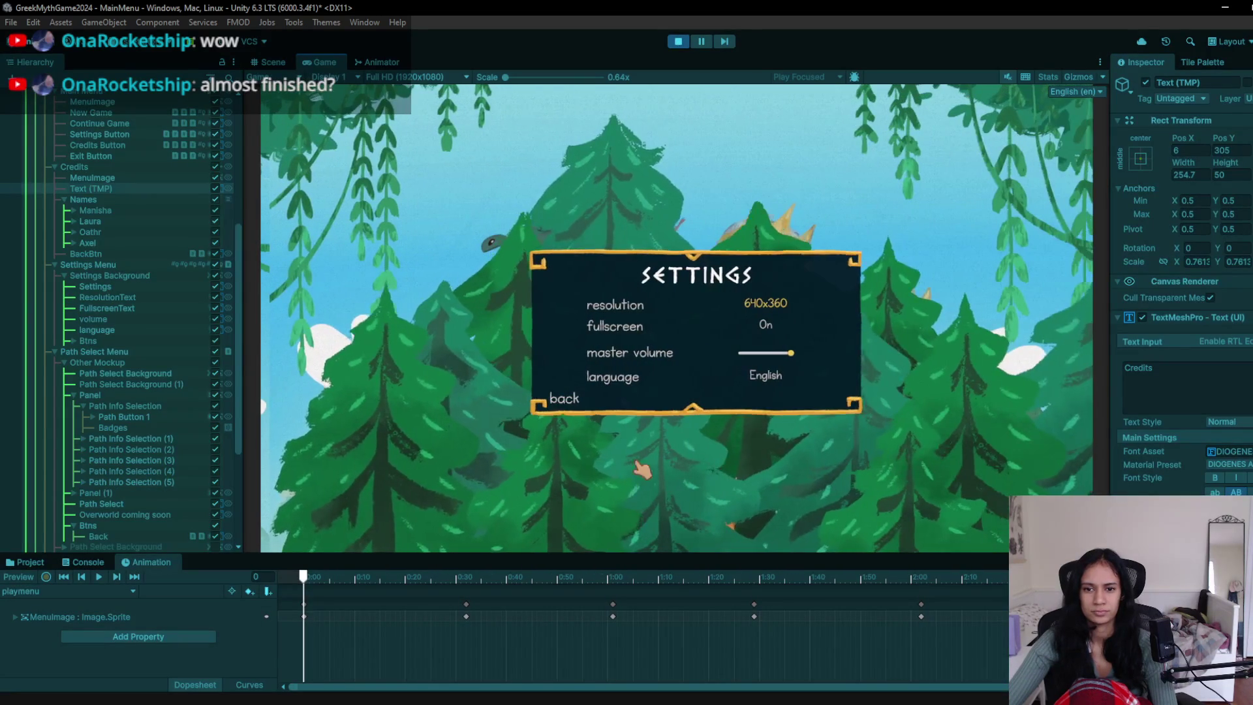
{"action": "left_click", "coordinate": [565, 398]}
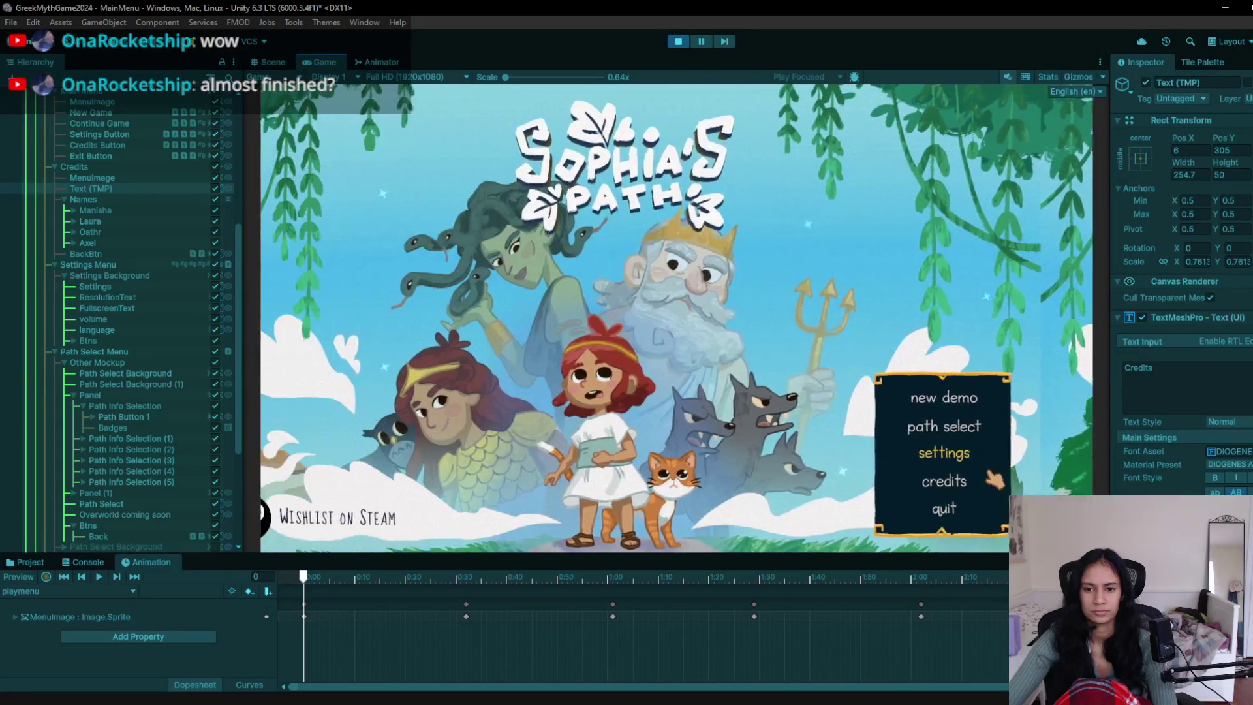
{"action": "left_click", "coordinate": [987, 477]}
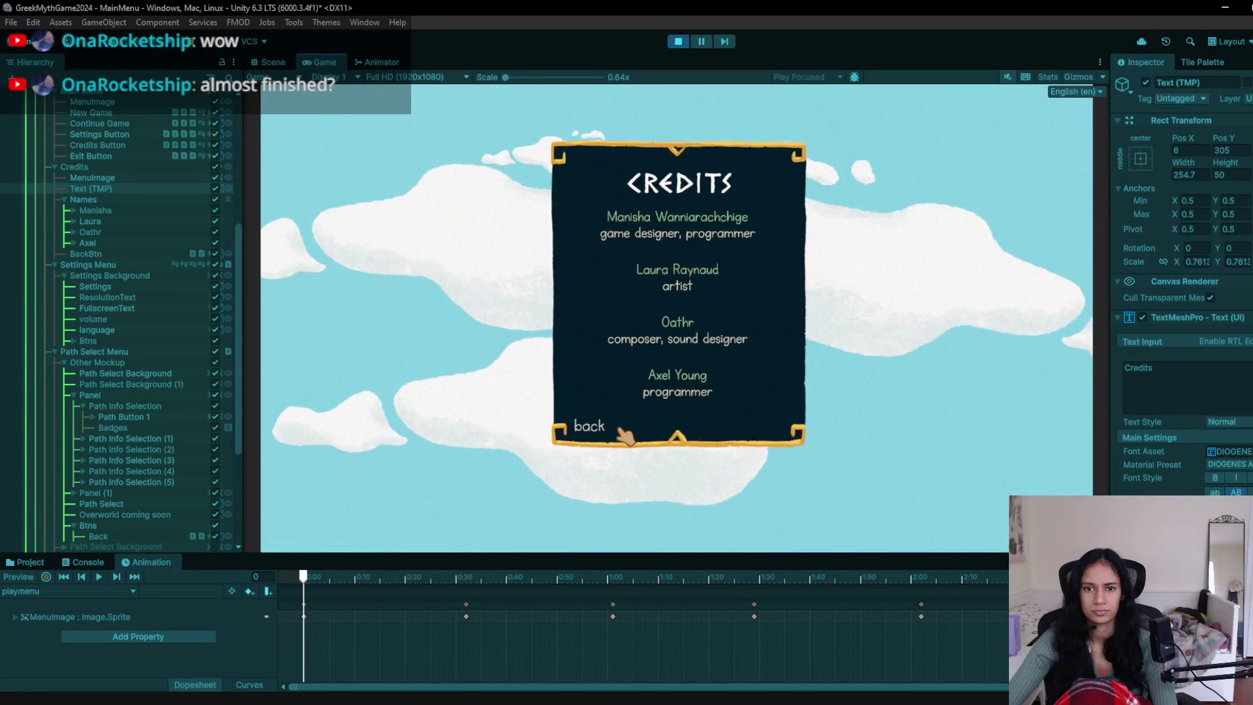
{"action": "left_click", "coordinate": [596, 434]}
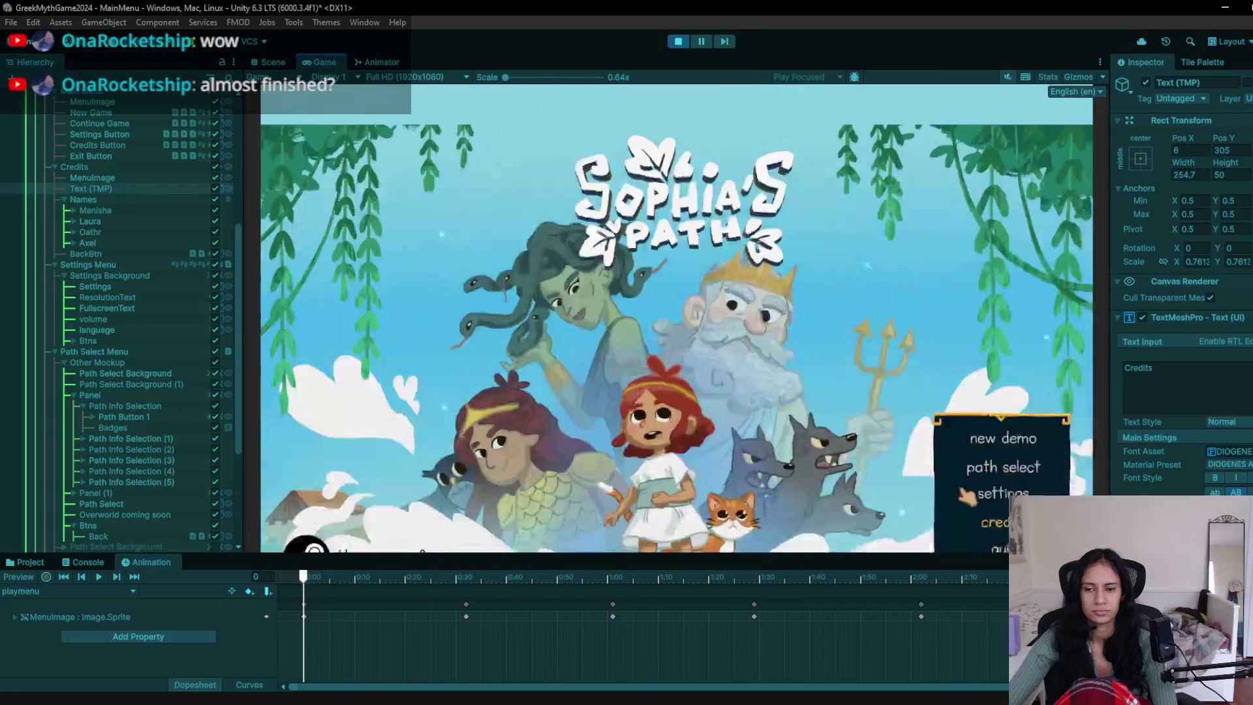
{"action": "left_click", "coordinate": [989, 427]}
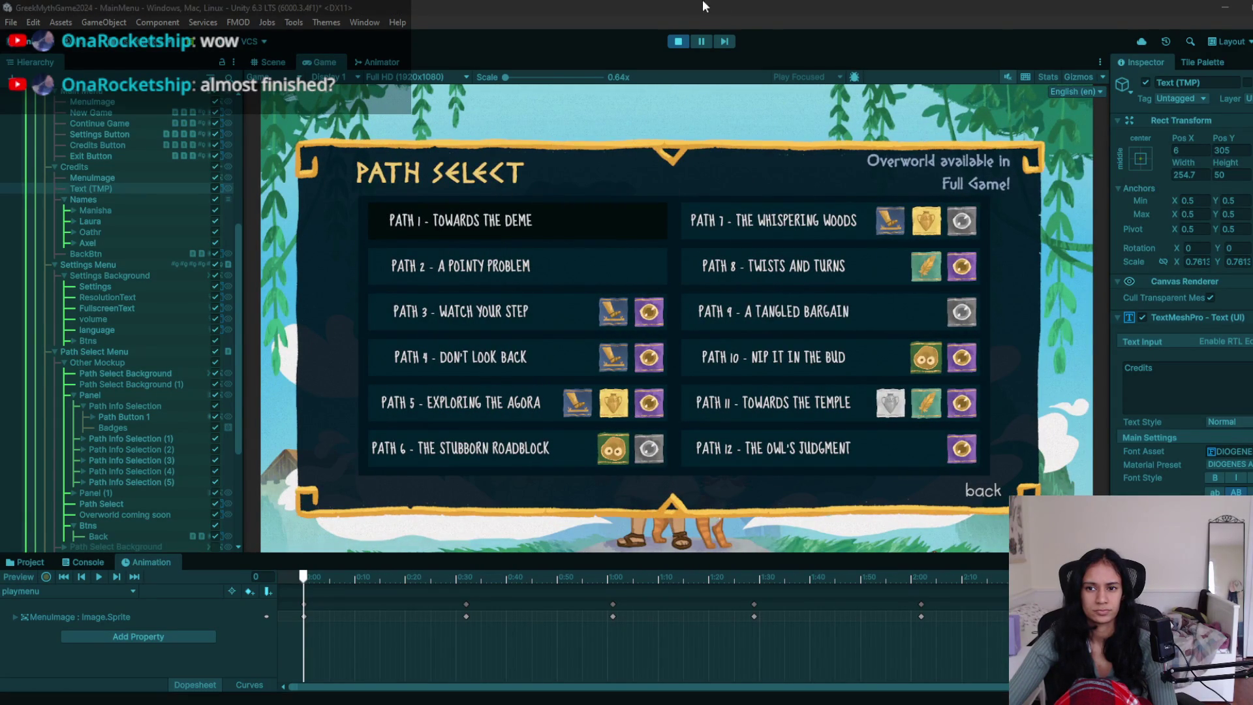
{"action": "left_click", "coordinate": [676, 43]}
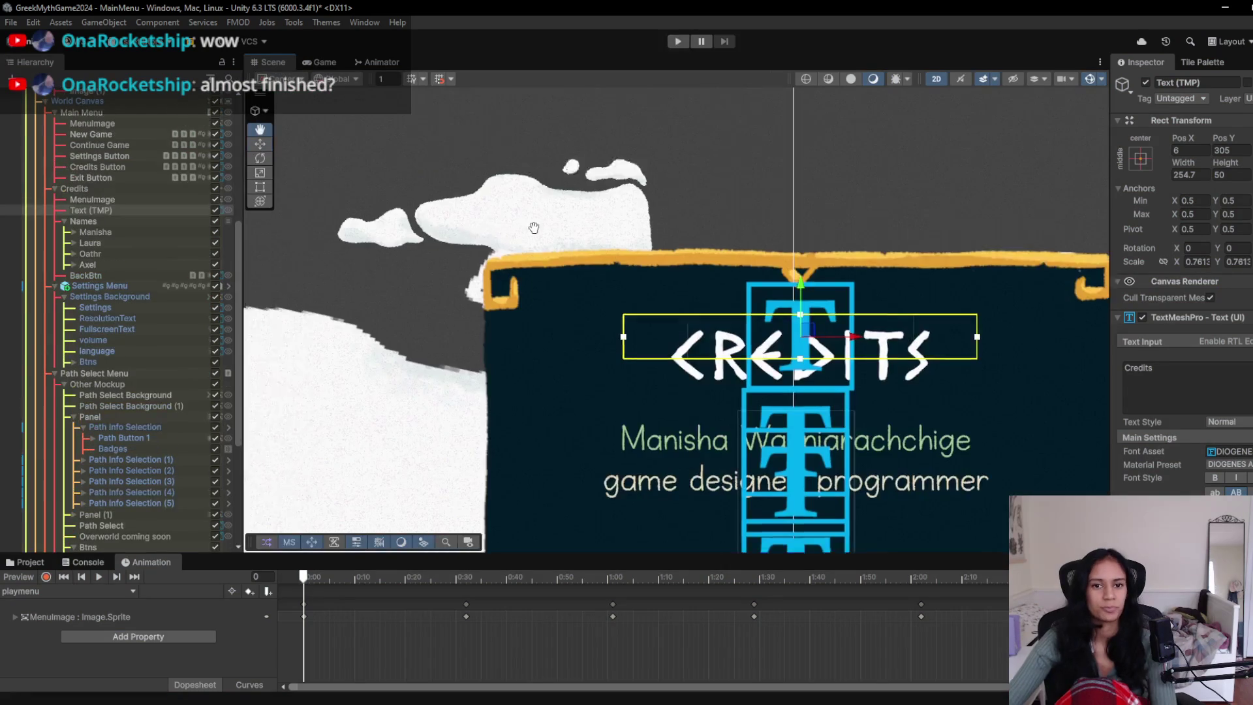
- Bring the path select panel into view and select its 'Overworld available in Full Game!' note
{"action": "scroll", "coordinate": [645, 236], "scroll_direction": "down", "scroll_amount": 10}
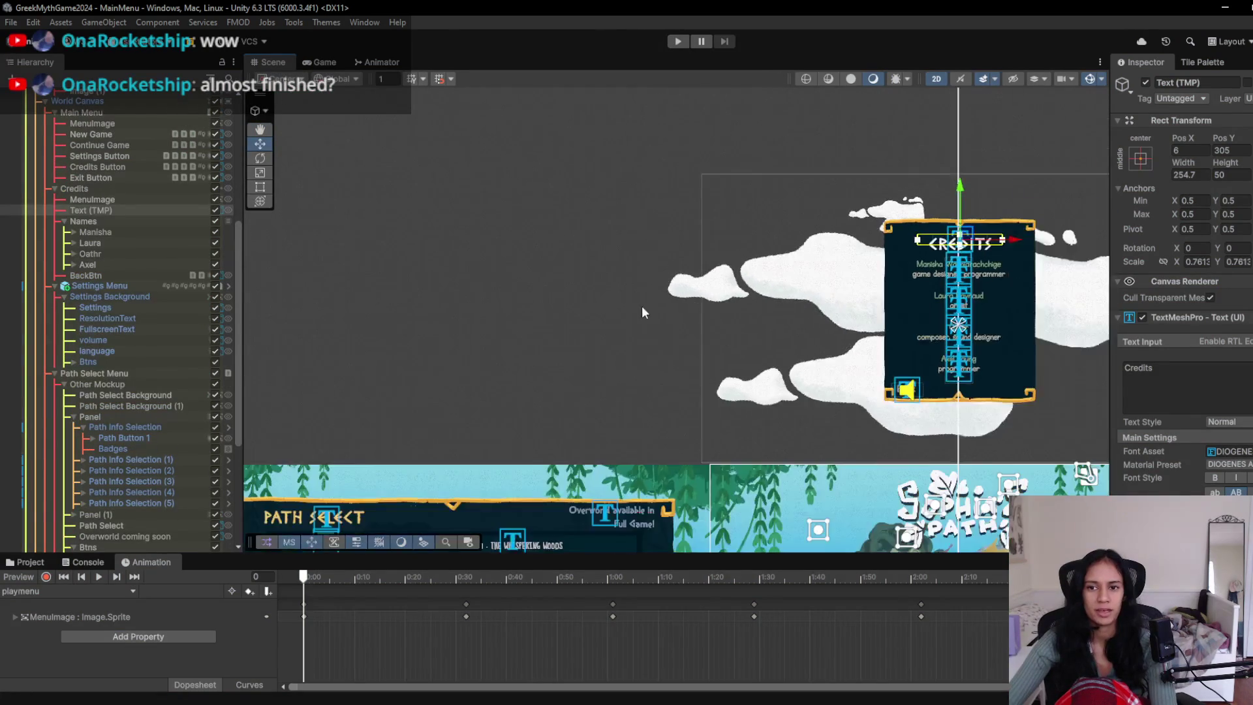
{"action": "left_click_drag", "start_coordinate": [499, 354], "coordinate": [1001, 281]}
{"action": "scroll", "coordinate": [1035, 309], "scroll_direction": "up", "scroll_amount": 5}
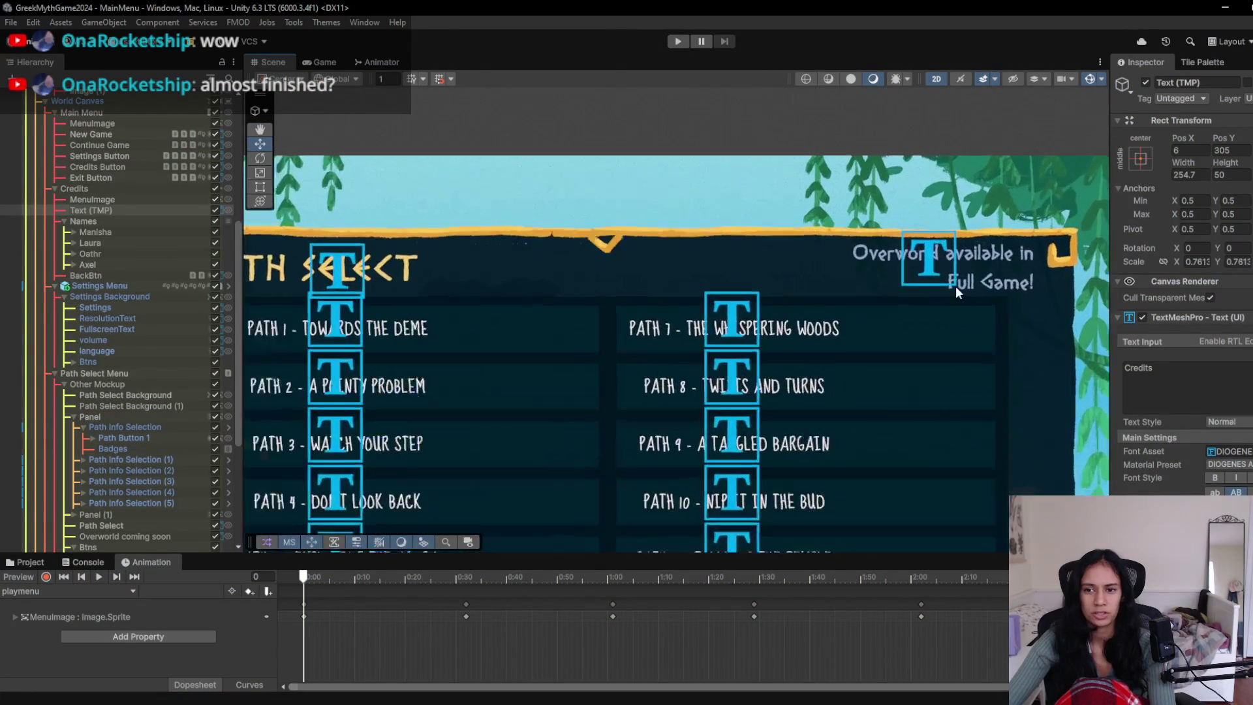
{"action": "left_click", "coordinate": [939, 272]}
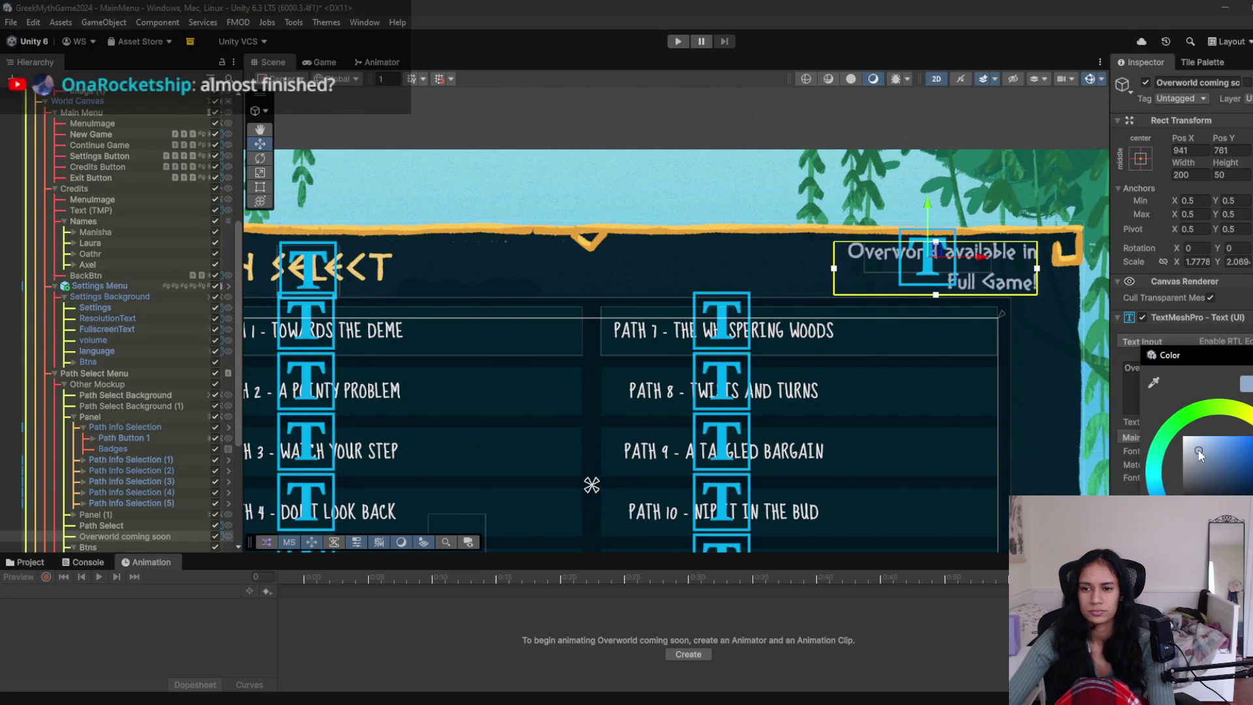
- Tint the 'Overworld available in Full Game!' note a pale light blue and start a playtest
{"action": "scroll", "coordinate": [676, 298], "scroll_direction": "up", "scroll_amount": 6}
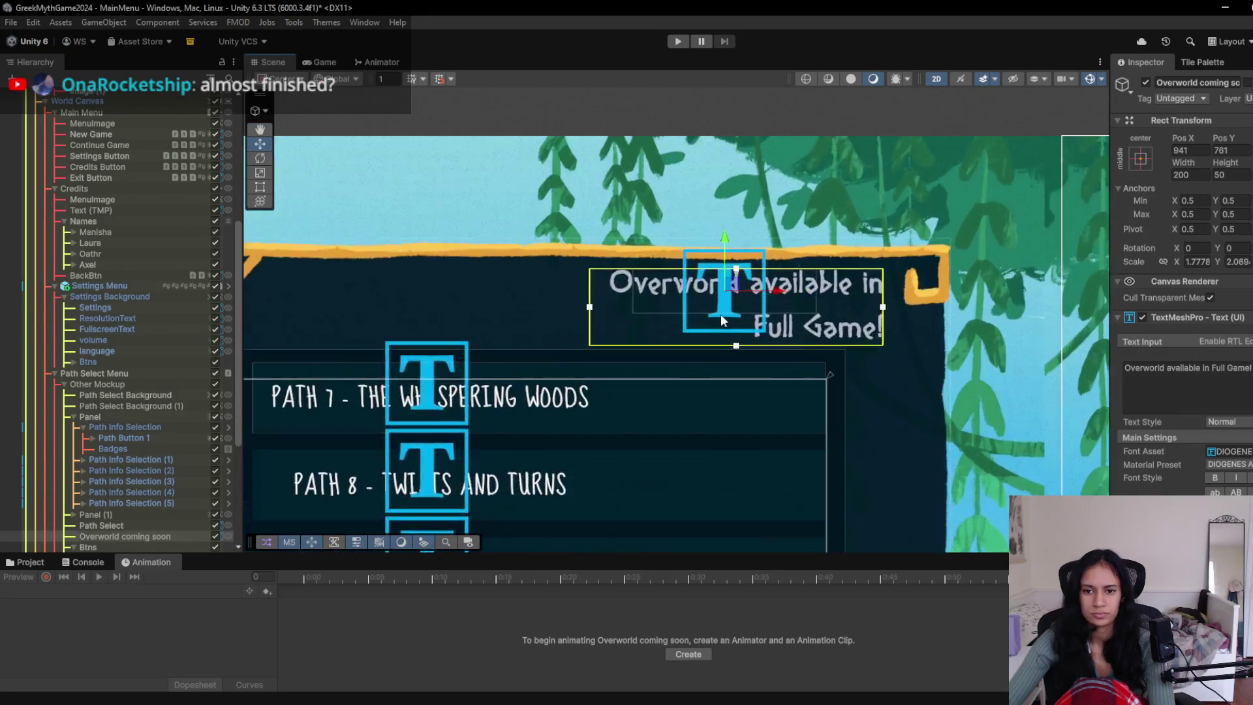
{"action": "scroll", "coordinate": [722, 314], "scroll_direction": "up", "scroll_amount": 3}
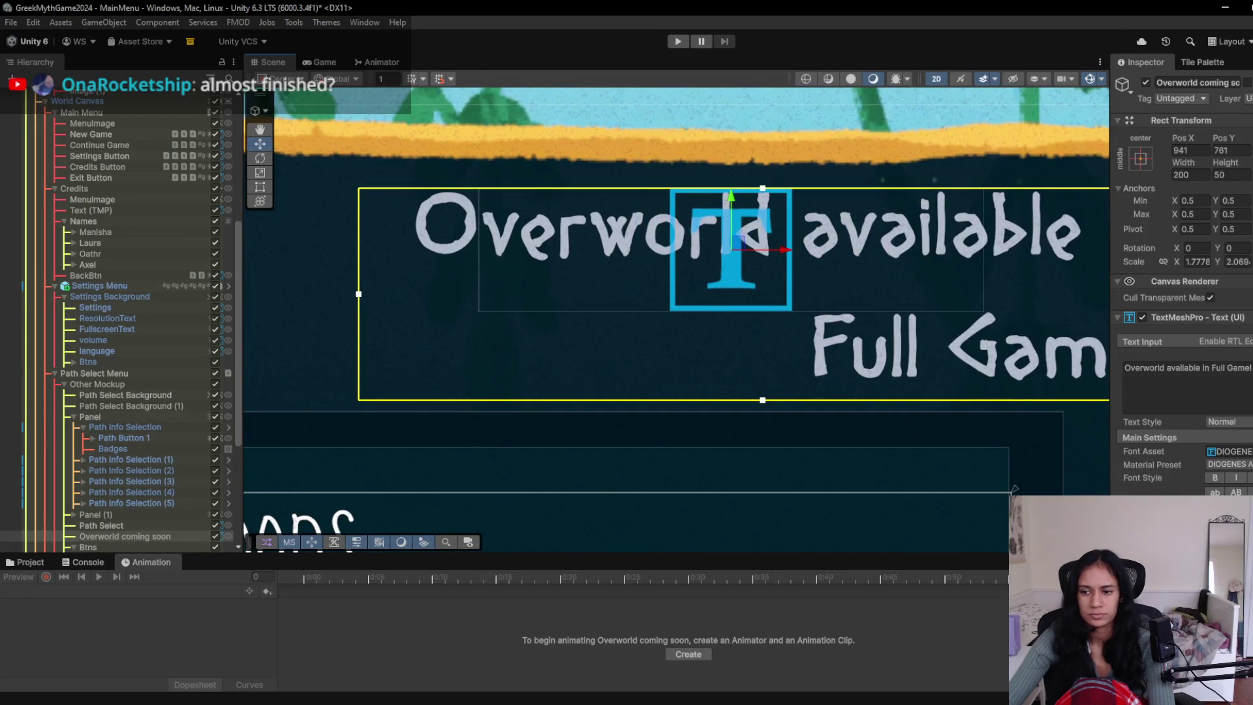
{"action": "left_click_drag", "start_coordinate": [1192, 456], "coordinate": [1211, 449]}
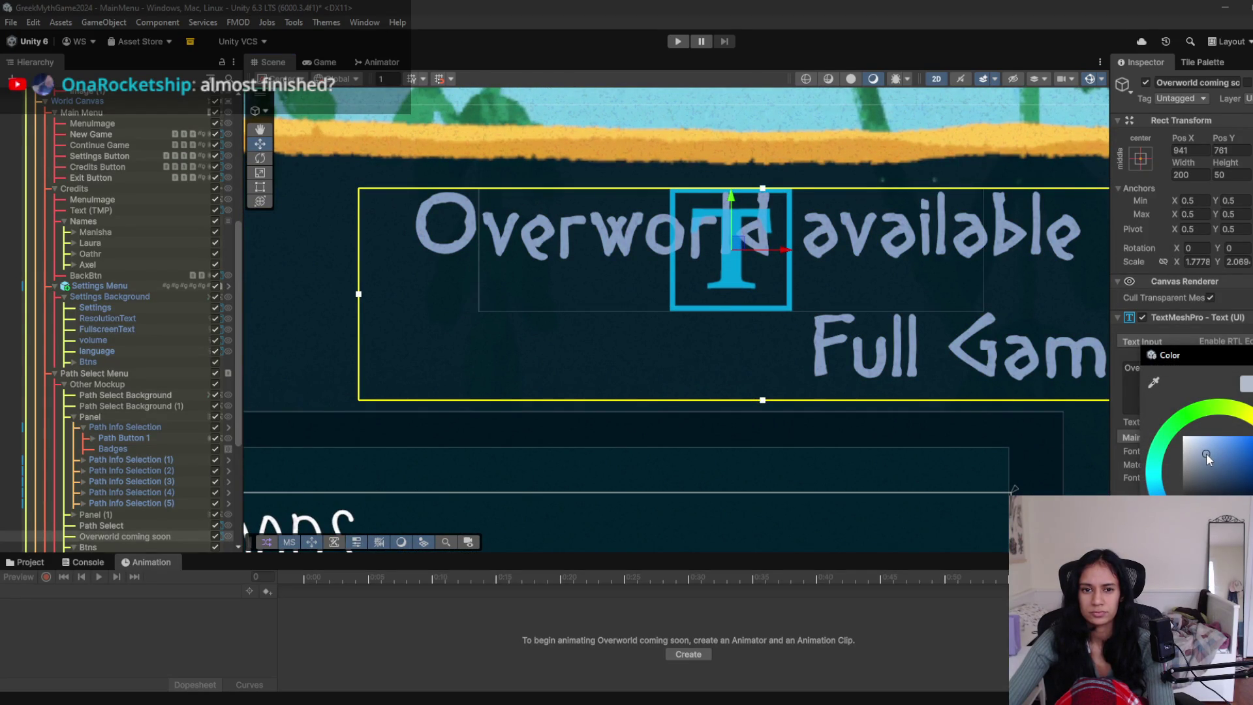
{"action": "left_click", "coordinate": [672, 41]}
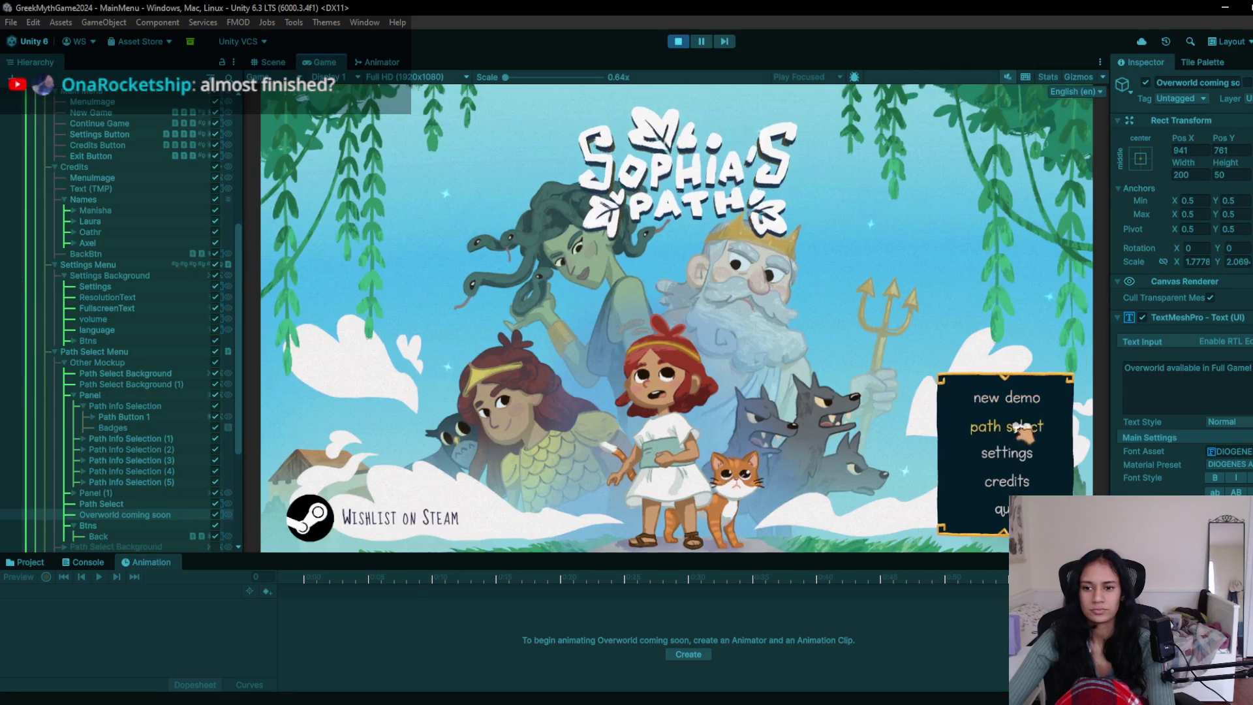
- Click through the path select, credits and settings screens in play mode, then stop the game
{"action": "left_click", "coordinate": [1005, 425]}
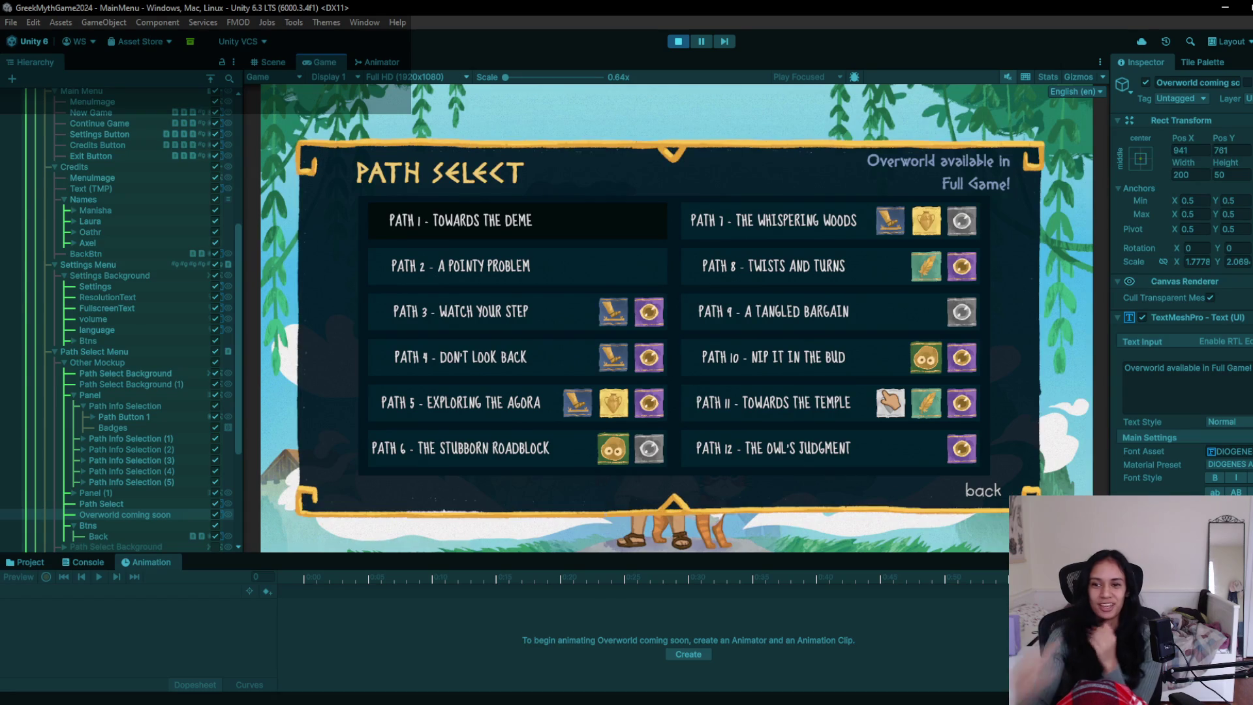
{"action": "left_click", "coordinate": [983, 498]}
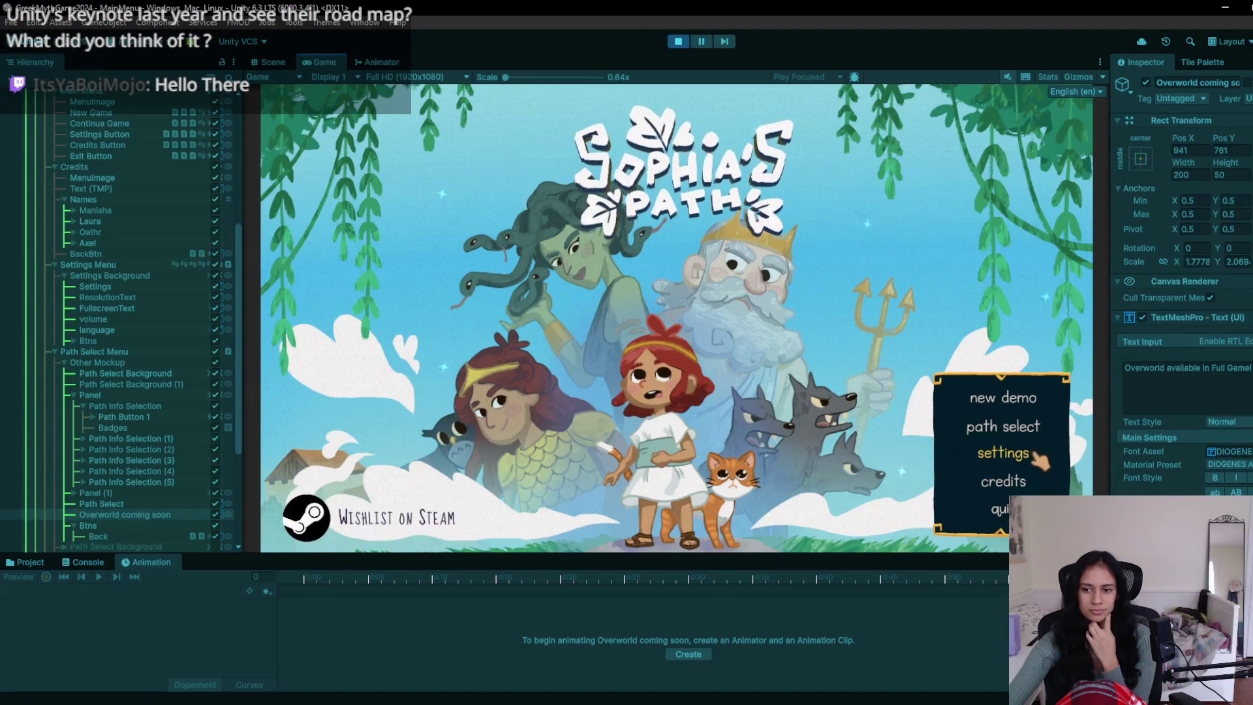
{"action": "left_click", "coordinate": [1001, 480]}
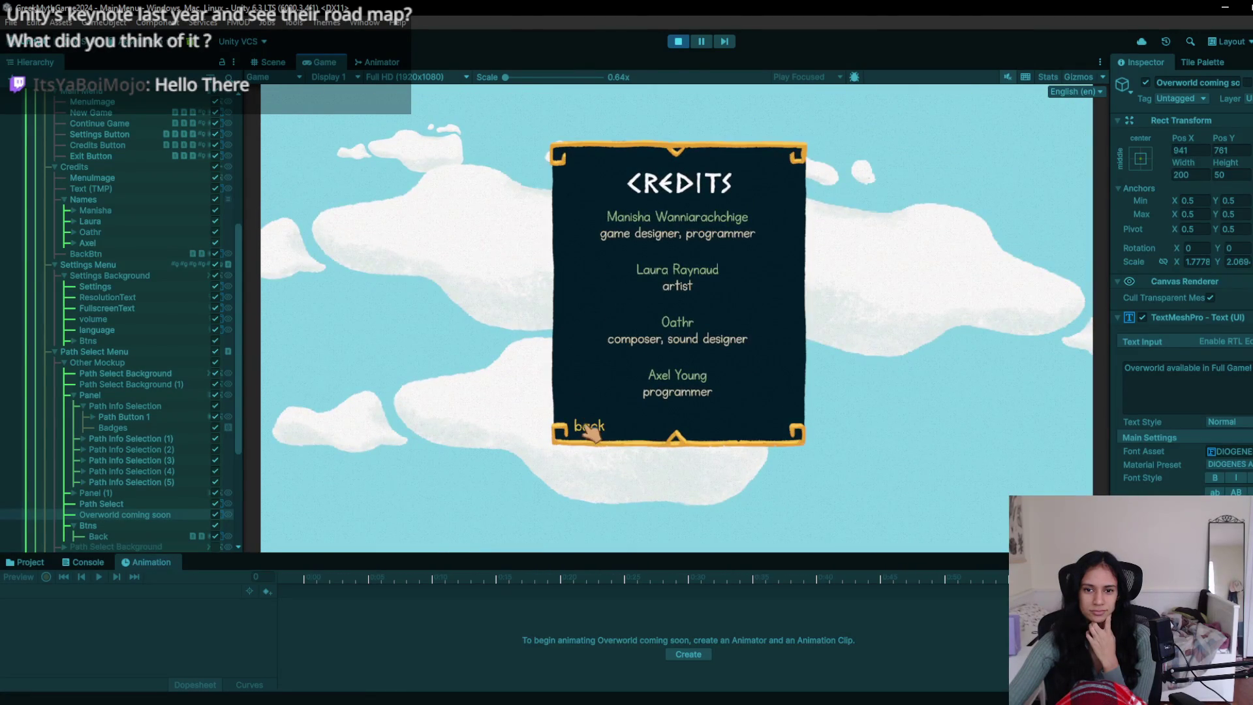
{"action": "left_click", "coordinate": [589, 364]}
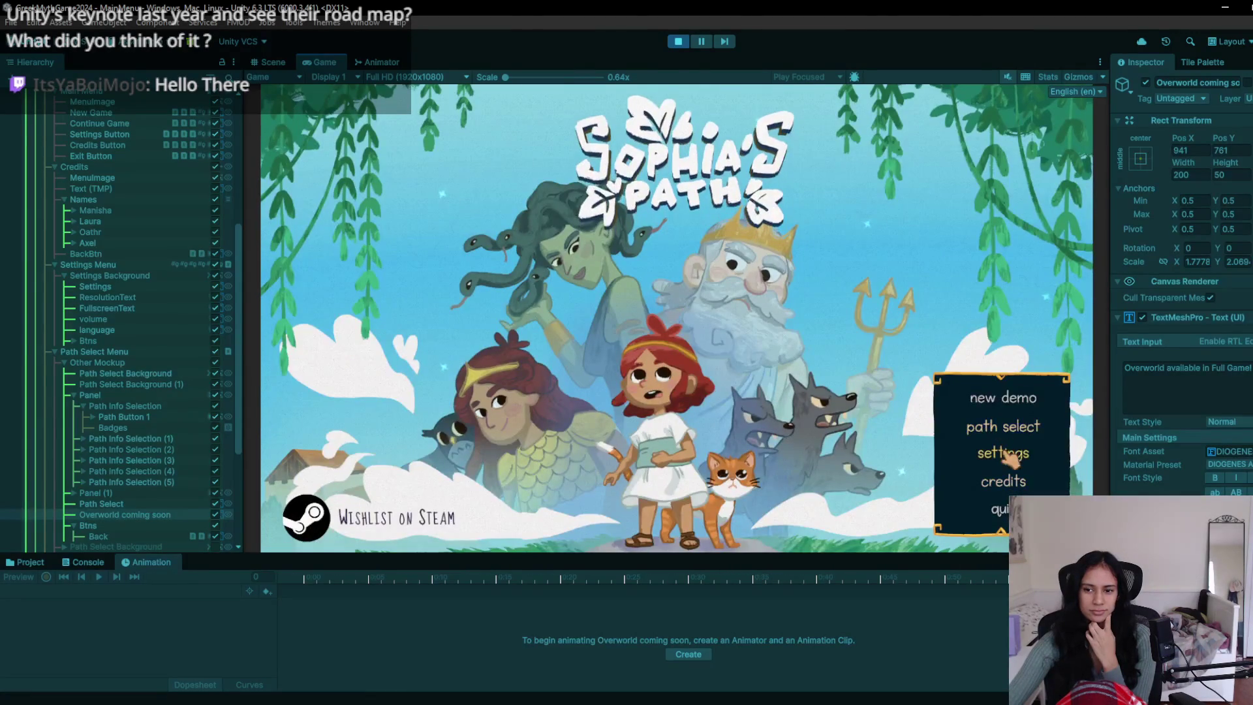
{"action": "left_click", "coordinate": [1006, 453]}
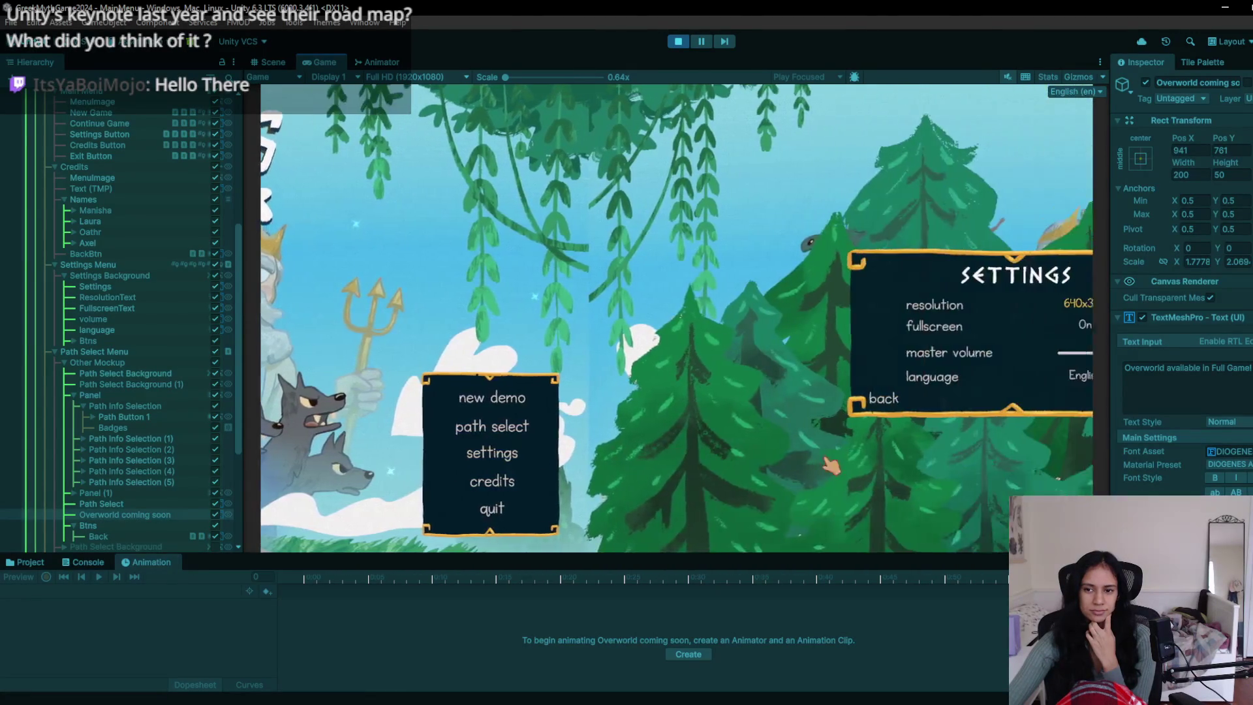
{"action": "key", "text": "Escape"}
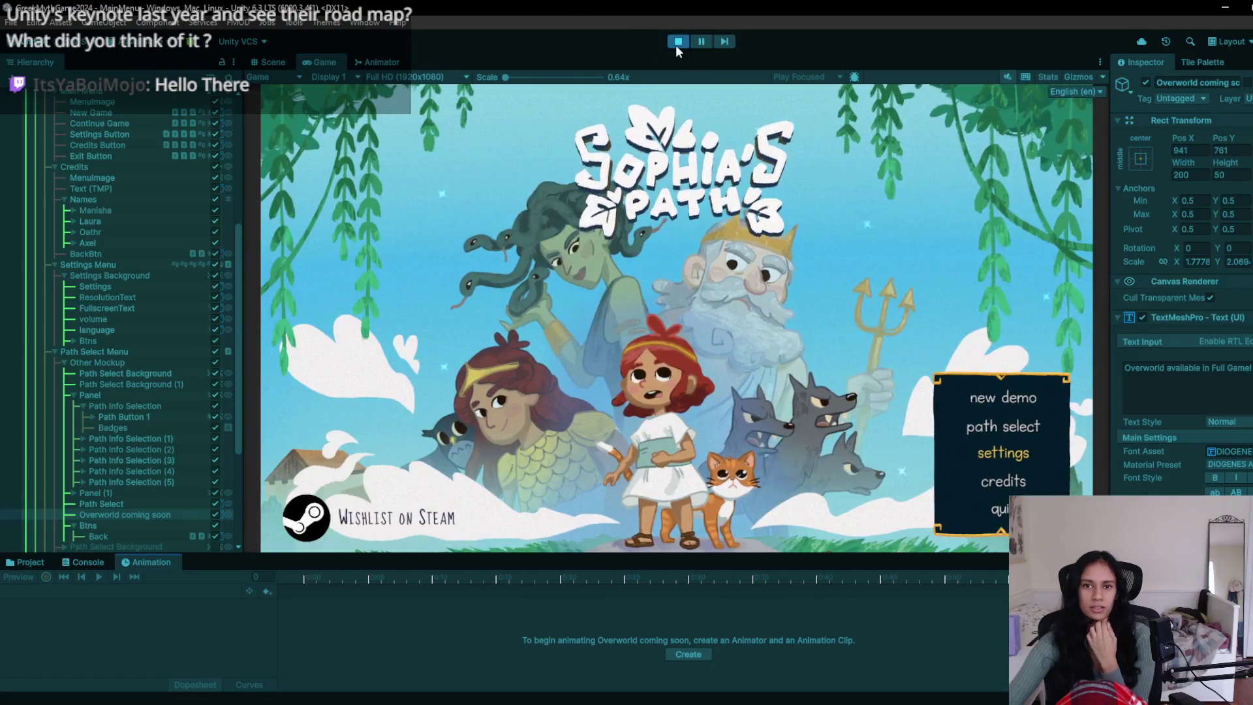
{"action": "left_click", "coordinate": [677, 43]}
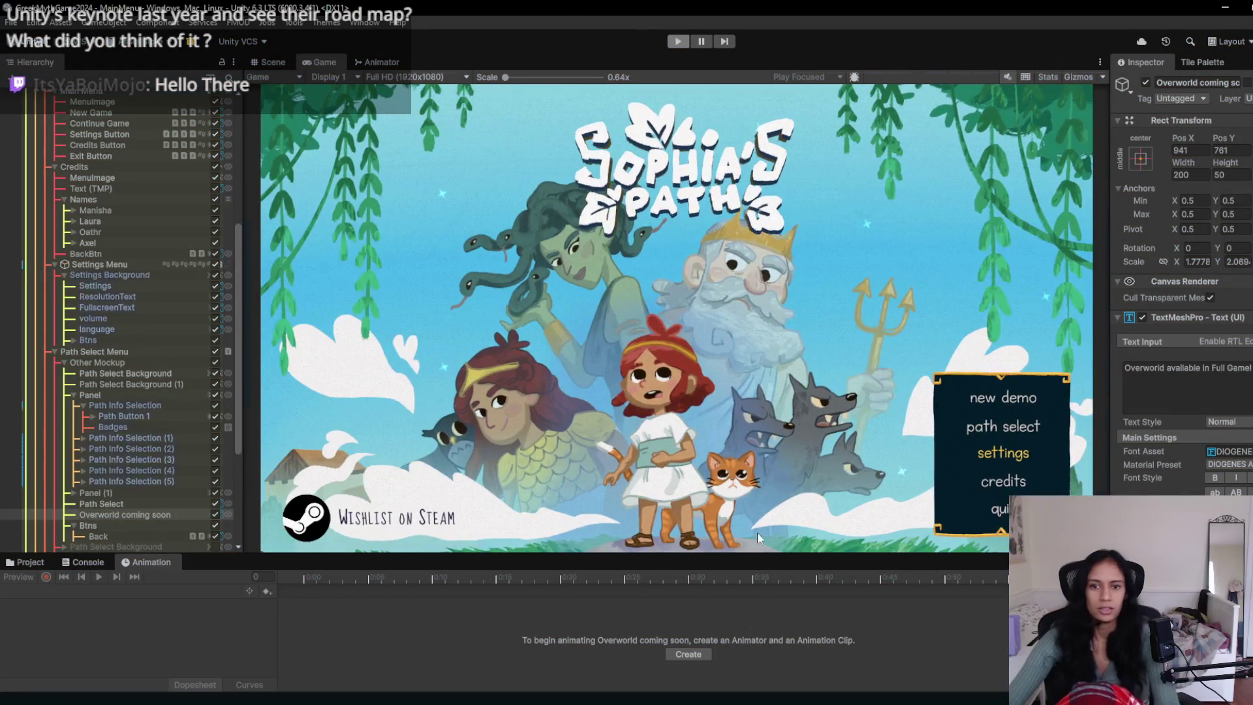
{"action": "scroll", "coordinate": [711, 252], "scroll_direction": "down", "scroll_amount": 10}
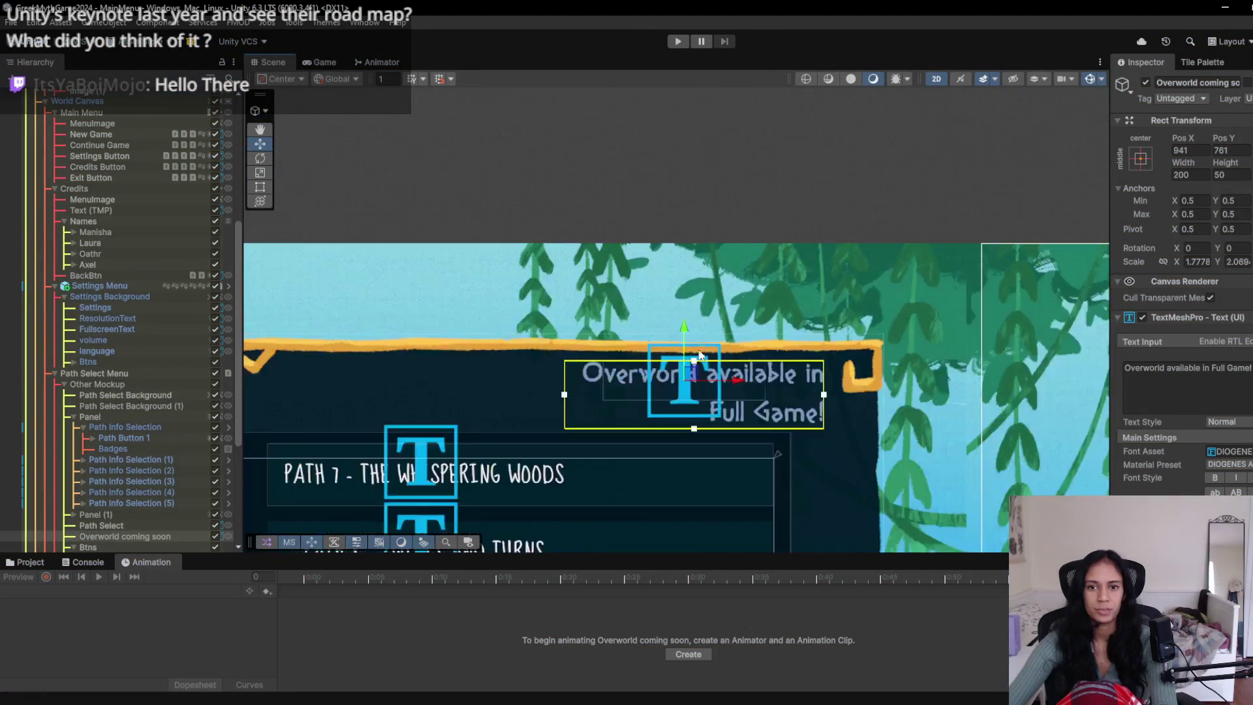
{"action": "scroll", "coordinate": [531, 308], "scroll_direction": "up", "scroll_amount": 10}
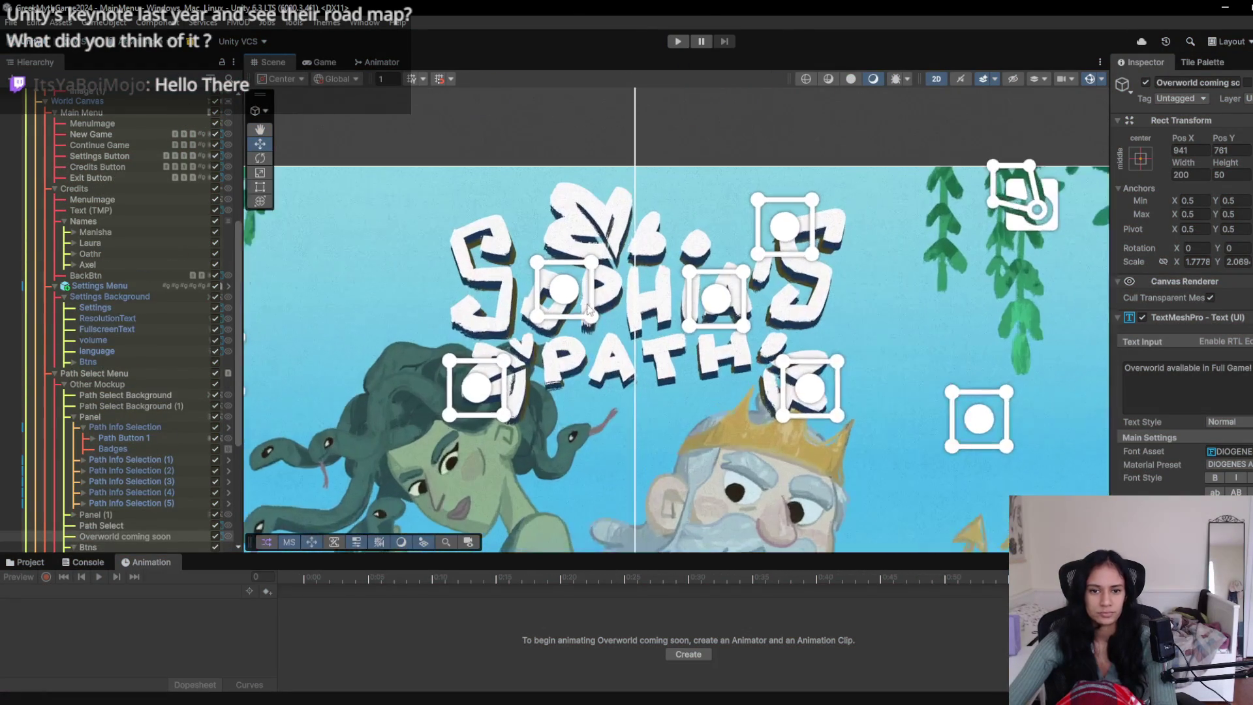
{"action": "left_click", "coordinate": [500, 322]}
{"action": "left_click", "coordinate": [489, 325]}
{"action": "left_click", "coordinate": [480, 328]}
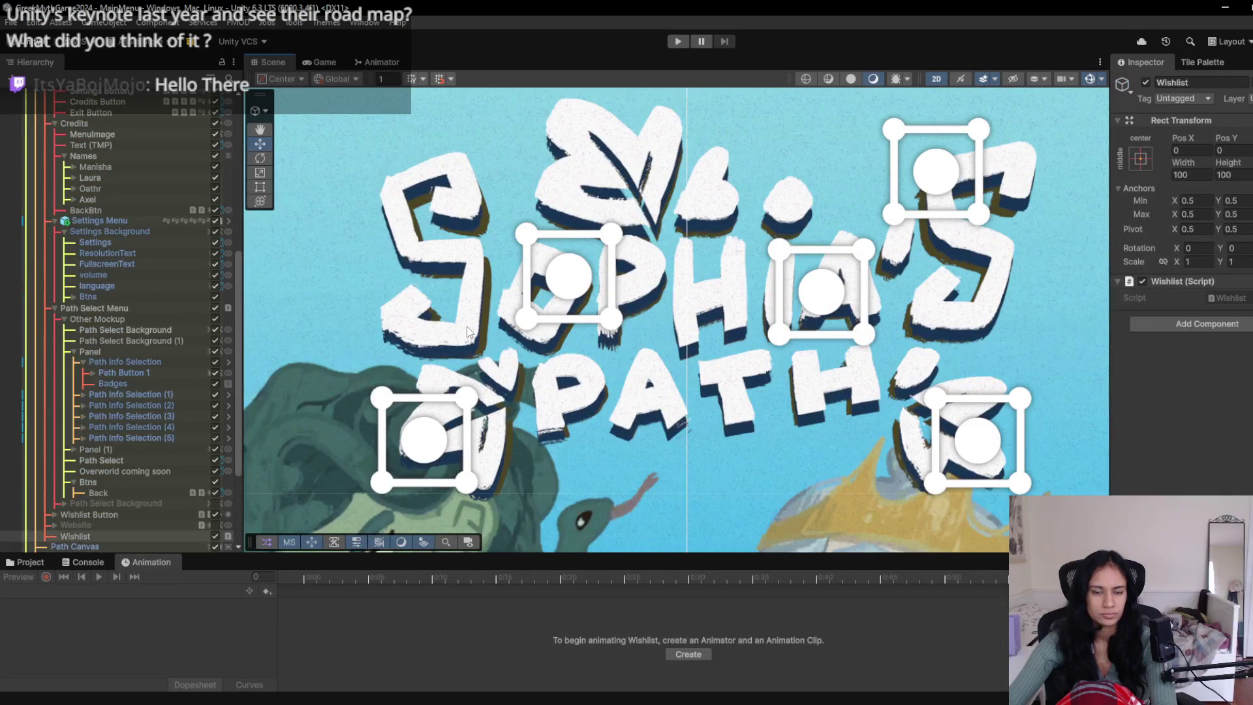
{"action": "left_click", "coordinate": [468, 332]}
{"action": "left_click", "coordinate": [468, 332]}
{"action": "left_click", "coordinate": [468, 332]}
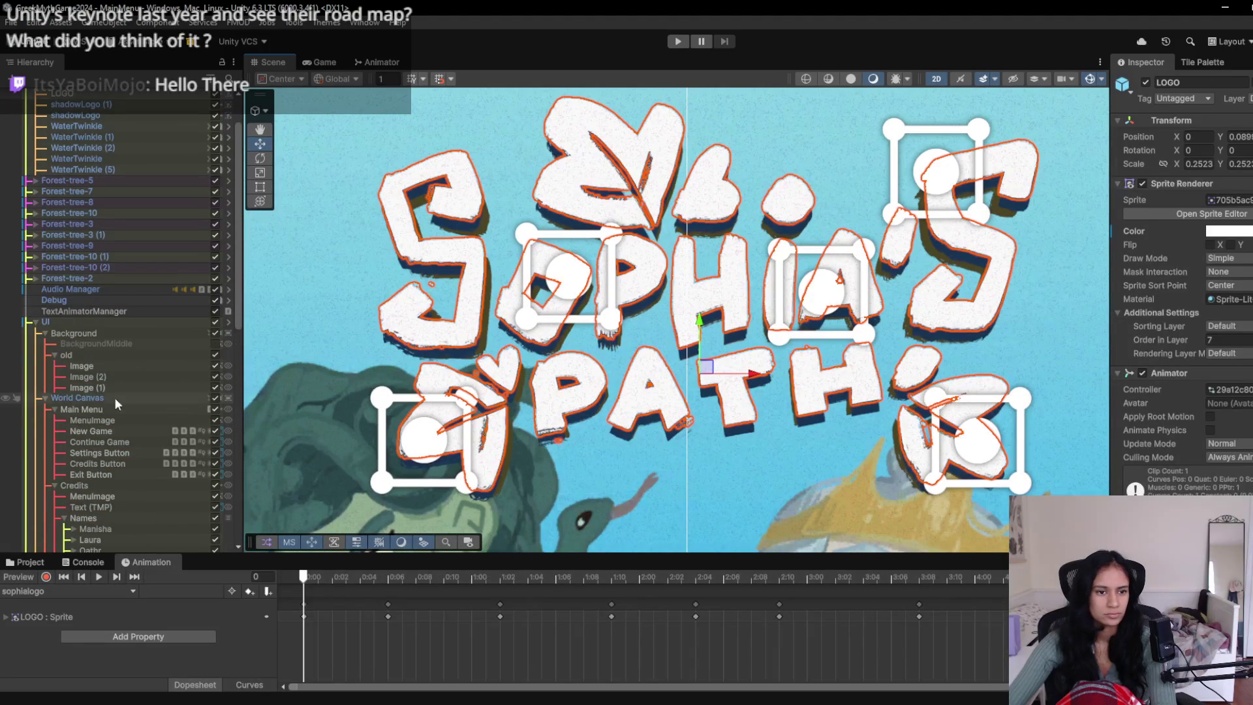
{"action": "scroll", "coordinate": [108, 387], "scroll_direction": "up", "scroll_amount": 3}
{"action": "left_click", "coordinate": [215, 169]}
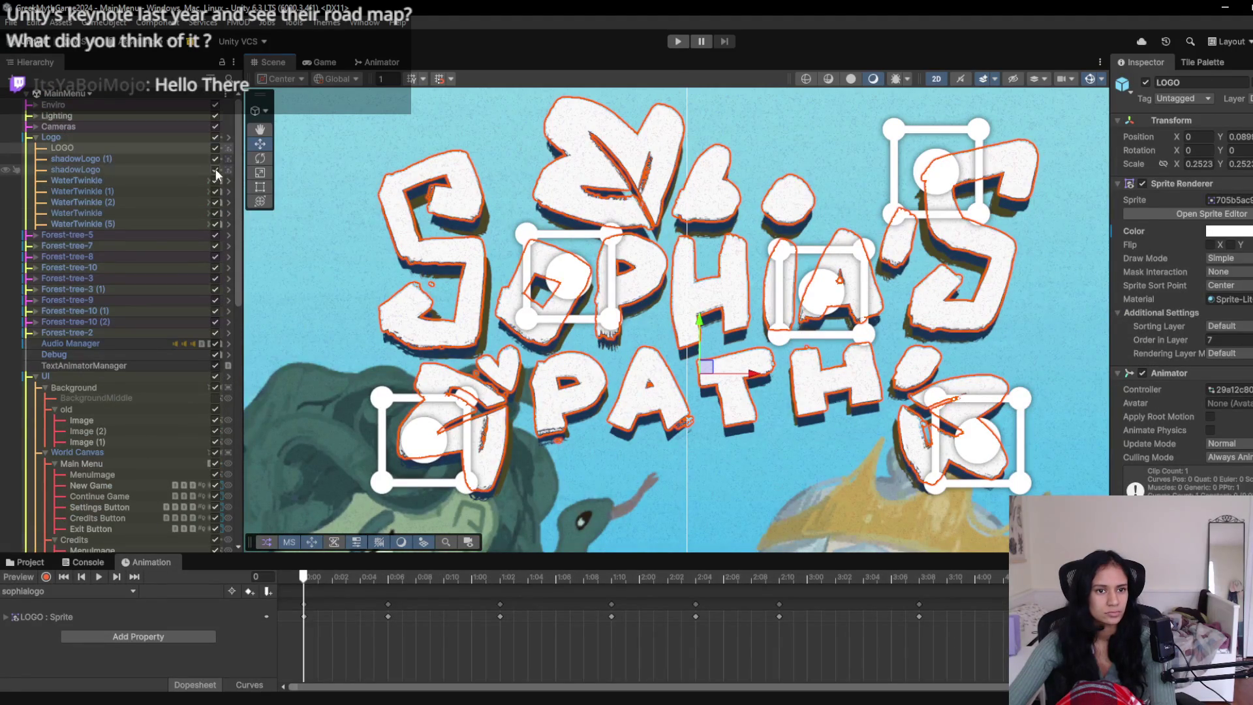
{"action": "left_click", "coordinate": [322, 64]}
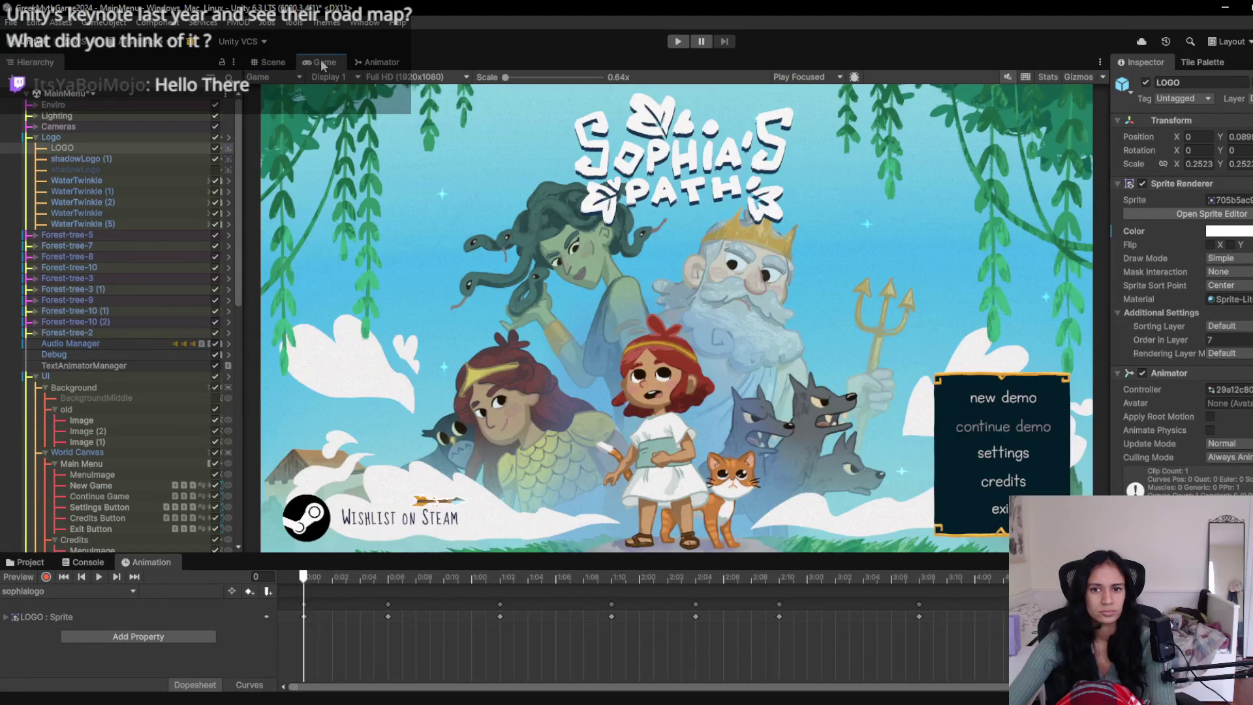
{"action": "left_click", "coordinate": [191, 170]}
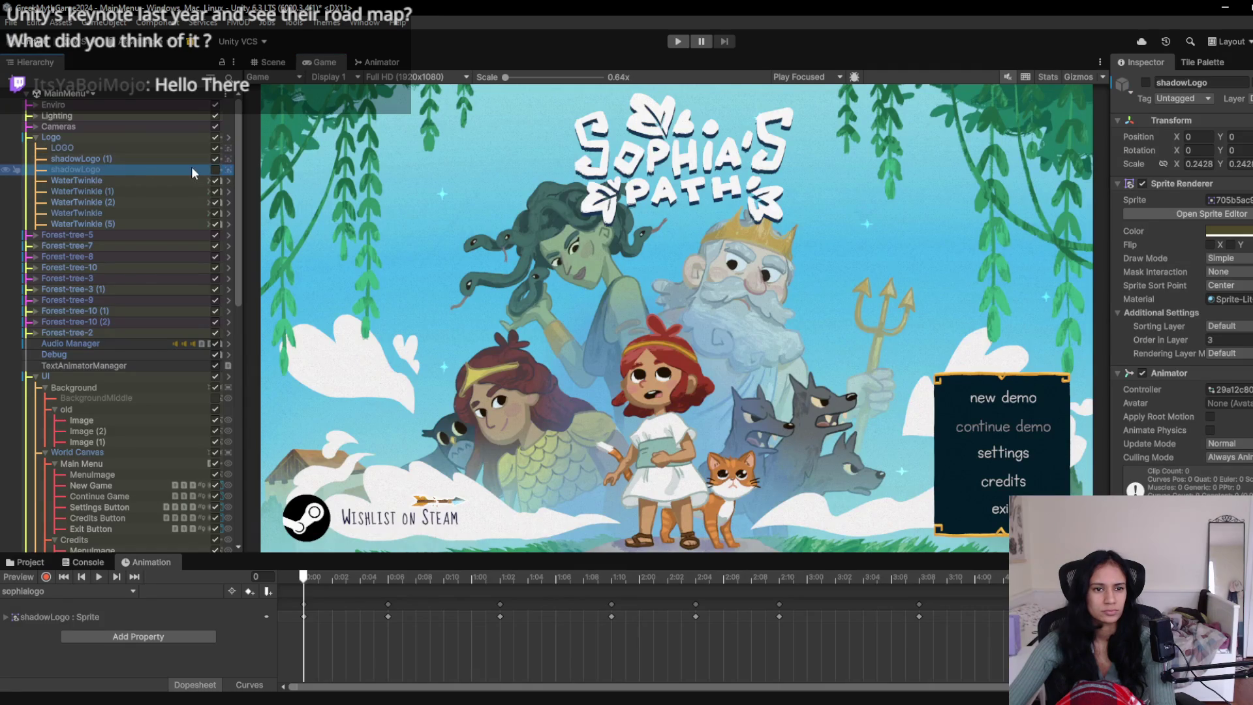
{"action": "left_click", "coordinate": [216, 170]}
{"action": "left_click", "coordinate": [215, 170]}
{"action": "left_click", "coordinate": [215, 170]}
{"action": "left_click", "coordinate": [215, 170]}
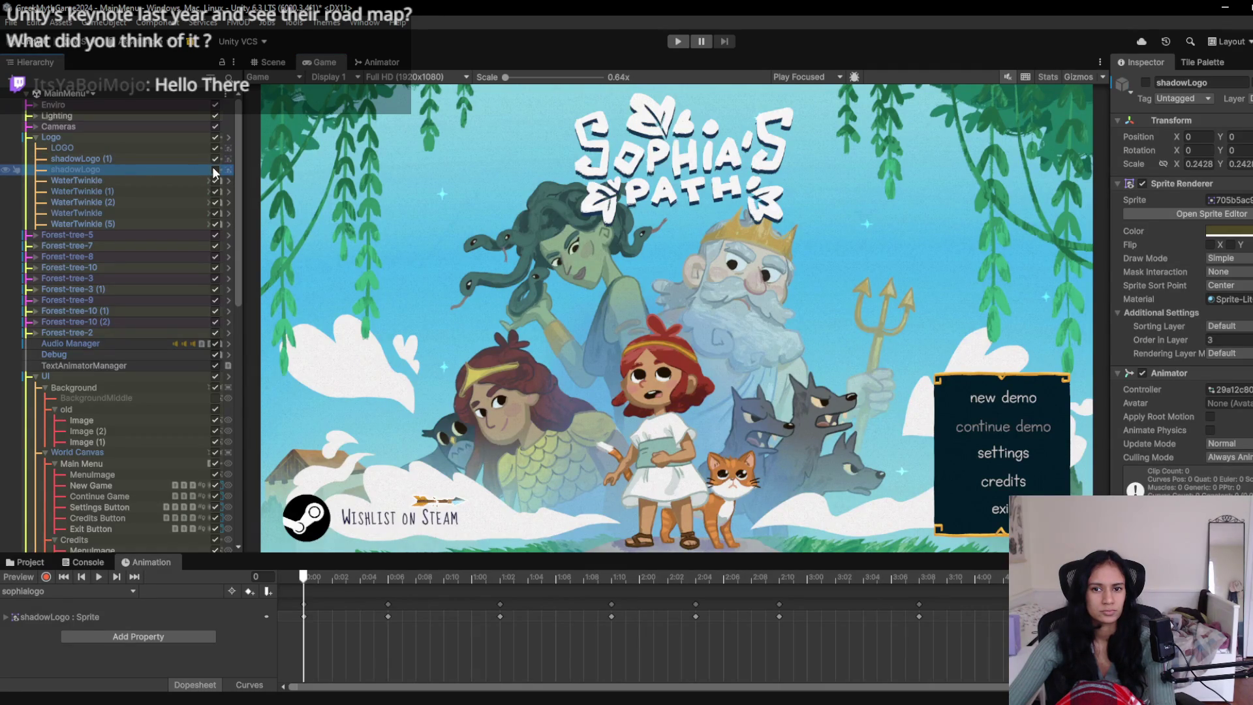
{"action": "left_click", "coordinate": [111, 158]}
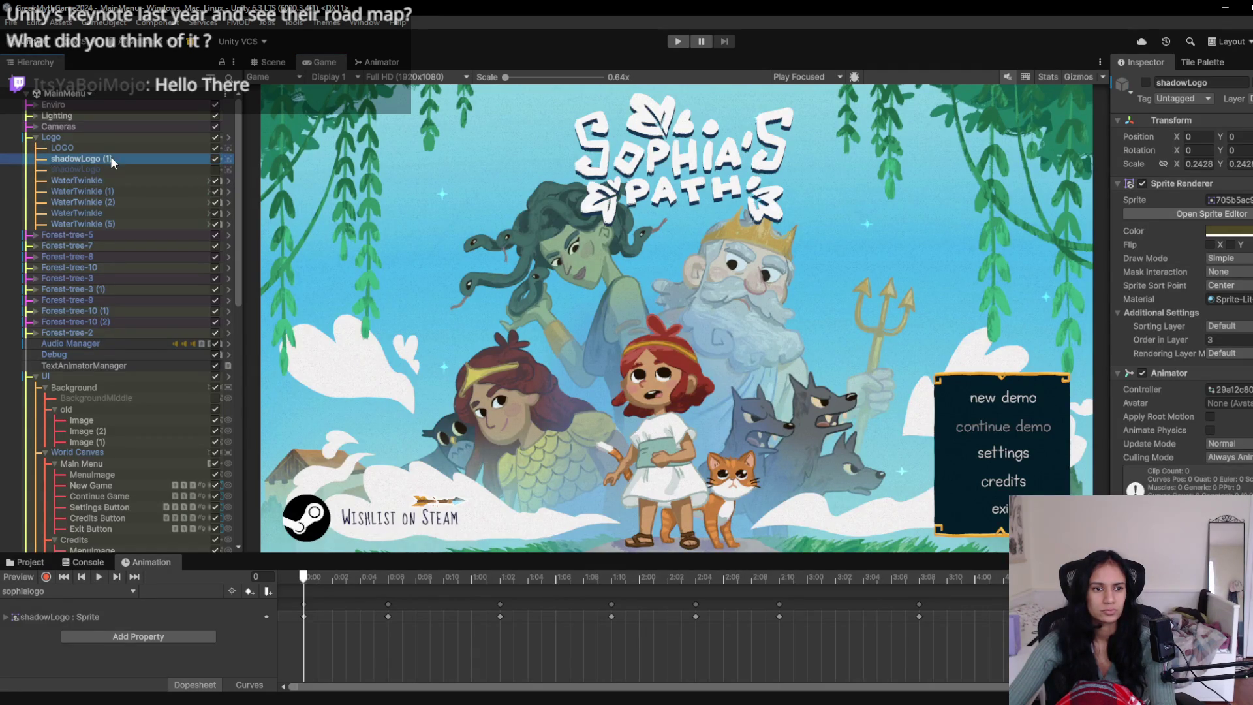
{"action": "left_click", "coordinate": [105, 147]}
{"action": "left_click", "coordinate": [75, 92]}
{"action": "left_click", "coordinate": [613, 513]}
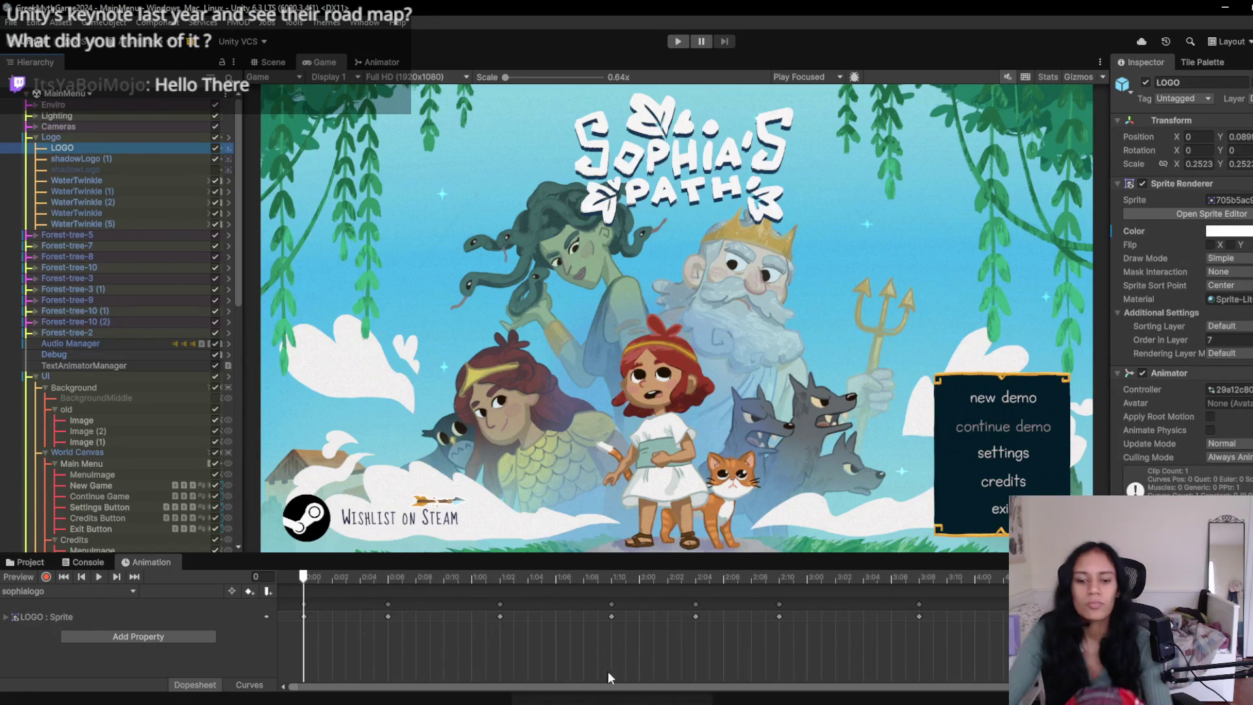
- Commit the 15 checked files to main with a summary about the level select on the main menu
{"action": "key", "text": "alt+Tab"}
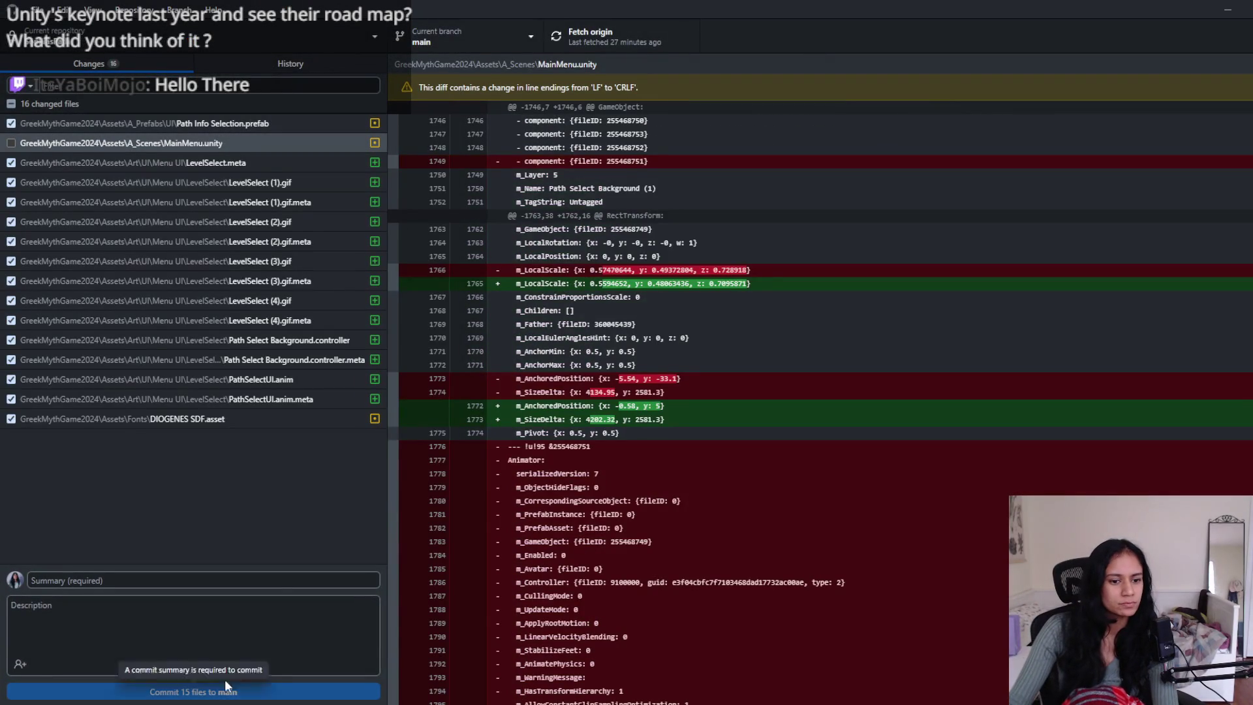
{"action": "left_click", "coordinate": [220, 579]}
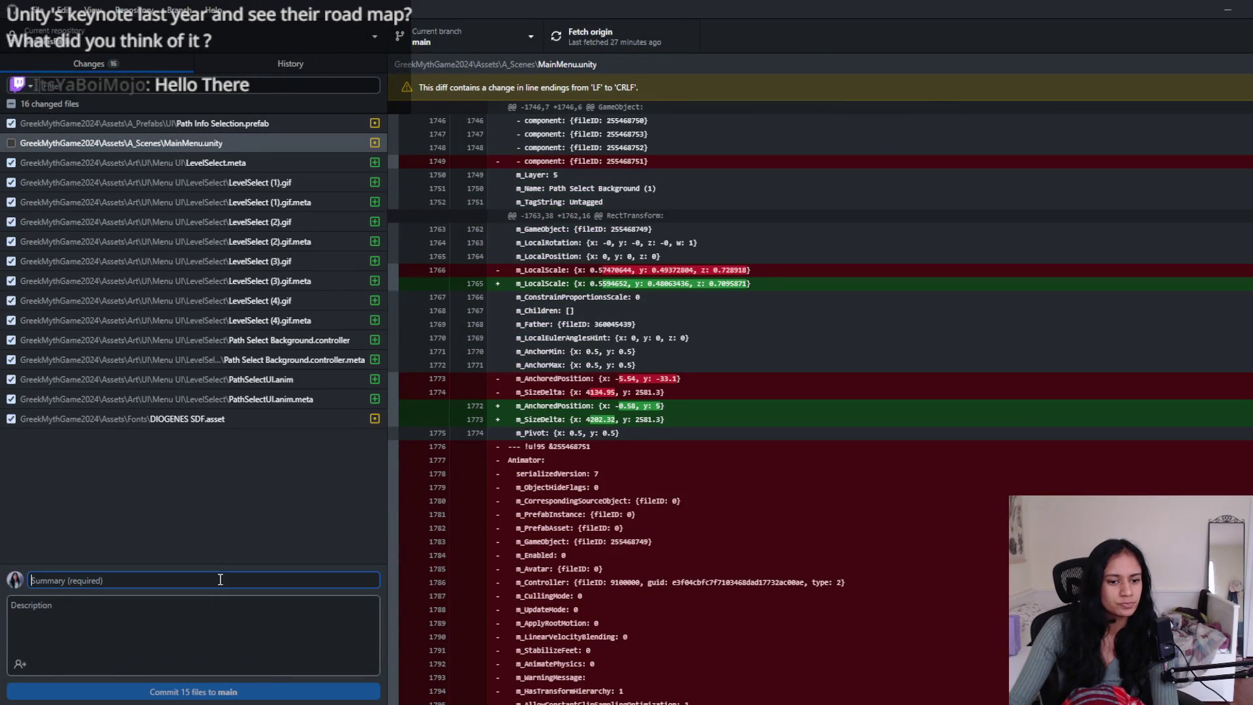
{"action": "type", "text": "level select"}
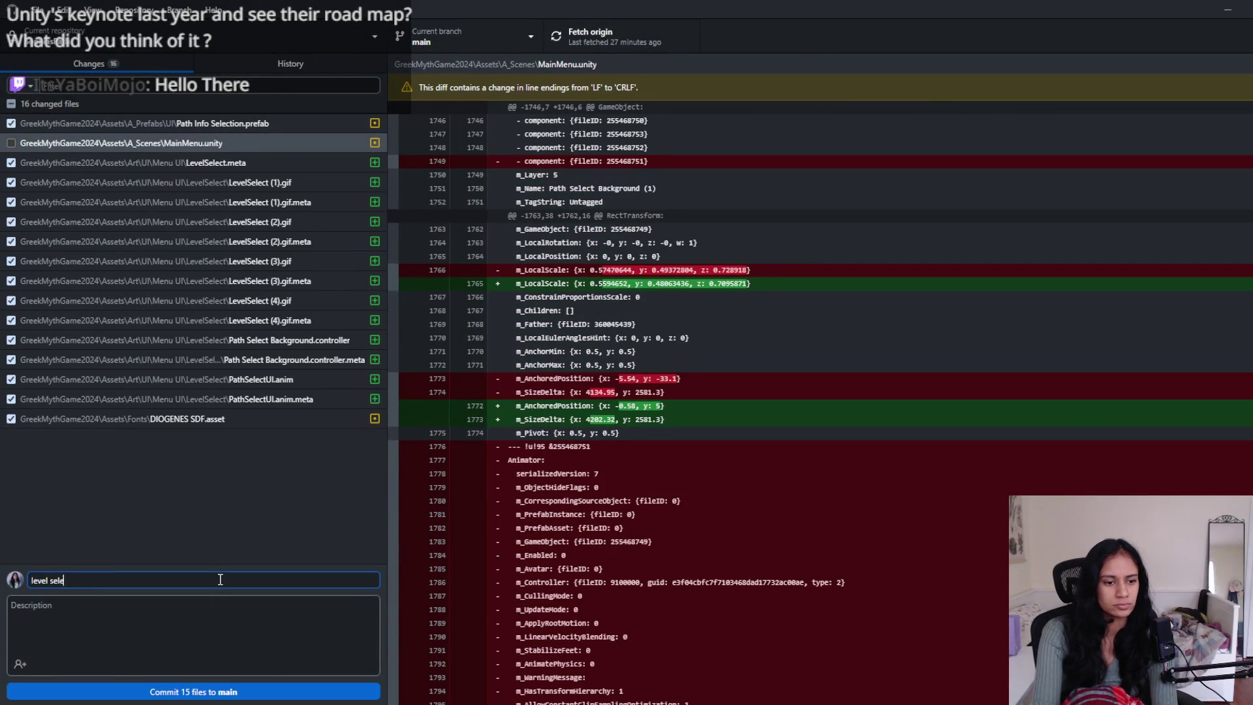
{"action": "type", "text": " on main menu fonts and new"}
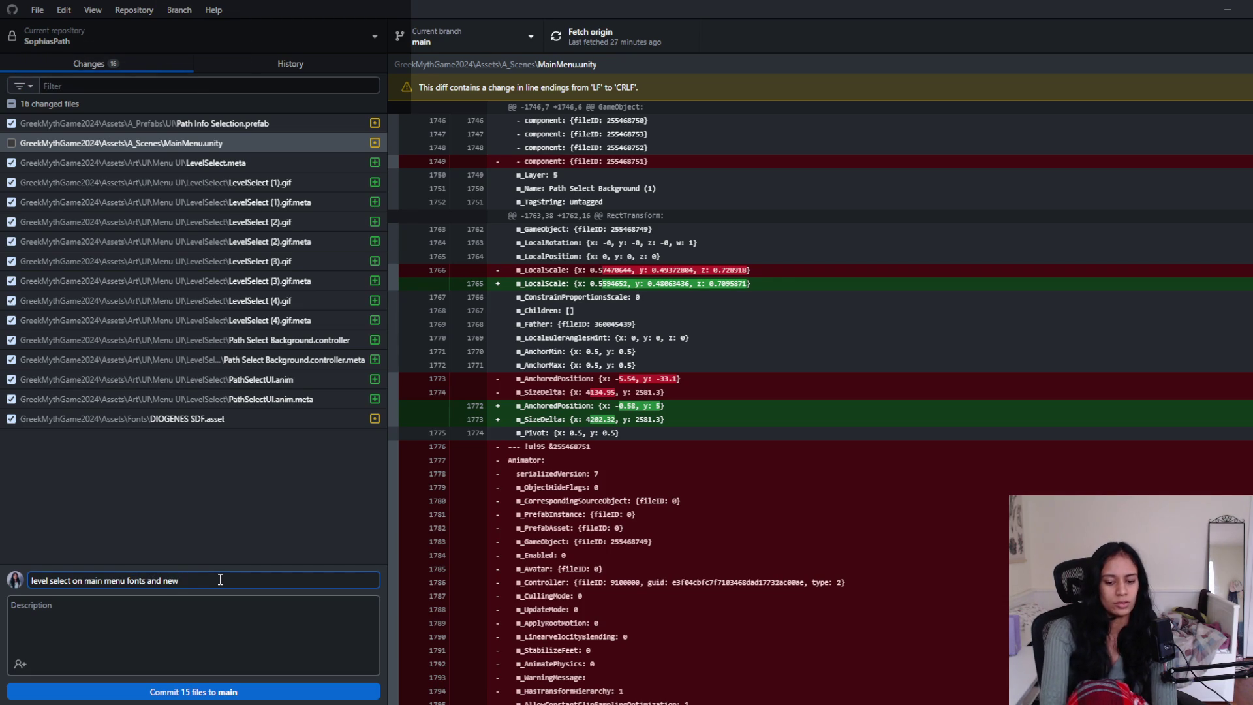
{"action": "type", "text": " ui background"}
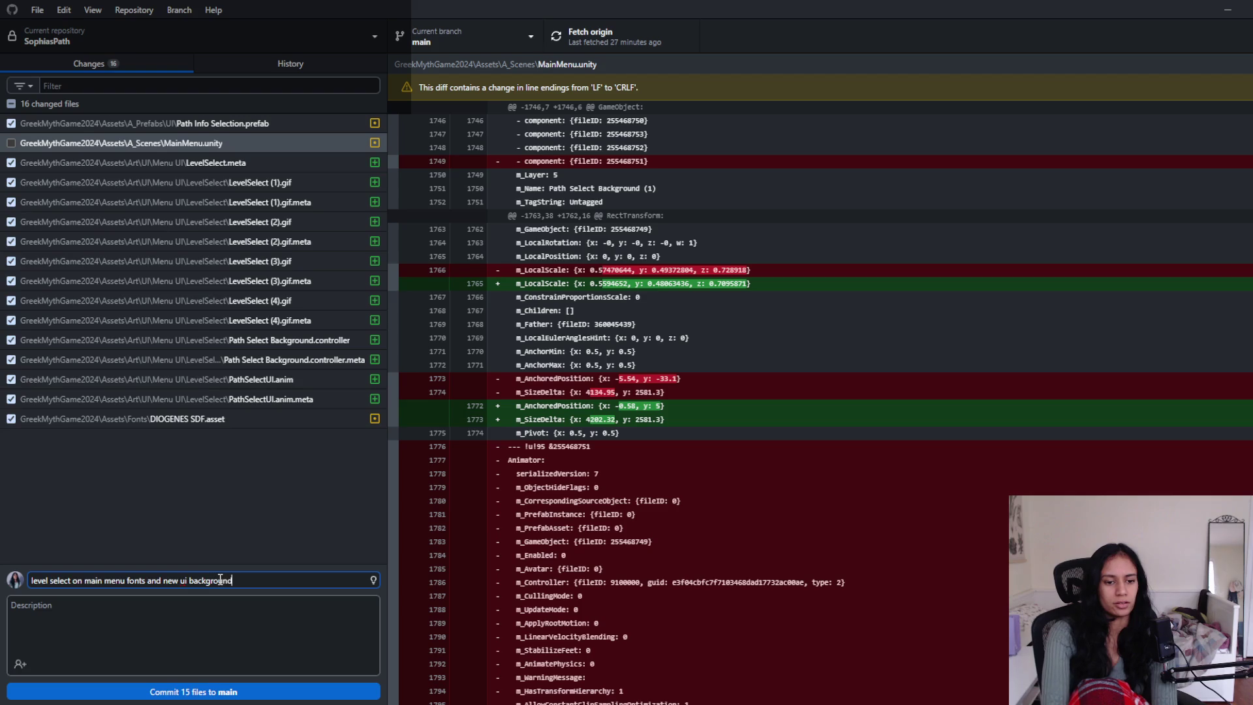
{"action": "key", "text": "ctrl+Return"}
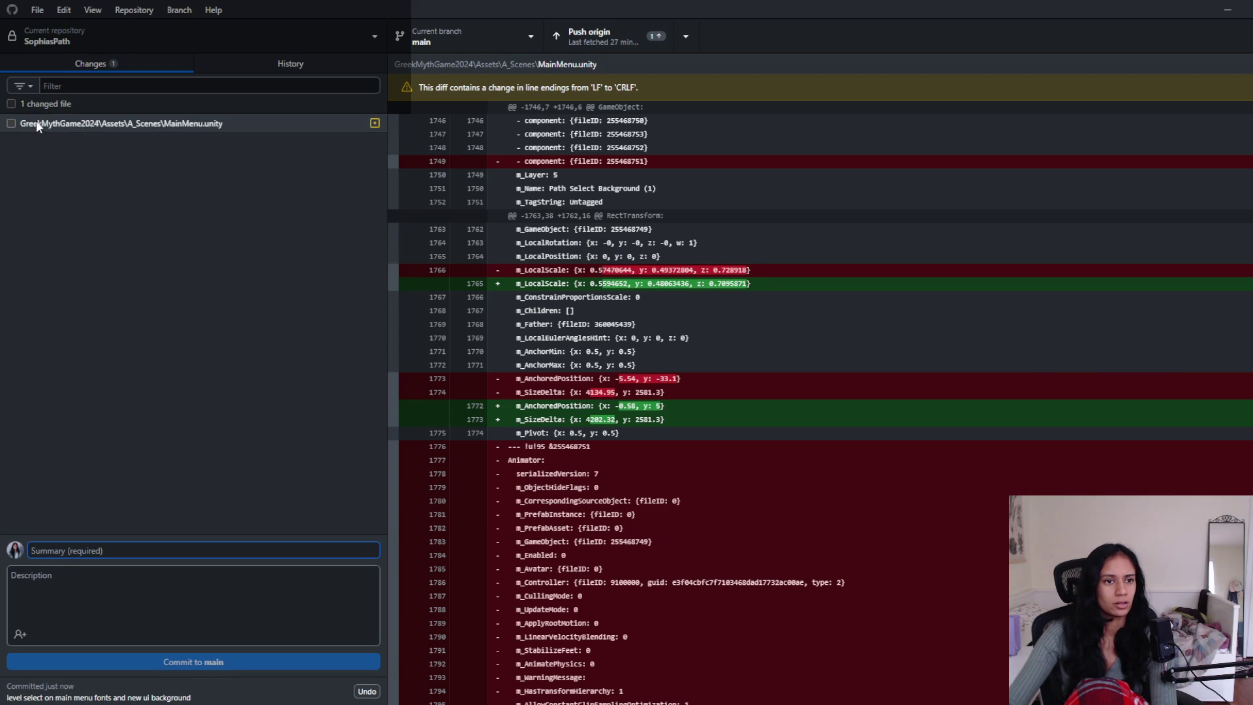
- Commit MainMenu.unity as 'Main menu updates' and push both commits to origin
{"action": "left_click", "coordinate": [11, 124]}
{"action": "left_click", "coordinate": [222, 556]}
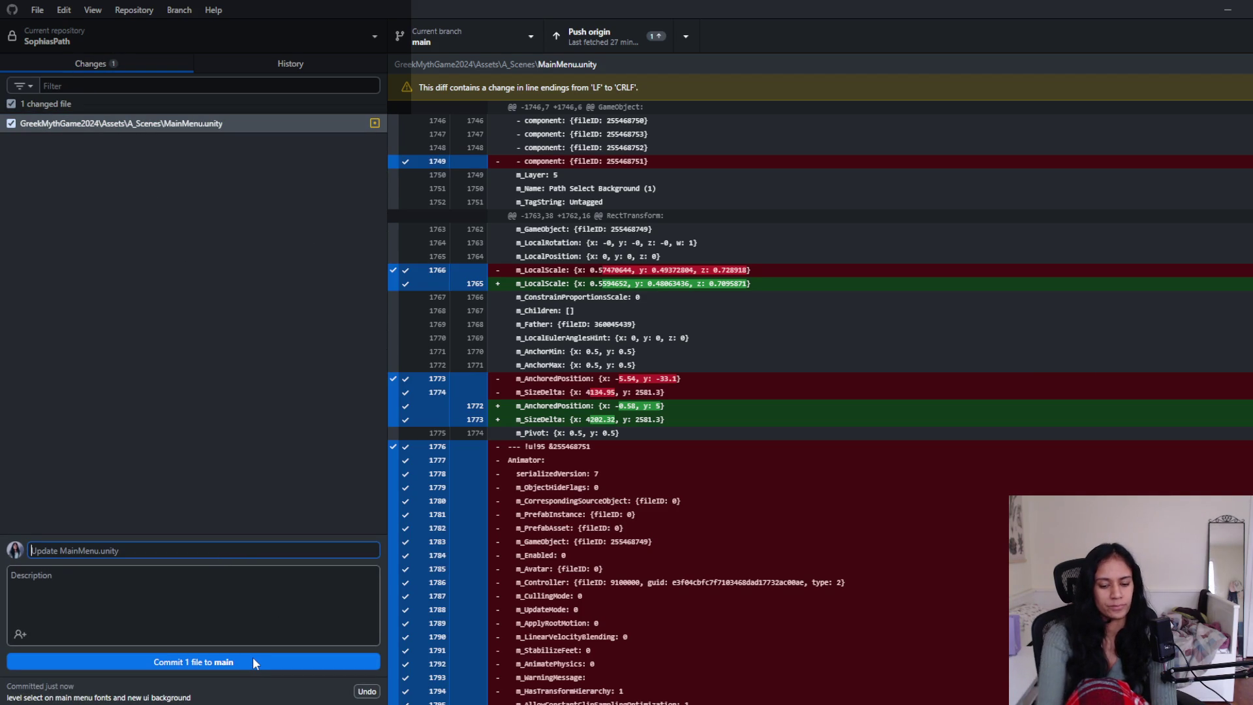
{"action": "type", "text": "l"}
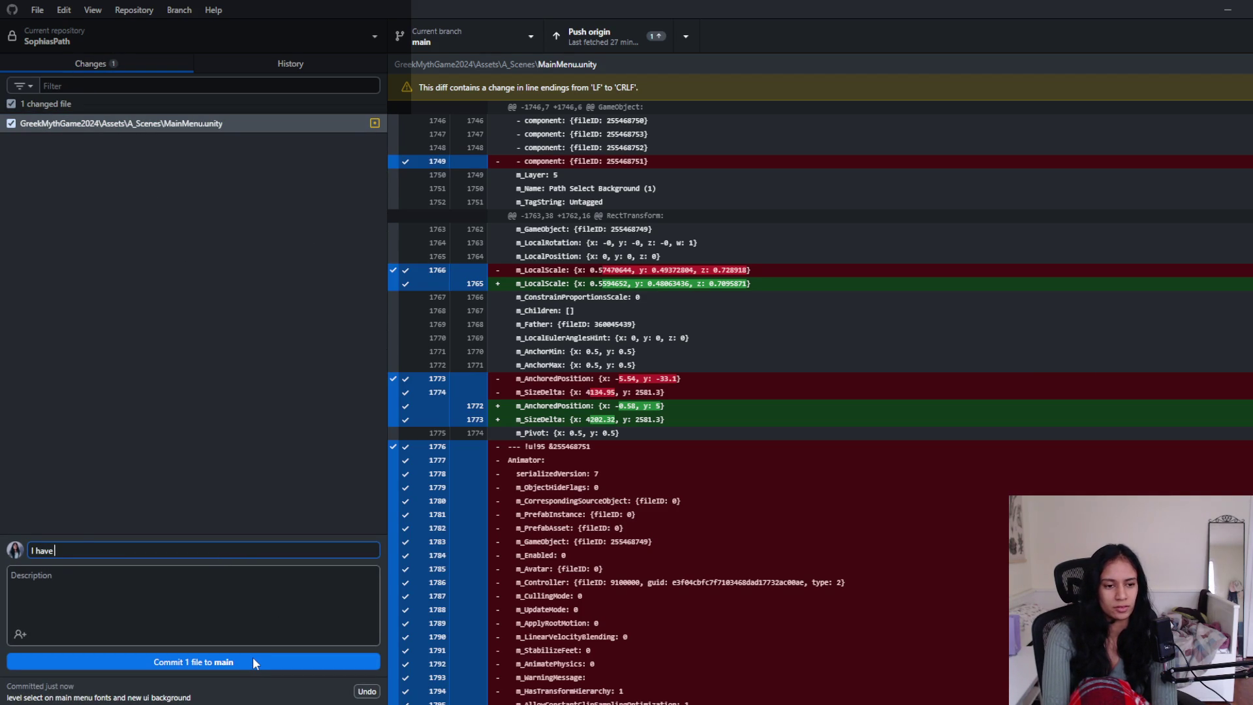
{"action": "key", "text": "BackSpace"}
{"action": "key", "text": "BackSpace"}
{"action": "key", "text": "BackSpace"}
{"action": "type", "text": "I h"}
{"action": "key", "text": "BackSpace"}
{"action": "key", "text": "BackSpace"}
{"action": "key", "text": "BackSpace"}
{"action": "type", "text": "Main"}
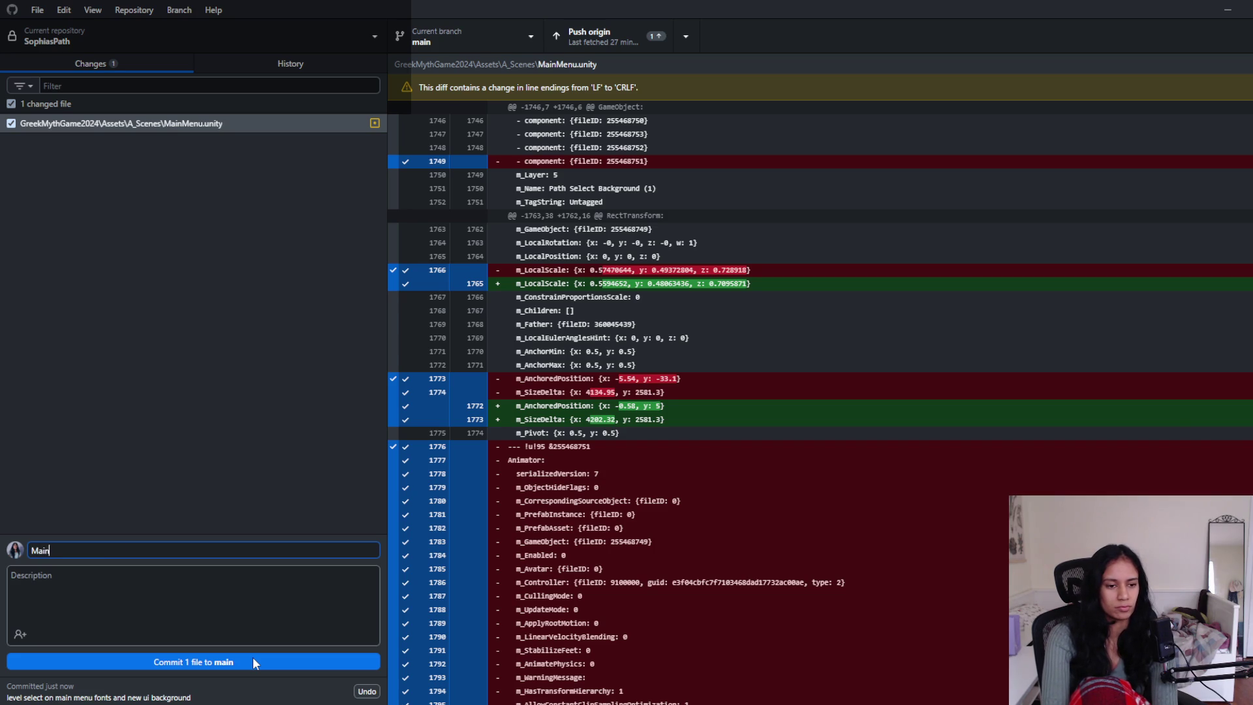
{"action": "type", "text": " menu updates"}
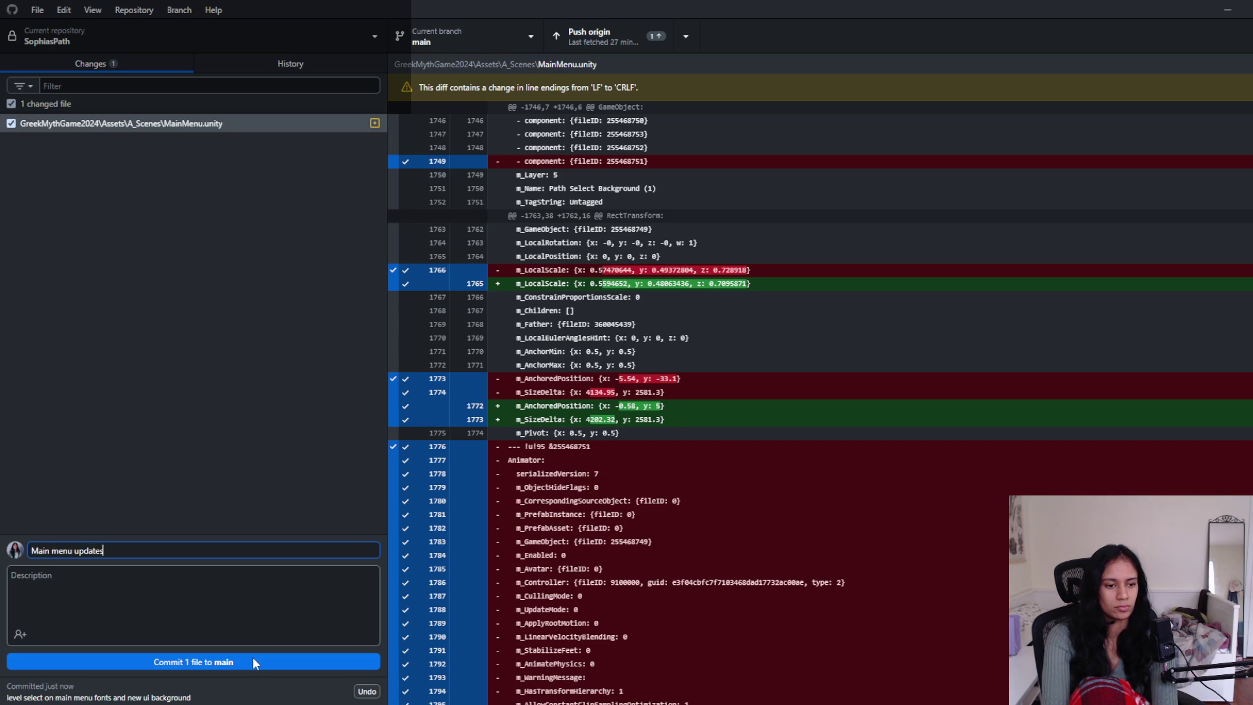
{"action": "left_click", "coordinate": [254, 661]}
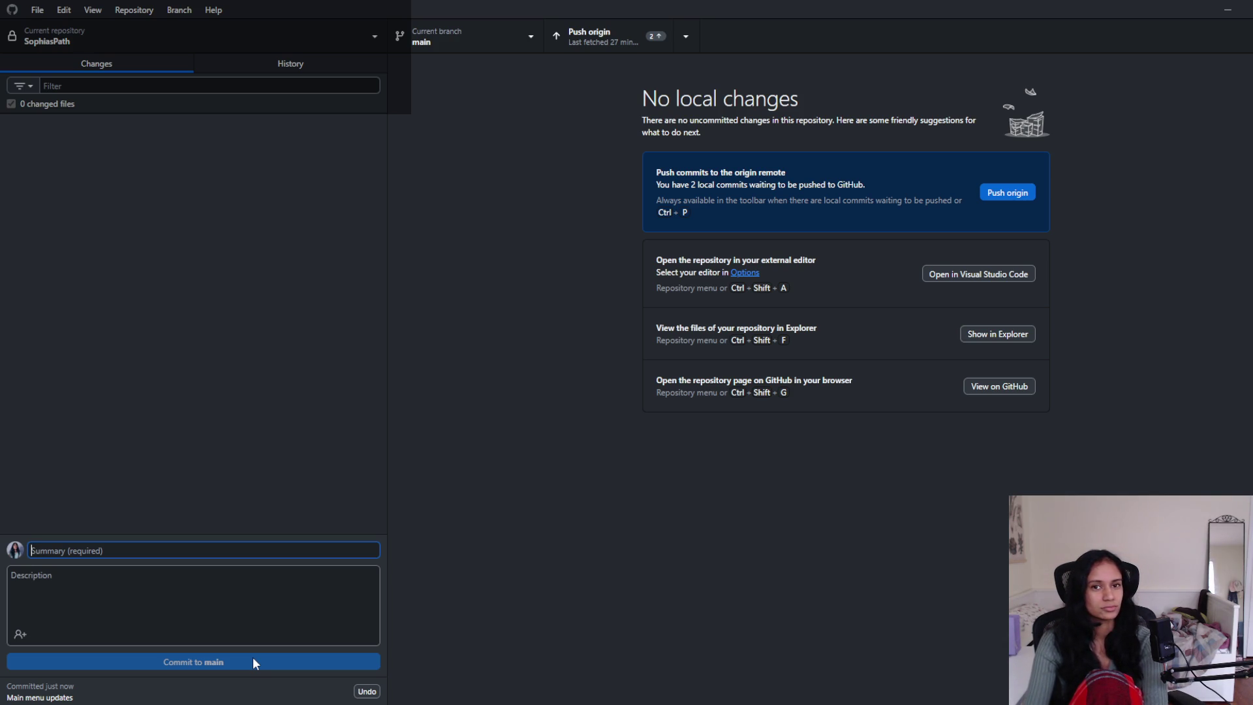
{"action": "left_click", "coordinate": [581, 38]}
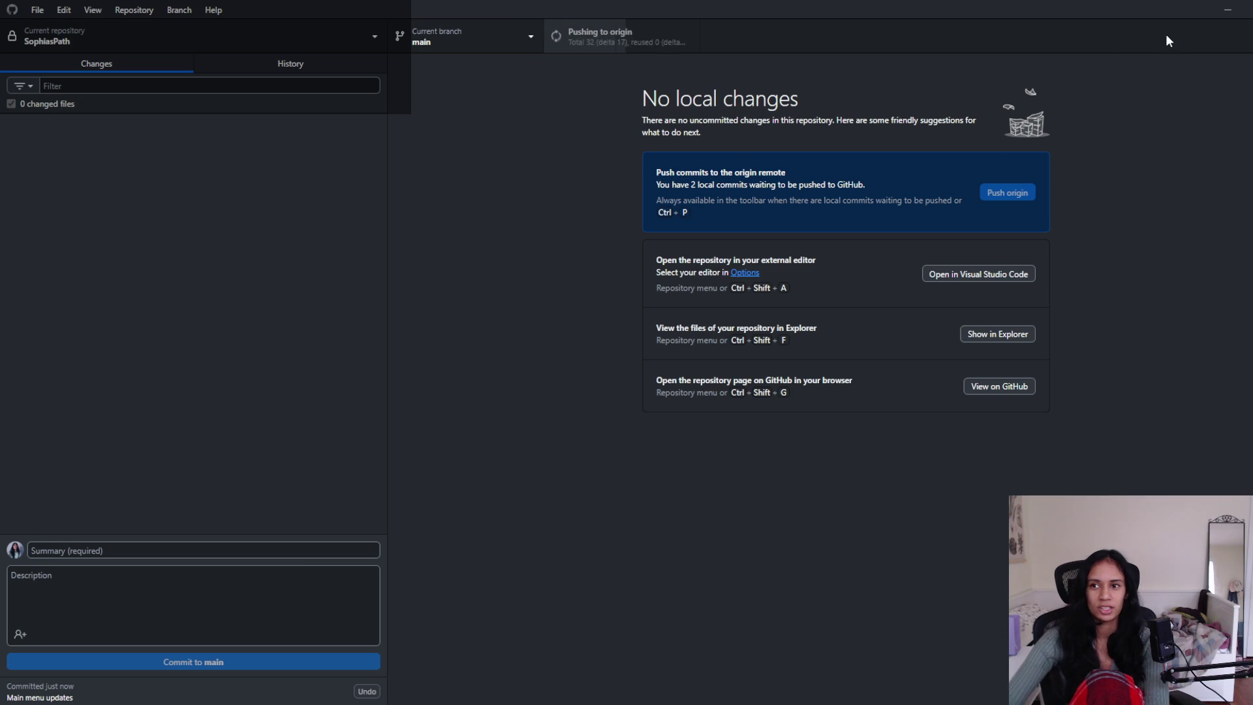
{"action": "left_click", "coordinate": [1226, 6]}
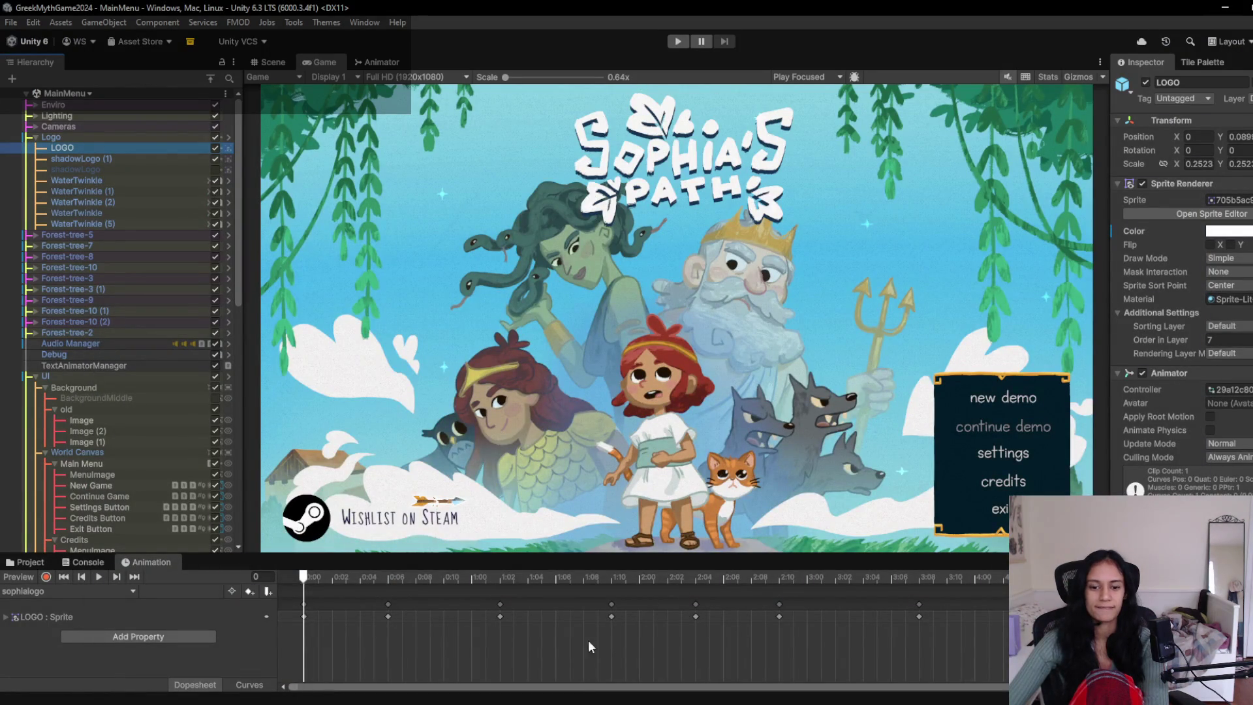
- In the Scene view, pan over to the Path Select panel and select its Image (2) background
{"action": "left_click", "coordinate": [267, 62]}
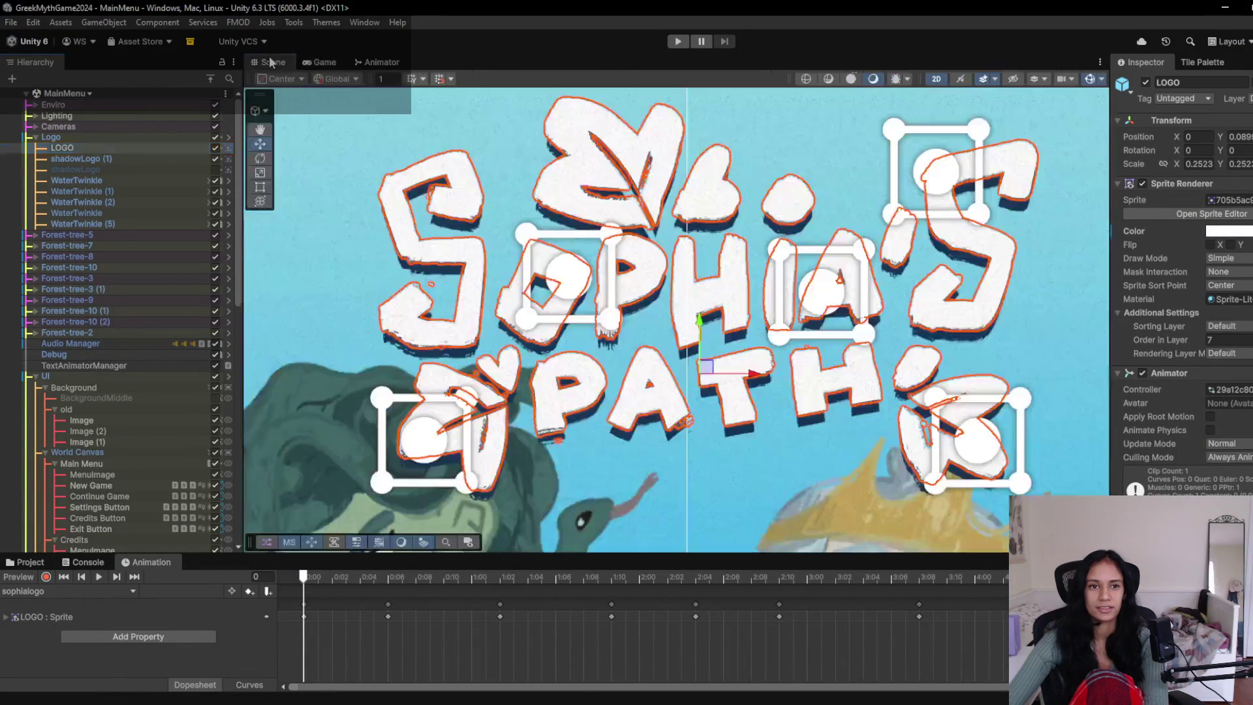
{"action": "scroll", "coordinate": [585, 333], "scroll_direction": "down", "scroll_amount": 5}
{"action": "scroll", "coordinate": [586, 333], "scroll_direction": "down", "scroll_amount": 3}
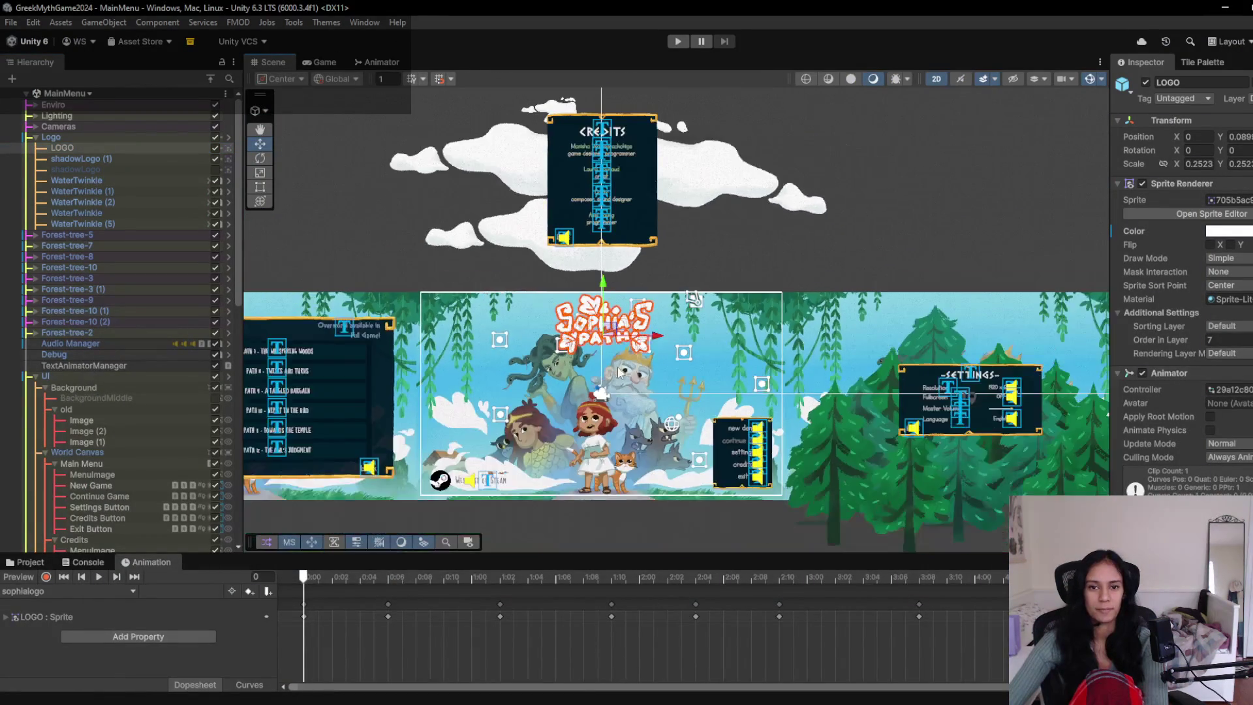
{"action": "mouse_move", "coordinate": [554, 339]}
{"action": "left_mouse_down"}
{"action": "mouse_move", "coordinate": [925, 340]}
{"action": "mouse_move", "coordinate": [273, 348]}
{"action": "left_mouse_up"}
{"action": "scroll", "coordinate": [483, 343], "scroll_direction": "up", "scroll_amount": 4}
{"action": "scroll", "coordinate": [639, 300], "scroll_direction": "down", "scroll_amount": 3}
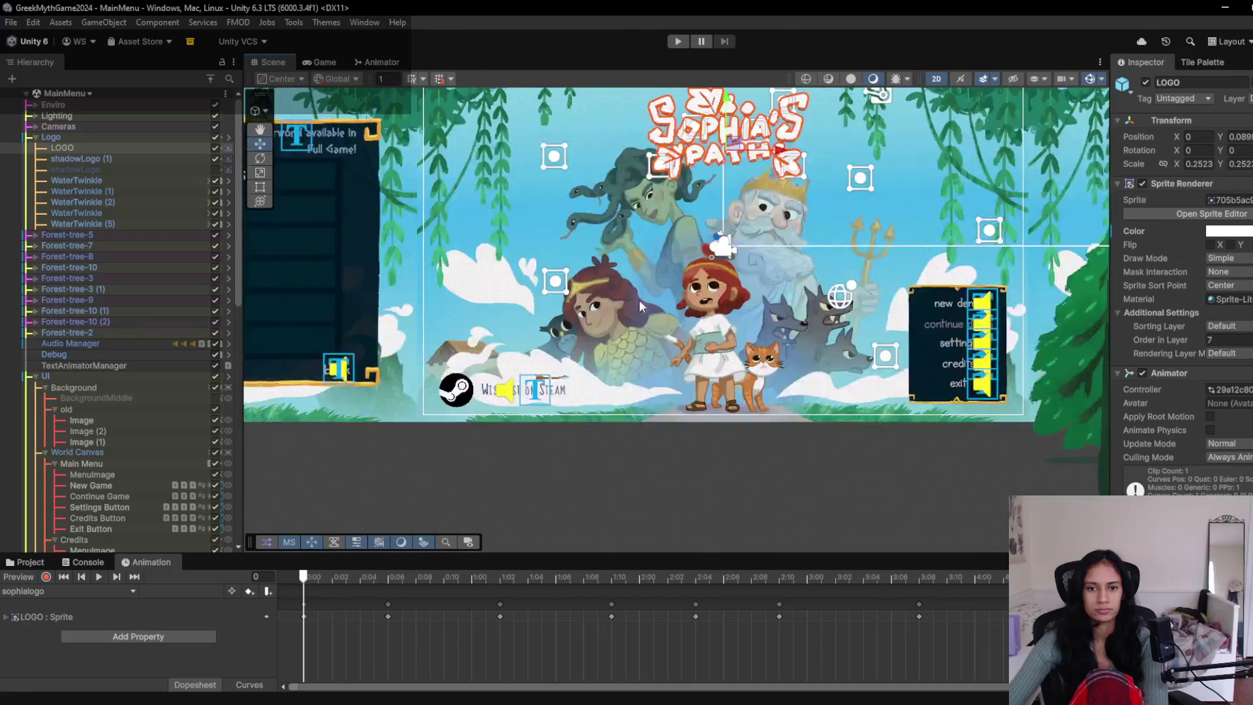
{"action": "left_click_drag", "start_coordinate": [346, 274], "coordinate": [596, 251]}
{"action": "scroll", "coordinate": [595, 251], "scroll_direction": "up", "scroll_amount": 4}
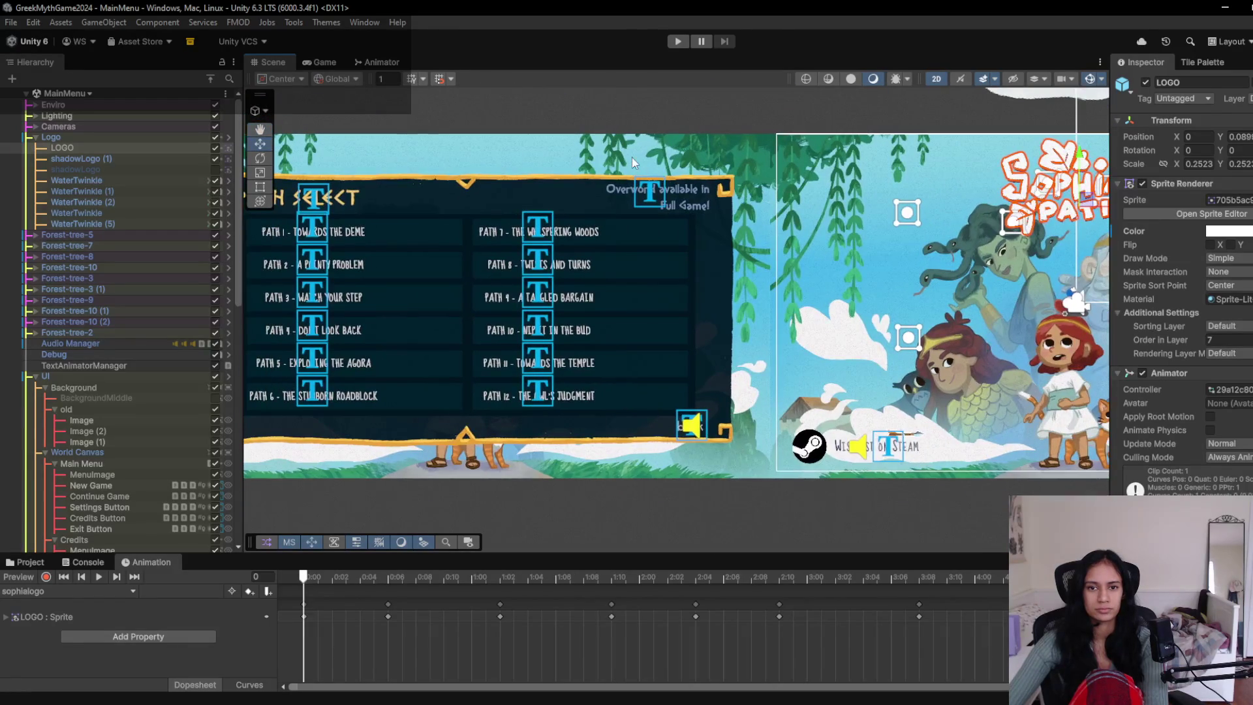
{"action": "left_click", "coordinate": [632, 156]}
{"action": "left_click", "coordinate": [632, 156]}
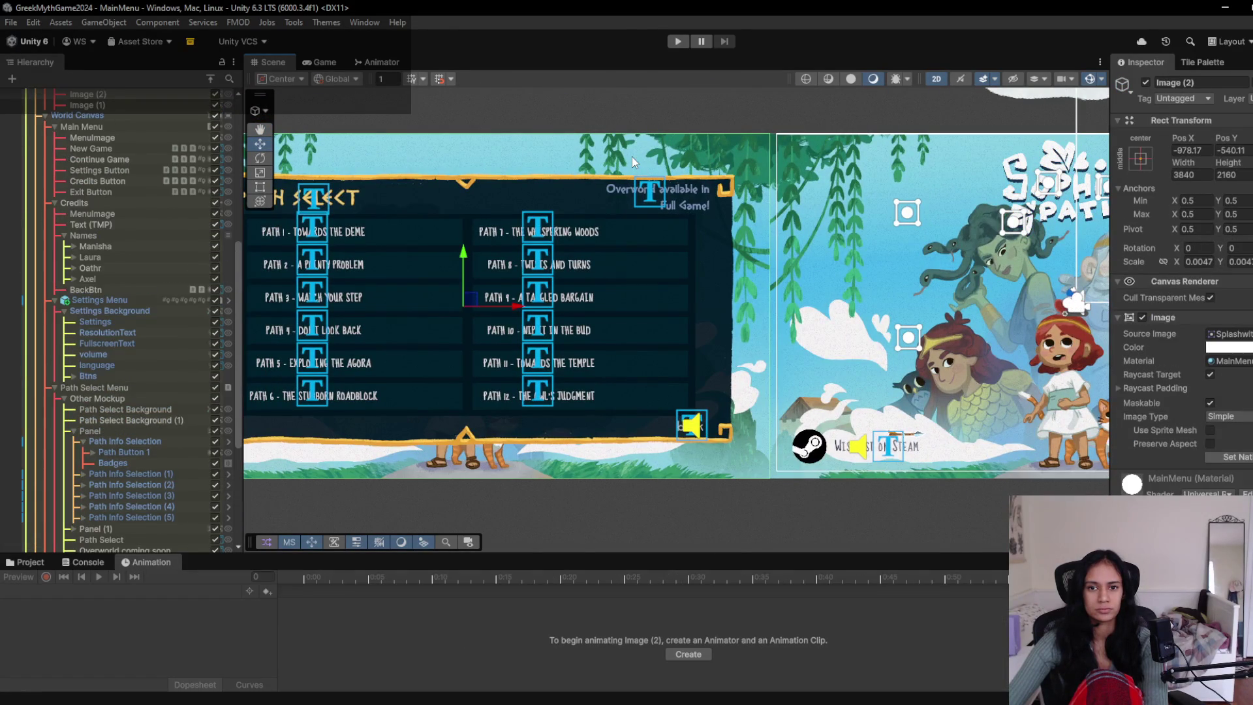
{"action": "scroll", "coordinate": [98, 151], "scroll_direction": "up", "scroll_amount": 10}
{"action": "left_click", "coordinate": [64, 94]}
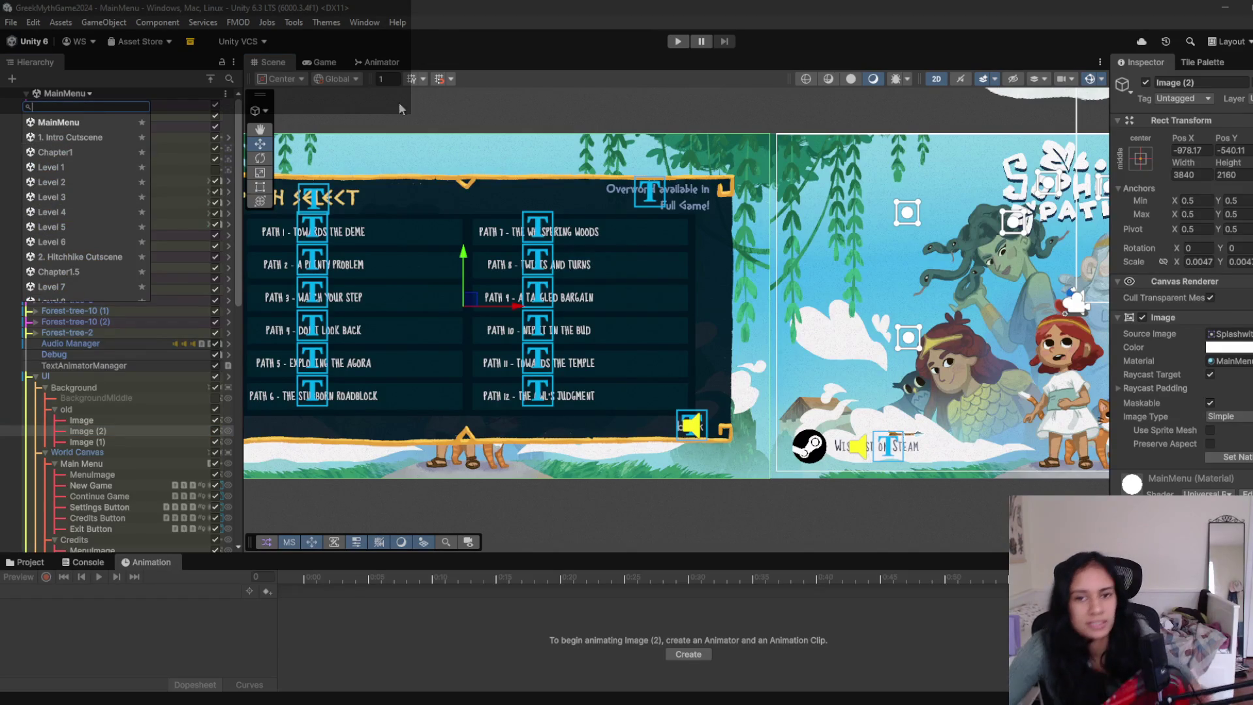
- Playtest the main menu's path select screen
{"action": "left_click", "coordinate": [678, 41]}
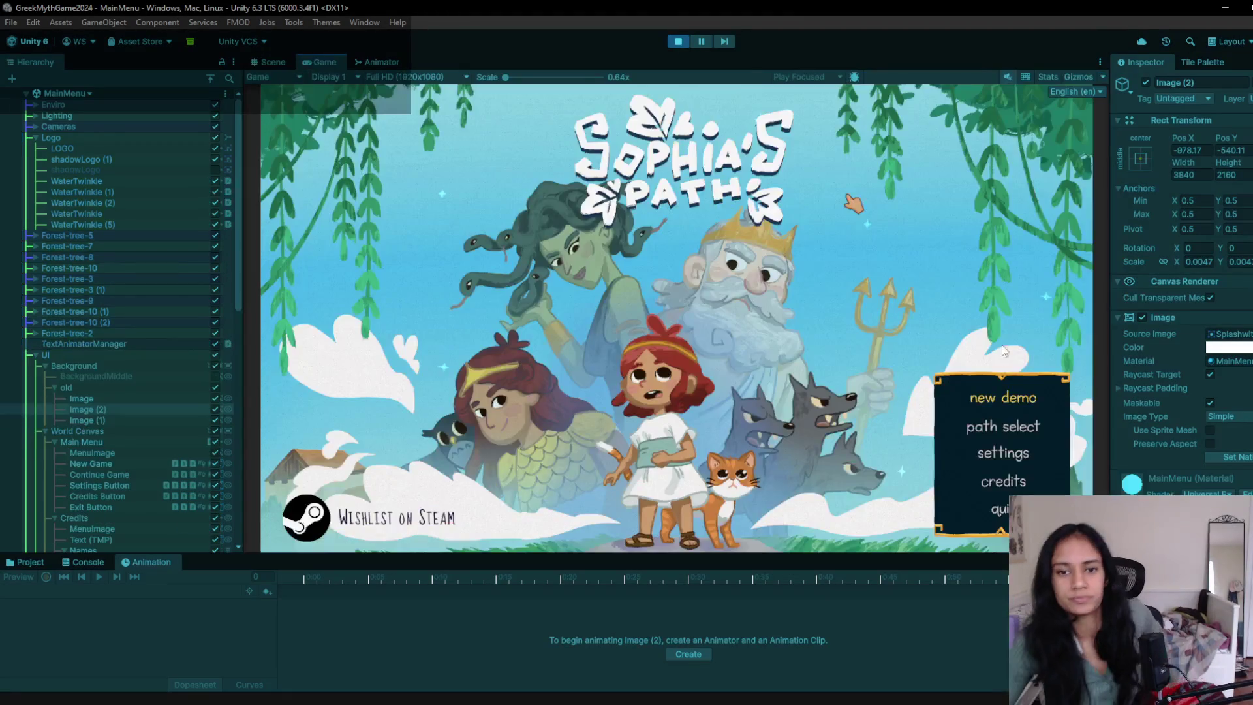
{"action": "left_click", "coordinate": [1019, 436]}
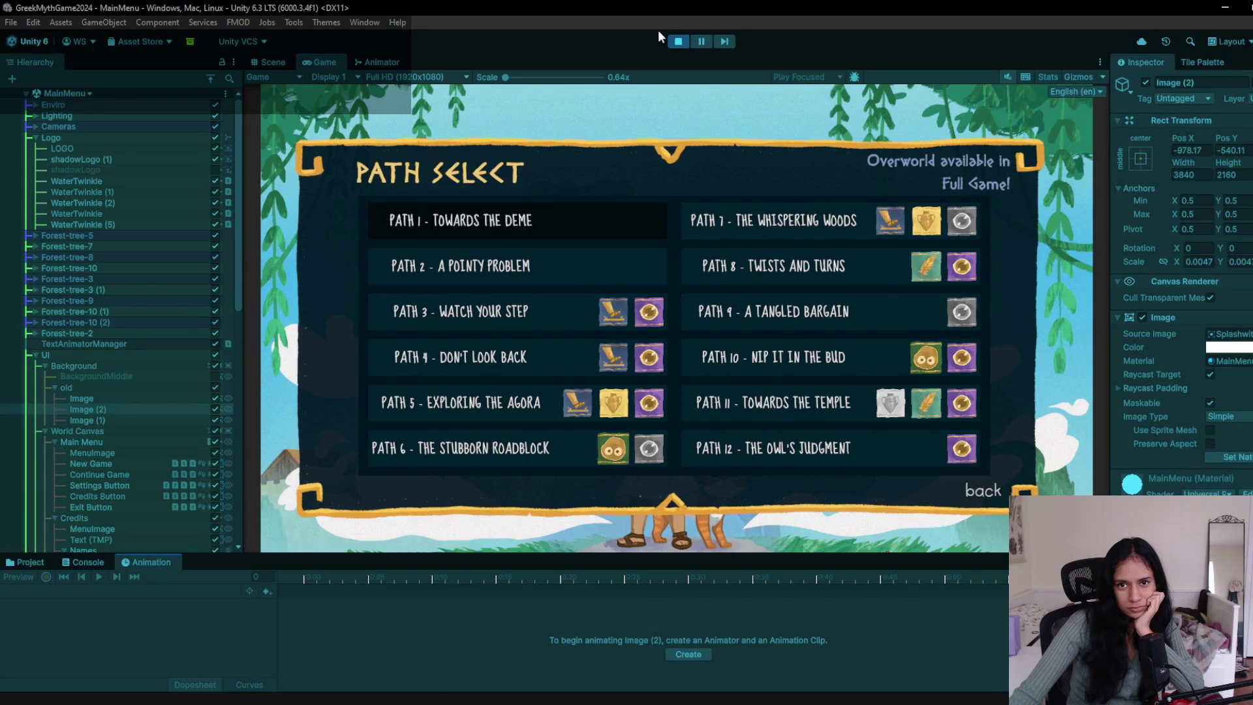
{"action": "left_click", "coordinate": [678, 41]}
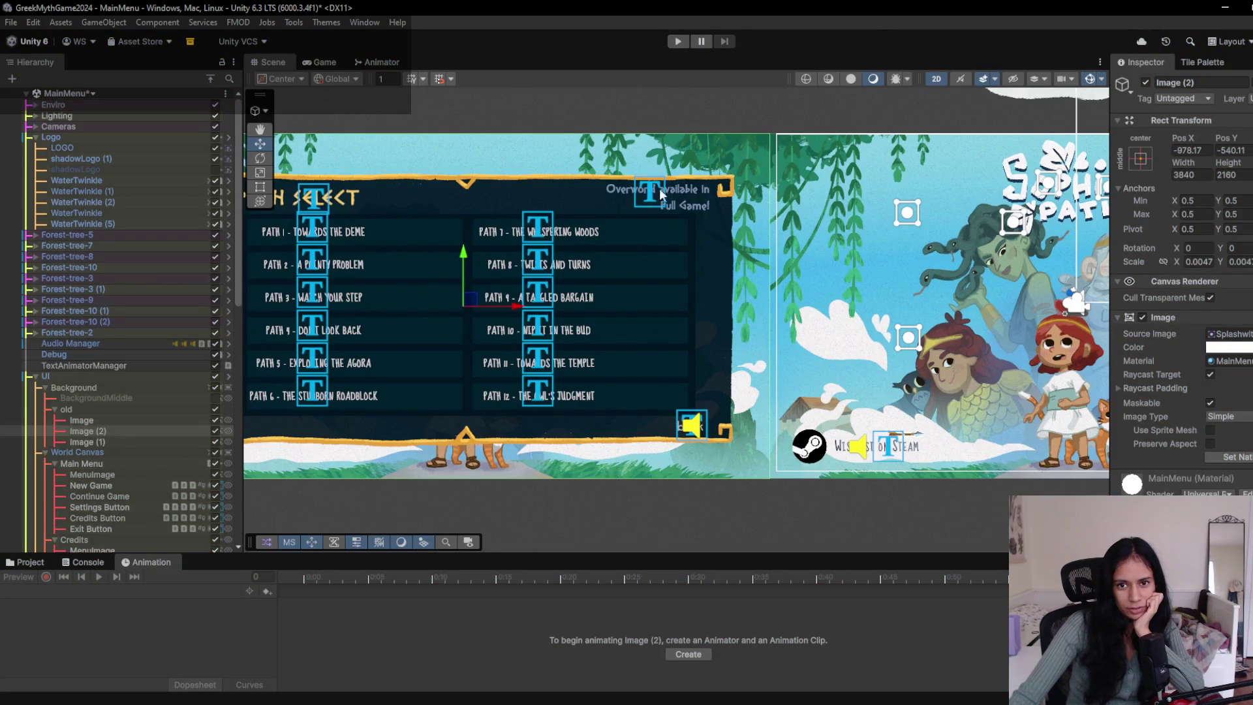
- Narrow the Overworld note's text box slightly and recheck it on the path select screen in play mode
{"action": "left_click", "coordinate": [679, 197]}
{"action": "scroll", "coordinate": [723, 264], "scroll_direction": "up", "scroll_amount": 2}
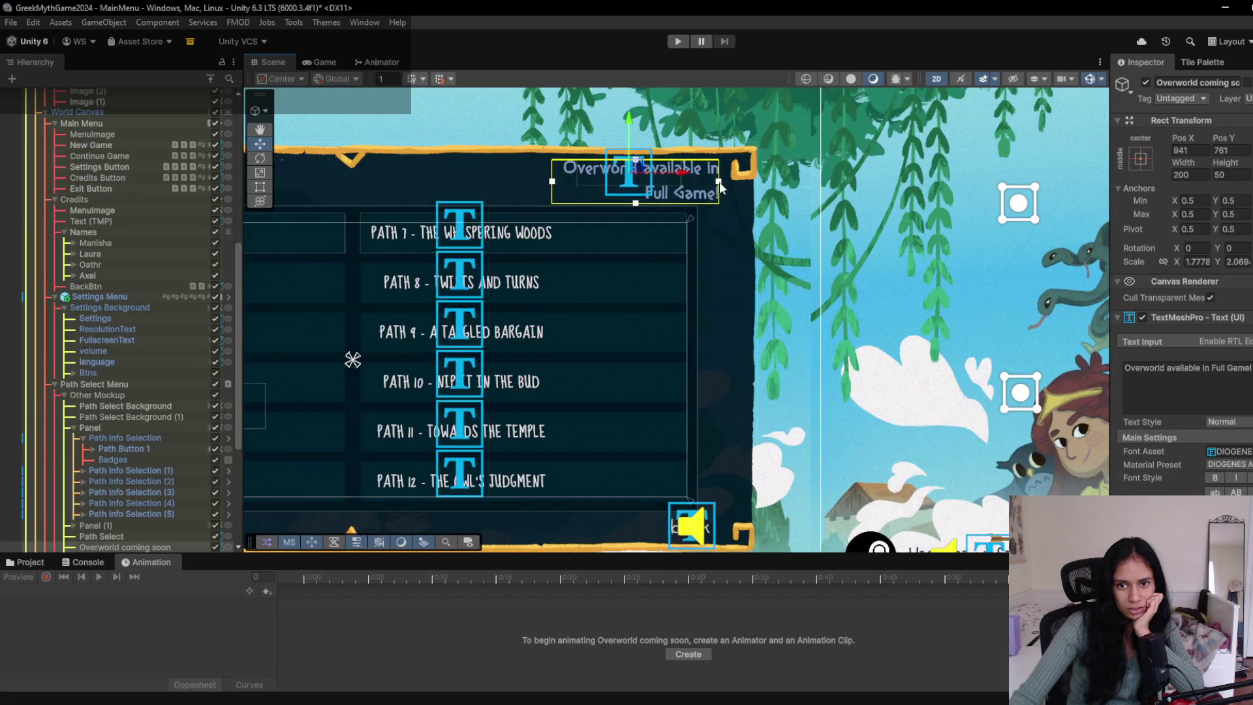
{"action": "left_click_drag", "start_coordinate": [716, 187], "coordinate": [712, 187]}
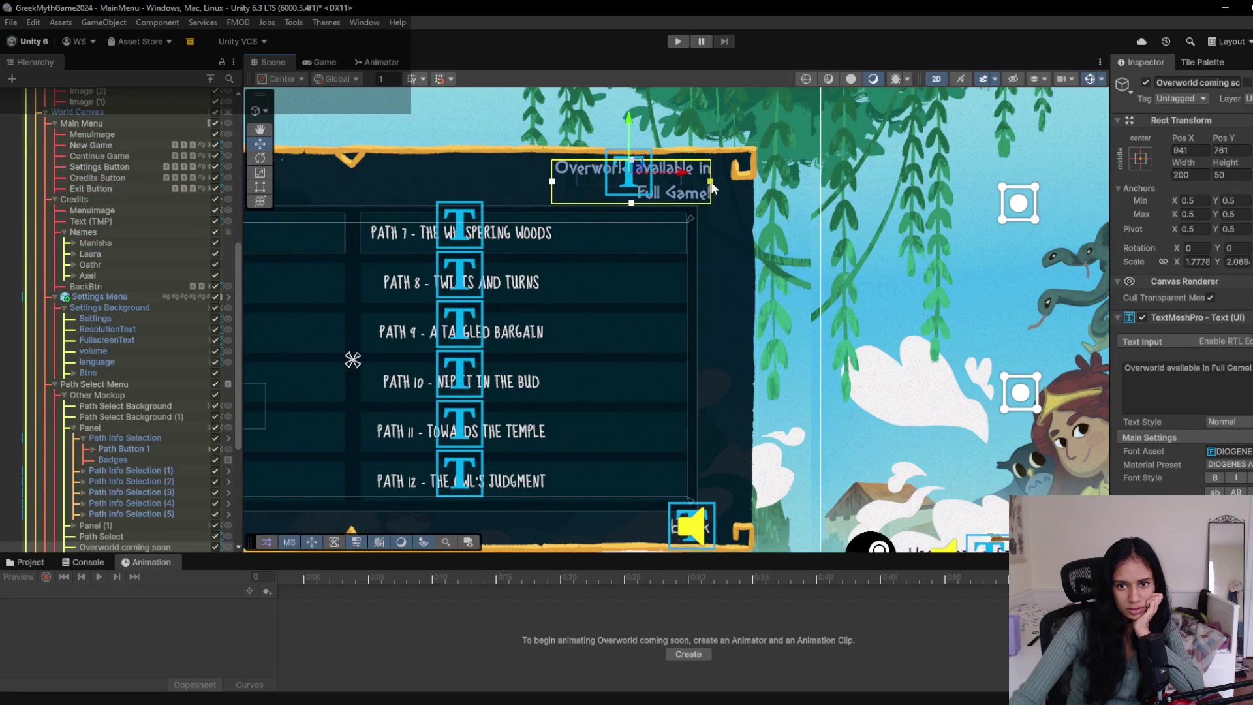
{"action": "left_click", "coordinate": [681, 42]}
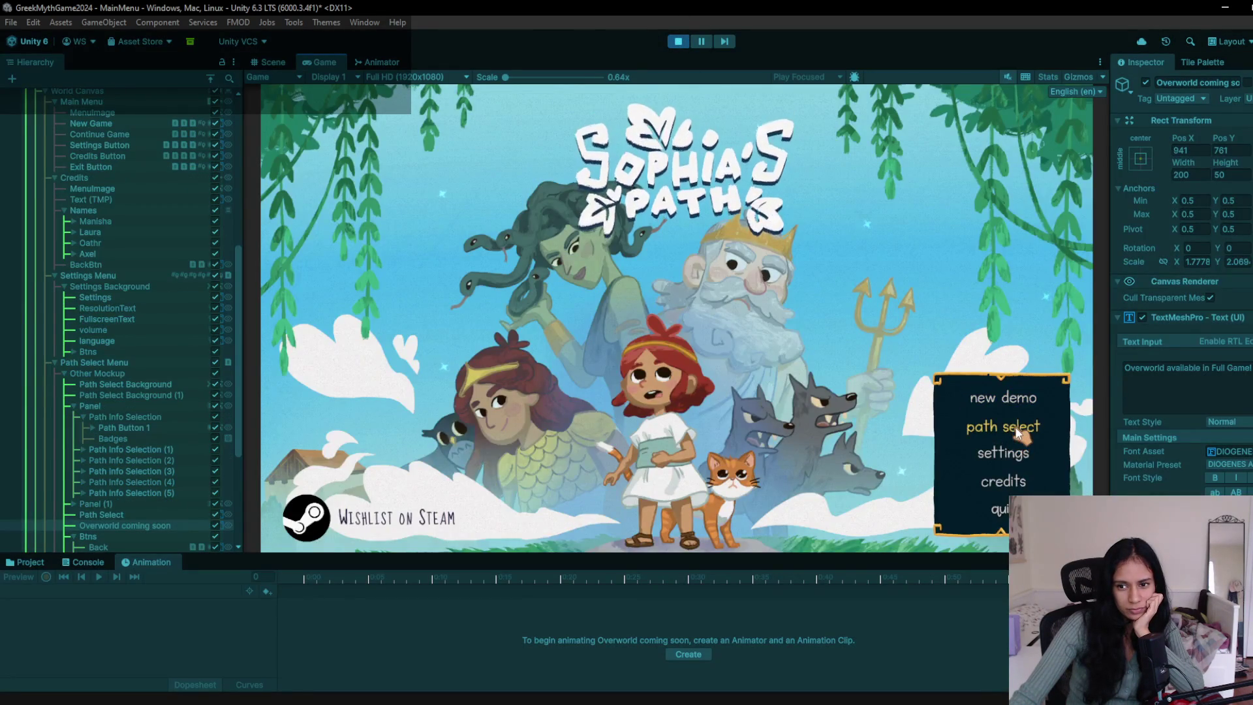
{"action": "left_click", "coordinate": [1019, 431]}
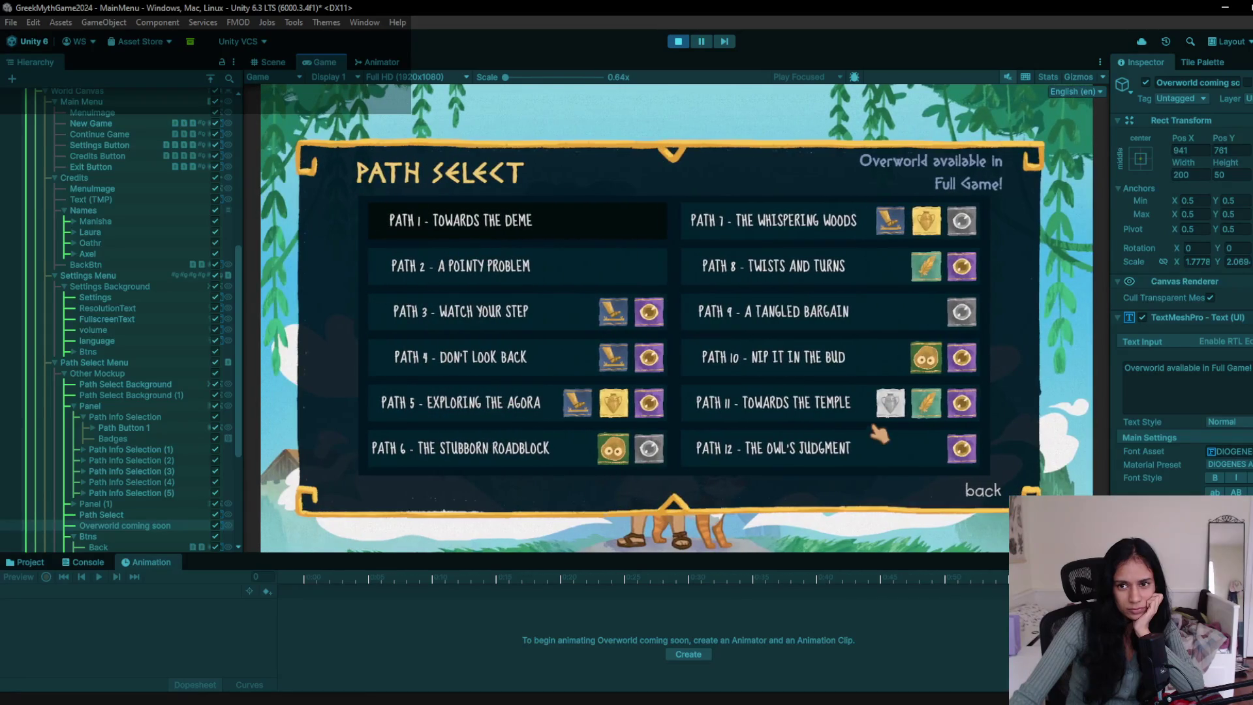
{"action": "left_click", "coordinate": [979, 491]}
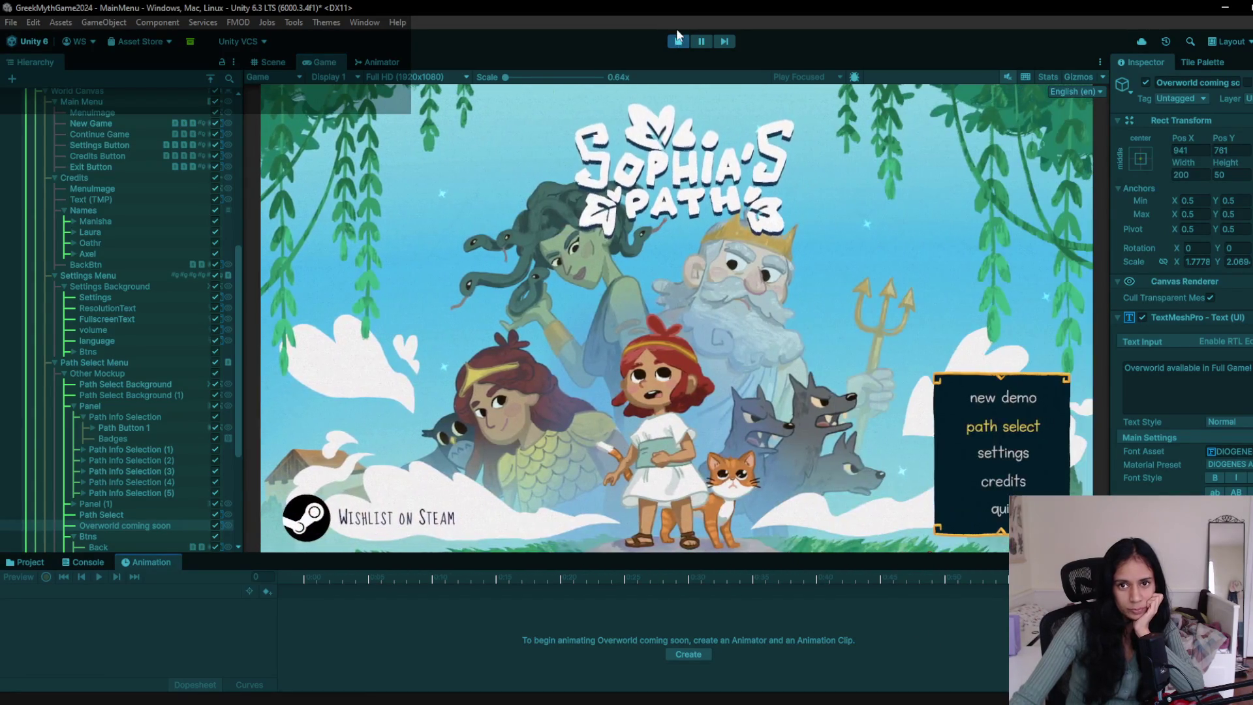
{"action": "left_click", "coordinate": [677, 41]}
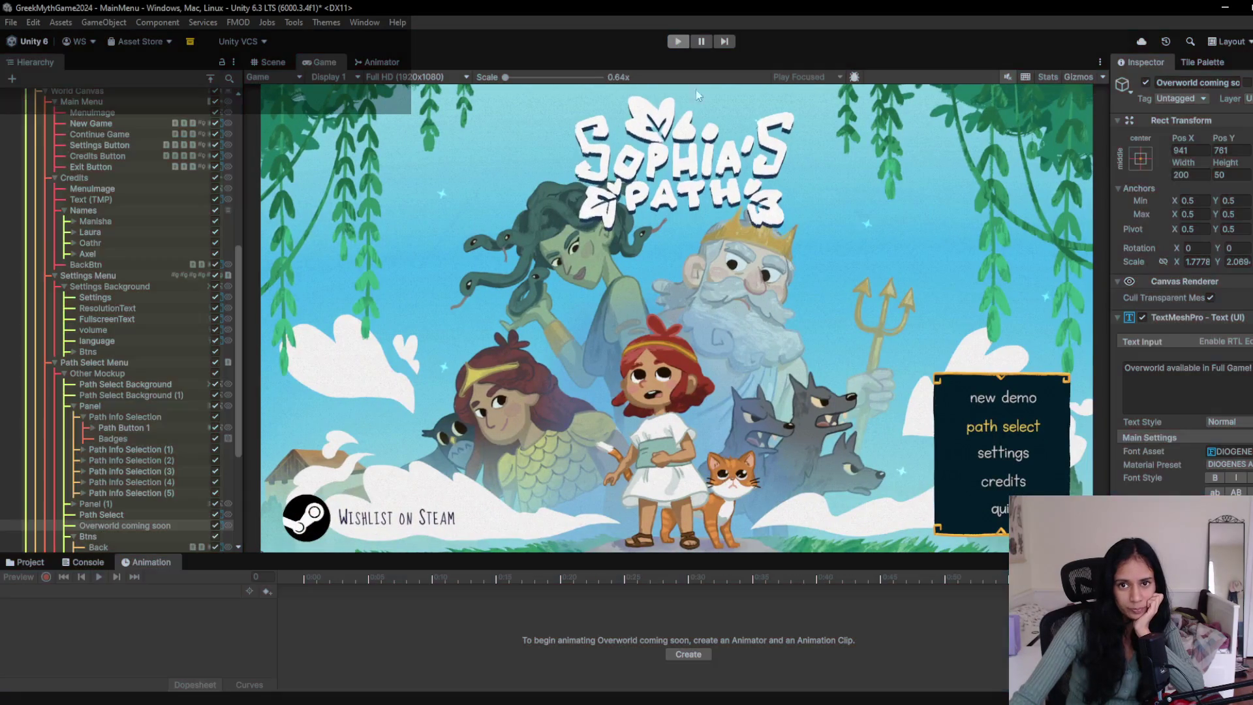
{"action": "key", "text": "alt+Tab"}
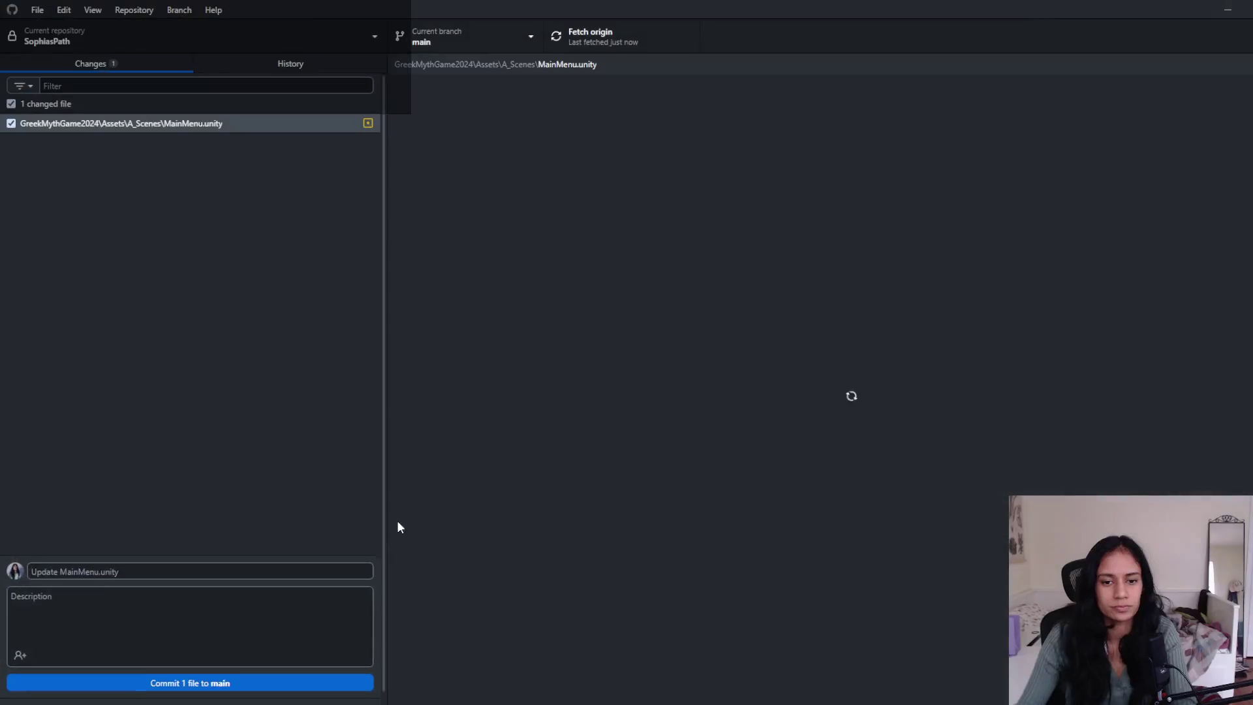
- Commit the MainMenu.unity change to main, push it to origin, and minimise GitHub Desktop
{"action": "left_click", "coordinate": [279, 691]}
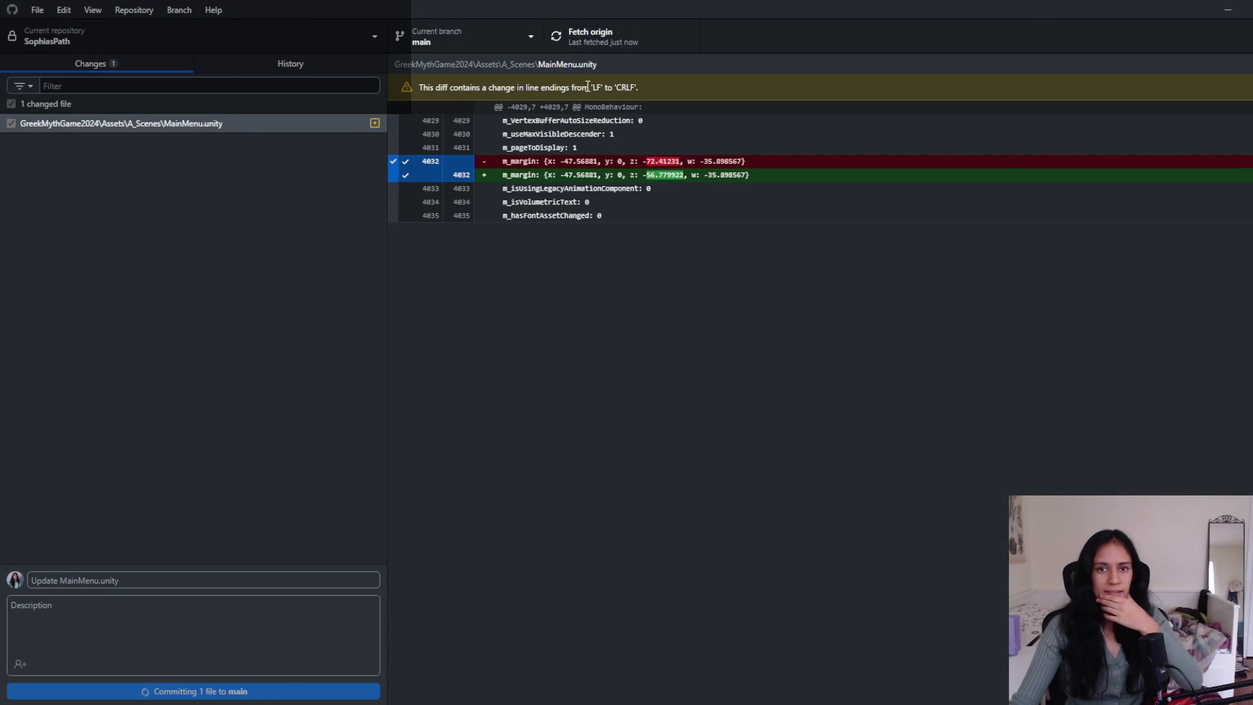
{"action": "left_click", "coordinate": [686, 45]}
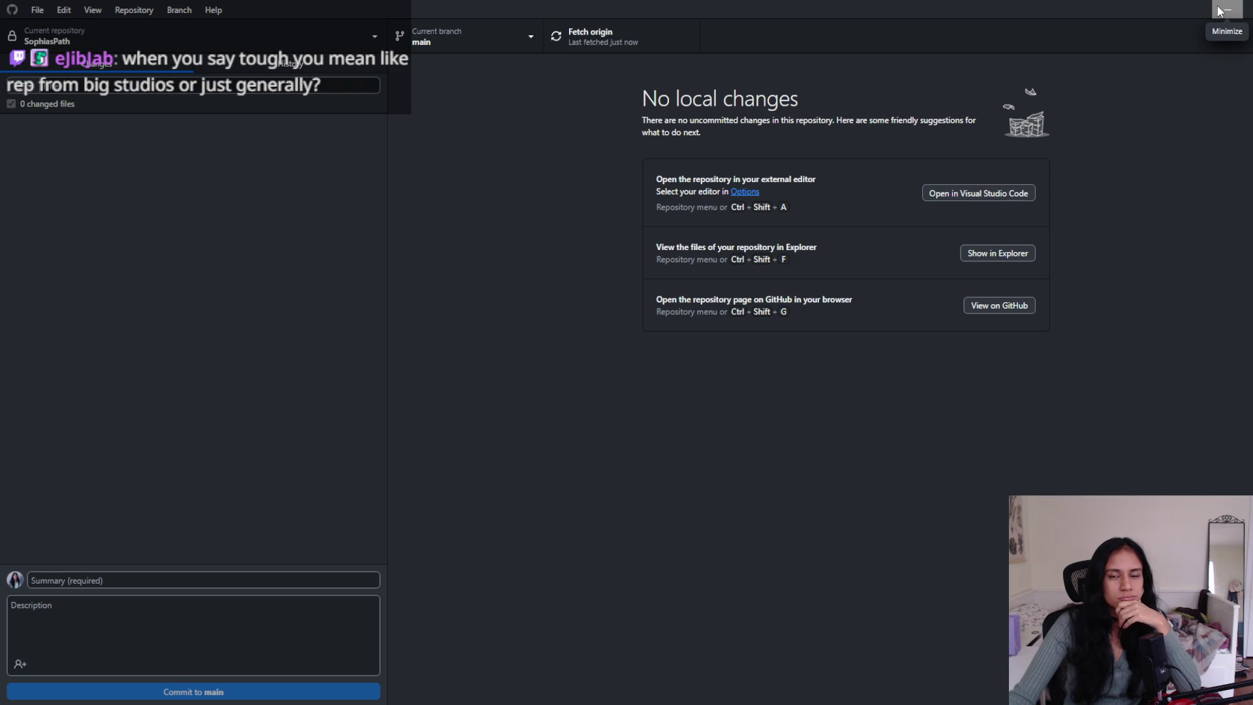
{"action": "left_click", "coordinate": [1219, 11]}
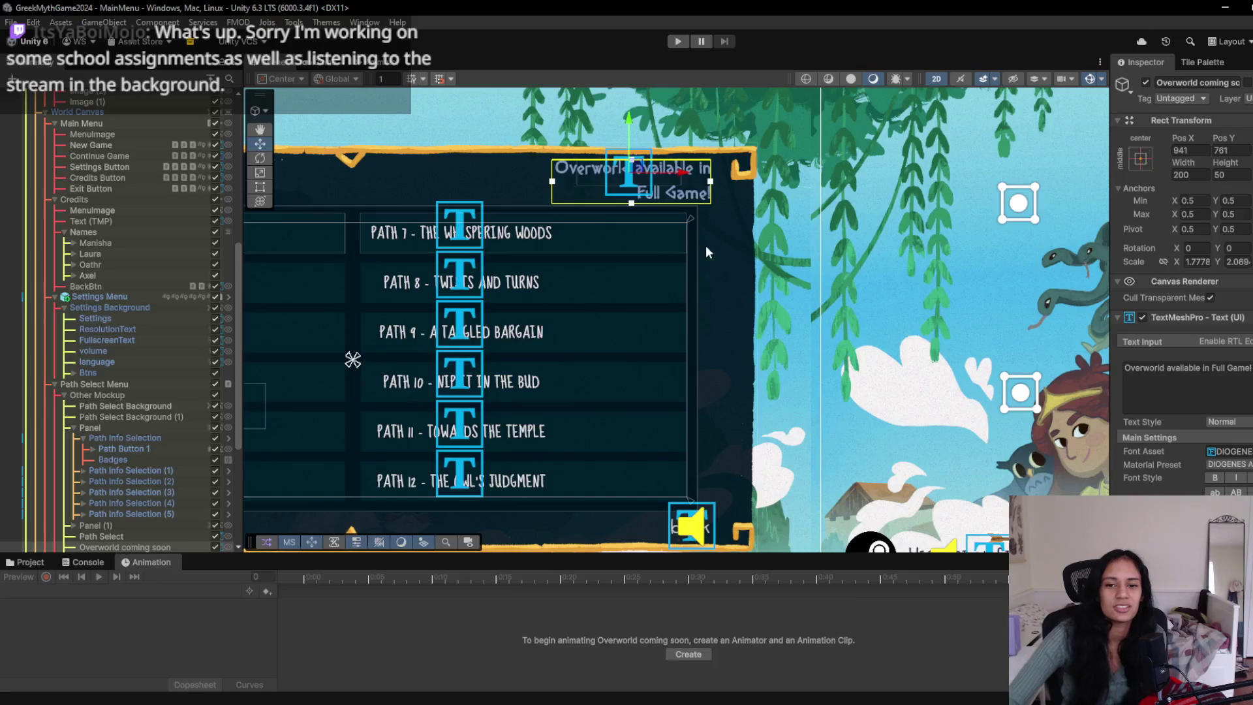
- Pan the MainMenu Scene view across paths 7–12, the artwork, the main menu panel and the settings panel
{"action": "scroll", "coordinate": [586, 315], "scroll_direction": "down", "scroll_amount": 3}
{"action": "mouse_move", "coordinate": [452, 340]}
{"action": "left_mouse_down"}
{"action": "mouse_move", "coordinate": [654, 344]}
{"action": "mouse_move", "coordinate": [531, 246]}
{"action": "mouse_move", "coordinate": [599, 307]}
{"action": "mouse_move", "coordinate": [418, 306]}
{"action": "left_mouse_up"}
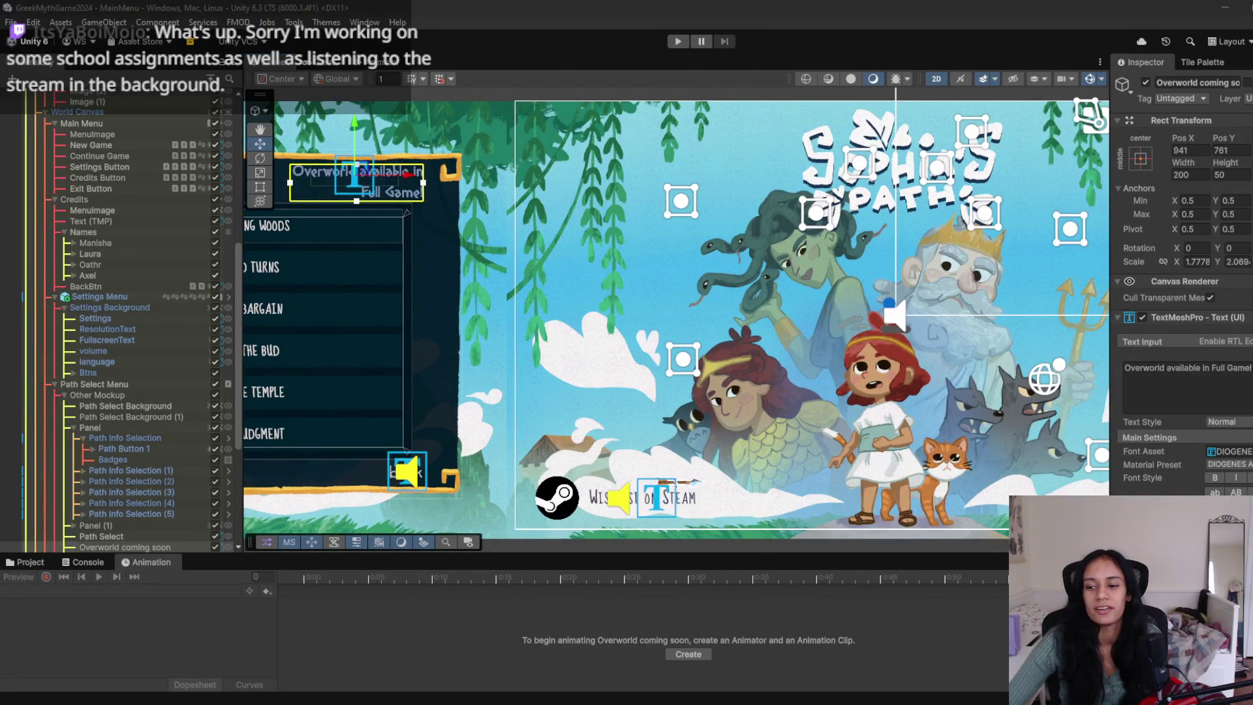
{"action": "left_click_drag", "start_coordinate": [1101, 357], "coordinate": [619, 358]}
{"action": "mouse_move", "coordinate": [949, 358]}
{"action": "left_mouse_down"}
{"action": "mouse_move", "coordinate": [695, 358]}
{"action": "mouse_move", "coordinate": [597, 384]}
{"action": "left_mouse_up"}
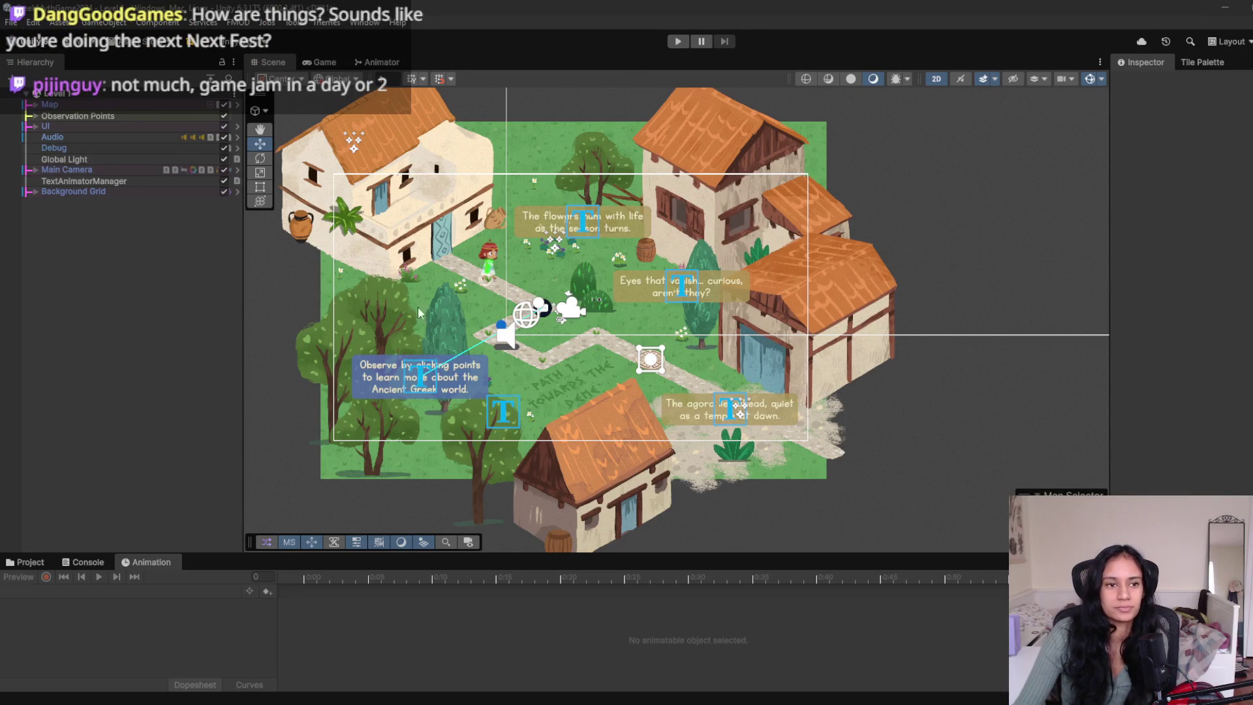
- Navigate the Project window to the Assets/Art/UI/Menu UI folder
{"action": "left_click", "coordinate": [22, 565]}
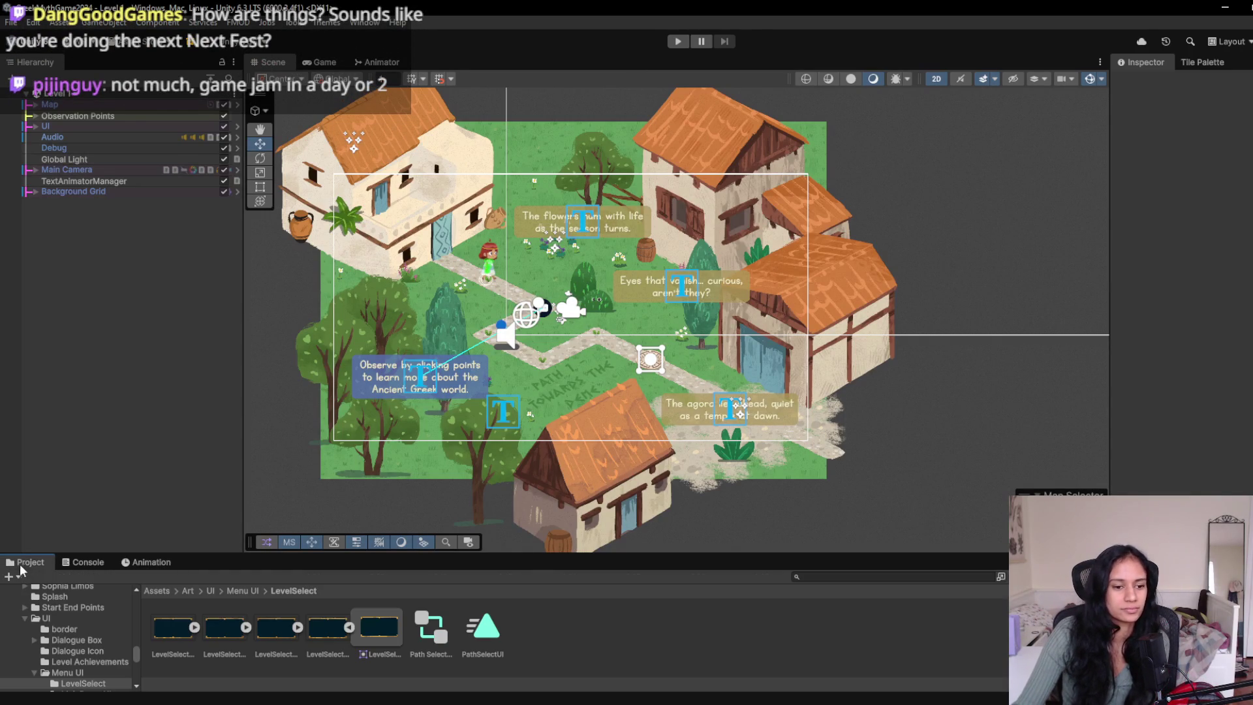
{"action": "left_click", "coordinate": [244, 591]}
{"action": "left_click", "coordinate": [211, 592]}
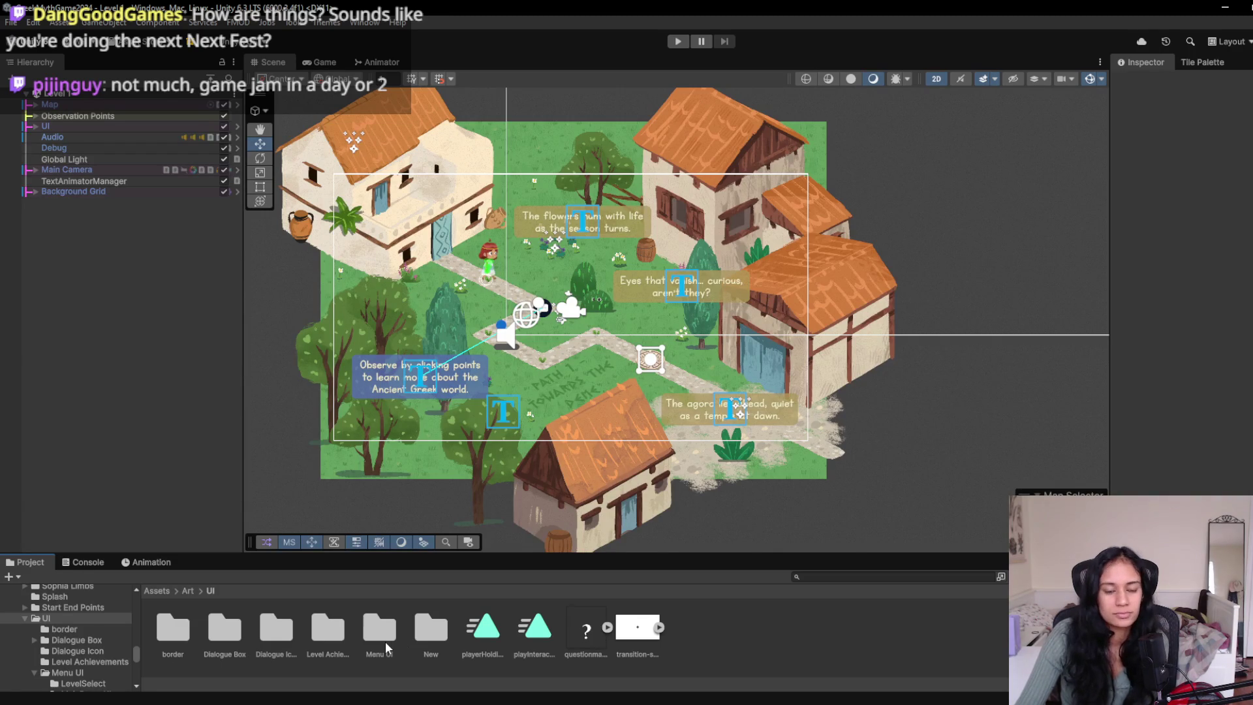
{"action": "double_click", "coordinate": [386, 641]}
- Create a folder named 'Observation Box' in Menu UI and open it
{"action": "right_click", "coordinate": [356, 642]}
{"action": "mouse_move", "coordinate": [486, 273]}
{"action": "left_click", "coordinate": [652, 228]}
{"action": "type", "text": "O"}
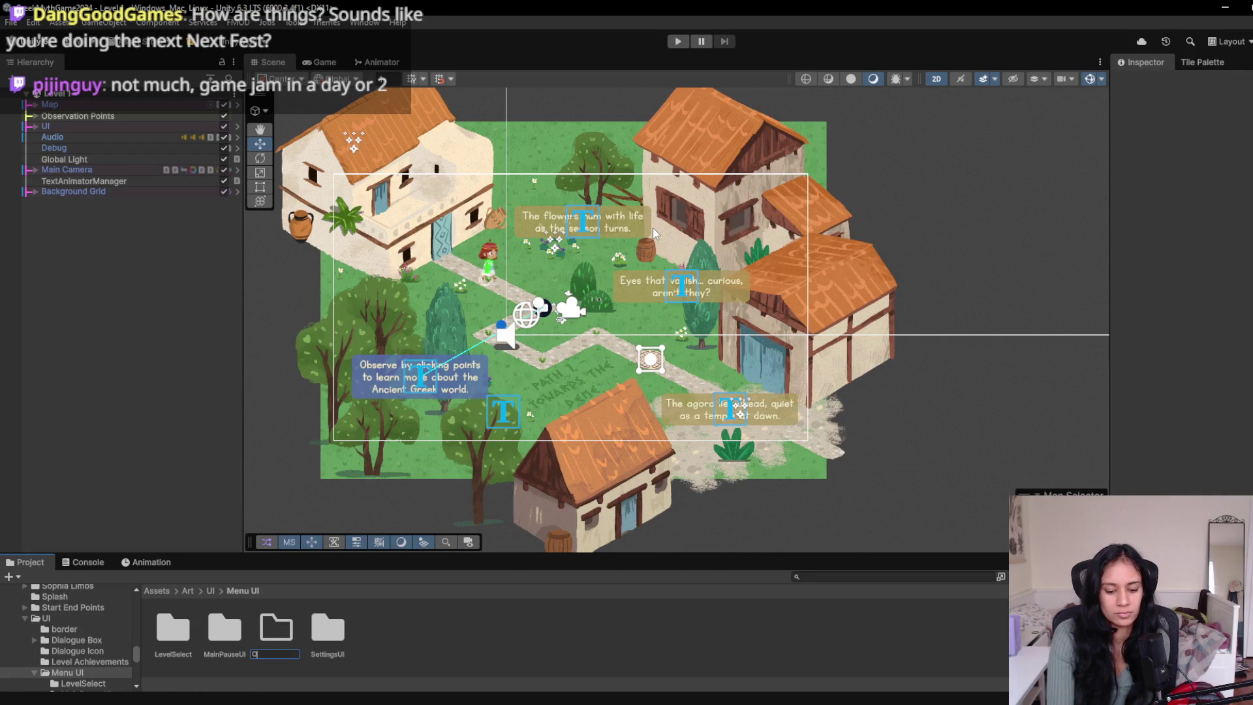
{"action": "type", "text": "bservat"}
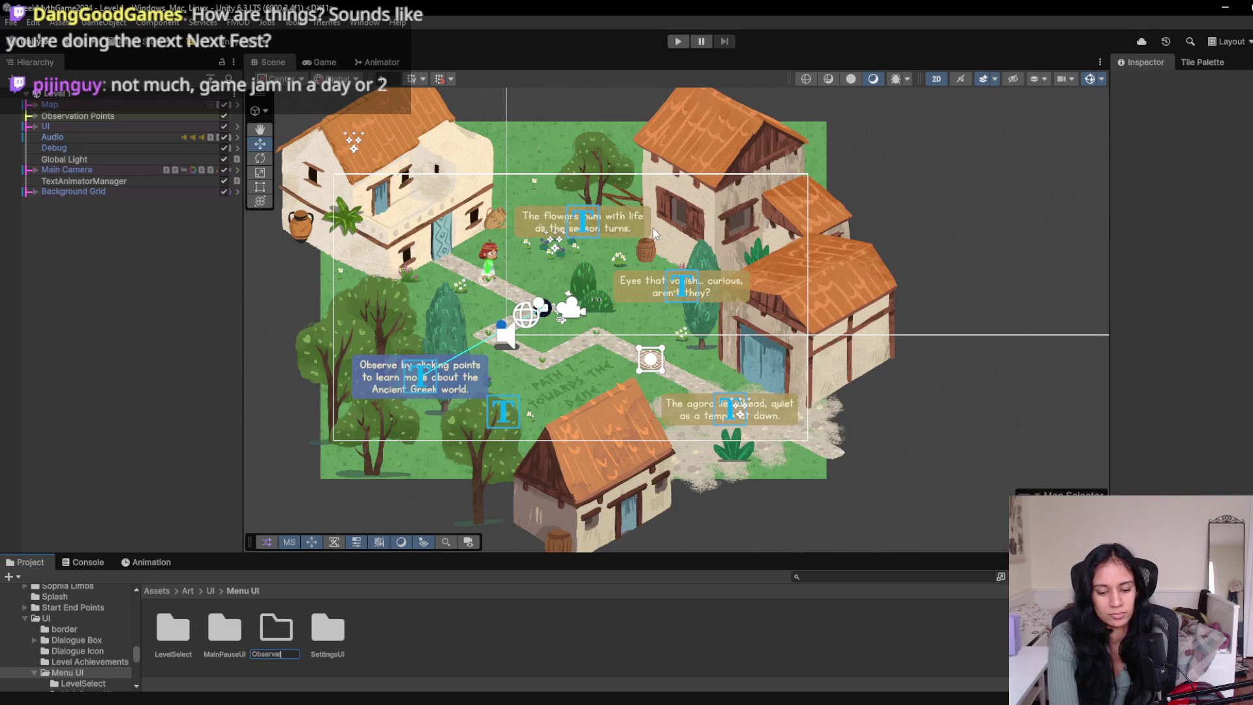
{"action": "type", "text": "ion"}
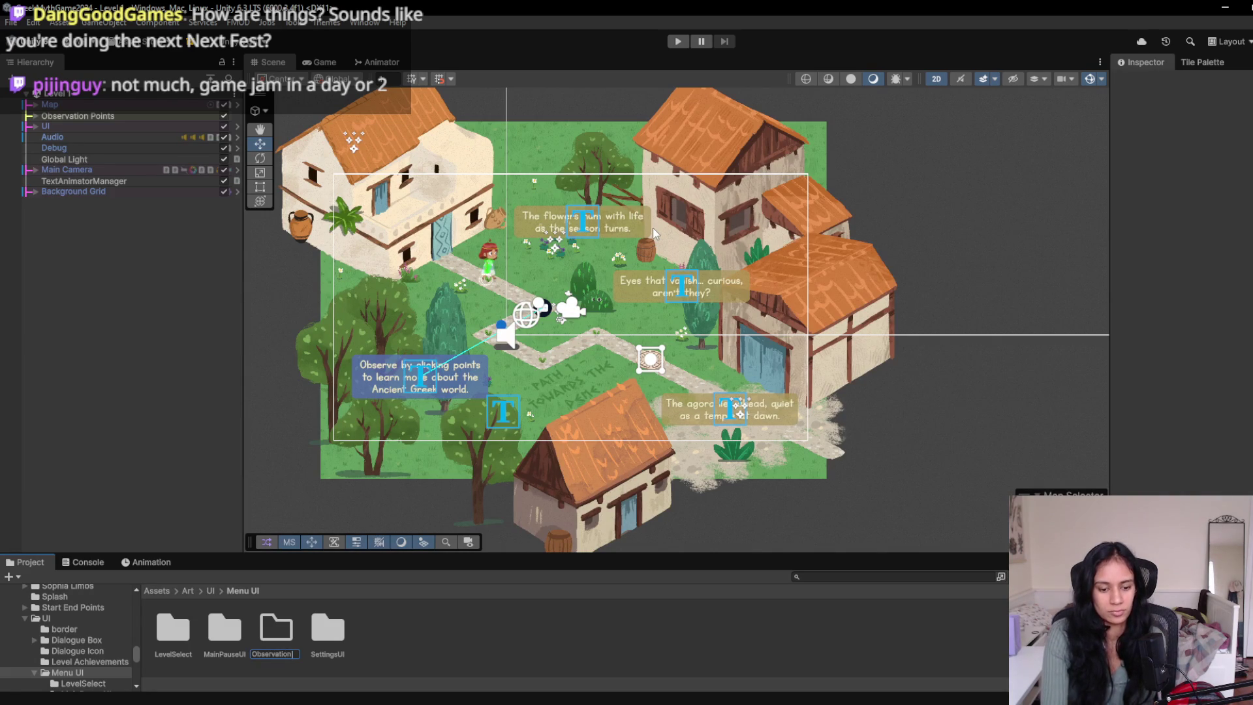
{"action": "type", "text": " Box"}
{"action": "key", "text": "Return"}
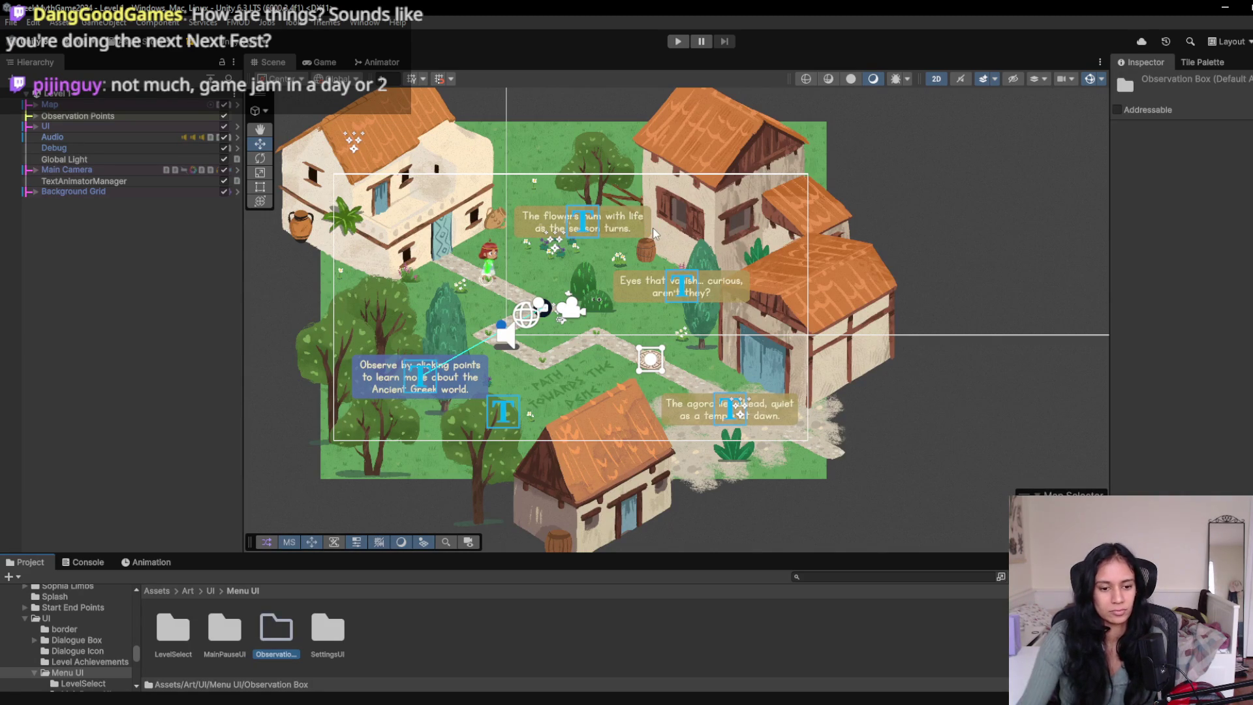
{"action": "double_click", "coordinate": [281, 641]}
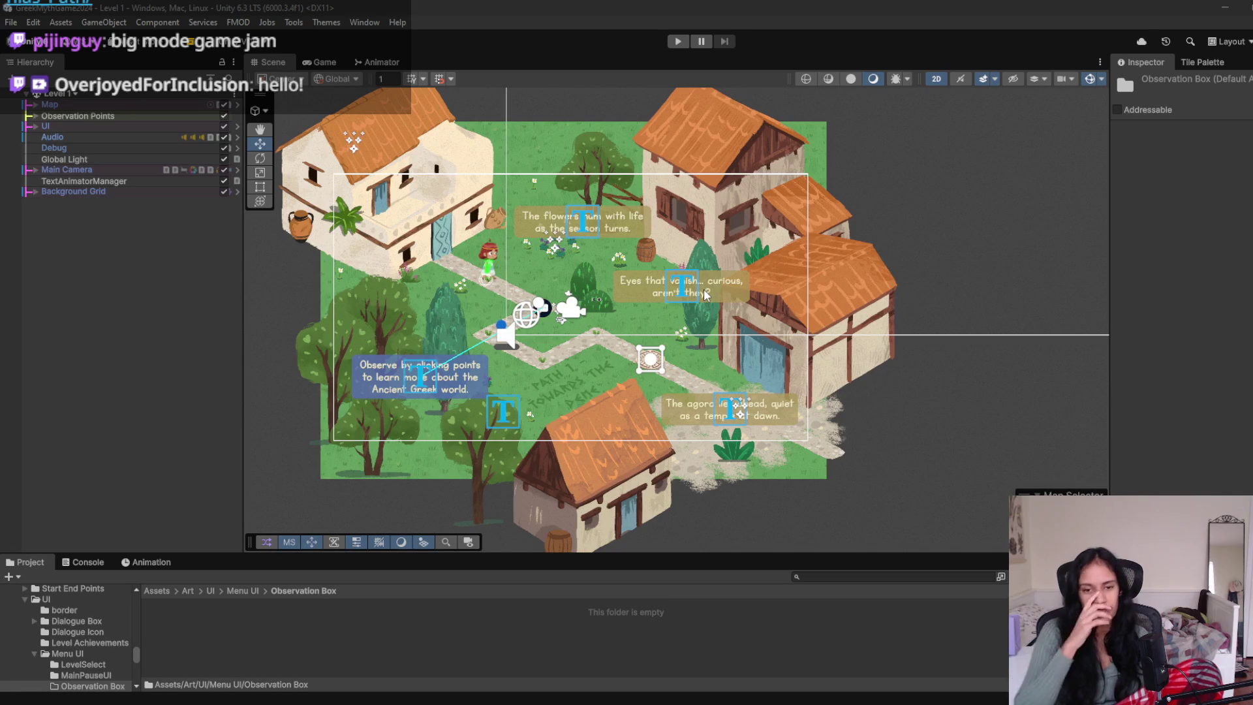
{"action": "scroll", "coordinate": [682, 354], "scroll_direction": "up", "scroll_amount": 3}
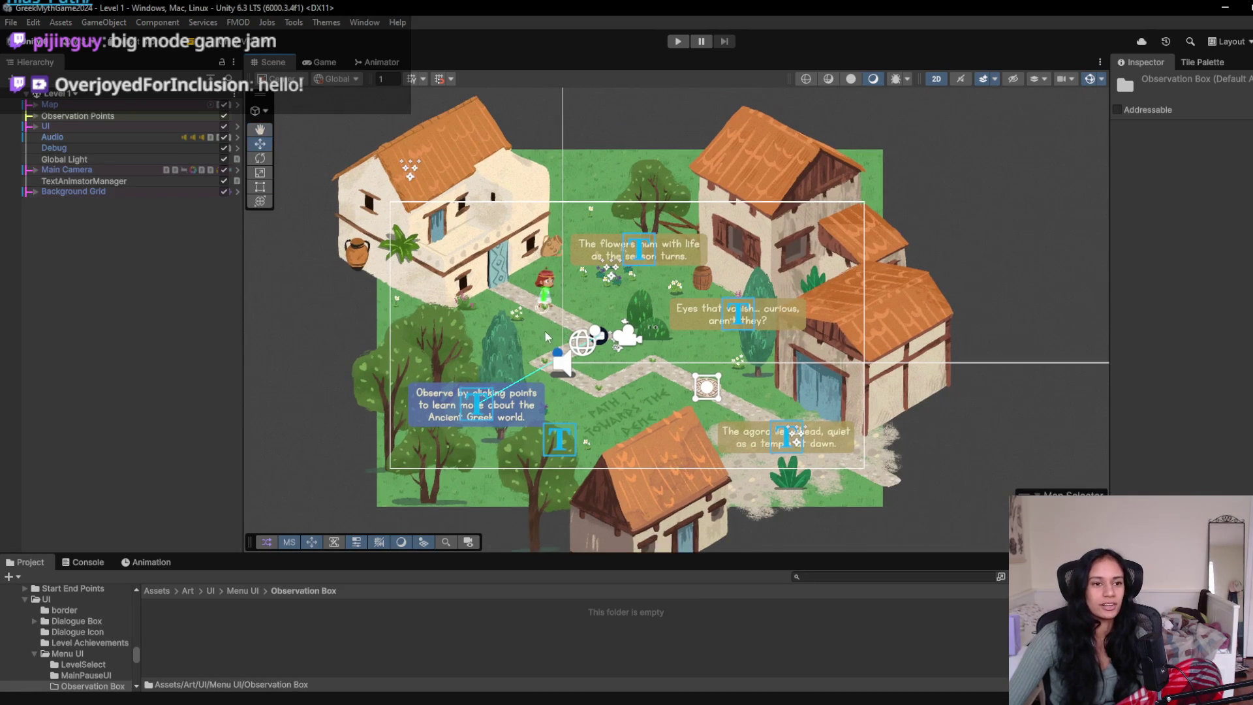
- Duplicate the 'flowers hum with life' text box and move the copy down toward the path
{"action": "left_click", "coordinate": [636, 239]}
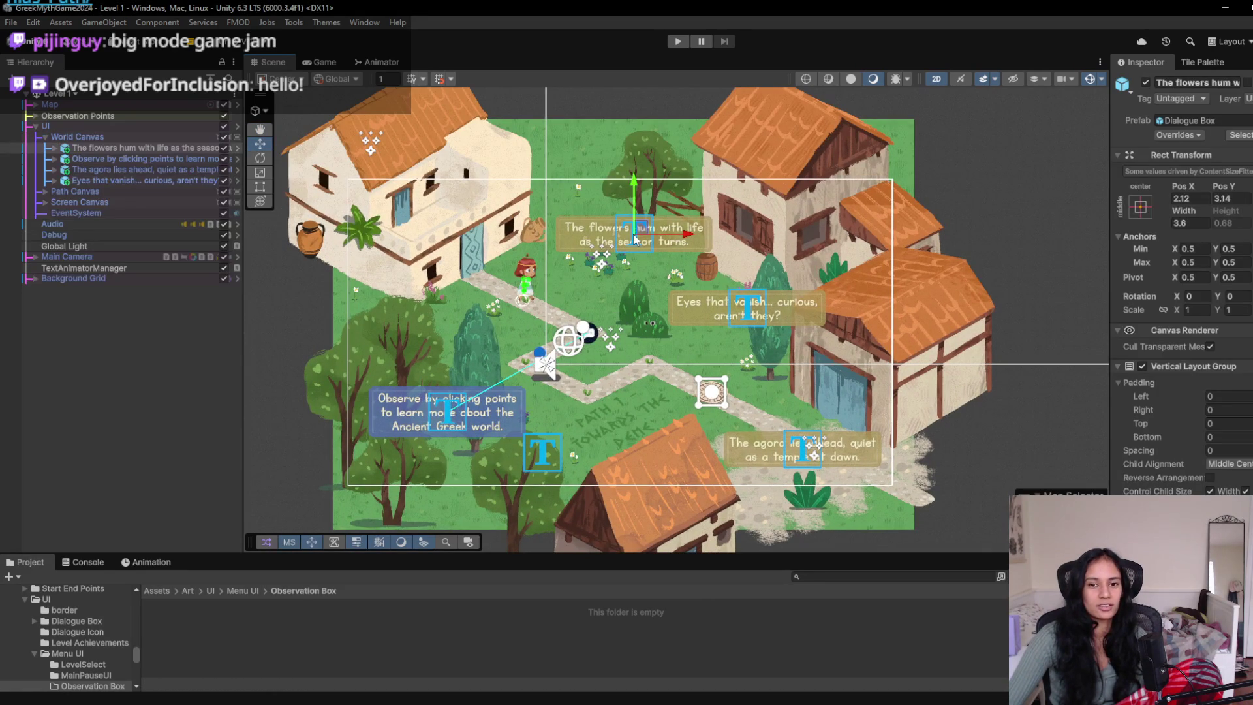
{"action": "key", "text": "ctrl+d"}
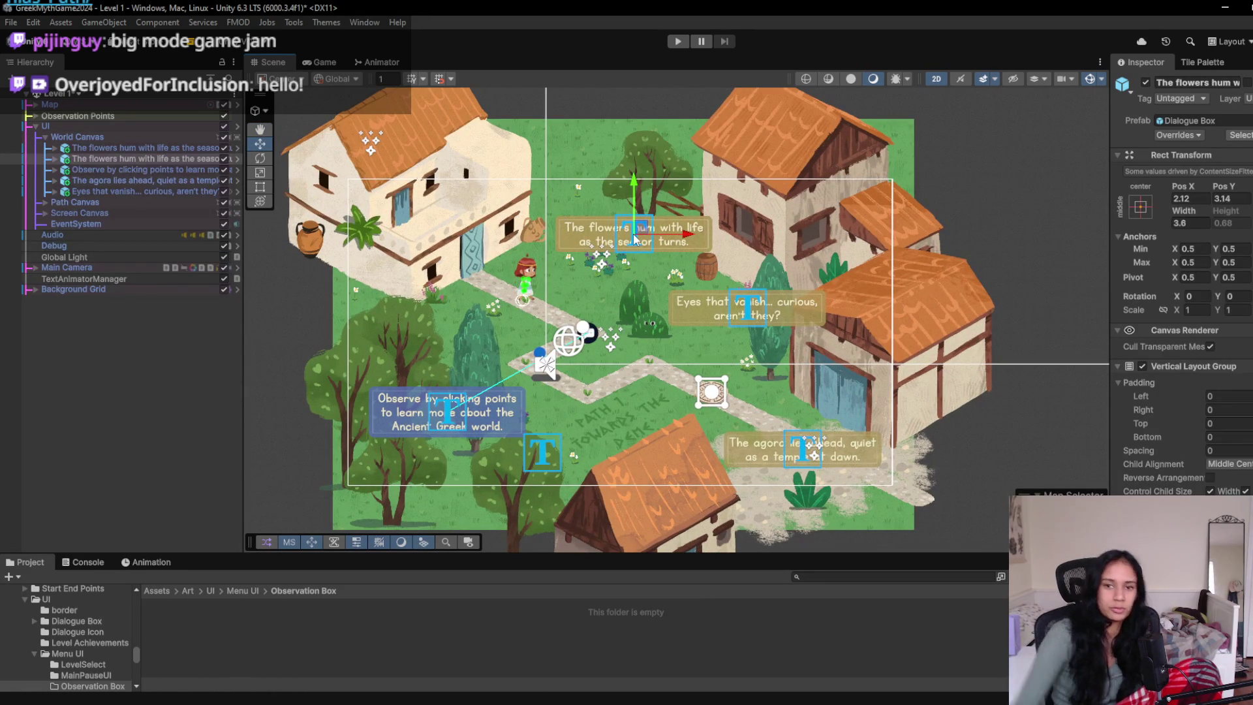
{"action": "mouse_move", "coordinate": [644, 222]}
{"action": "left_mouse_down"}
{"action": "mouse_move", "coordinate": [633, 300]}
{"action": "mouse_move", "coordinate": [597, 320]}
{"action": "mouse_move", "coordinate": [530, 310]}
{"action": "mouse_move", "coordinate": [627, 328]}
{"action": "mouse_move", "coordinate": [593, 324]}
{"action": "left_mouse_up"}
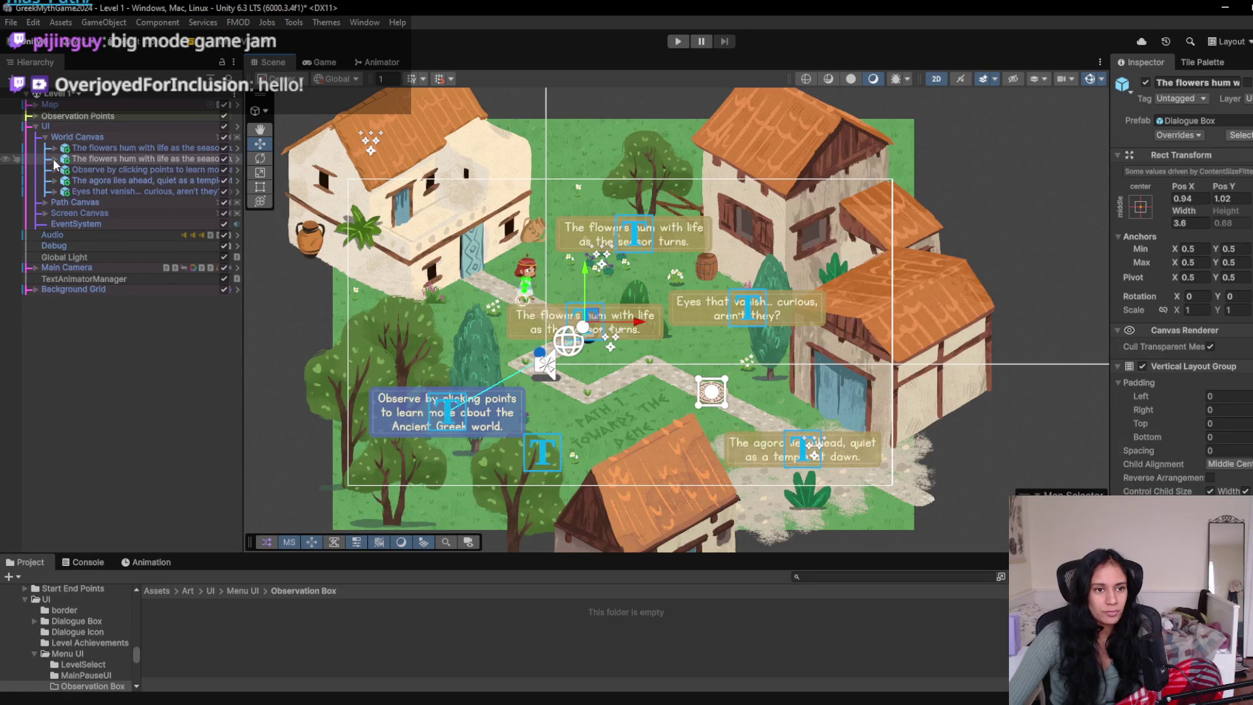
- Set the copy's Background image colour to white with full alpha
{"action": "left_click", "coordinate": [55, 158]}
{"action": "left_click", "coordinate": [101, 171]}
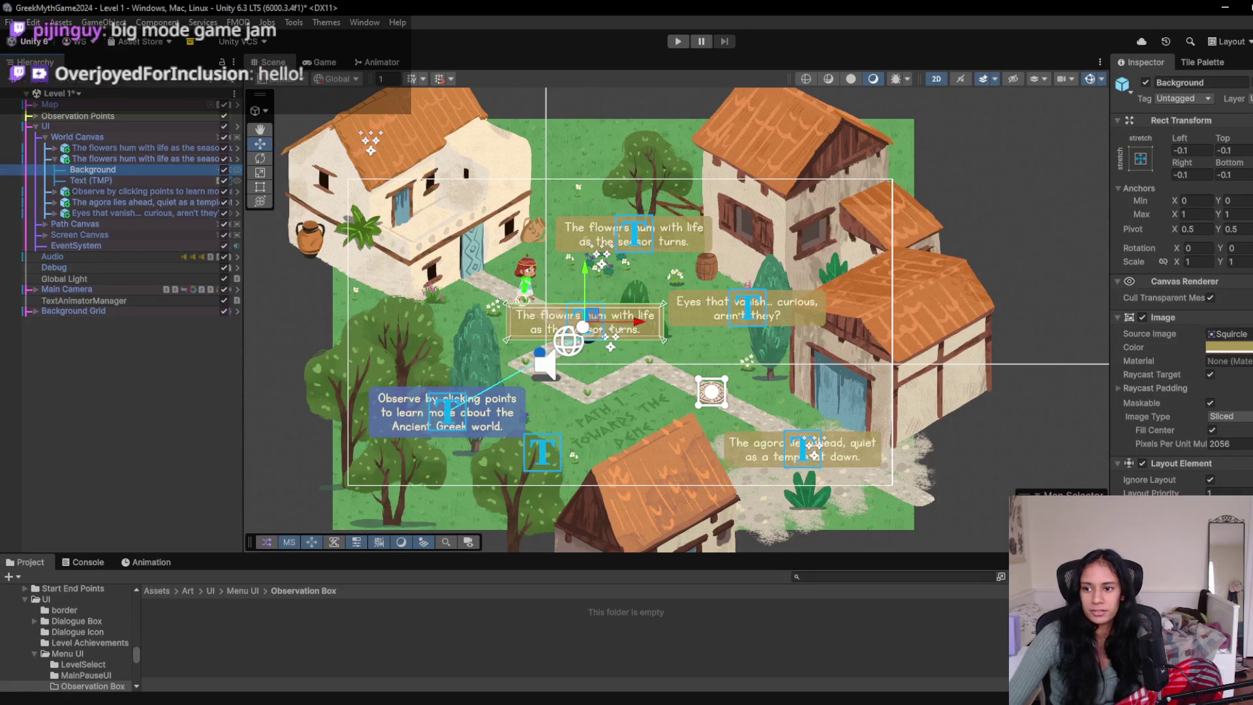
{"action": "left_click", "coordinate": [1220, 347]}
{"action": "left_click_drag", "start_coordinate": [1224, 418], "coordinate": [1184, 419]}
{"action": "key", "text": "Escape"}
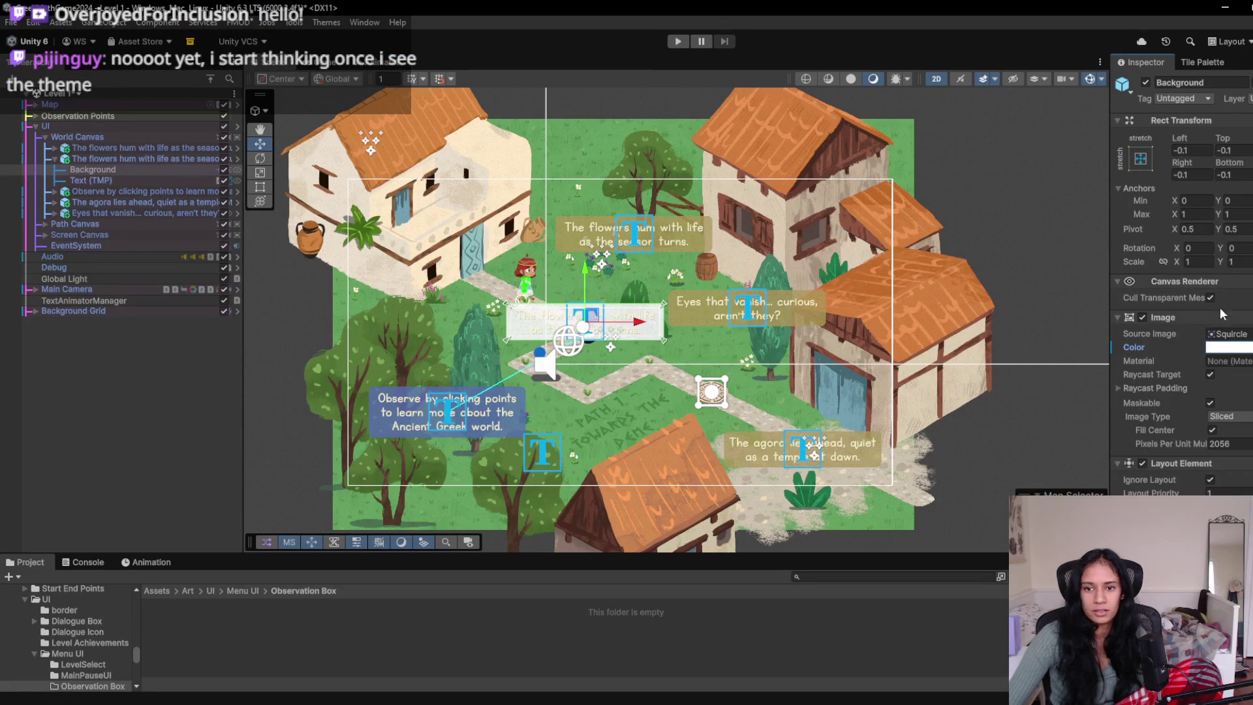
{"action": "left_click", "coordinate": [1228, 347]}
{"action": "left_click_drag", "start_coordinate": [1175, 588], "coordinate": [1227, 588]}
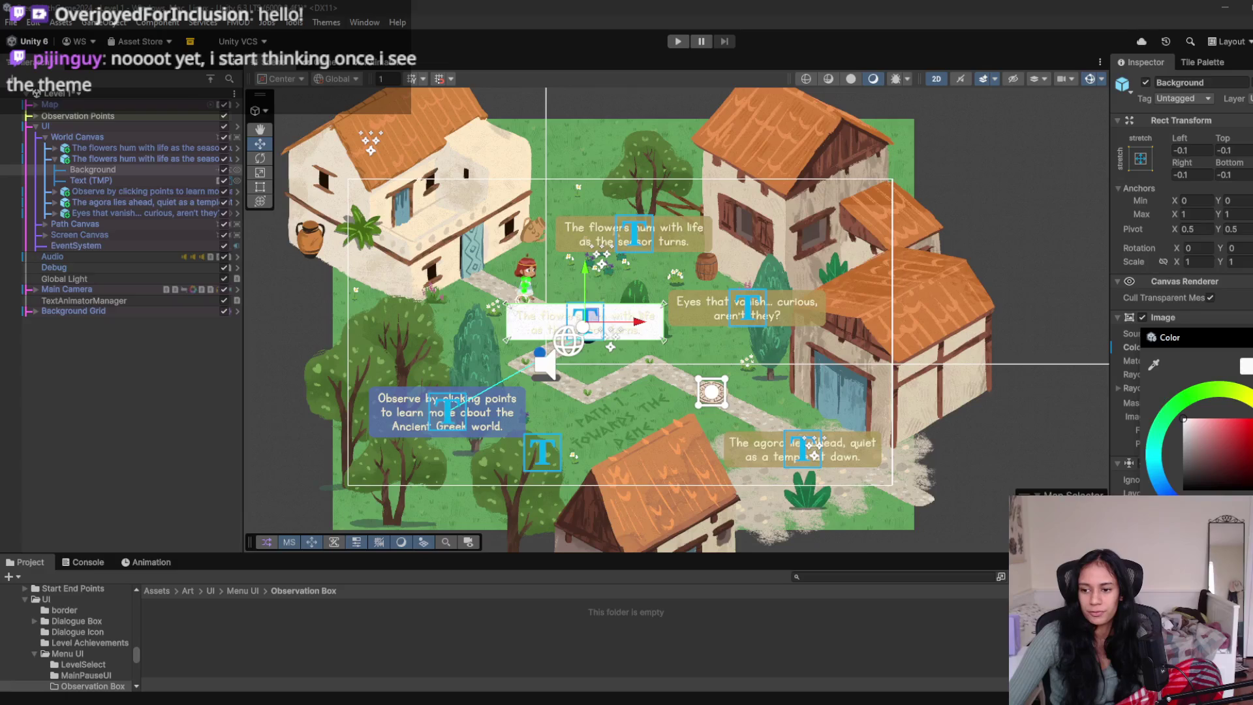
{"action": "mouse_move", "coordinate": [248, 704]}
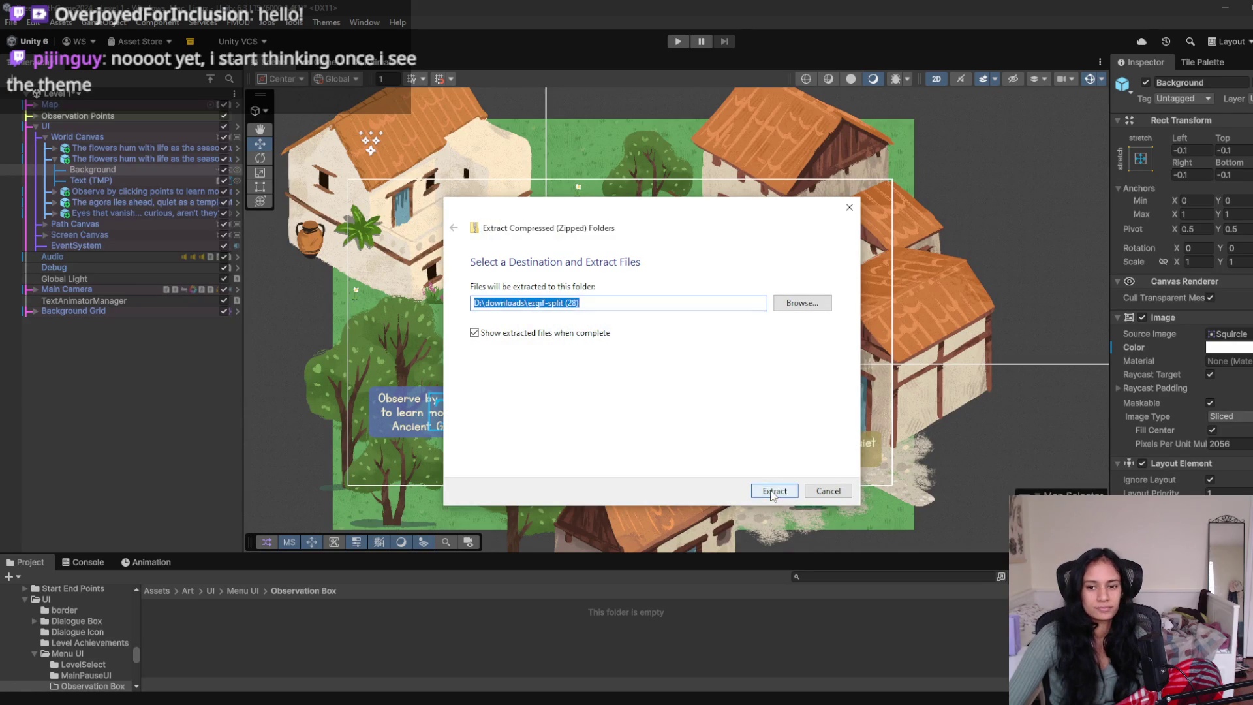
- Extract the zipped animation frames into Observation Box, then delete the four imported frames
{"action": "left_click", "coordinate": [775, 491]}
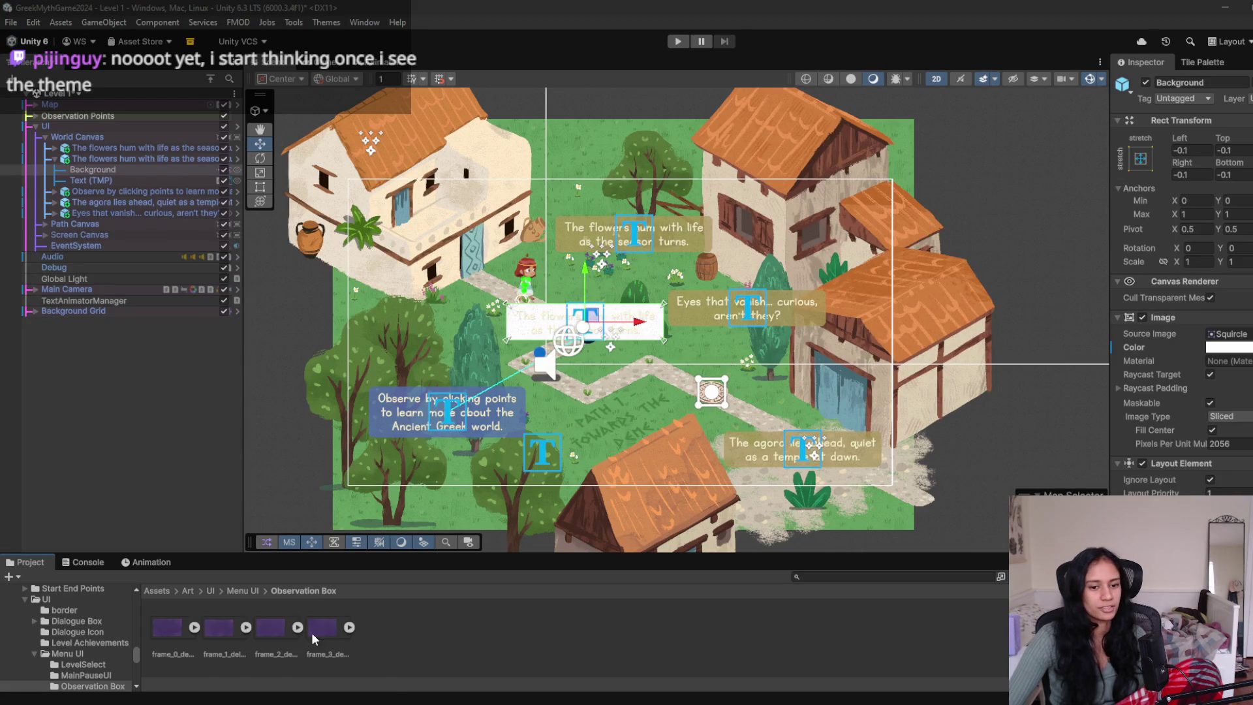
{"action": "left_click", "coordinate": [313, 631]}
{"action": "left_click", "coordinate": [175, 633], "text": "shift"}
{"action": "key", "text": "Delete"}
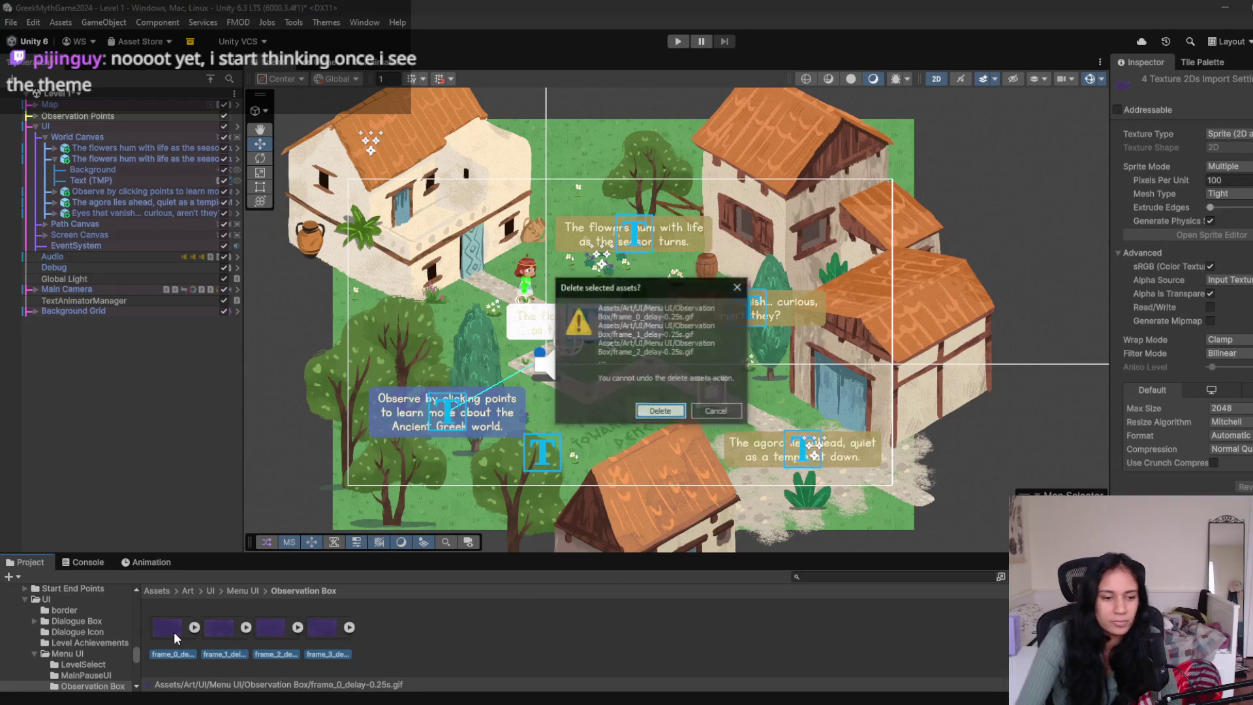
{"action": "key", "text": "Return"}
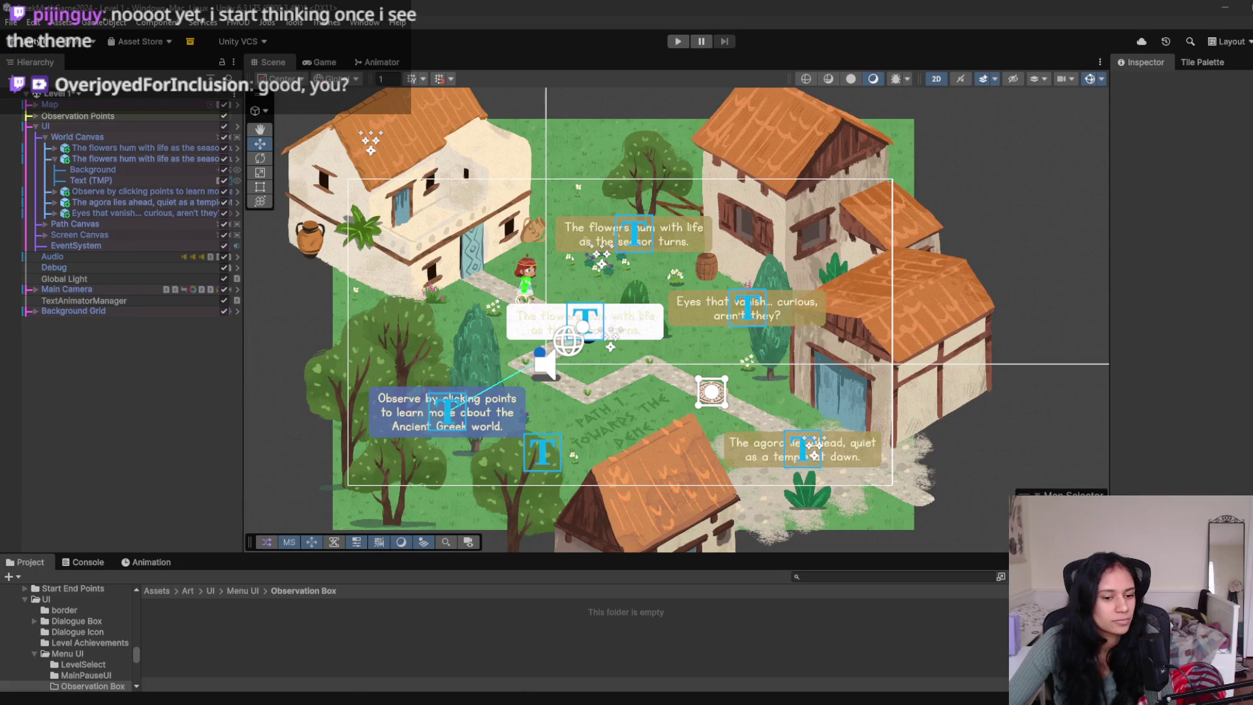
- Re-extract the frames replacing existing files, and shift the white text box up and left
{"action": "mouse_move", "coordinate": [247, 700]}
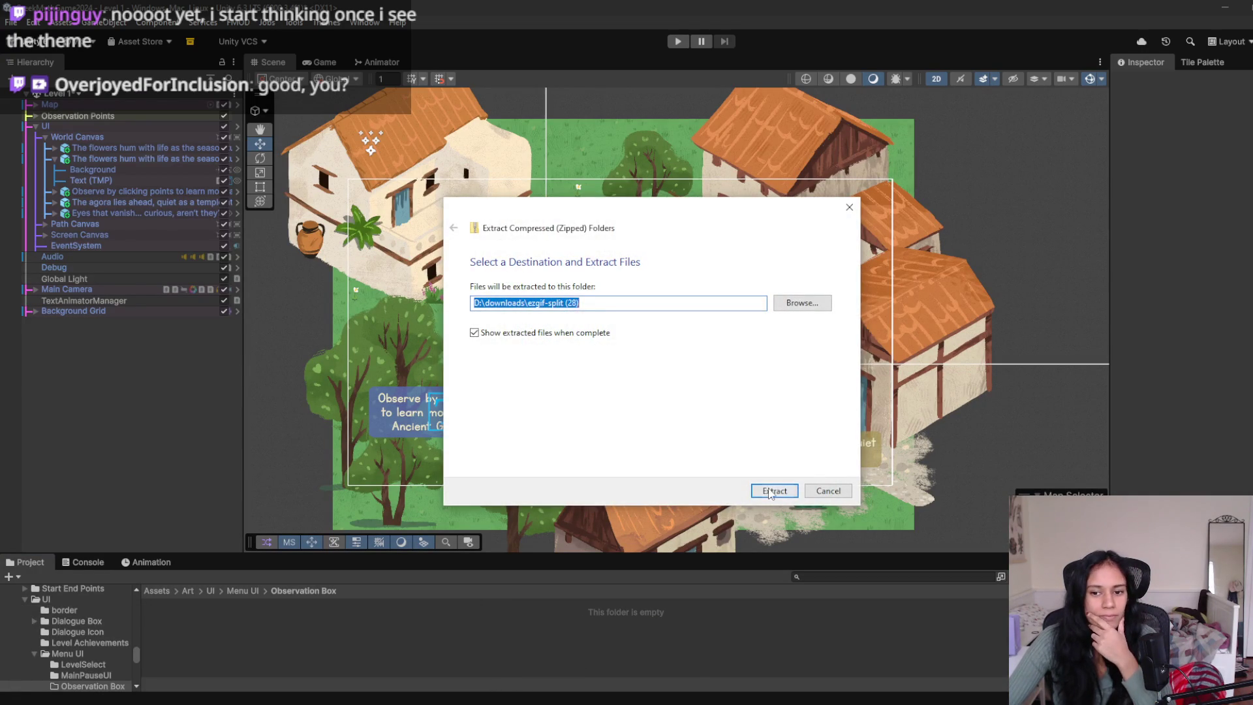
{"action": "left_click", "coordinate": [774, 491]}
{"action": "left_click", "coordinate": [617, 251]}
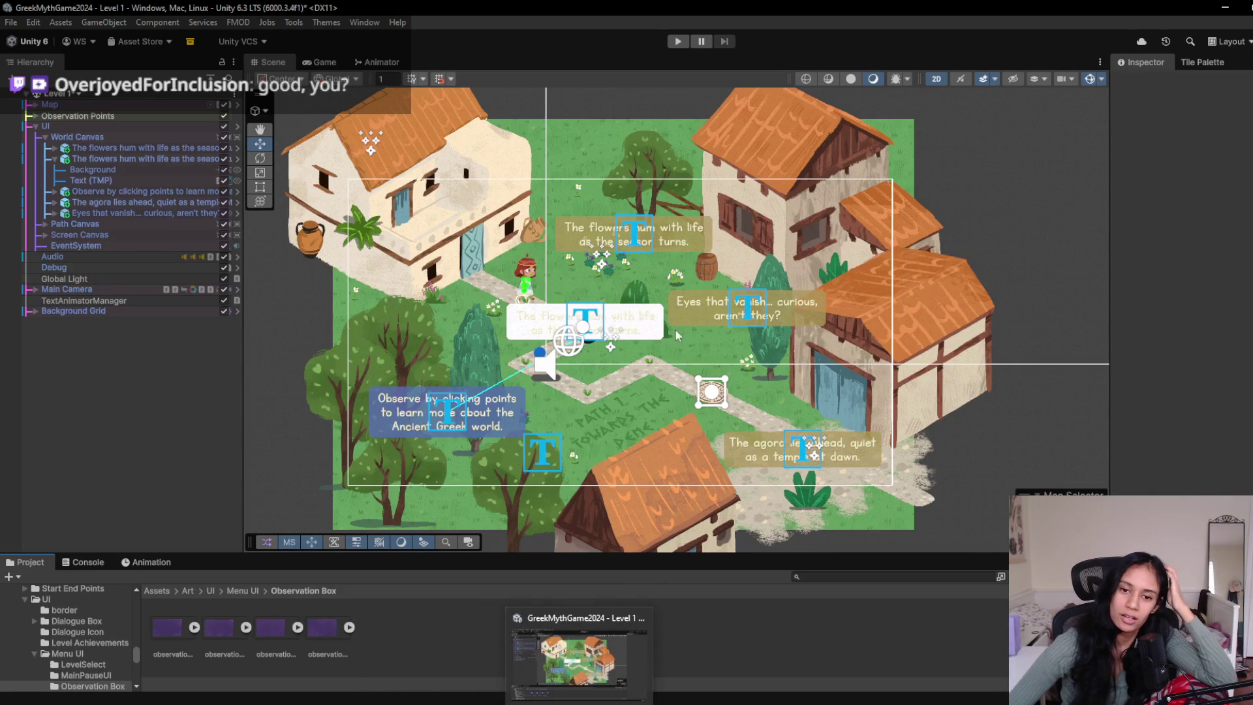
{"action": "left_click", "coordinate": [598, 325]}
{"action": "mouse_move", "coordinate": [598, 325]}
{"action": "left_mouse_down"}
{"action": "mouse_move", "coordinate": [613, 283]}
{"action": "mouse_move", "coordinate": [574, 304]}
{"action": "mouse_move", "coordinate": [568, 336]}
{"action": "left_mouse_up"}
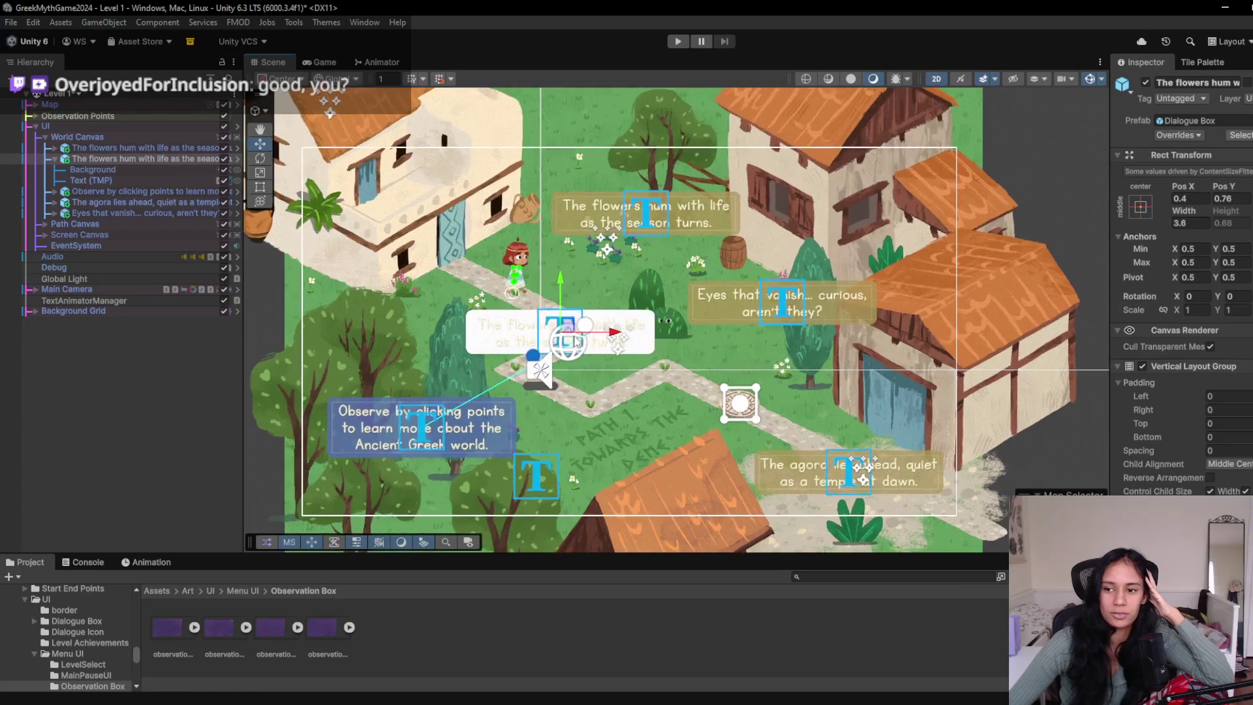